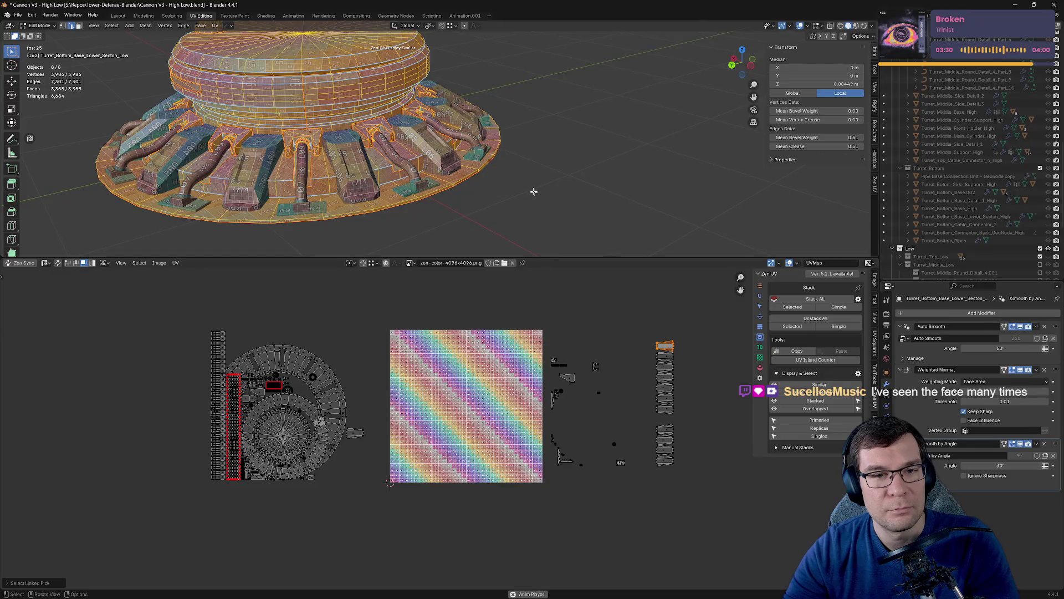
# Box-select the large left UV islands and move them further left, outside the checker tile.
pyautogui.scroll(-5, 534, 188)
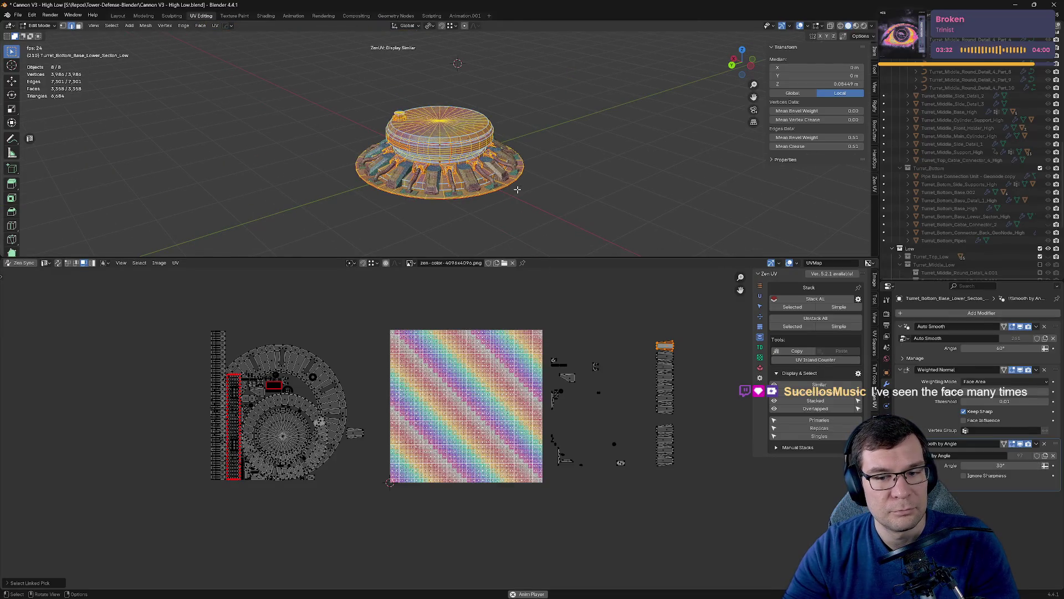
pyautogui.moveTo(166, 309)
pyautogui.mouseDown()
pyautogui.moveTo(297, 475)
pyautogui.moveTo(377, 545)
pyautogui.mouseUp()
pyautogui.press('g')
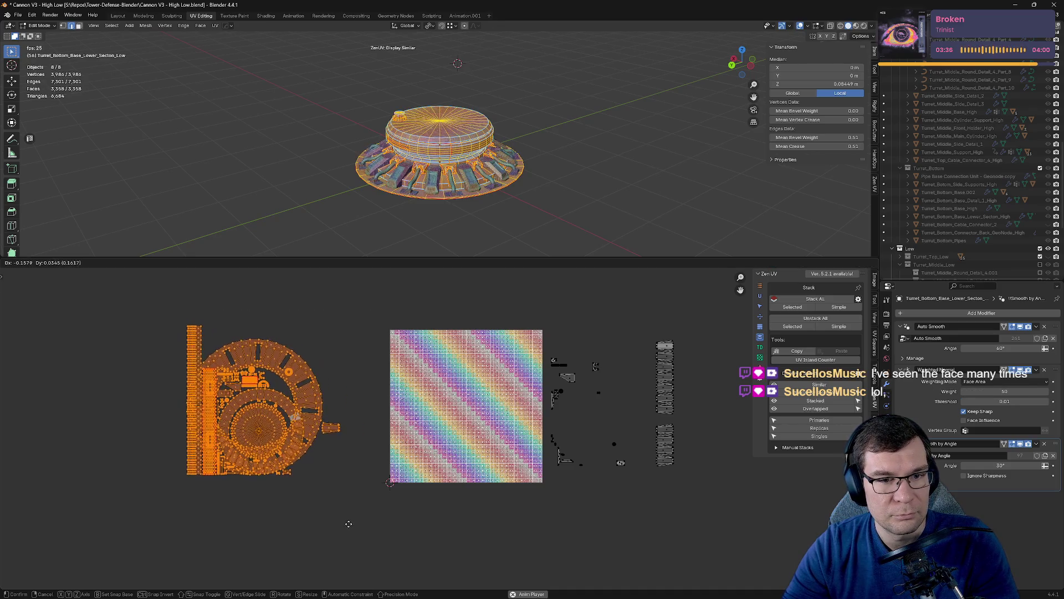
pyautogui.click(373, 531)
pyautogui.scroll(5, 377, 222)
pyautogui.moveTo(377, 166); pyautogui.dragTo(385, 233, button='middle')
pyautogui.press('g')
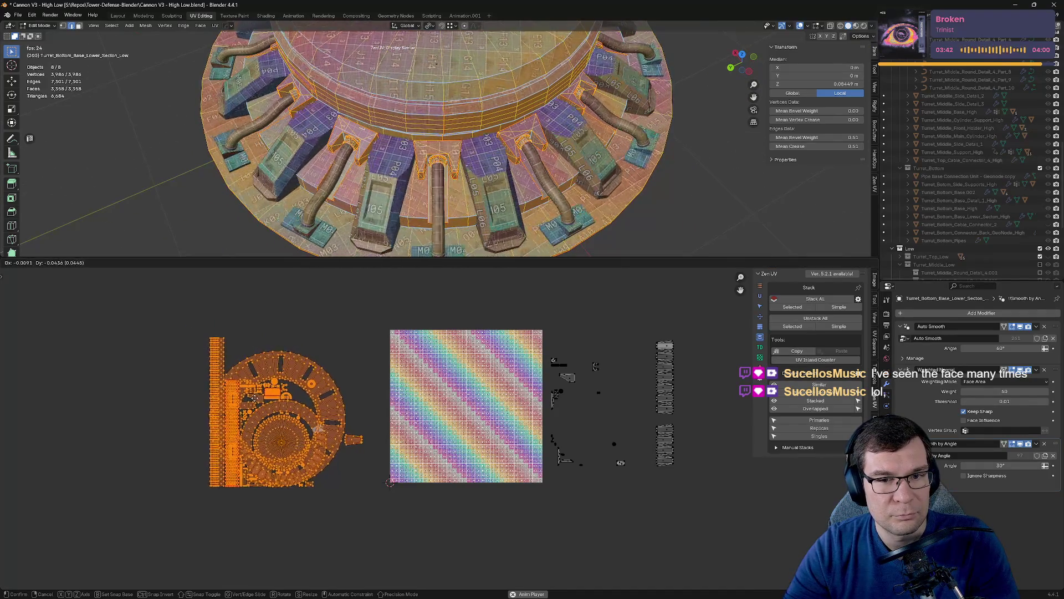
pyautogui.click(332, 401)
# Invert the selection to the small islands, hide them, then undo the hide.
pyautogui.scroll(-1, 344, 399)
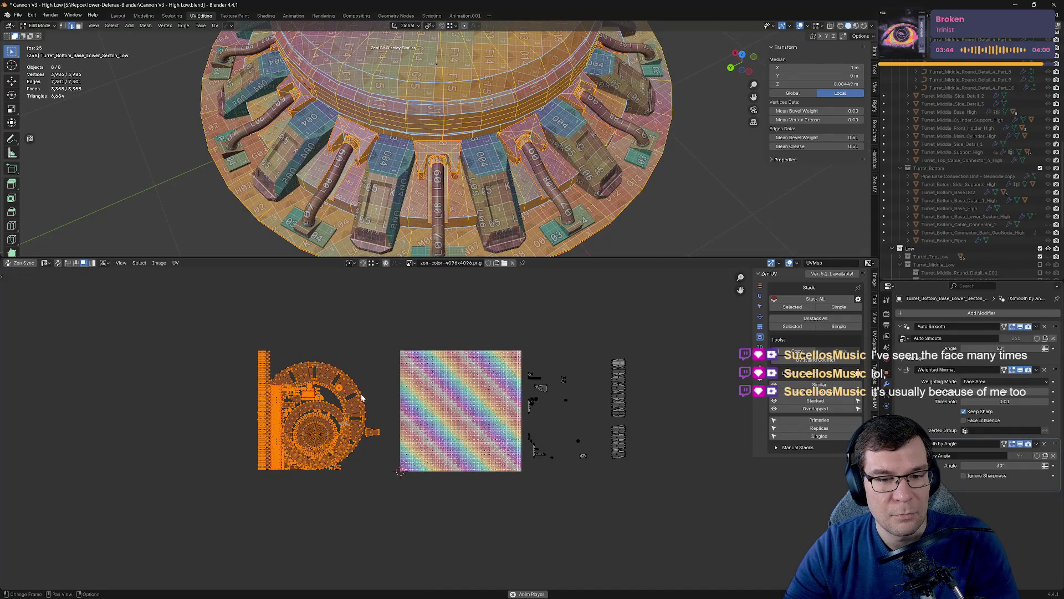
pyautogui.hotkey('ctrl', 'i')
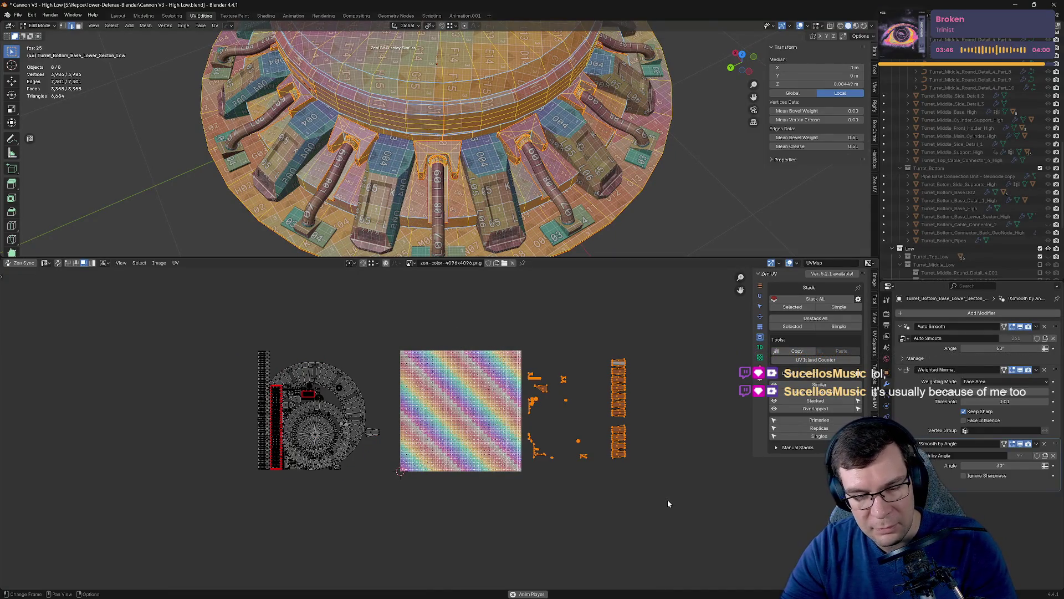
pyautogui.press('h')
pyautogui.hotkey('ctrl', 'z')
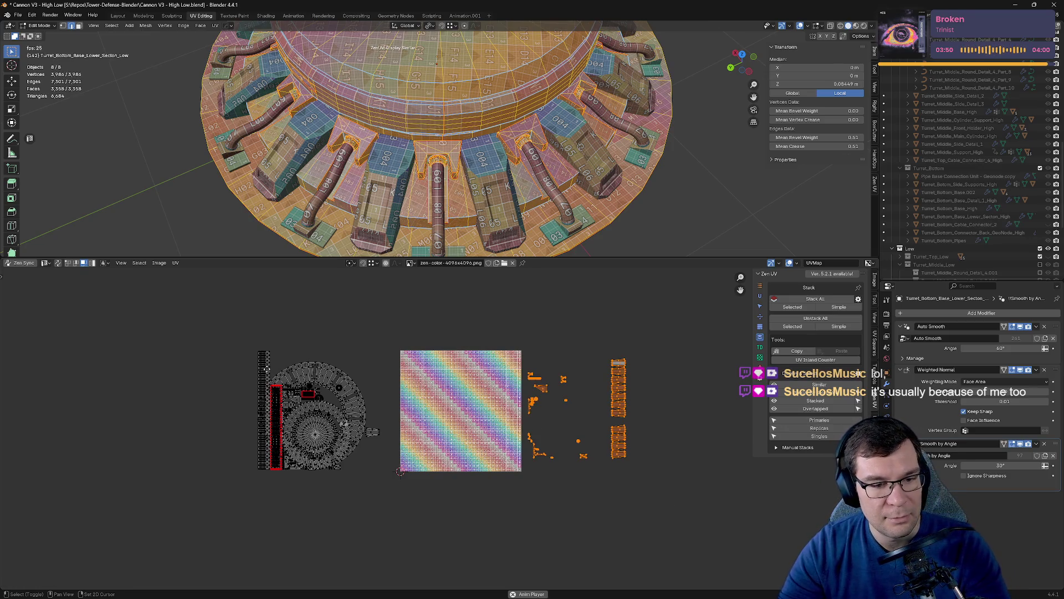
# Select the small islands right of the tile, hide them, then reveal all islands again.
pyautogui.moveTo(400, 379); pyautogui.dragTo(503, 381, button='middle')
pyautogui.click(495, 327)
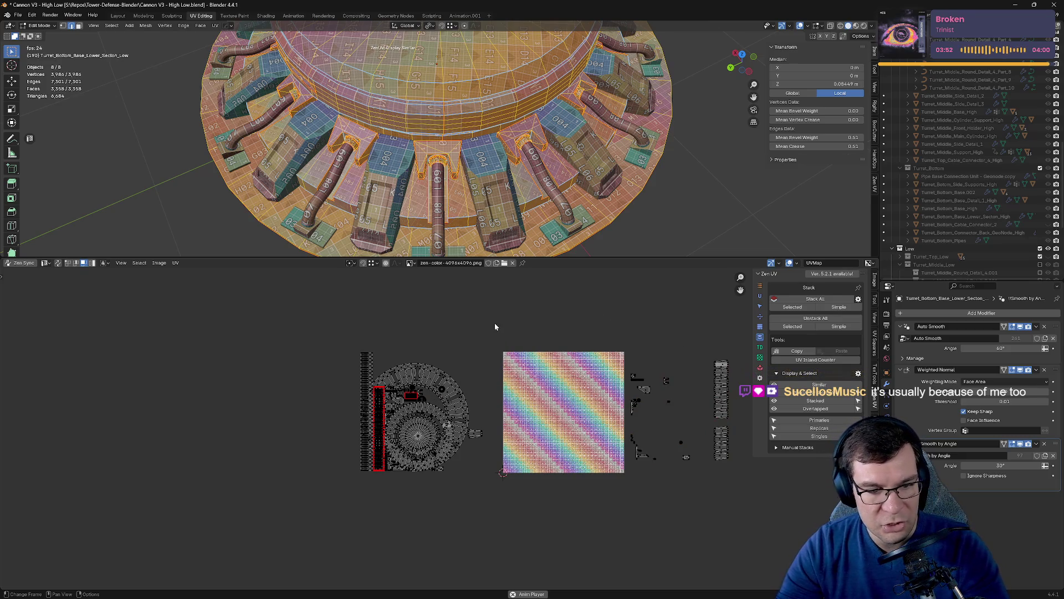
pyautogui.moveTo(289, 319); pyautogui.dragTo(511, 513)
pyautogui.moveTo(742, 505); pyautogui.dragTo(628, 328)
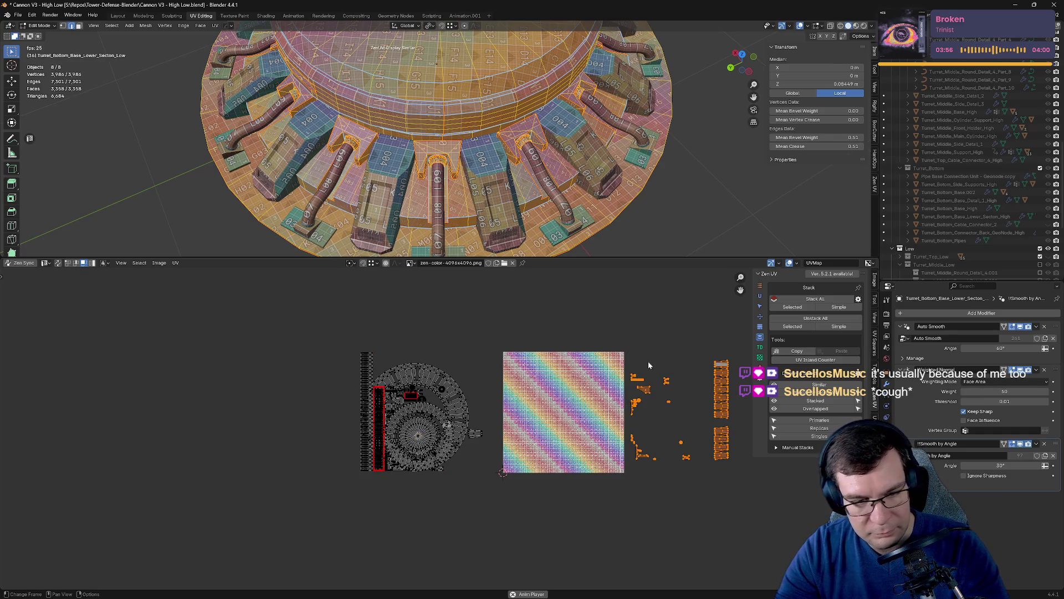
pyautogui.press('h')
pyautogui.hotkey('alt', 'h')
pyautogui.scroll(6, 481, 376)
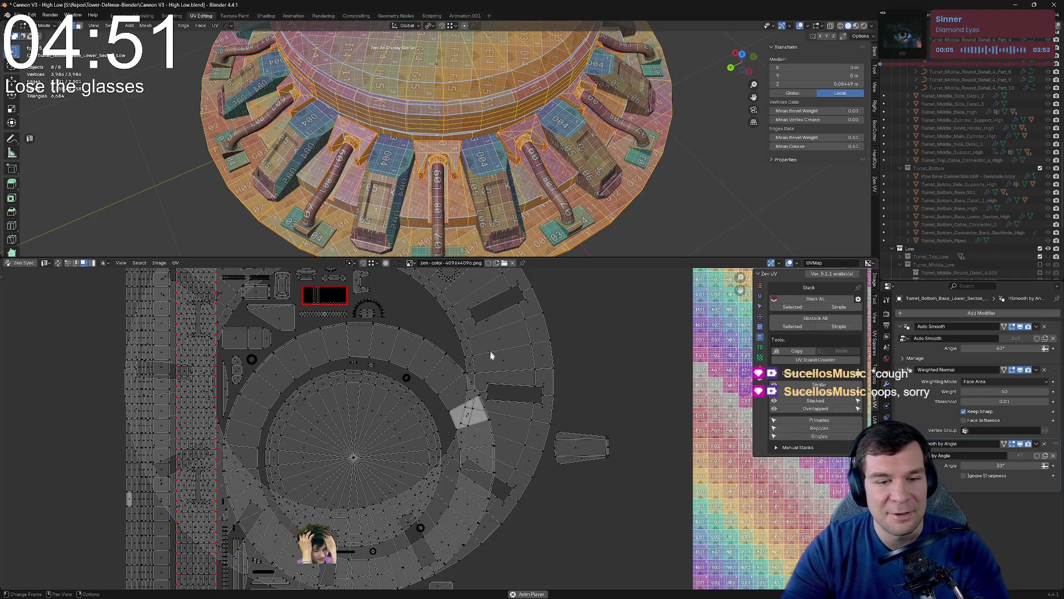
# Turn on Zen UV sync selection and clear the current mesh selection.
pyautogui.scroll(-5, 546, 380)
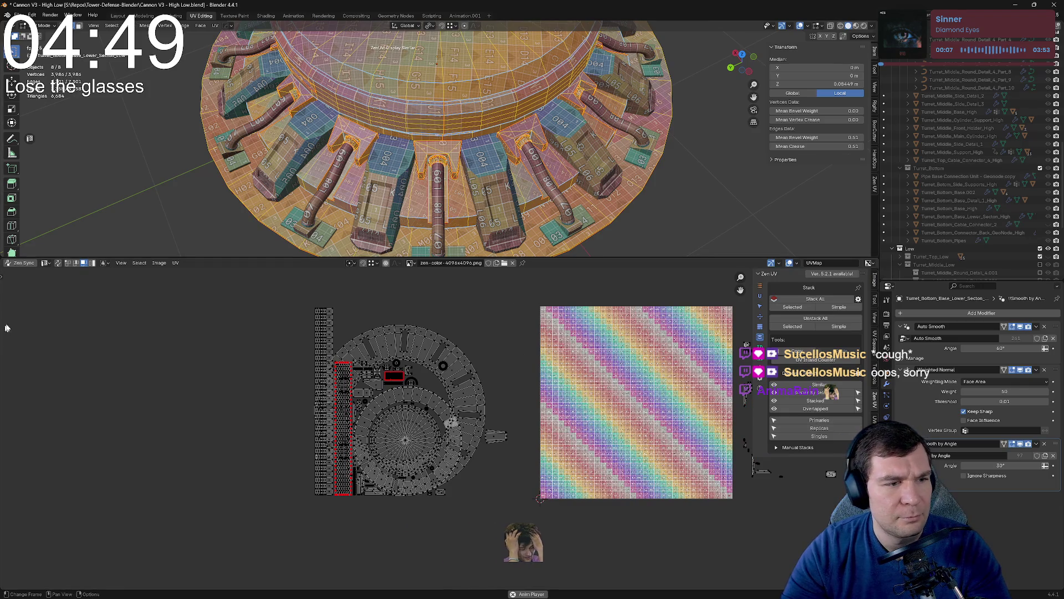
pyautogui.click(21, 263)
pyautogui.click(703, 213)
pyautogui.press('a')
pyautogui.hotkey('alt', 'a')
# Box-select only the small islands right of the checker tile and hide them.
pyautogui.moveTo(243, 312)
pyautogui.mouseDown()
pyautogui.moveTo(543, 582)
pyautogui.moveTo(511, 548)
pyautogui.moveTo(492, 420)
pyautogui.mouseUp()
pyautogui.click(508, 536)
pyautogui.moveTo(502, 453); pyautogui.dragTo(446, 459, button='middle')
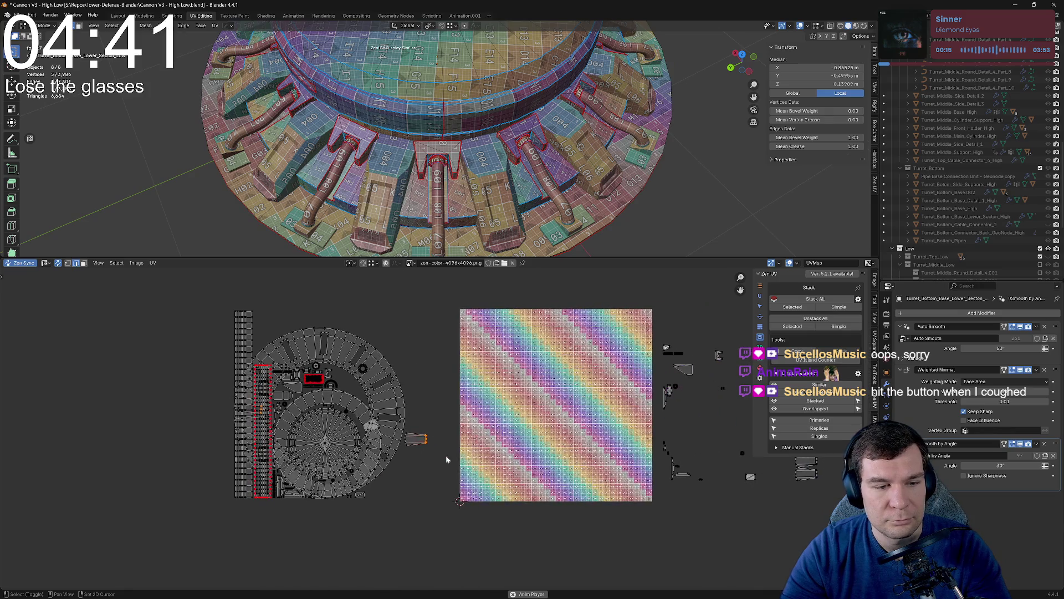
pyautogui.moveTo(164, 303)
pyautogui.mouseDown()
pyautogui.moveTo(430, 541)
pyautogui.moveTo(437, 531)
pyautogui.mouseUp()
pyautogui.moveTo(437, 531); pyautogui.dragTo(219, 531, button='middle')
pyautogui.moveTo(427, 534); pyautogui.dragTo(638, 310)
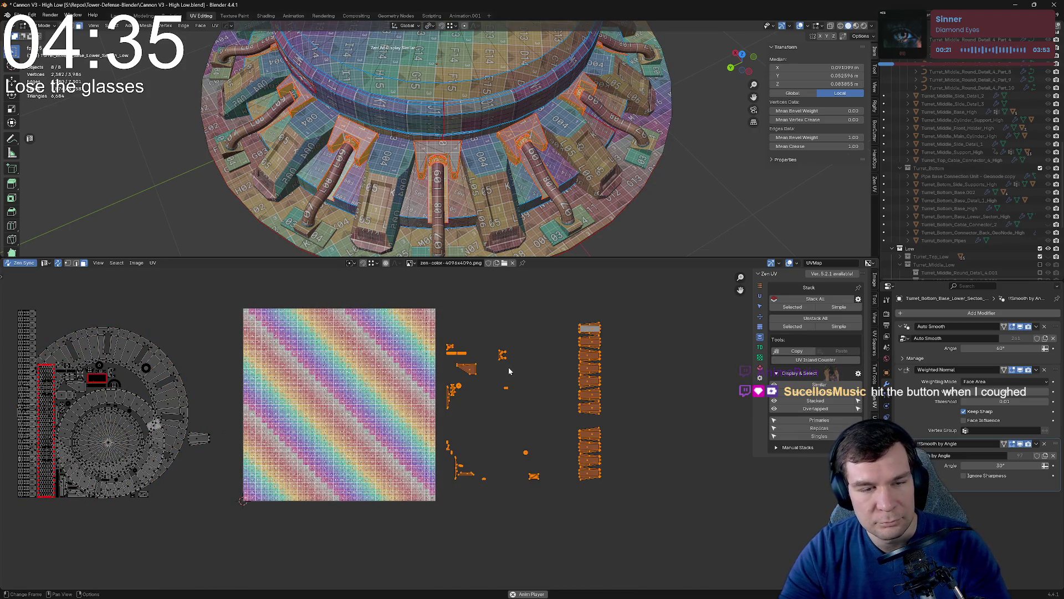
pyautogui.press('h')
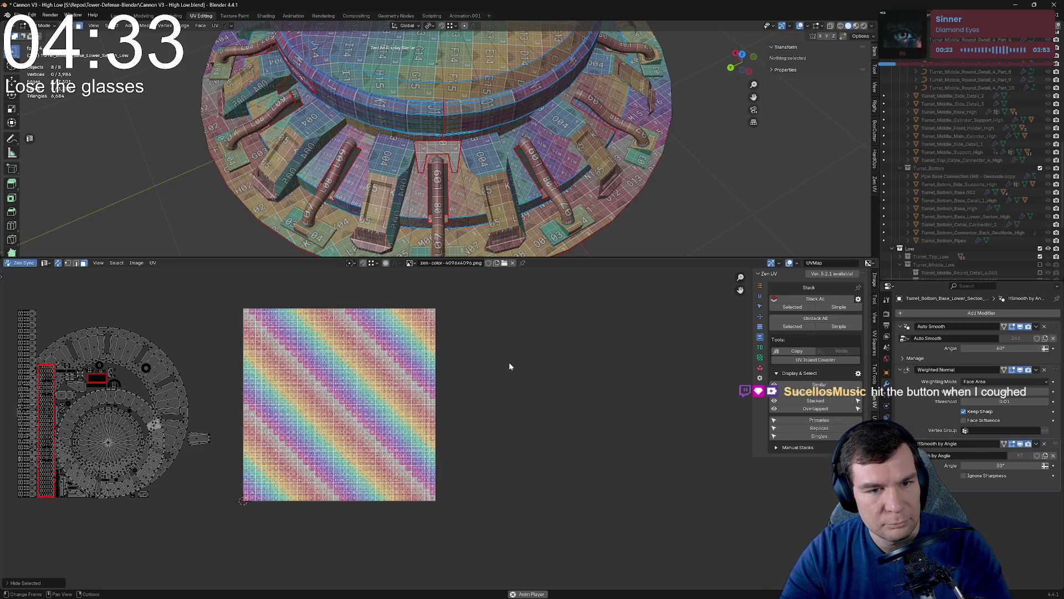
pyautogui.moveTo(432, 191)
pyautogui.mouseDown(button='middle')
pyautogui.moveTo(441, 201)
pyautogui.moveTo(441, 183)
pyautogui.moveTo(369, 176)
pyautogui.moveTo(387, 149)
pyautogui.moveTo(475, 140)
pyautogui.moveTo(243, 174)
pyautogui.moveTo(230, 154)
pyautogui.mouseUp(button='middle')
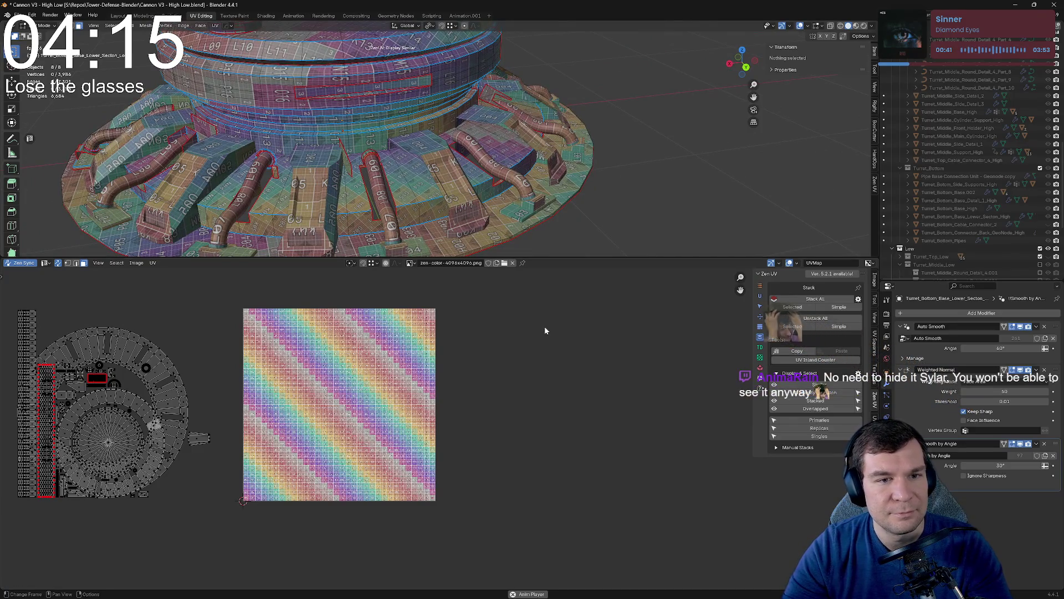
# Reveal all hidden faces and orbit around the base to check the checker texture.
pyautogui.moveTo(400, 178); pyautogui.dragTo(402, 199, button='middle')
pyautogui.scroll(2, 402, 200)
pyautogui.scroll(3, 493, 177)
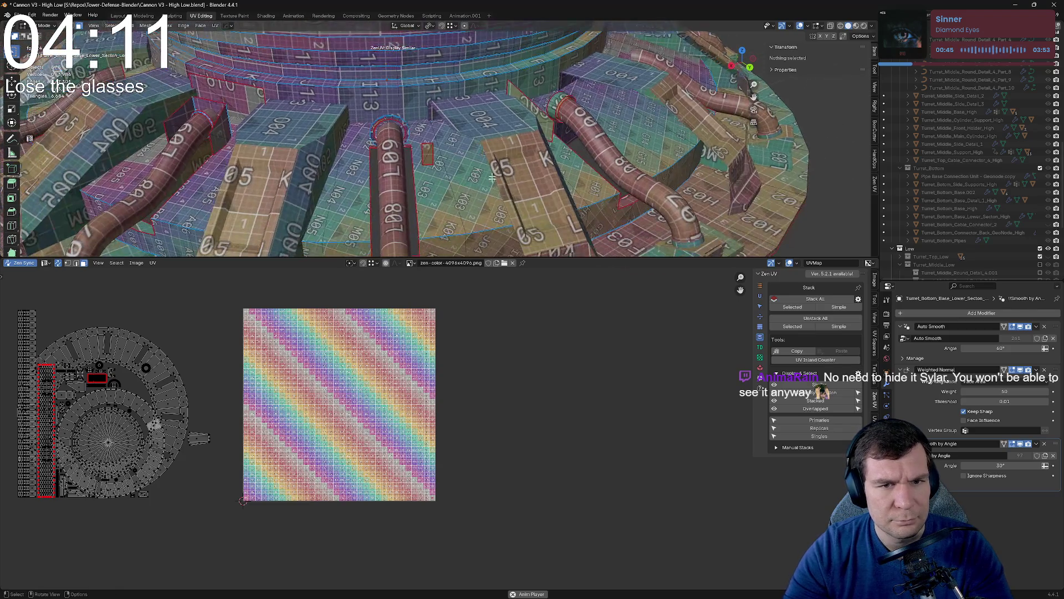
pyautogui.hotkey('alt', 'h')
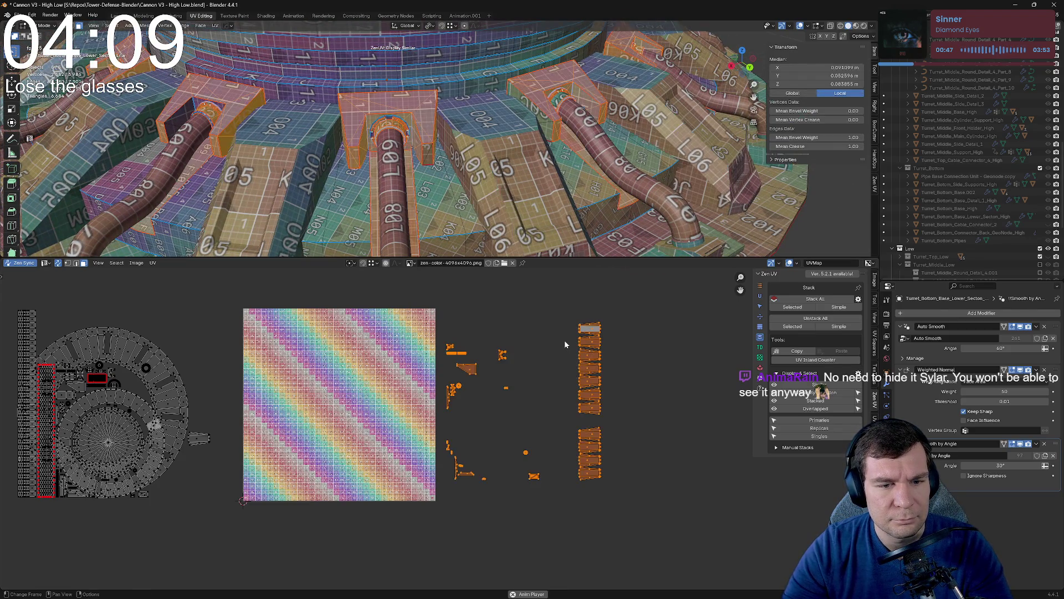
pyautogui.moveTo(499, 172)
pyautogui.mouseDown(button='middle')
pyautogui.moveTo(505, 161)
pyautogui.moveTo(518, 206)
pyautogui.mouseUp(button='middle')
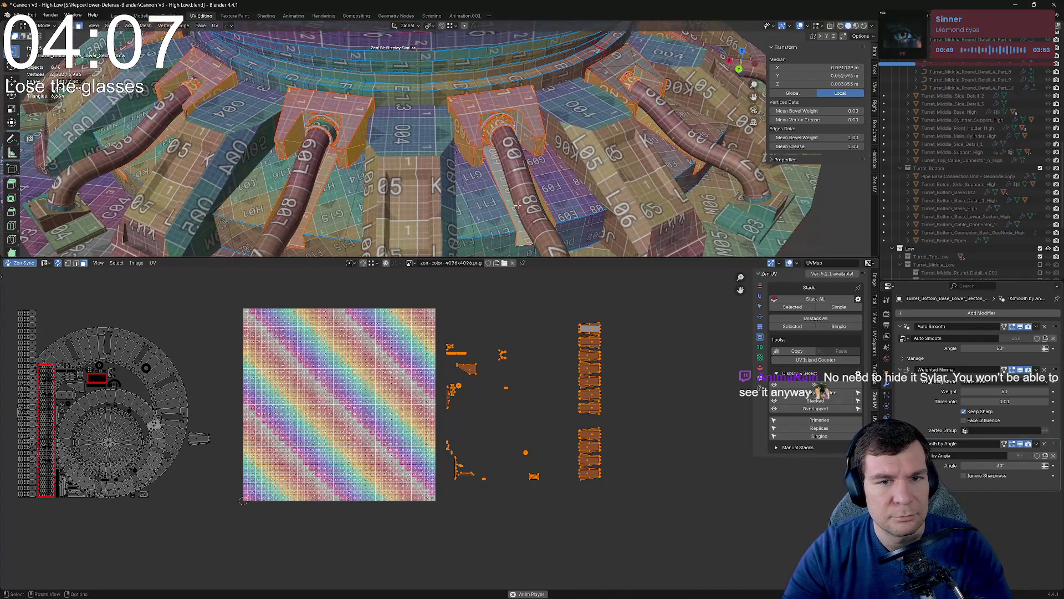
pyautogui.moveTo(351, 300)
pyautogui.mouseDown(button='middle')
pyautogui.moveTo(469, 308)
pyautogui.moveTo(476, 275)
pyautogui.mouseUp(button='middle')
pyautogui.moveTo(415, 186); pyautogui.dragTo(419, 174, button='middle')
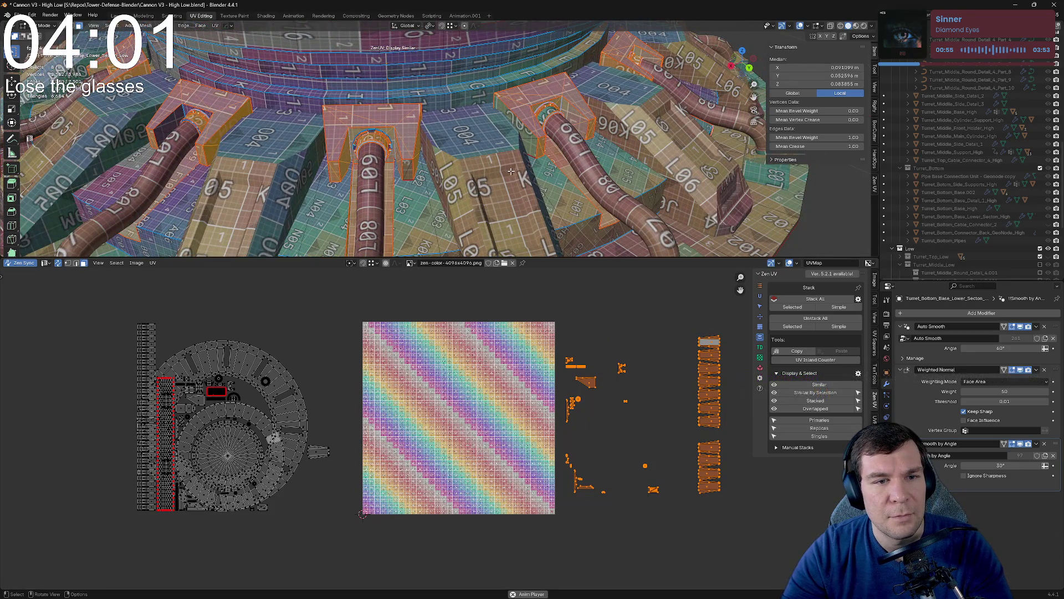
pyautogui.moveTo(546, 127); pyautogui.dragTo(487, 137, button='middle')
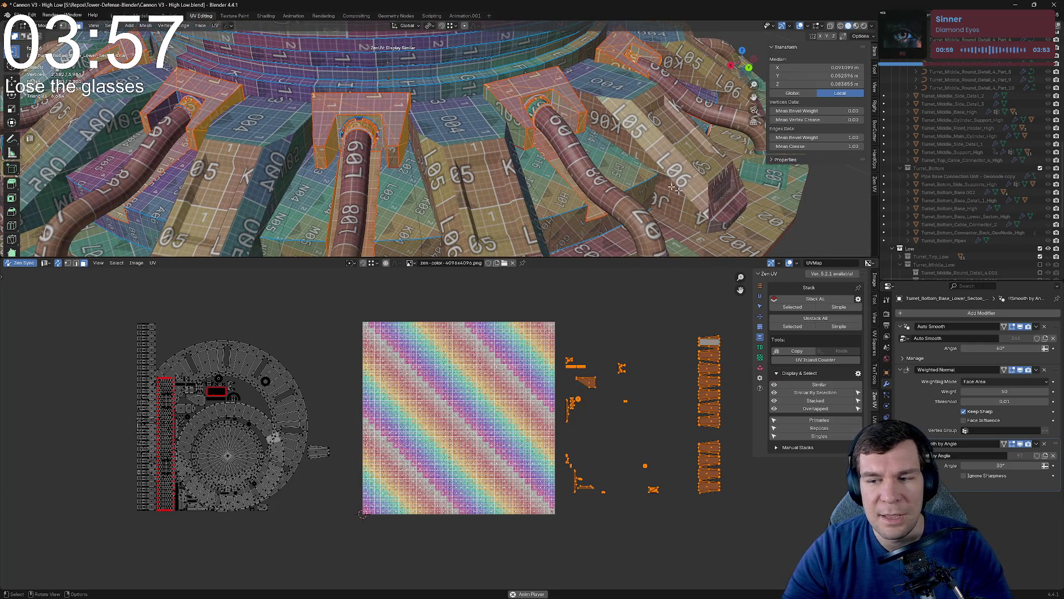
# Return to Object Mode and view the whole turret zoomed out.
pyautogui.press('Tab')
pyautogui.scroll(-3, 610, 183)
pyautogui.moveTo(599, 161)
pyautogui.mouseDown(button='middle')
pyautogui.moveTo(571, 118)
pyautogui.moveTo(630, 138)
pyautogui.mouseUp(button='middle')
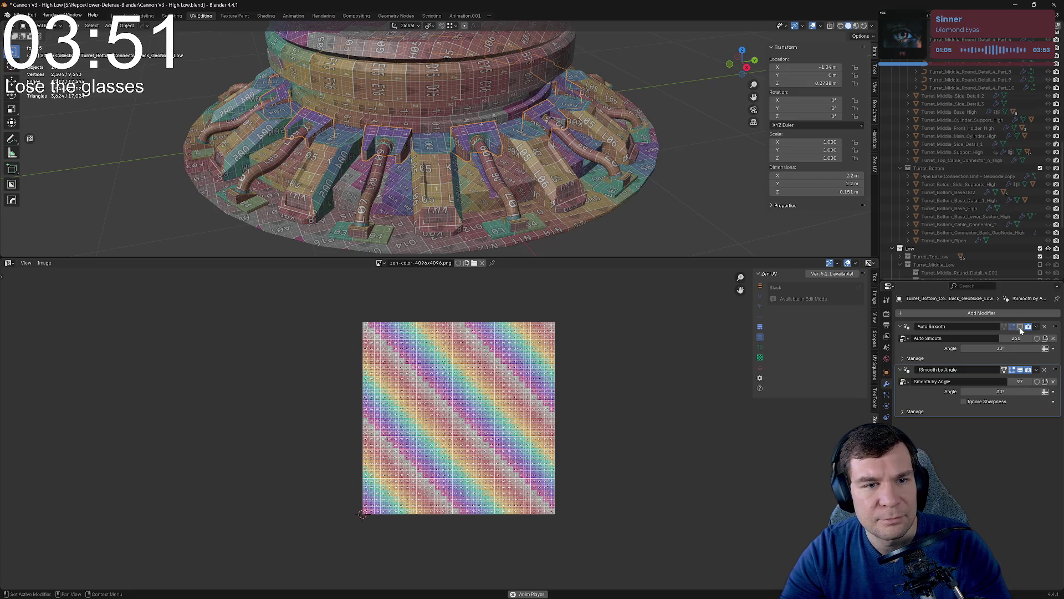
# Isolate the connector object in local view and inspect its pieces in Edit Mode.
pyautogui.press('Tab')
pyautogui.press('Tab')
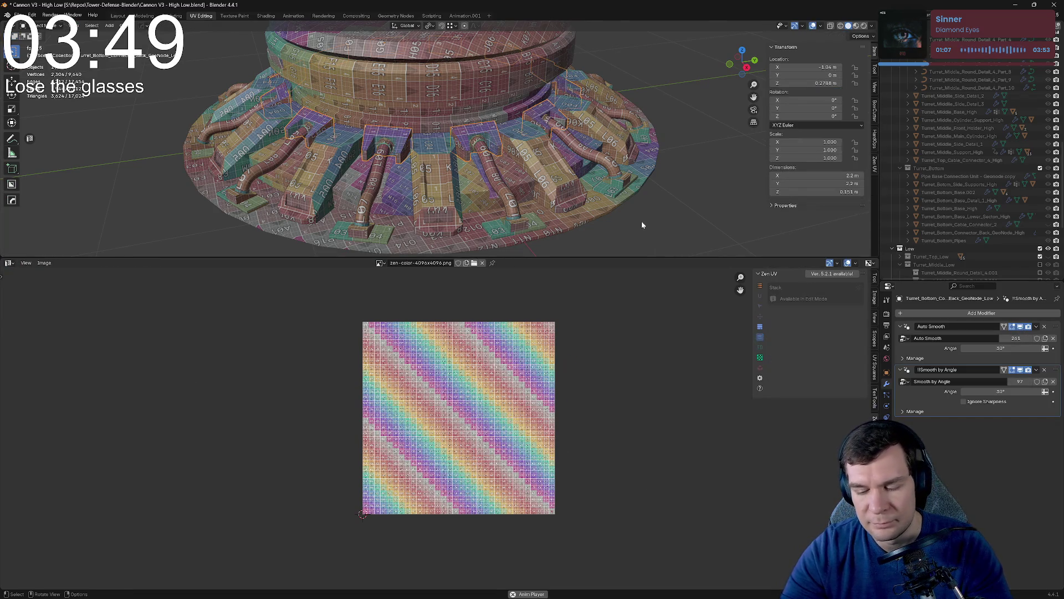
pyautogui.press('/')
pyautogui.scroll(10, 495, 153)
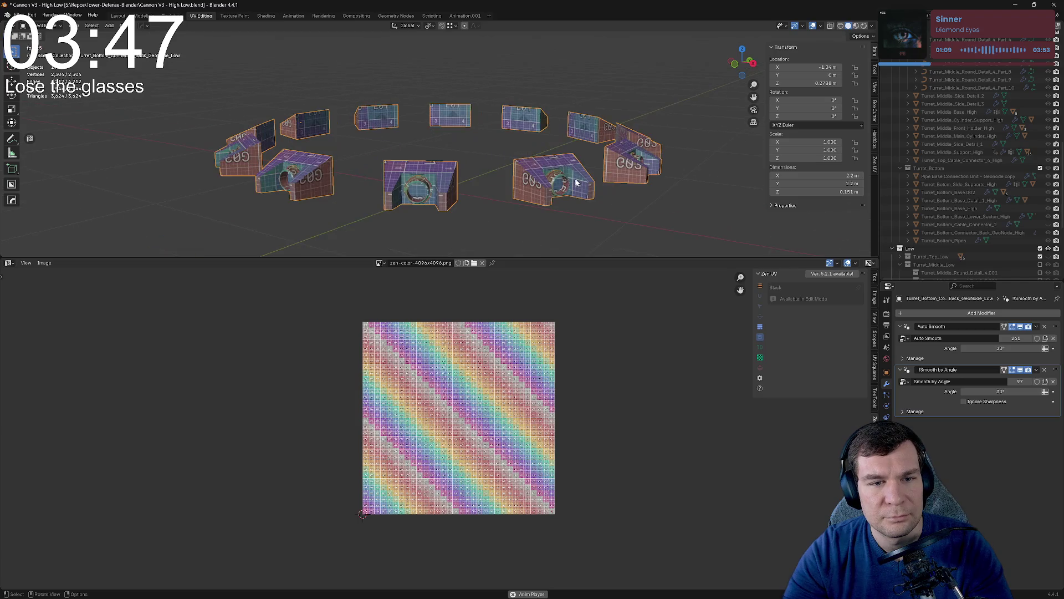
pyautogui.moveTo(581, 144); pyautogui.dragTo(599, 140, button='middle')
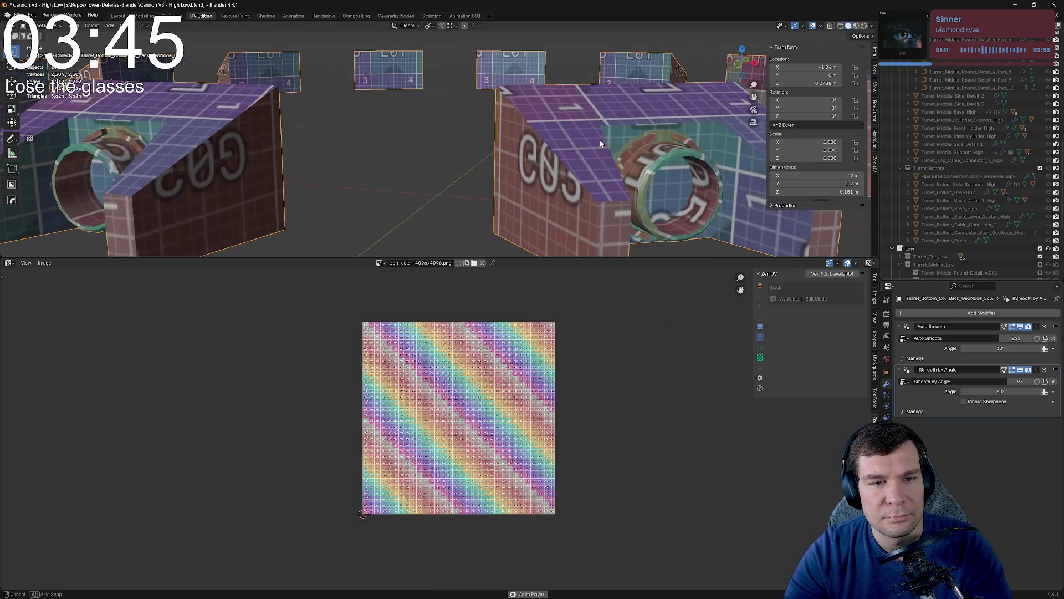
pyautogui.press('Tab')
pyautogui.moveTo(683, 136); pyautogui.dragTo(564, 158, button='middle')
pyautogui.press('Tab')
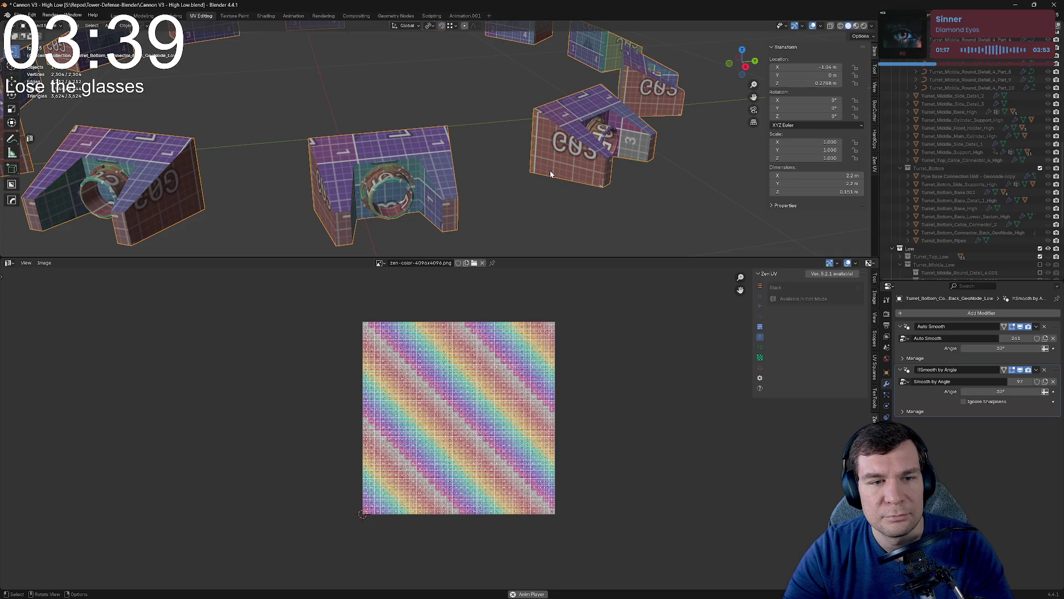
# Select a corner vertex, then an edge on a connector, and switch to the Layout workspace.
pyautogui.press('Tab')
pyautogui.click(448, 126)
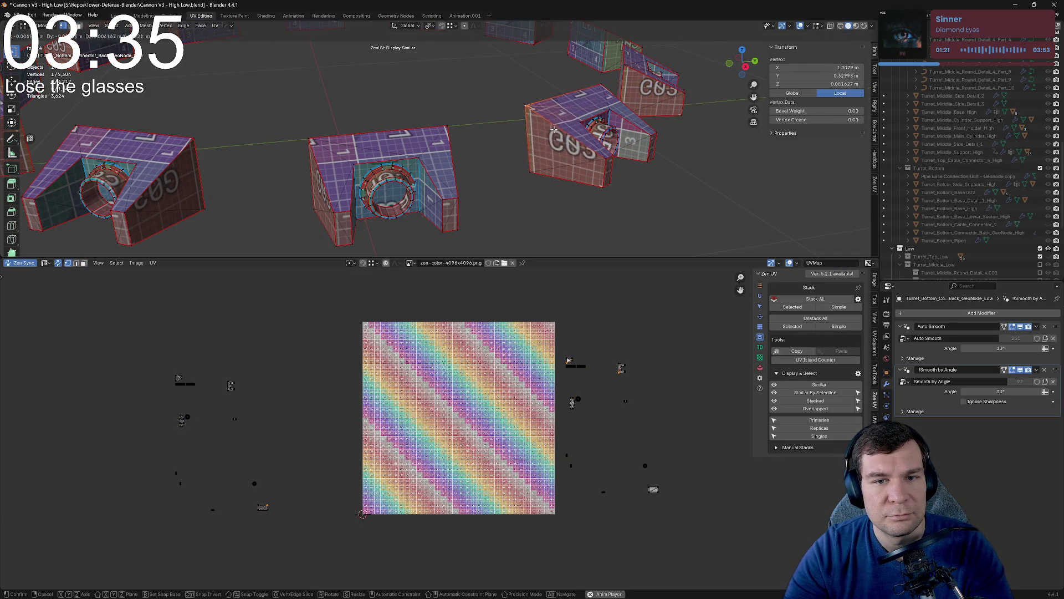
pyautogui.click(577, 165)
pyautogui.press('2')
pyautogui.click(576, 165)
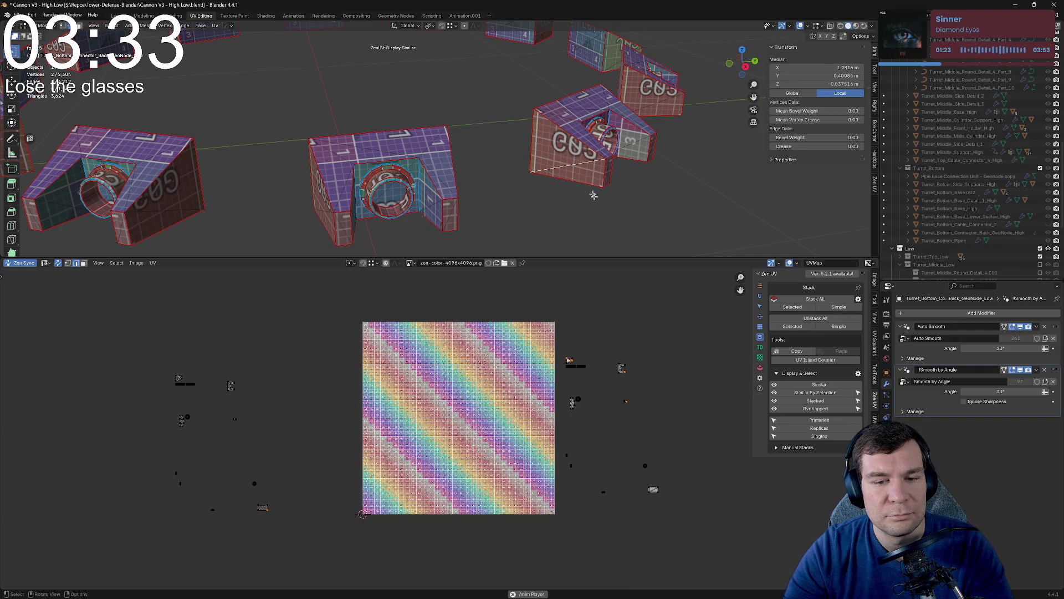
pyautogui.press('Tab')
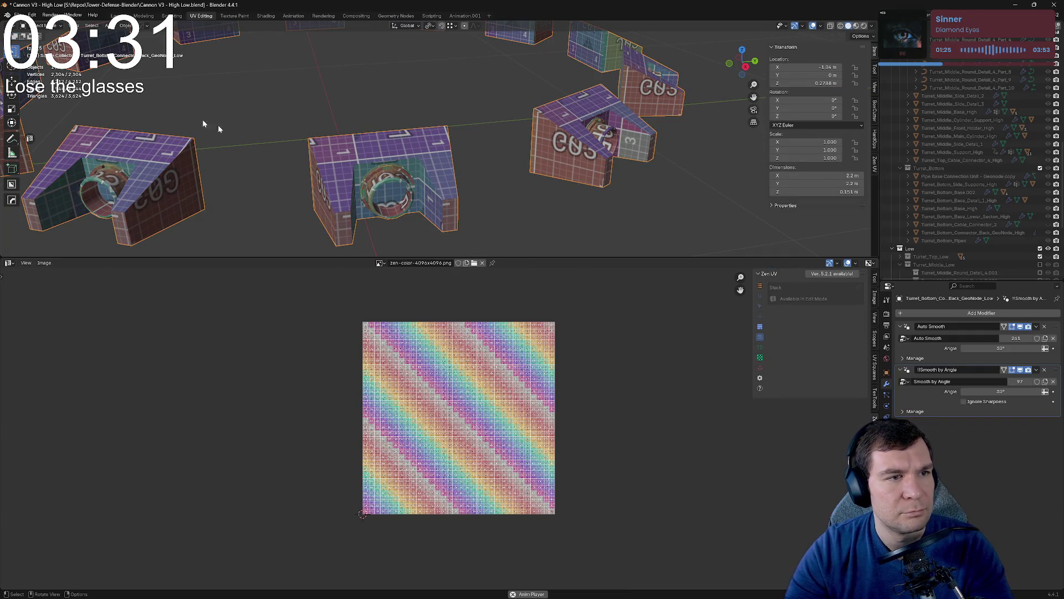
pyautogui.click(116, 15)
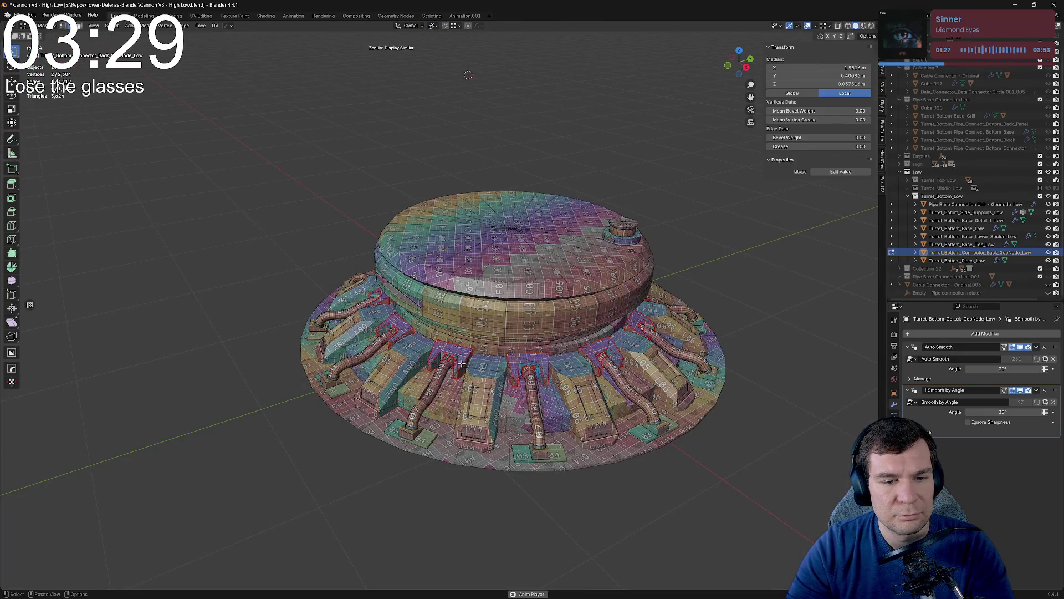
# Isolate the connectors in Edit Mode and collapse the Auto Smooth modifier panel.
pyautogui.press('KP_Divide')
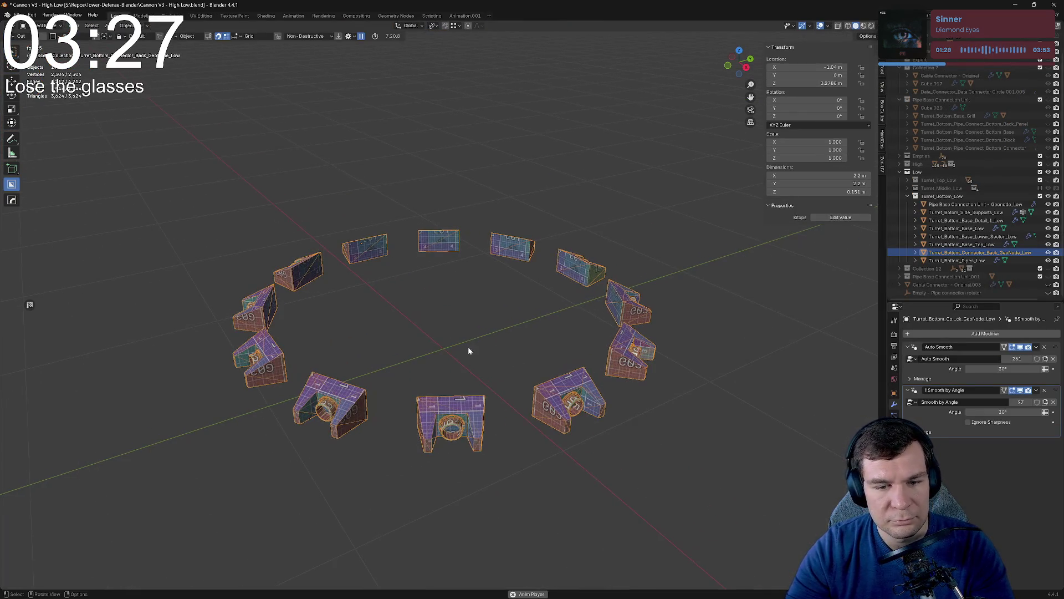
pyautogui.press('Tab')
pyautogui.moveTo(466, 356); pyautogui.dragTo(555, 364, button='middle')
pyautogui.scroll(4, 556, 364)
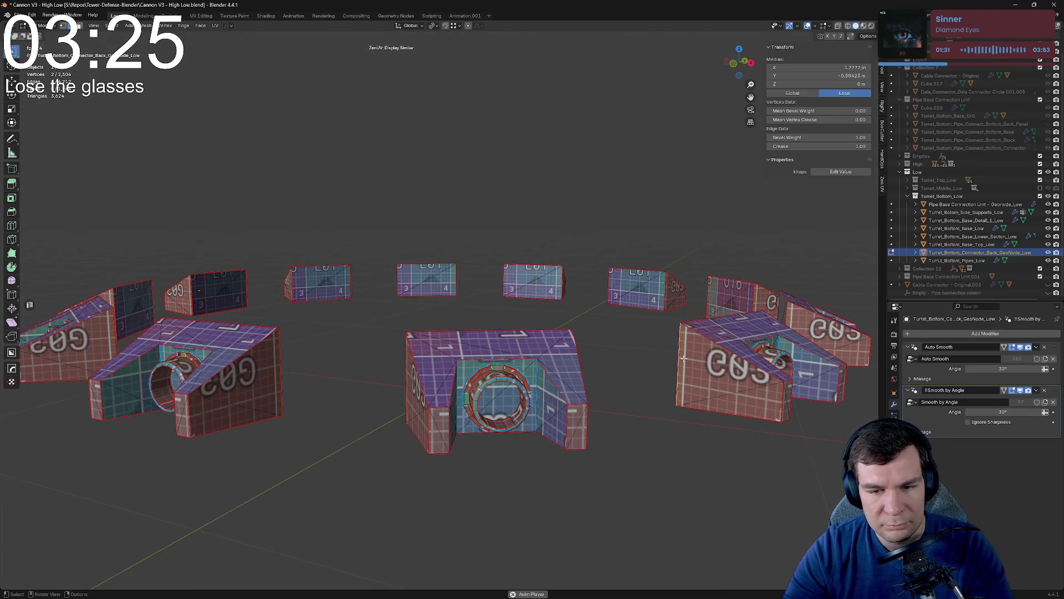
pyautogui.moveTo(704, 370); pyautogui.dragTo(619, 339, button='middle')
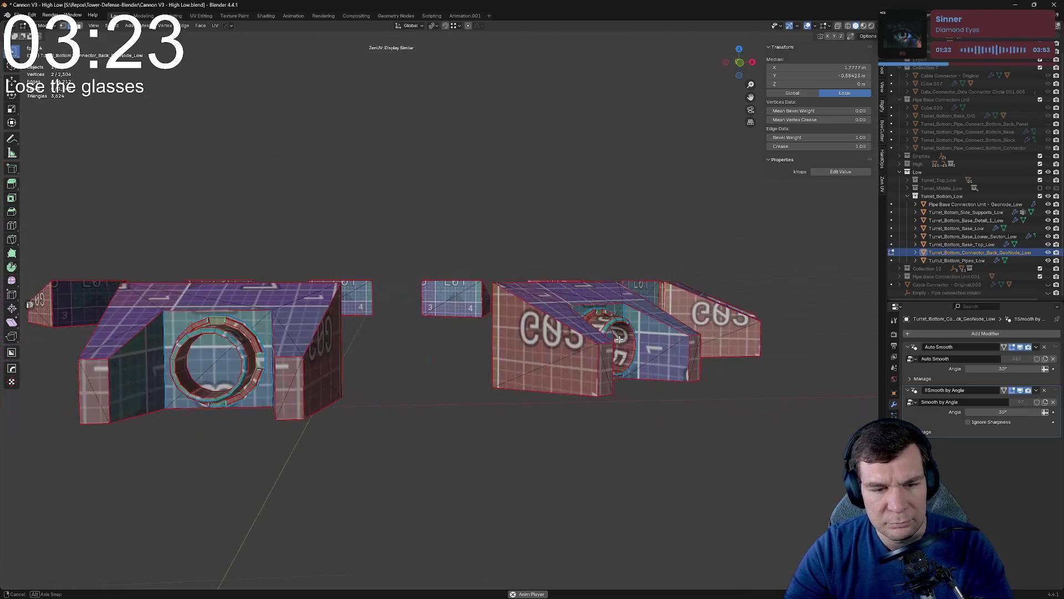
pyautogui.click(908, 346)
pyautogui.moveTo(654, 261); pyautogui.dragTo(586, 332, button='middle')
pyautogui.keyDown('shift'); pyautogui.click(586, 332); pyautogui.keyUp('shift')
pyautogui.moveTo(647, 295); pyautogui.dragTo(627, 312, button='middle')
# Check the checker UVs on faces around the ring, then select the whole mesh.
pyautogui.click(629, 311)
pyautogui.click(579, 248)
pyautogui.moveTo(616, 259); pyautogui.dragTo(576, 232, button='middle')
pyautogui.click(554, 210)
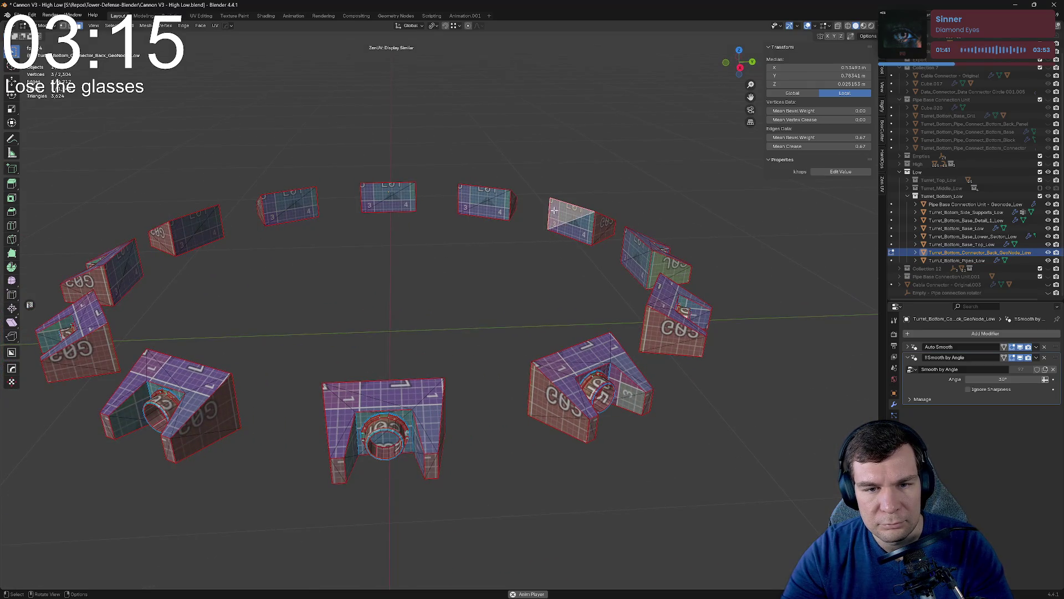
pyautogui.moveTo(504, 216); pyautogui.dragTo(480, 208, button='middle')
pyautogui.click(667, 227)
pyautogui.moveTo(628, 207)
pyautogui.mouseDown(button='middle')
pyautogui.moveTo(654, 240)
pyautogui.moveTo(599, 317)
pyautogui.mouseUp(button='middle')
pyautogui.scroll(2, 599, 317)
pyautogui.click(572, 277)
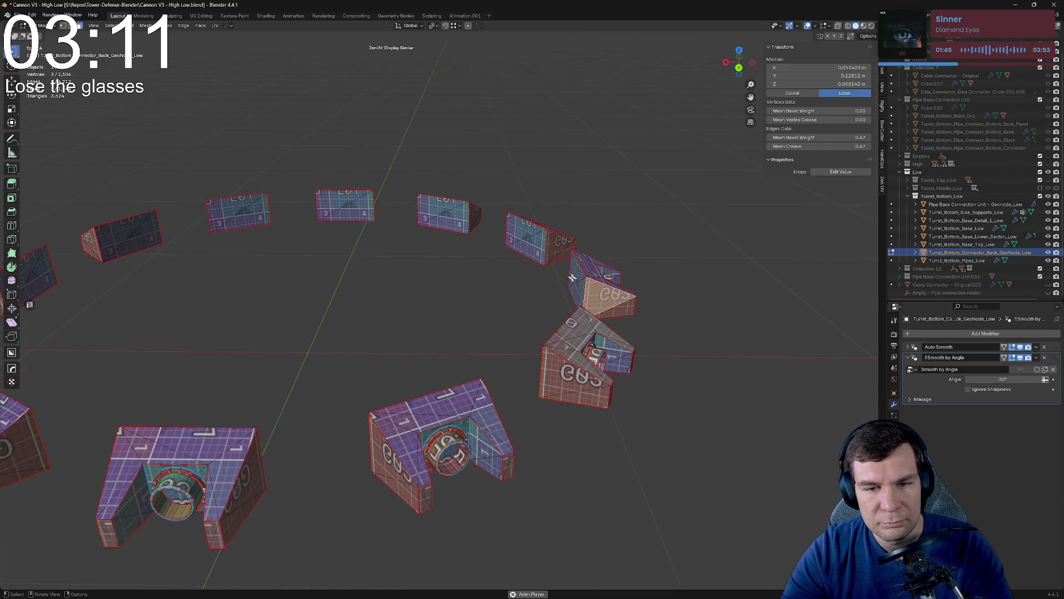
pyautogui.click(552, 242)
pyautogui.click(472, 210)
pyautogui.moveTo(472, 210)
pyautogui.mouseDown(button='middle')
pyautogui.moveTo(506, 235)
pyautogui.moveTo(600, 226)
pyautogui.moveTo(578, 278)
pyautogui.mouseUp(button='middle')
pyautogui.press('a')
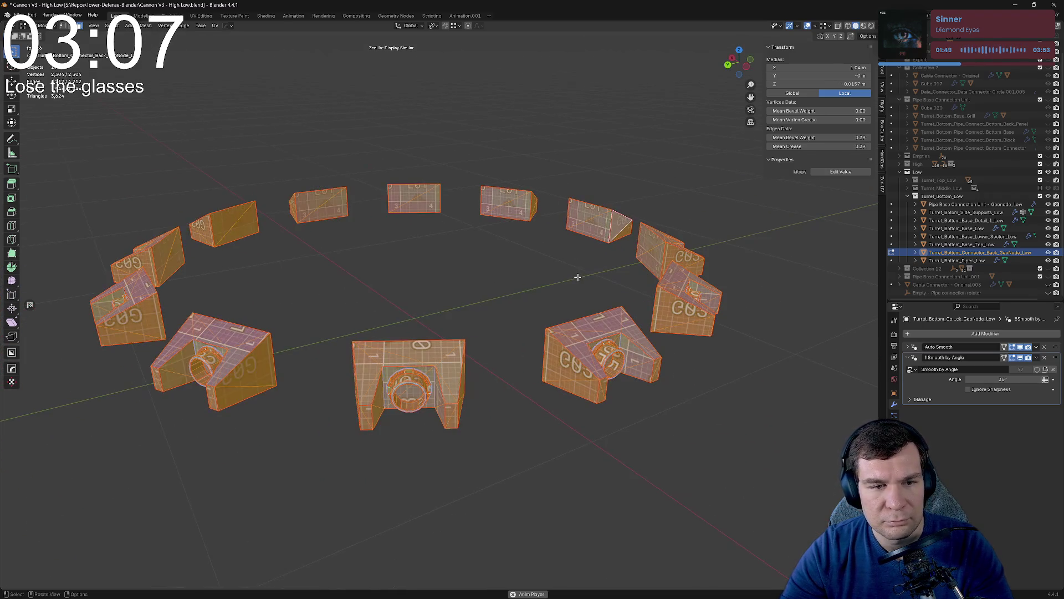
# In the UV Editing workspace, select all and select the replica UV islands with Zen UV.
pyautogui.click(202, 16)
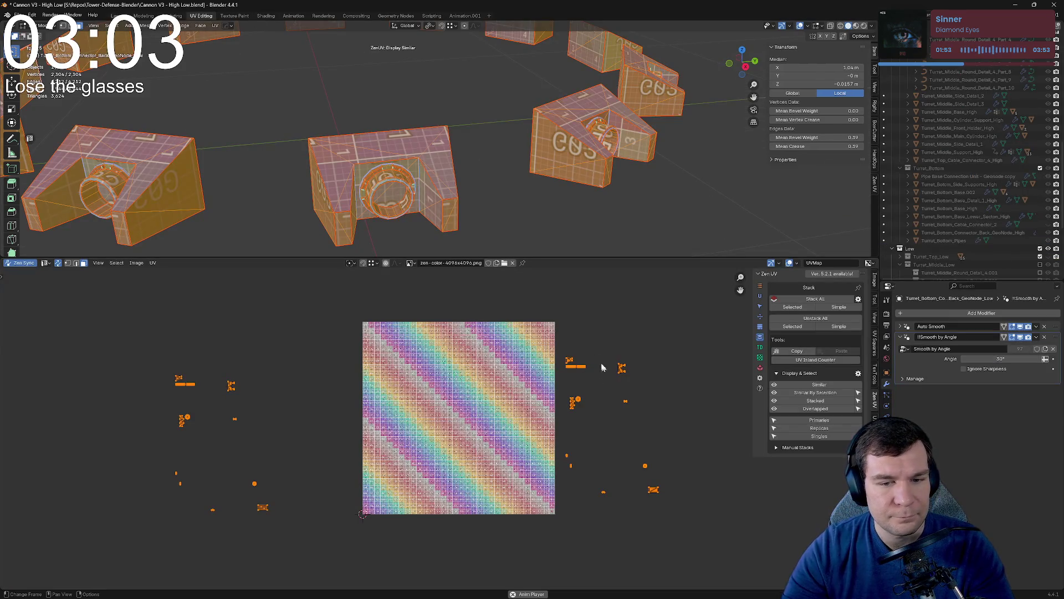
pyautogui.click(543, 173)
pyautogui.click(556, 153)
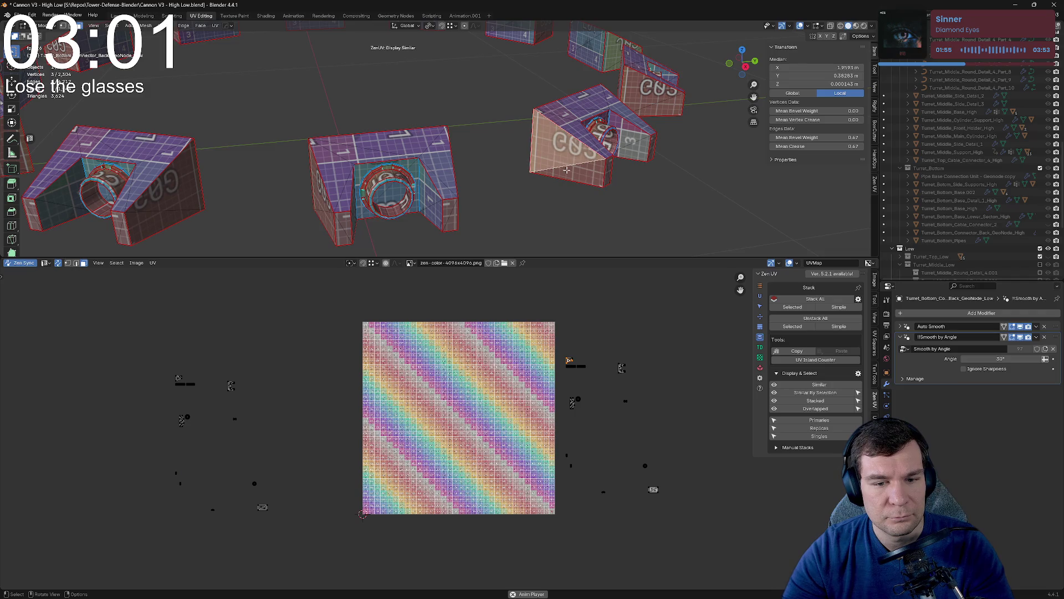
pyautogui.moveTo(487, 218); pyautogui.dragTo(492, 219, button='middle')
pyautogui.press('a')
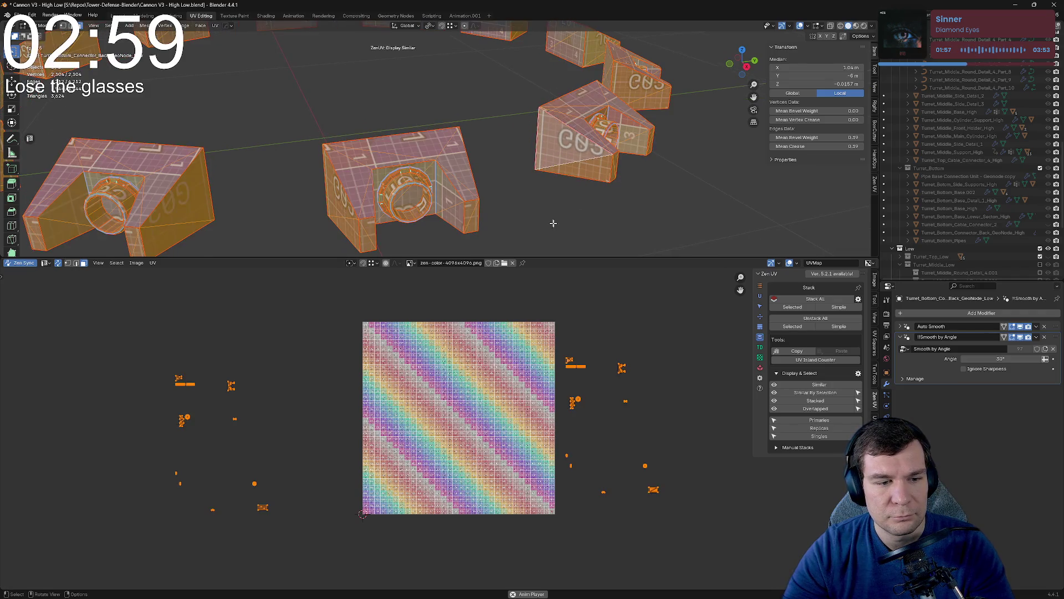
pyautogui.click(833, 429)
# Orbit around the connector ring to inspect the stray UV islands.
pyautogui.moveTo(610, 216); pyautogui.dragTo(545, 160, button='middle')
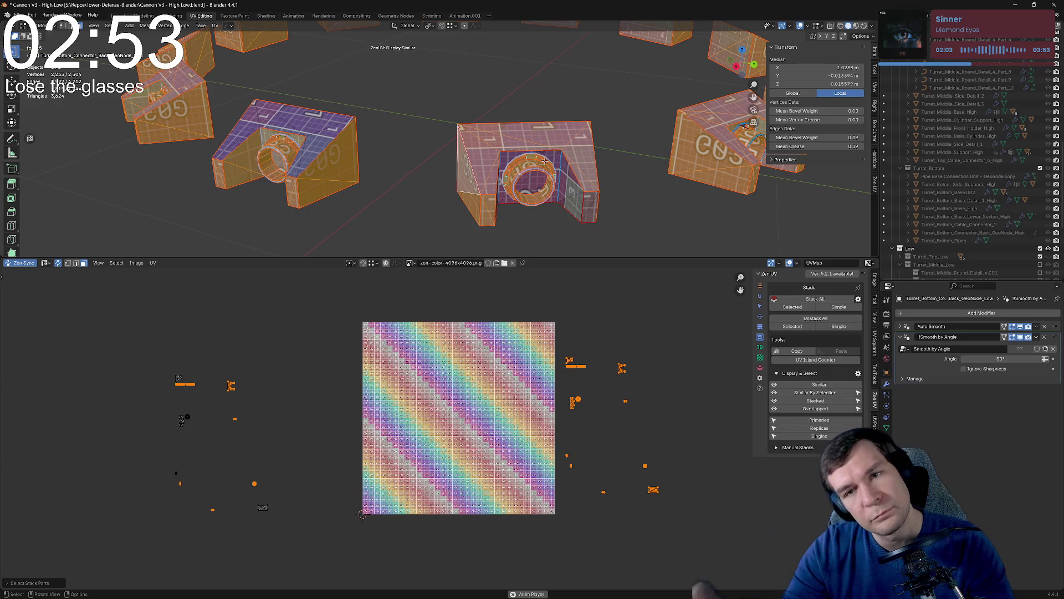
pyautogui.moveTo(560, 161)
pyautogui.mouseDown(button='middle')
pyautogui.moveTo(410, 162)
pyautogui.moveTo(600, 160)
pyautogui.moveTo(599, 184)
pyautogui.moveTo(676, 188)
pyautogui.mouseUp(button='middle')
pyautogui.scroll(4, 677, 199)
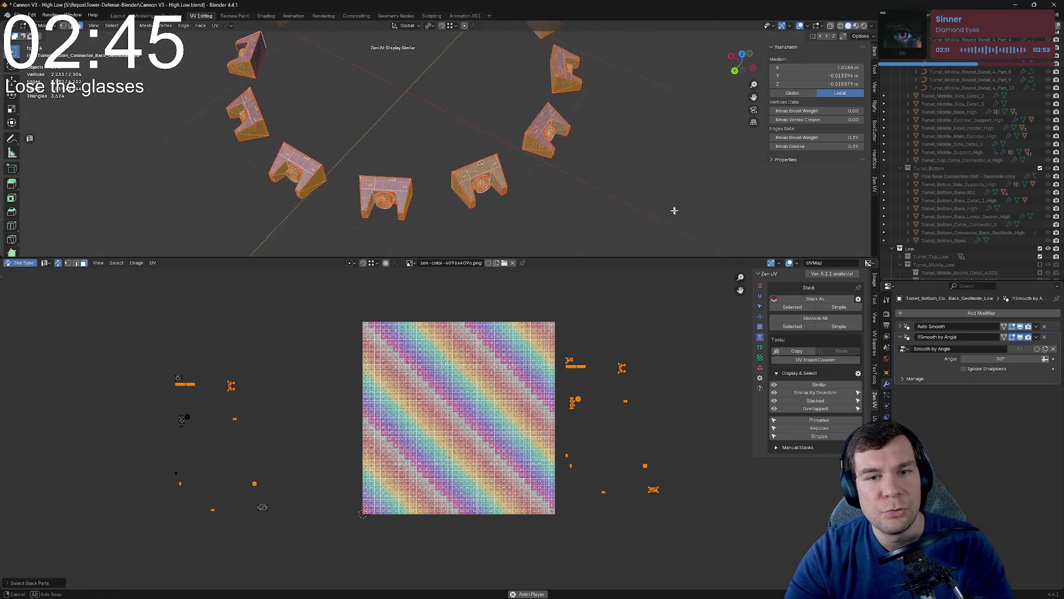
pyautogui.moveTo(748, 183)
pyautogui.mouseDown(button='middle')
pyautogui.moveTo(583, 122)
pyautogui.moveTo(609, 159)
pyautogui.mouseUp(button='middle')
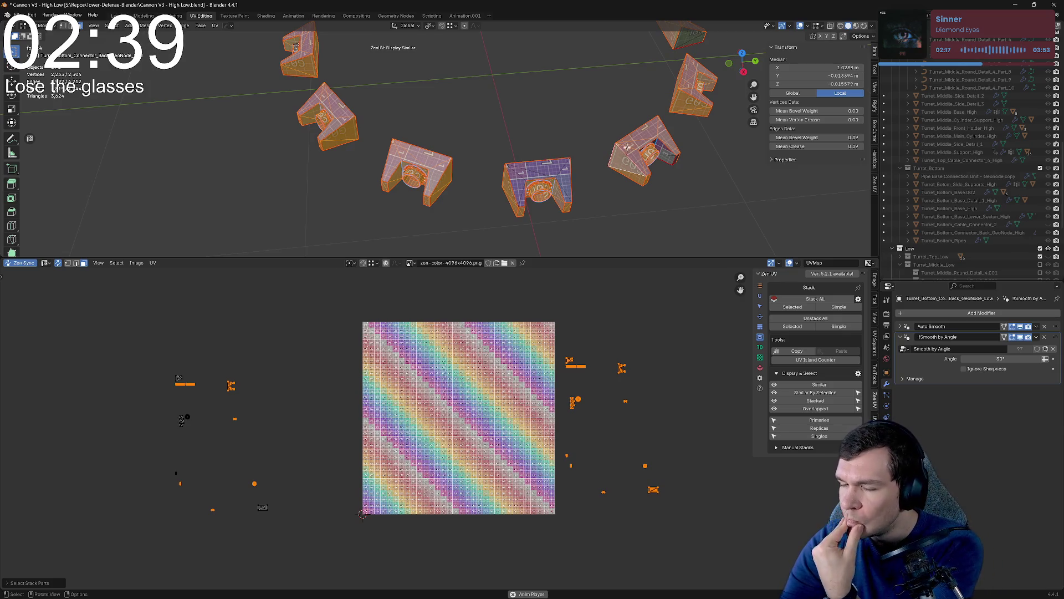
pyautogui.moveTo(620, 159); pyautogui.dragTo(581, 101, button='middle')
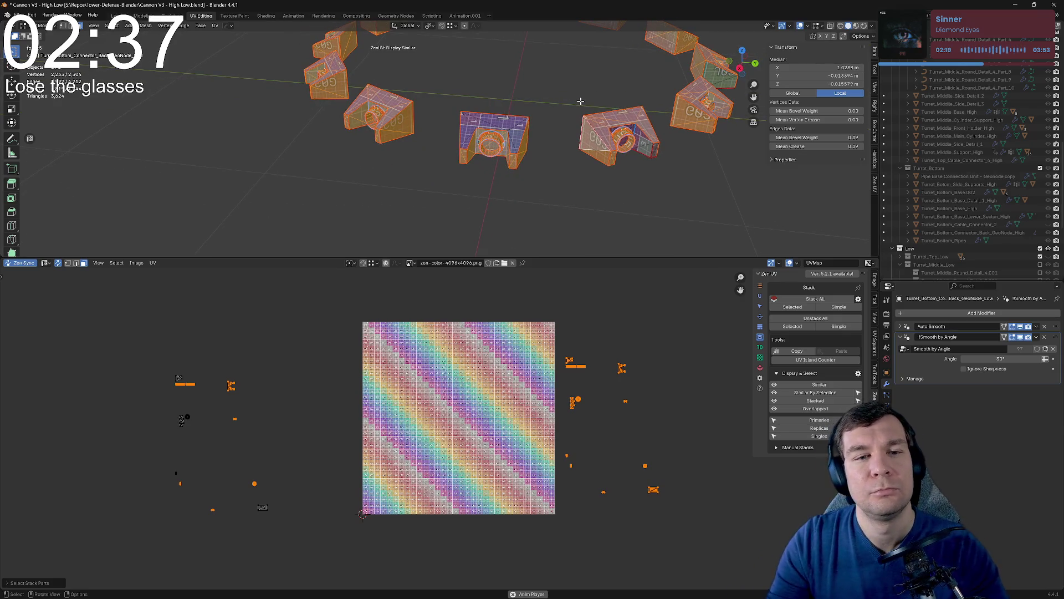
pyautogui.moveTo(513, 93)
pyautogui.mouseDown(button='middle')
pyautogui.moveTo(536, 102)
pyautogui.moveTo(495, 79)
pyautogui.moveTo(508, 93)
pyautogui.mouseUp(button='middle')
pyautogui.scroll(5, 635, 85)
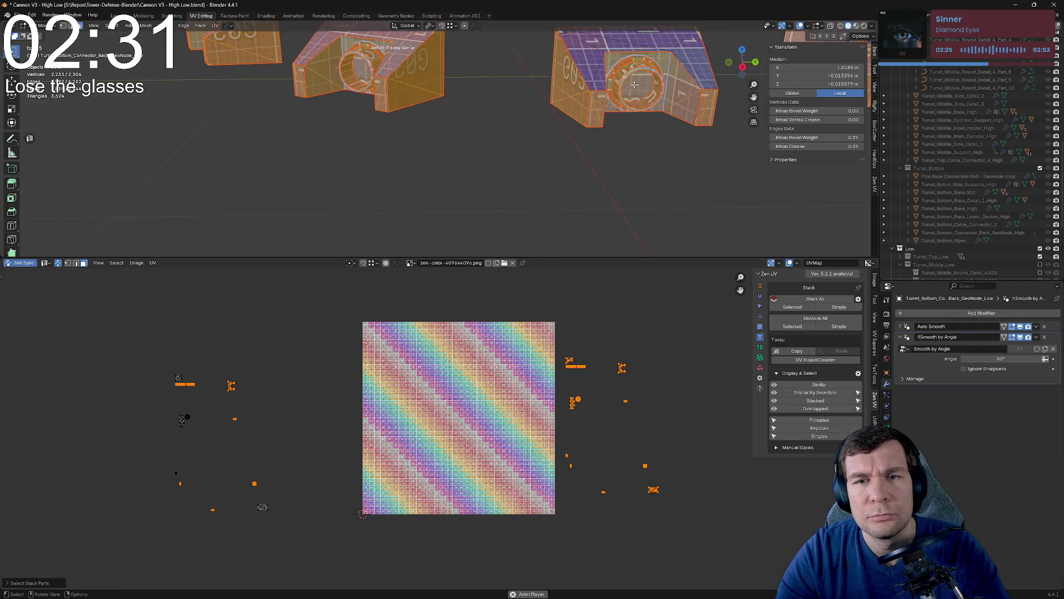
pyautogui.scroll(-3, 593, 104)
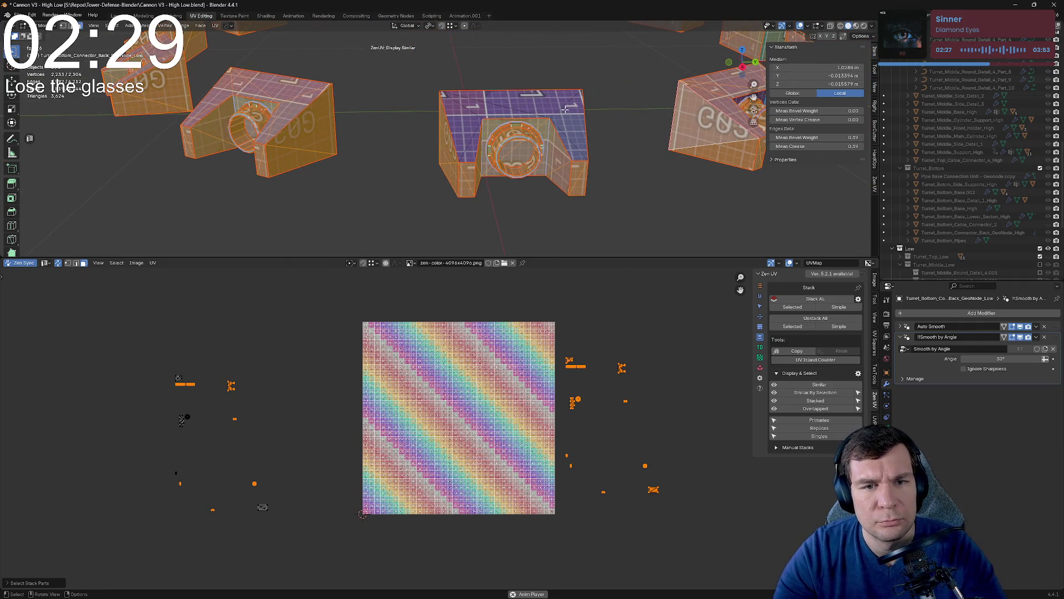
pyautogui.scroll(3, 560, 114)
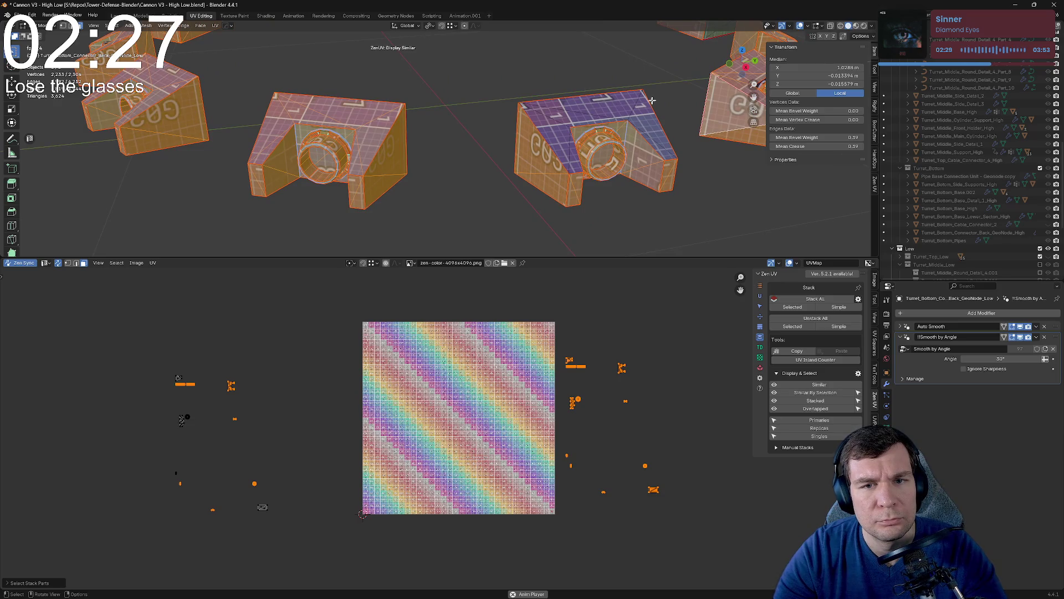
pyautogui.moveTo(672, 98); pyautogui.dragTo(621, 98, button='middle')
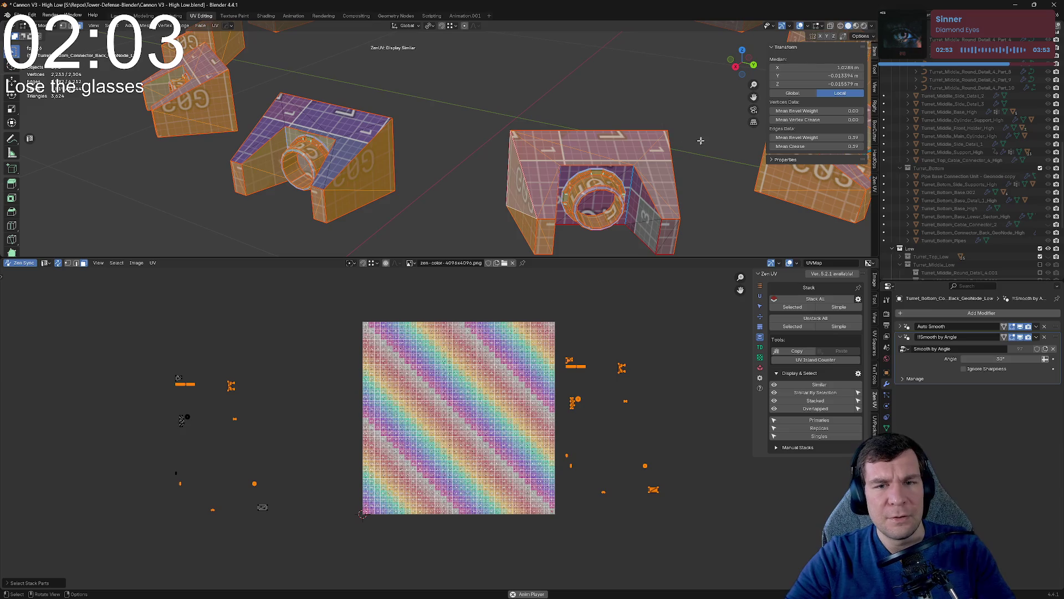
pyautogui.moveTo(725, 130)
pyautogui.mouseDown(button='middle')
pyautogui.moveTo(606, 113)
pyautogui.moveTo(593, 128)
pyautogui.mouseUp(button='middle')
# Select a triangle face on the right model and frame its island in the UV editor.
pyautogui.click(593, 129)
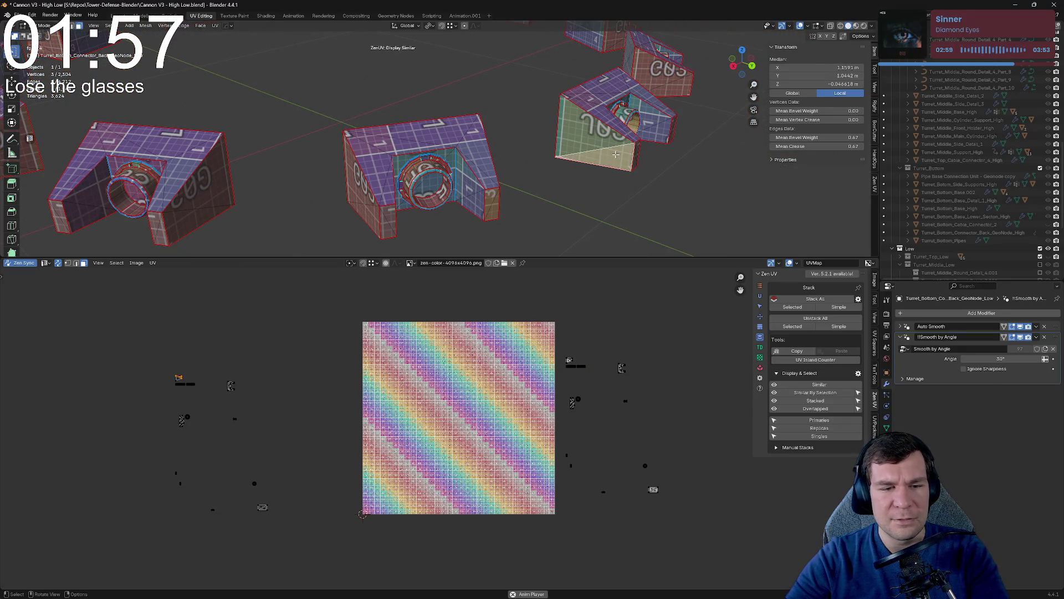
pyautogui.scroll(8, 626, 153)
pyautogui.scroll(-6, 642, 152)
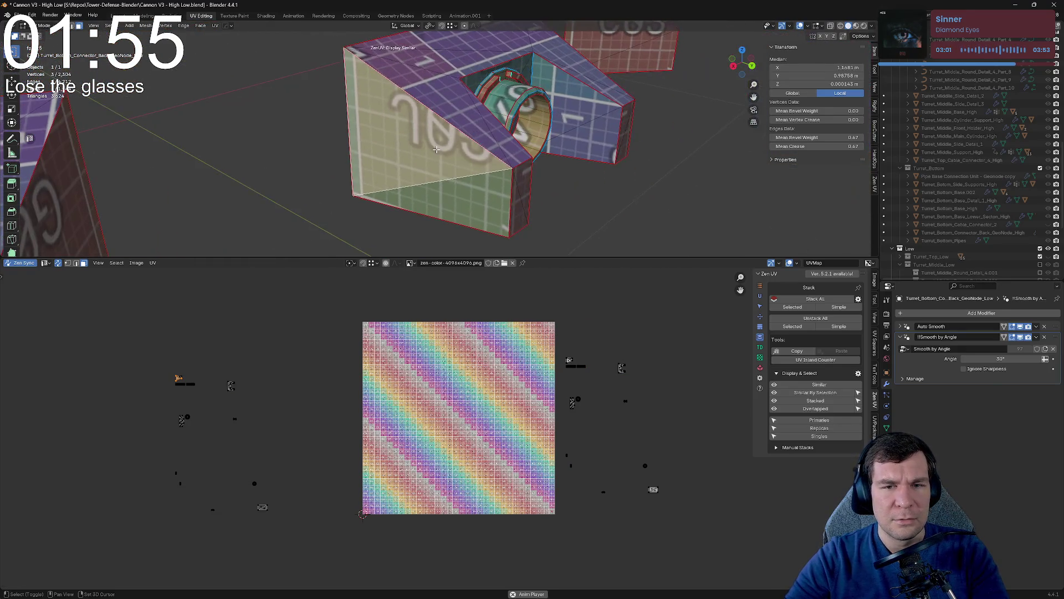
pyautogui.scroll(8, 173, 385)
pyautogui.press('KP_Decimal')
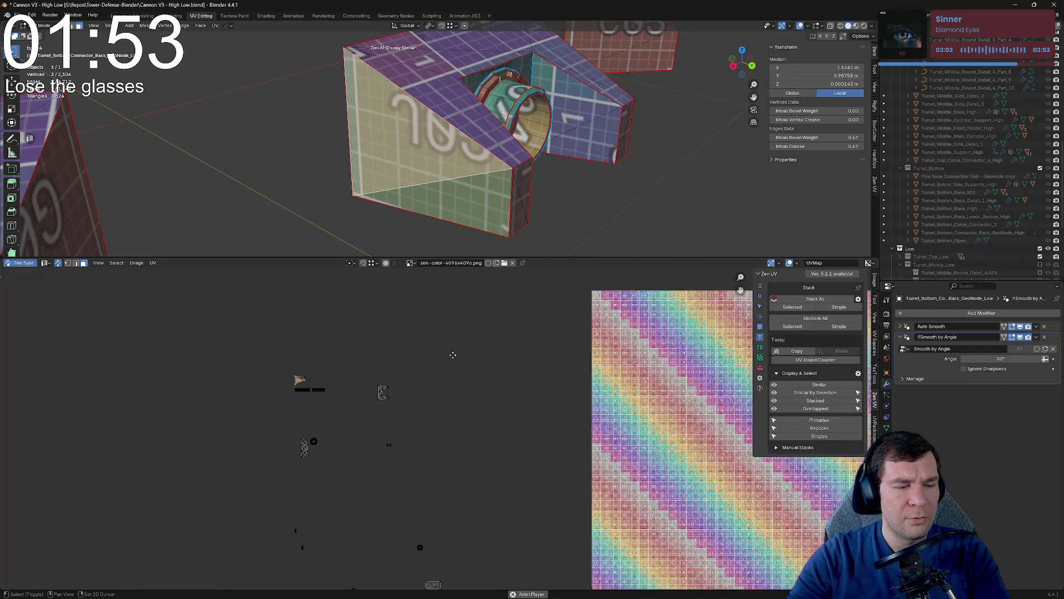
pyautogui.click(475, 198)
pyautogui.keyDown('shift'); pyautogui.click(427, 157); pyautogui.keyUp('shift')
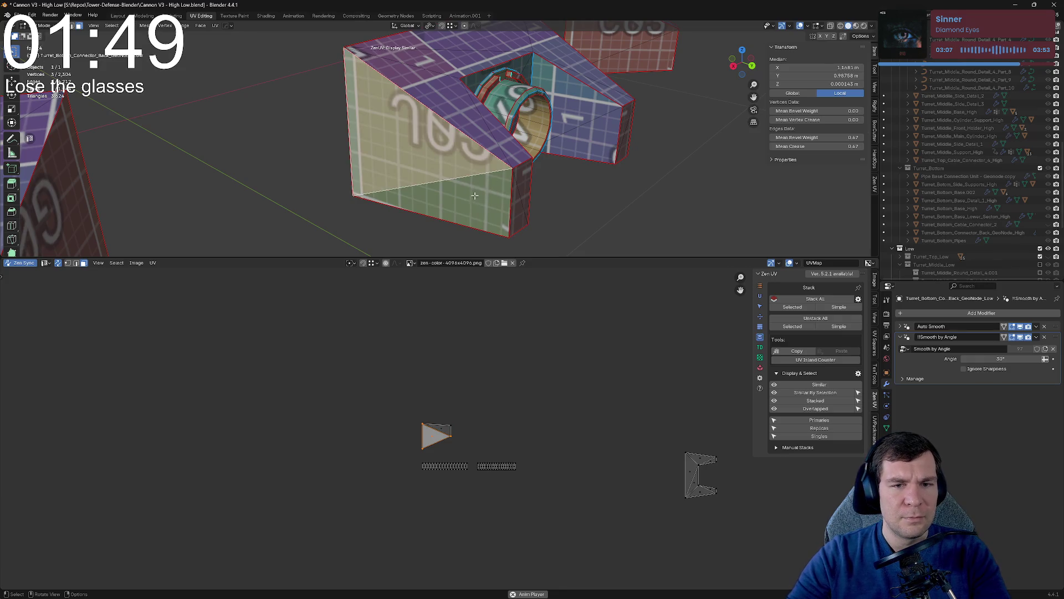
pyautogui.keyDown('shift'); pyautogui.click(427, 157); pyautogui.keyUp('shift')
# Select the entire mesh and run Merge By Distance, which removes 0 vertices.
pyautogui.moveTo(524, 193)
pyautogui.mouseDown(button='middle')
pyautogui.moveTo(531, 172)
pyautogui.moveTo(517, 147)
pyautogui.moveTo(542, 214)
pyautogui.moveTo(536, 193)
pyautogui.moveTo(517, 184)
pyautogui.mouseUp(button='middle')
pyautogui.scroll(-5, 516, 184)
pyautogui.press('a')
pyautogui.press('m')
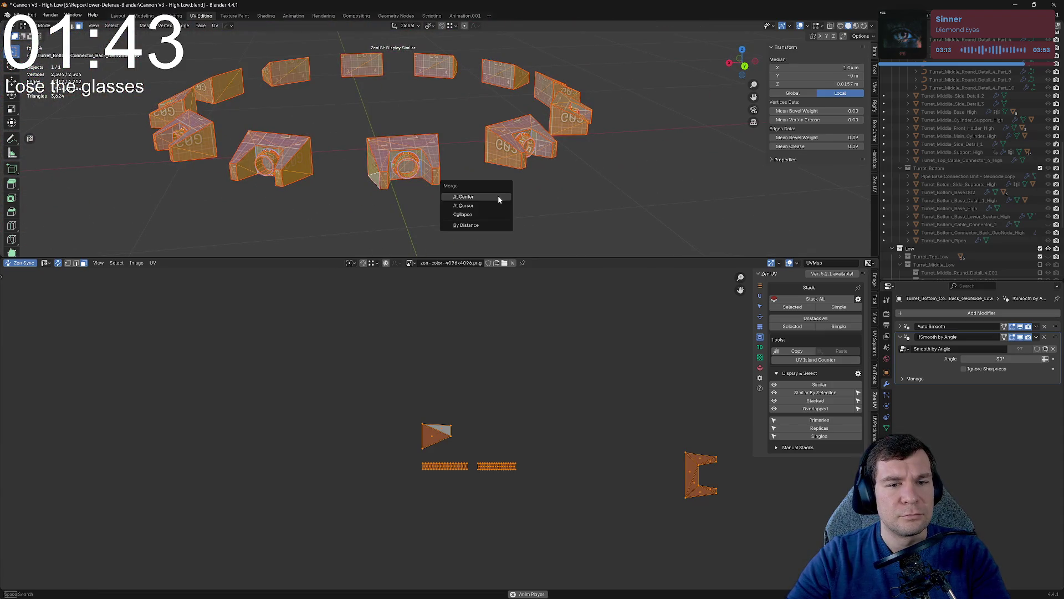
pyautogui.click(490, 225)
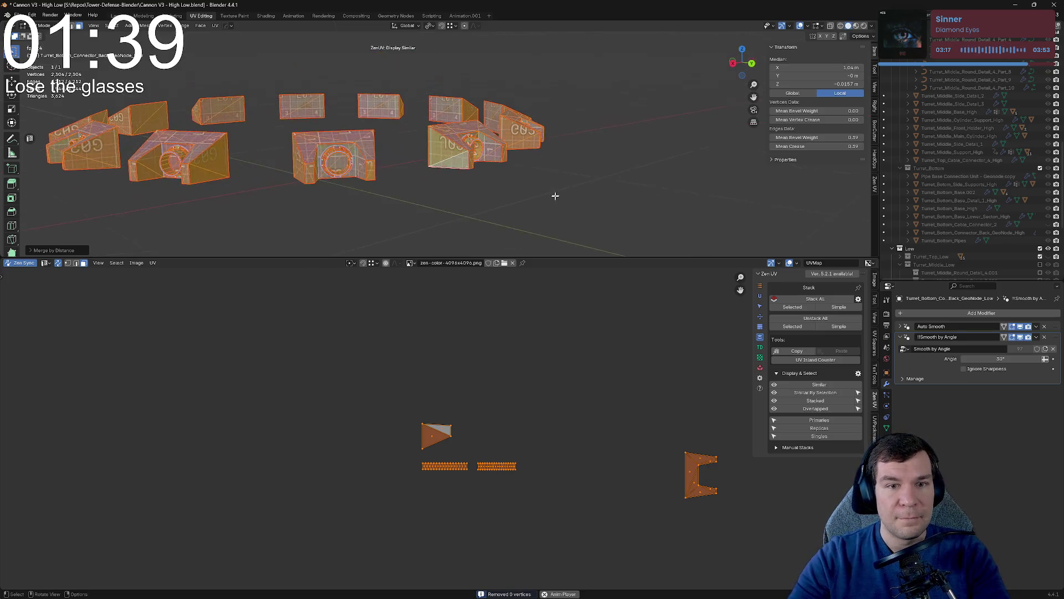
# Select triangle faces on the ring to check their UVs.
pyautogui.scroll(5, 556, 194)
pyautogui.click(478, 196)
pyautogui.moveTo(485, 204); pyautogui.dragTo(571, 122, button='middle')
pyautogui.click(573, 120)
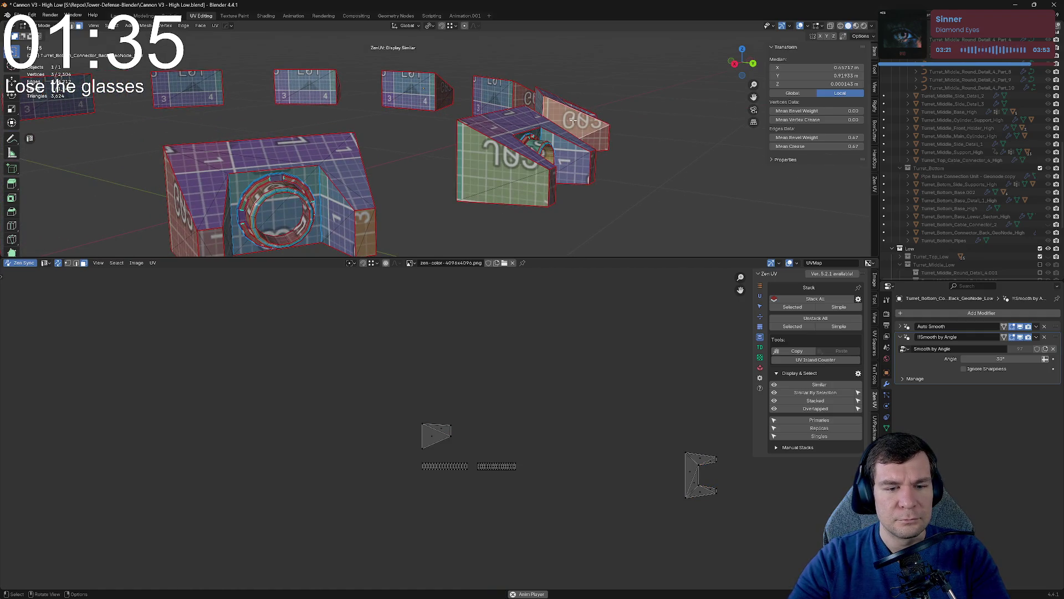
# Select the triangle UV island and move it onto the checker tile in several moves.
pyautogui.scroll(-10, 641, 357)
pyautogui.scroll(8, 522, 407)
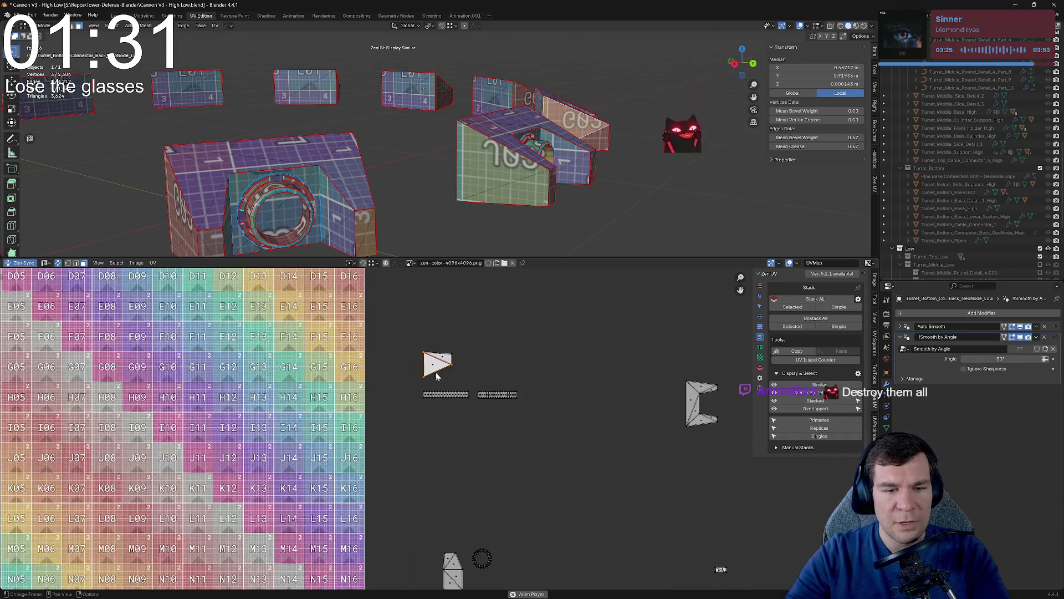
pyautogui.click(467, 380)
pyautogui.press('g')
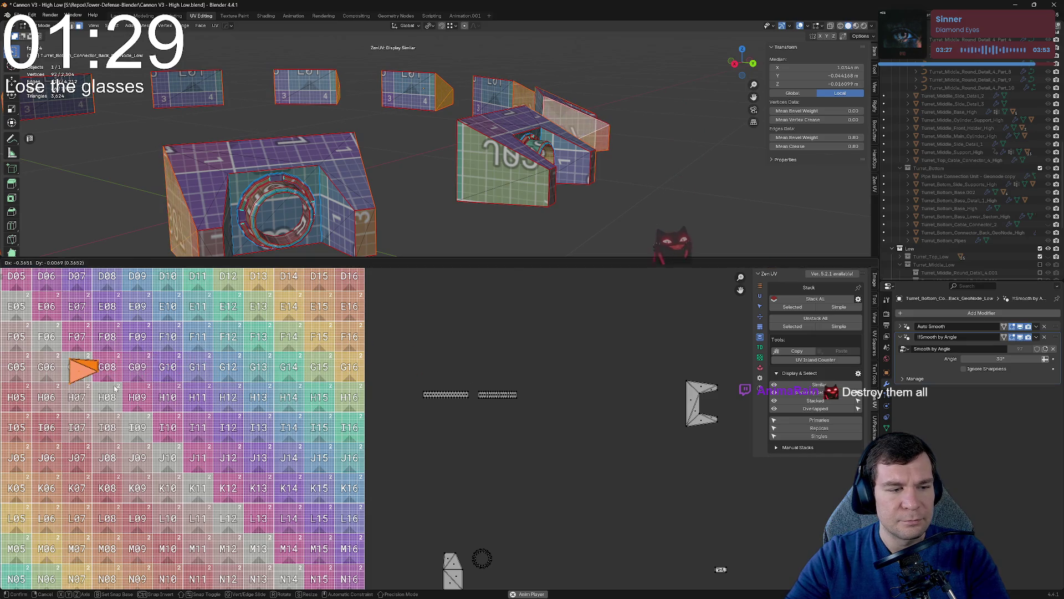
pyautogui.scroll(-6, 115, 389)
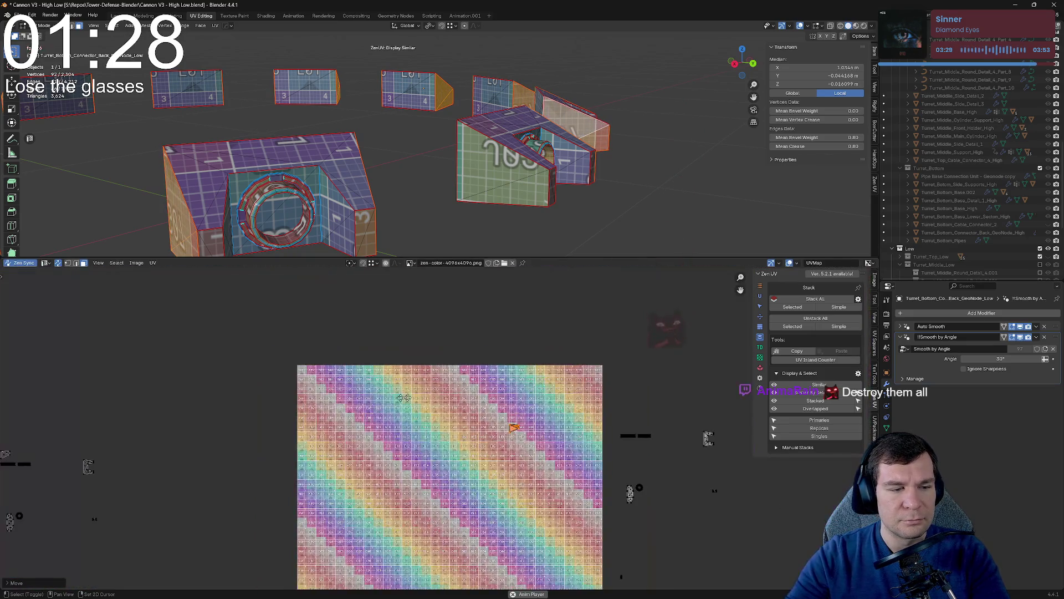
pyautogui.click(571, 399)
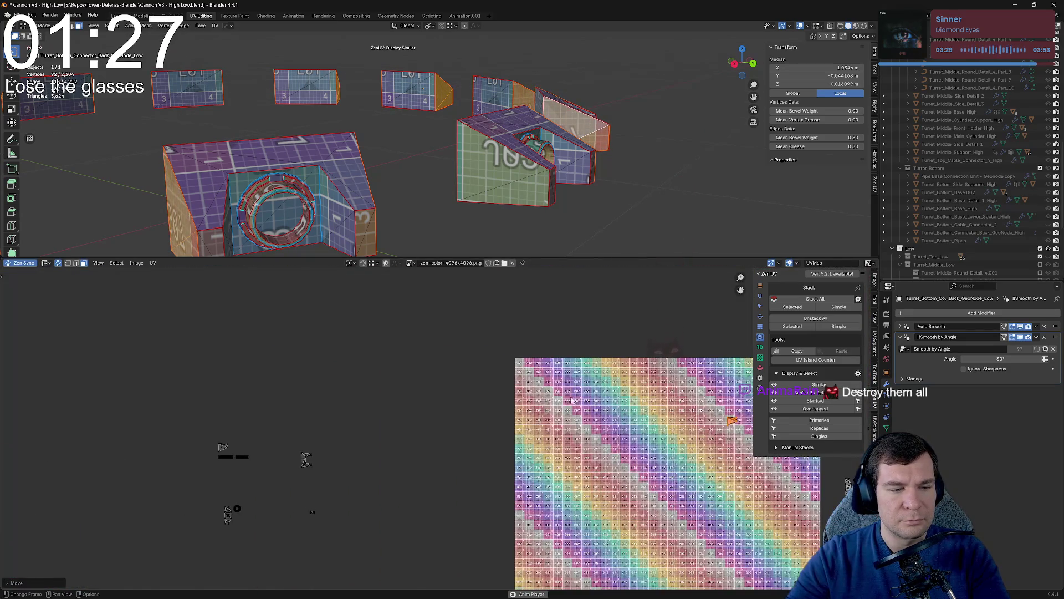
pyautogui.press('g')
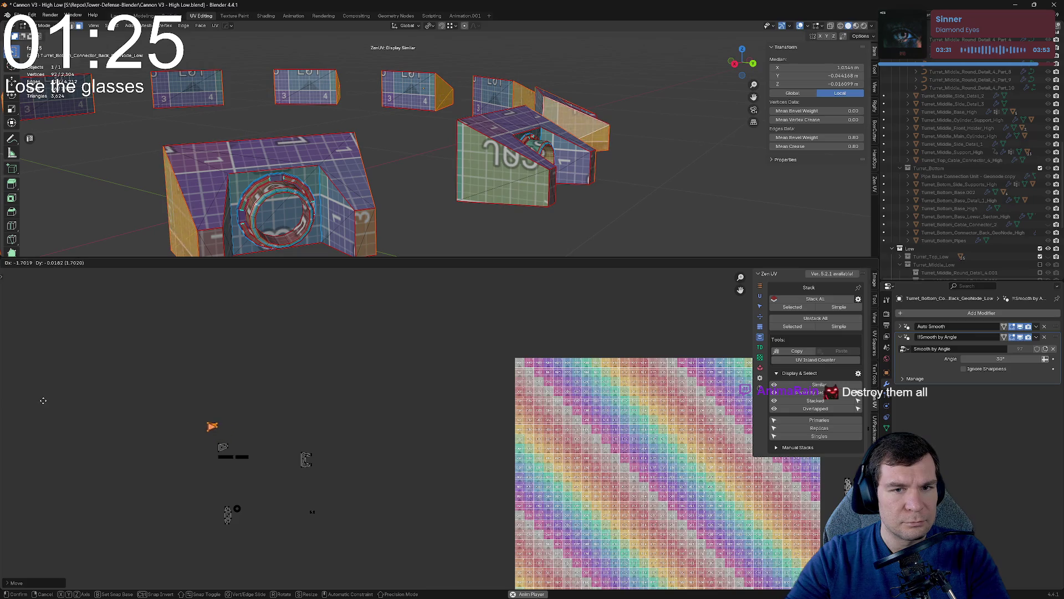
pyautogui.click(43, 401)
pyautogui.scroll(2, 49, 440)
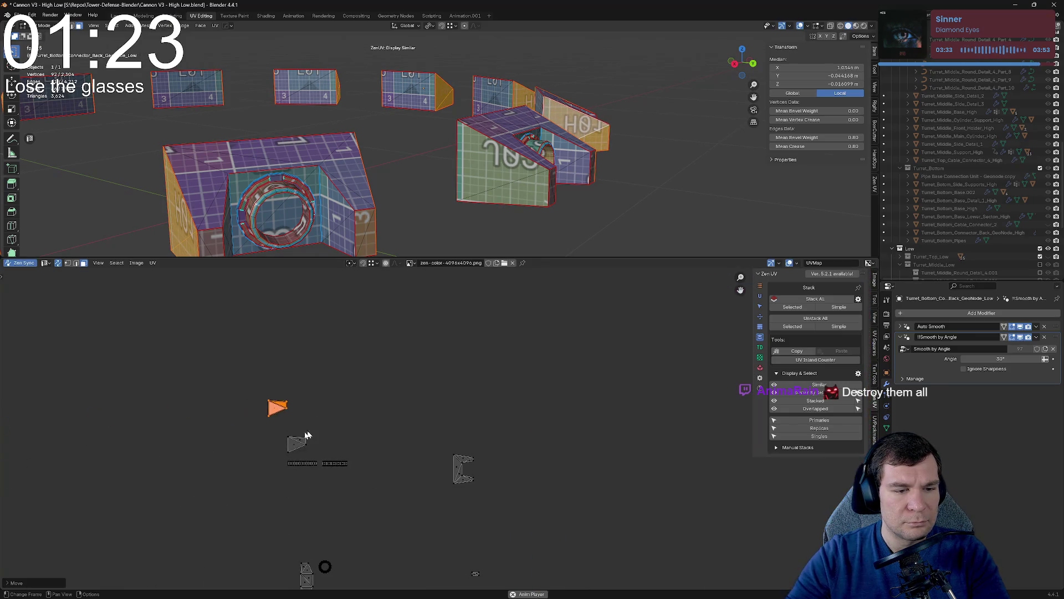
pyautogui.press('g')
pyautogui.click(321, 445)
# Nudge the island slightly a few more times while checking the result on the model.
pyautogui.scroll(-3, 355, 432)
pyautogui.moveTo(410, 222)
pyautogui.mouseDown(button='middle')
pyautogui.moveTo(429, 217)
pyautogui.moveTo(382, 196)
pyautogui.moveTo(424, 200)
pyautogui.mouseUp(button='middle')
pyautogui.keyDown('ctrl'); pyautogui.scroll(-2, 397, 302); pyautogui.keyUp('ctrl')
pyautogui.press('g')
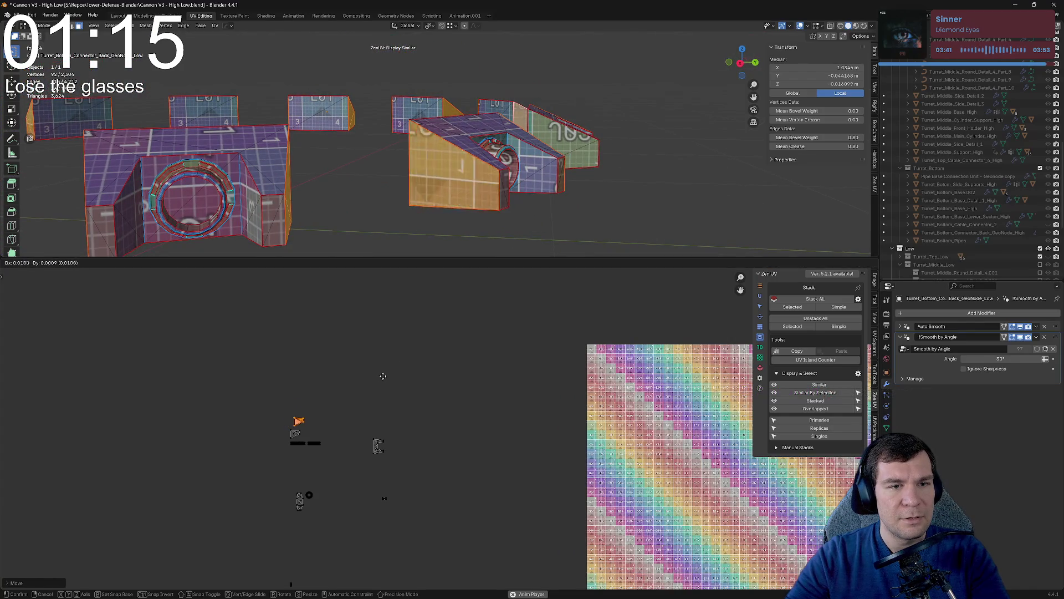
pyautogui.click(375, 375)
pyautogui.moveTo(554, 200)
pyautogui.mouseDown(button='middle')
pyautogui.moveTo(613, 171)
pyautogui.moveTo(571, 163)
pyautogui.moveTo(593, 155)
pyautogui.moveTo(493, 151)
pyautogui.moveTo(582, 152)
pyautogui.moveTo(462, 206)
pyautogui.moveTo(579, 191)
pyautogui.moveTo(558, 193)
pyautogui.moveTo(570, 190)
pyautogui.mouseUp(button='middle')
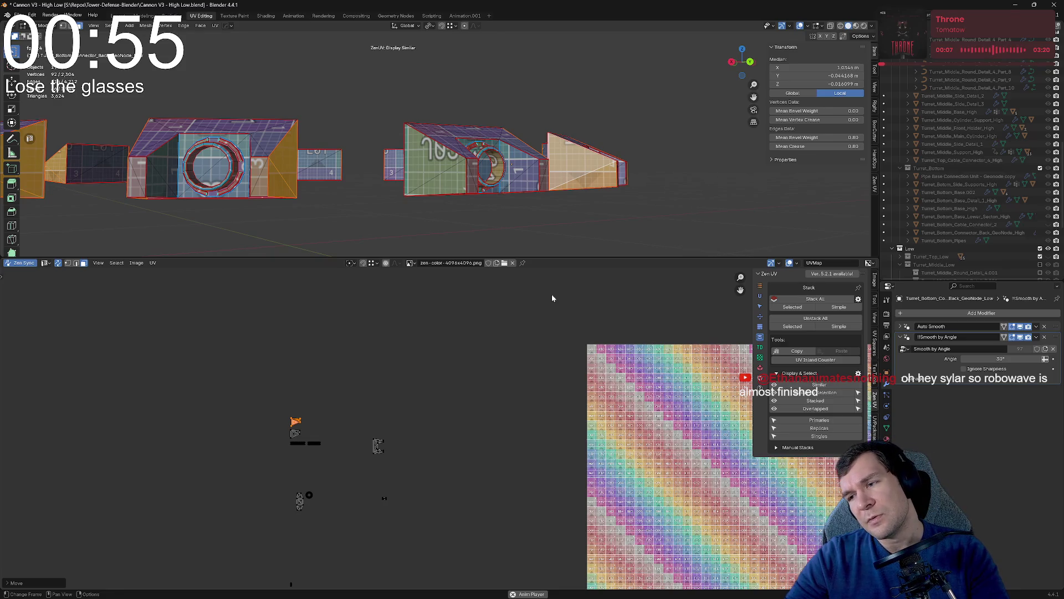
pyautogui.scroll(1, 438, 304)
pyautogui.scroll(2, 499, 161)
pyautogui.moveTo(499, 160)
pyautogui.mouseDown(button='middle')
pyautogui.moveTo(518, 155)
pyautogui.moveTo(571, 192)
pyautogui.mouseUp(button='middle')
pyautogui.press('g')
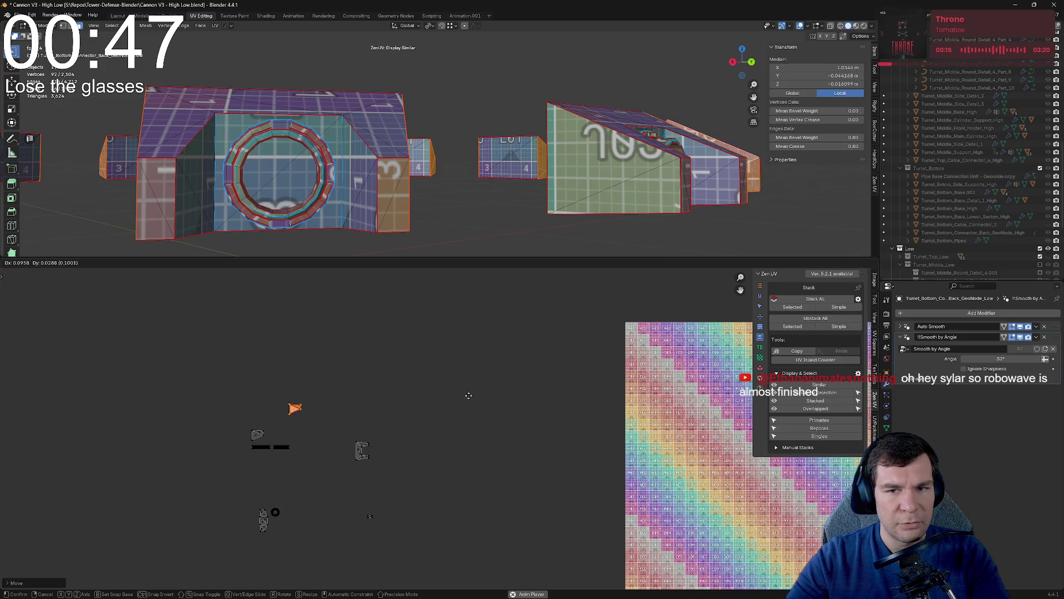
pyautogui.click(464, 397)
# Enlarge the 3D viewport, return to Object Mode and exit local view.
pyautogui.moveTo(595, 258); pyautogui.dragTo(596, 450)
pyautogui.press('Tab')
pyautogui.press('KP_Divide')
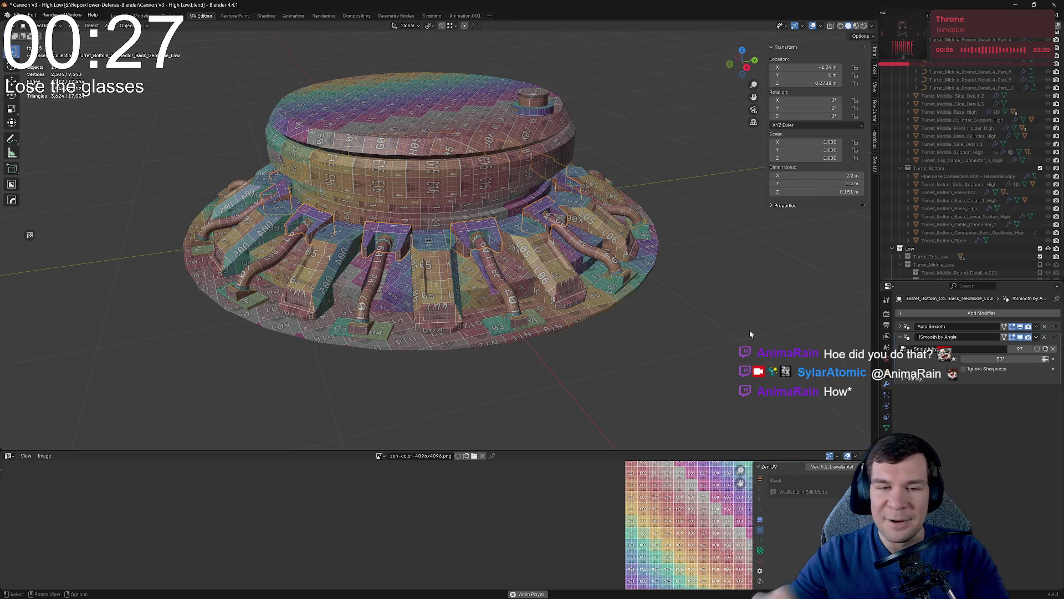
# Filter the Outliner to the Turret_Bottom_Connector_Back objects using the connector's name.
pyautogui.scroll(3, 504, 241)
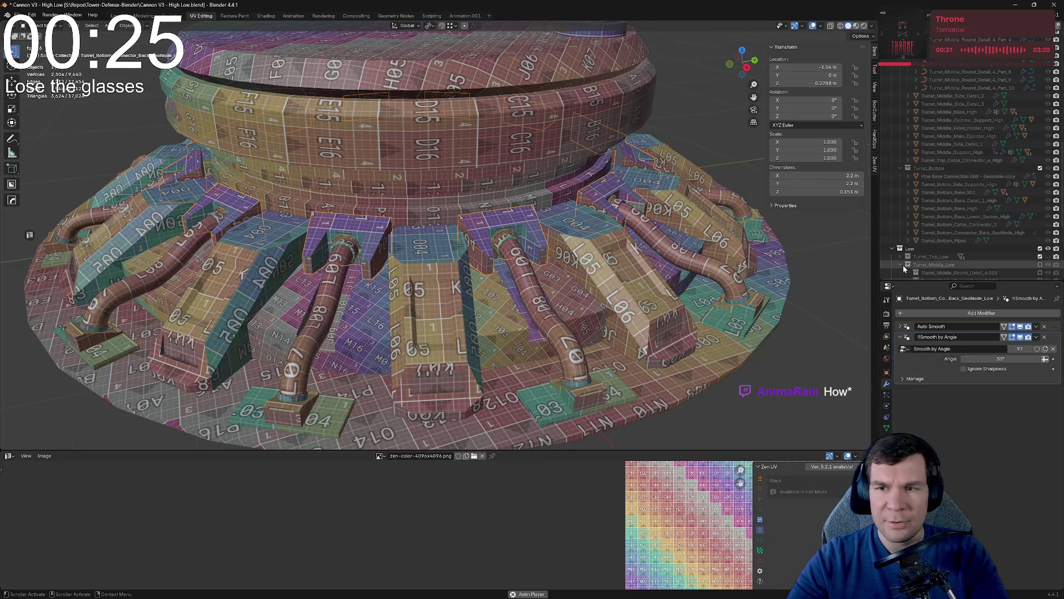
pyautogui.scroll(4, 987, 211)
pyautogui.scroll(-10, 987, 211)
pyautogui.doubleClick(989, 223)
pyautogui.press('Escape')
pyautogui.press('Escape')
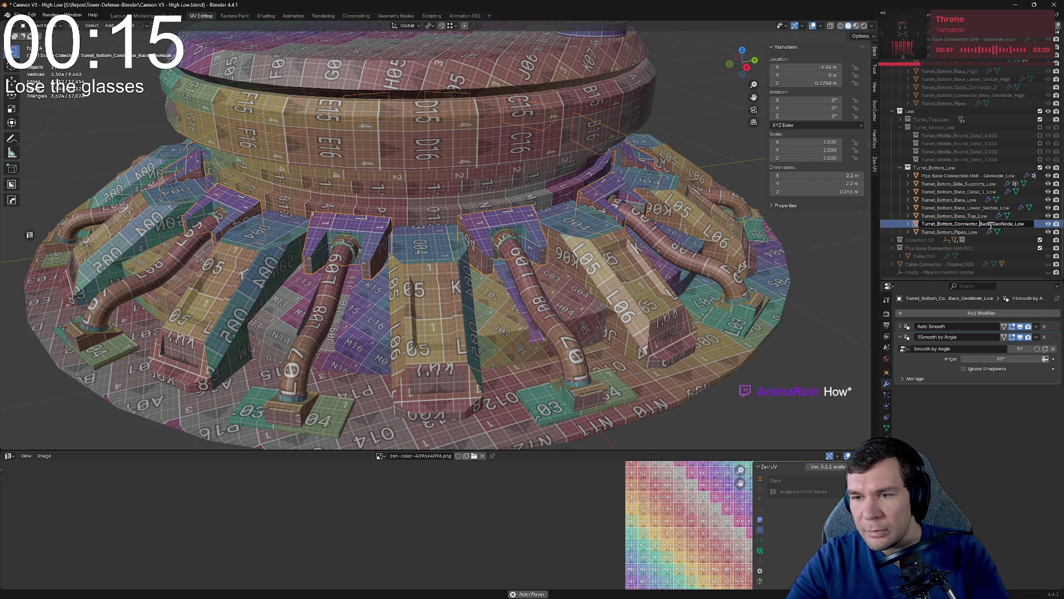
pyautogui.press('Escape')
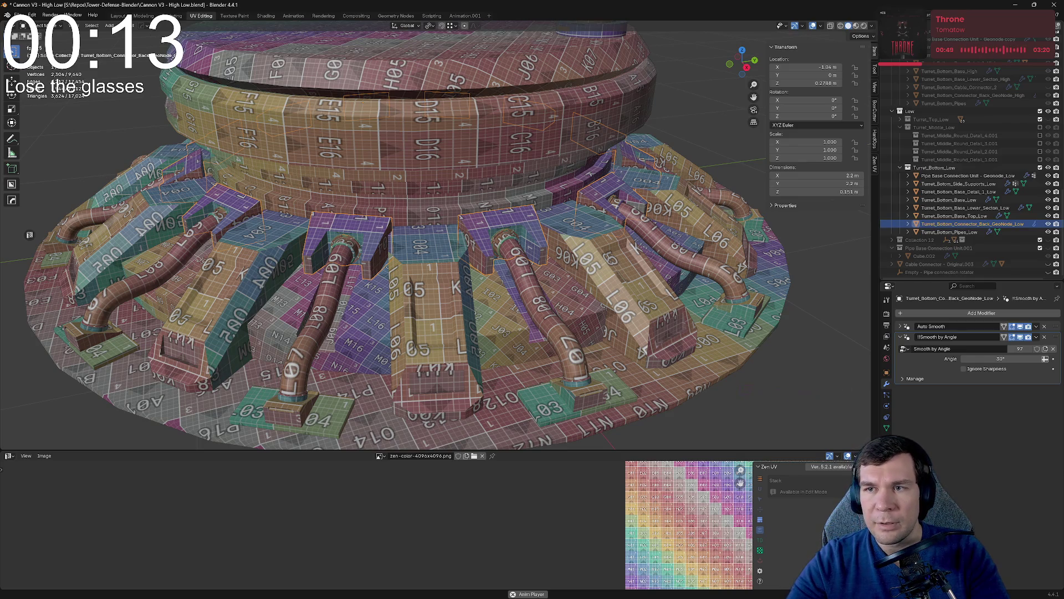
pyautogui.press('Return')
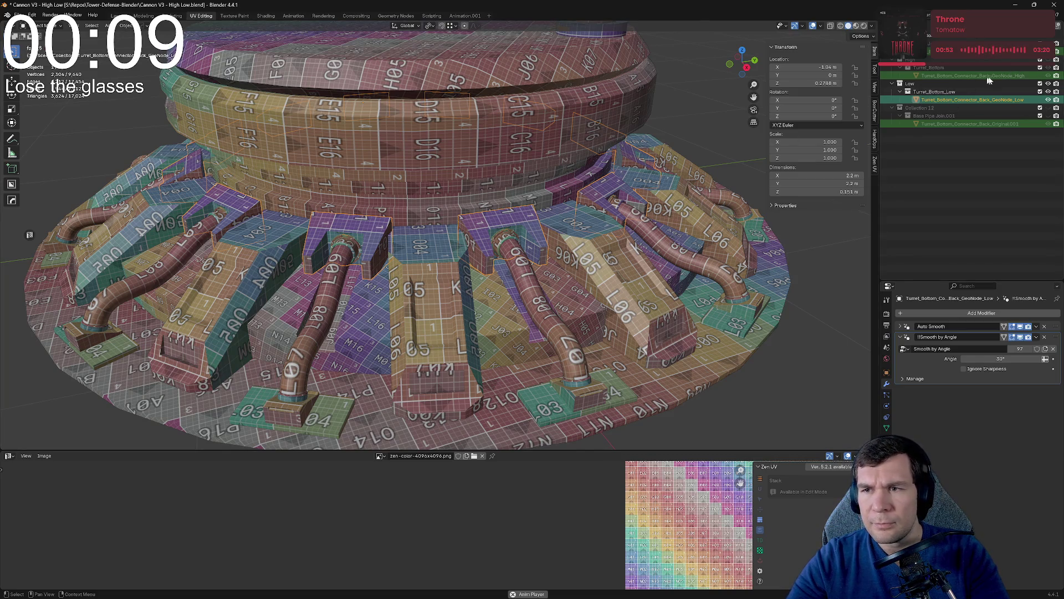
# Isolate the high- and low-poly back connectors in local view, hiding the high-poly one.
pyautogui.click(973, 76)
pyautogui.click(1048, 67)
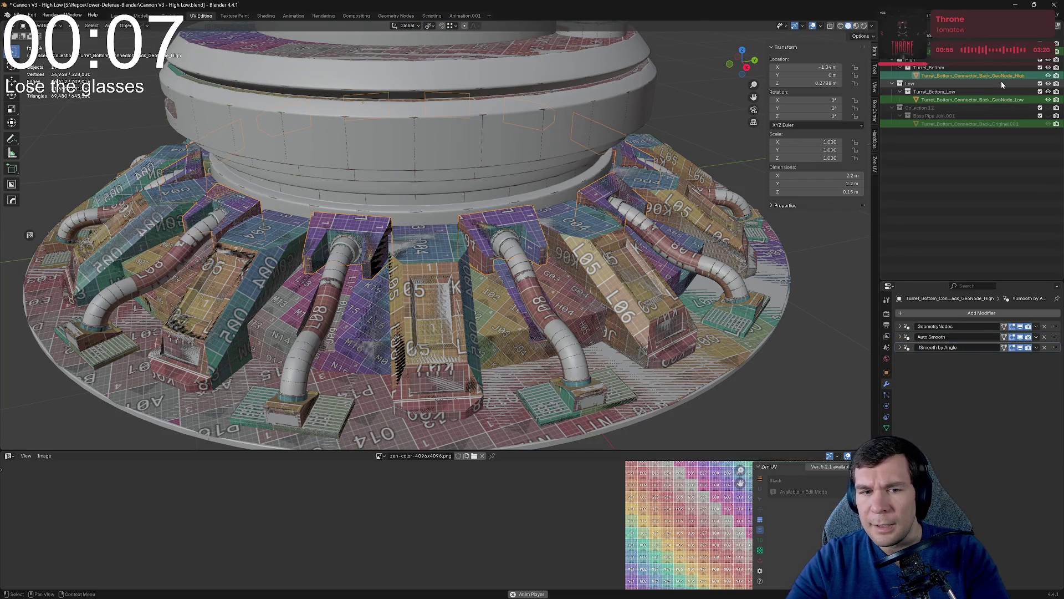
pyautogui.click(1018, 101)
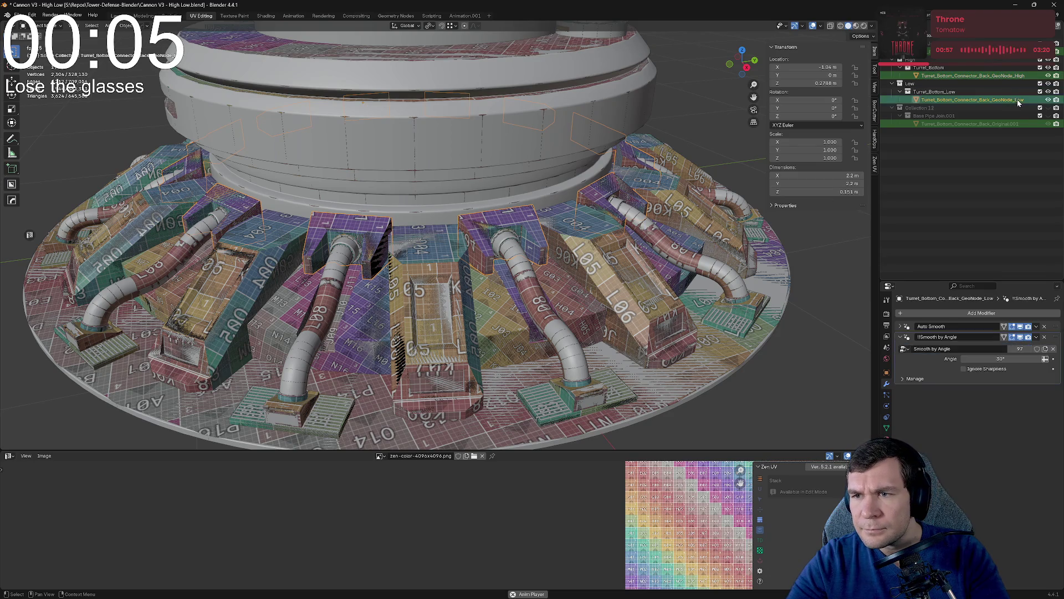
pyautogui.keyDown('ctrl'); pyautogui.click(1024, 76); pyautogui.keyUp('ctrl')
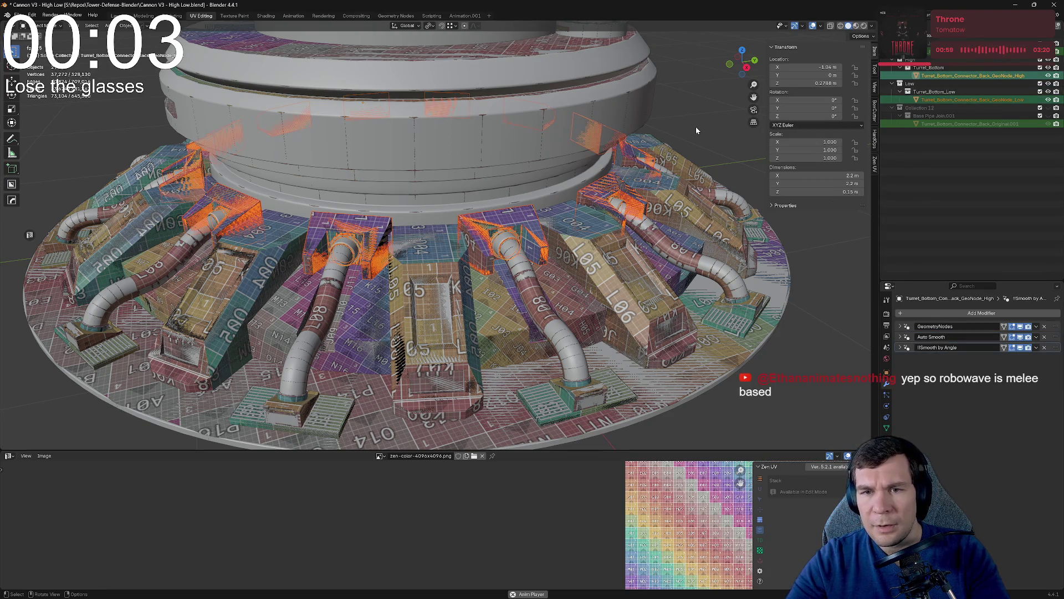
pyautogui.press('KP_Divide')
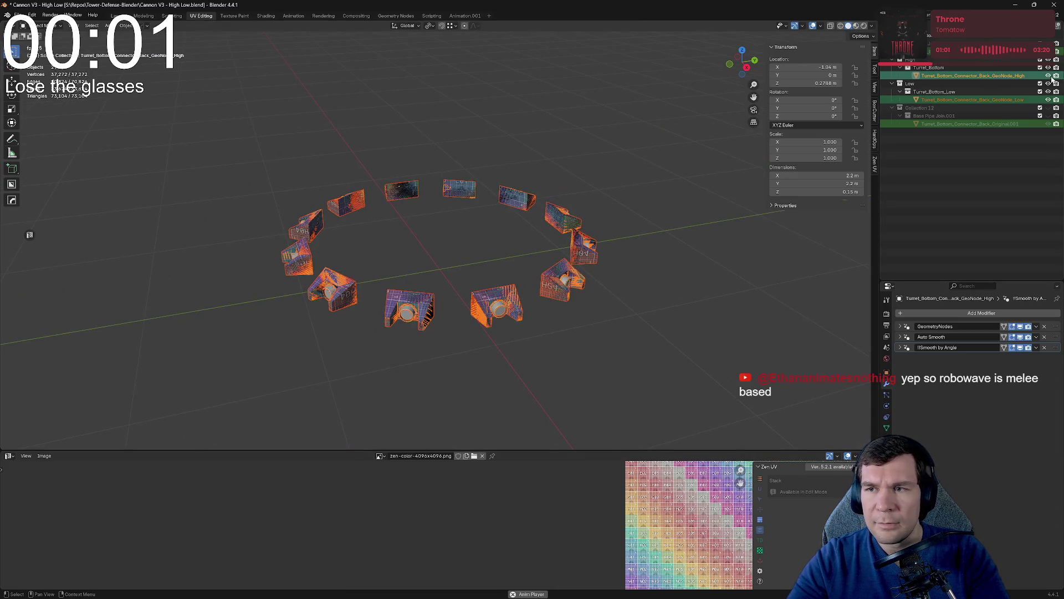
pyautogui.click(1048, 76)
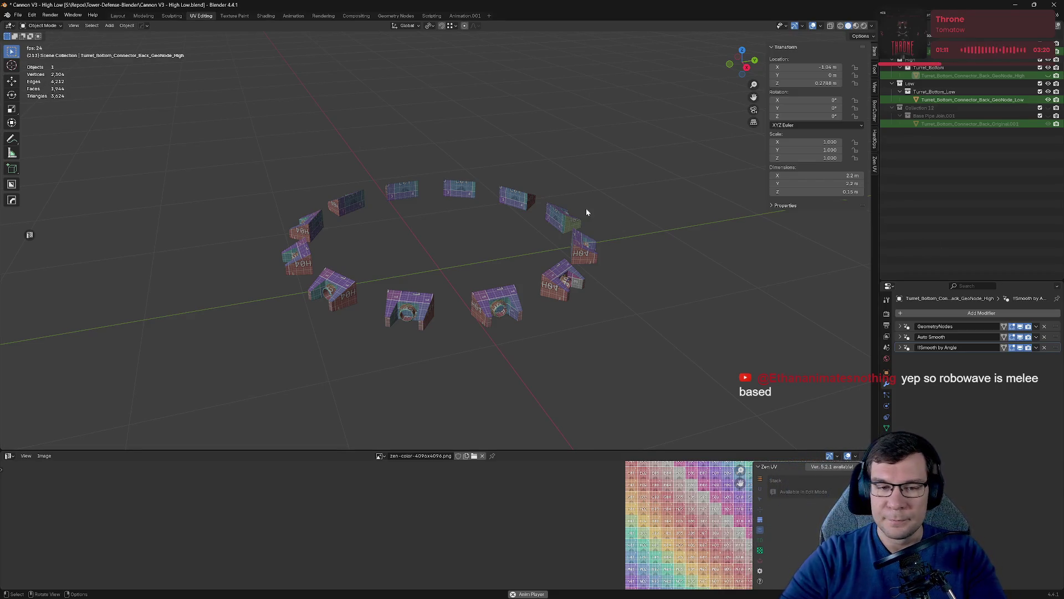
pyautogui.keyDown('shift'); pyautogui.moveTo(593, 297); pyautogui.dragTo(560, 237, button='middle'); pyautogui.keyUp('shift')
pyautogui.scroll(5, 560, 238)
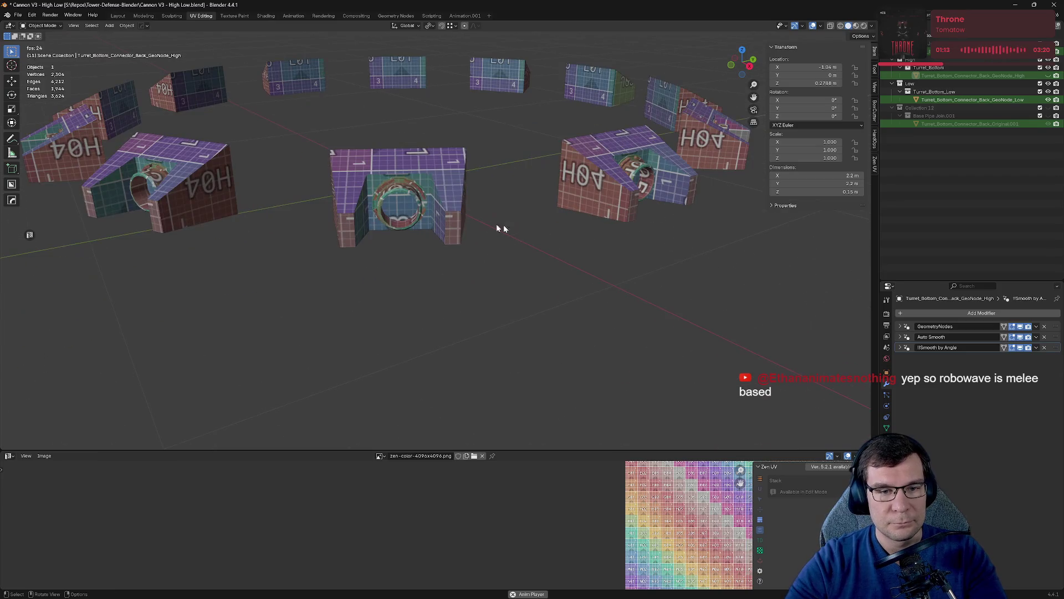
pyautogui.click(1049, 76)
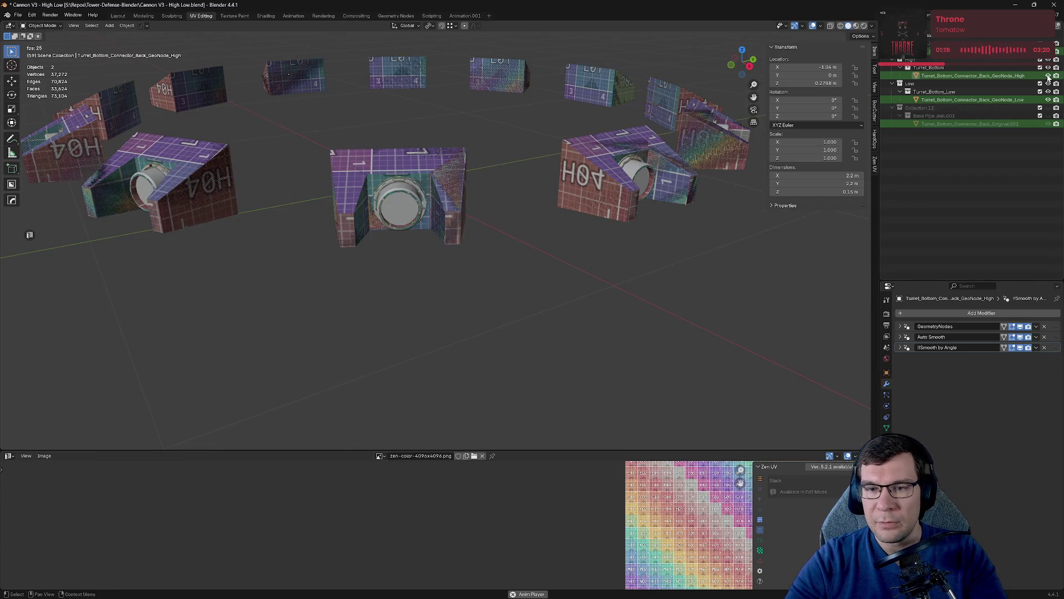
pyautogui.click(995, 102)
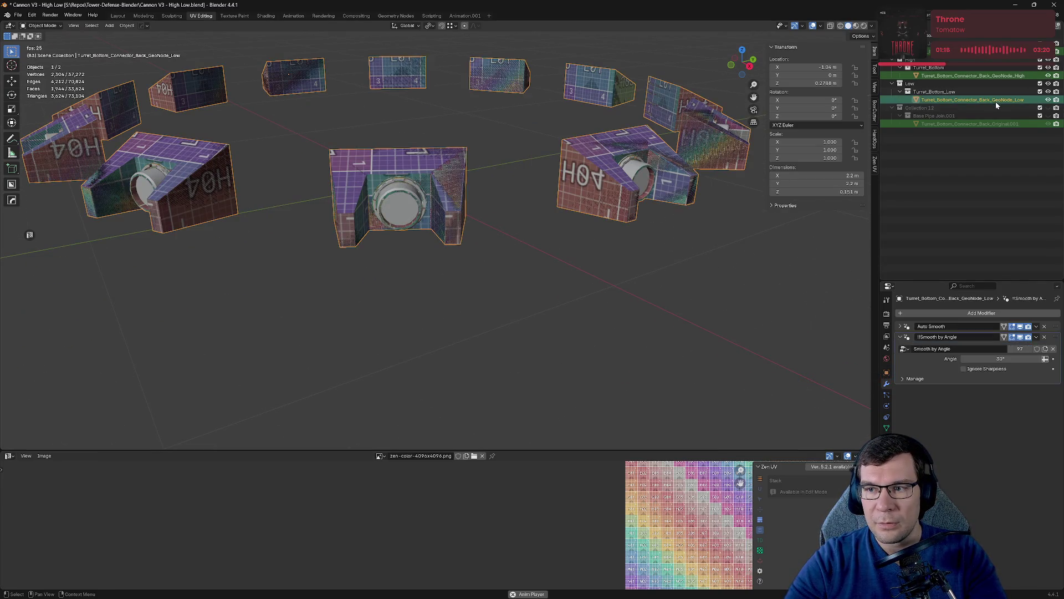
pyautogui.click(1019, 78)
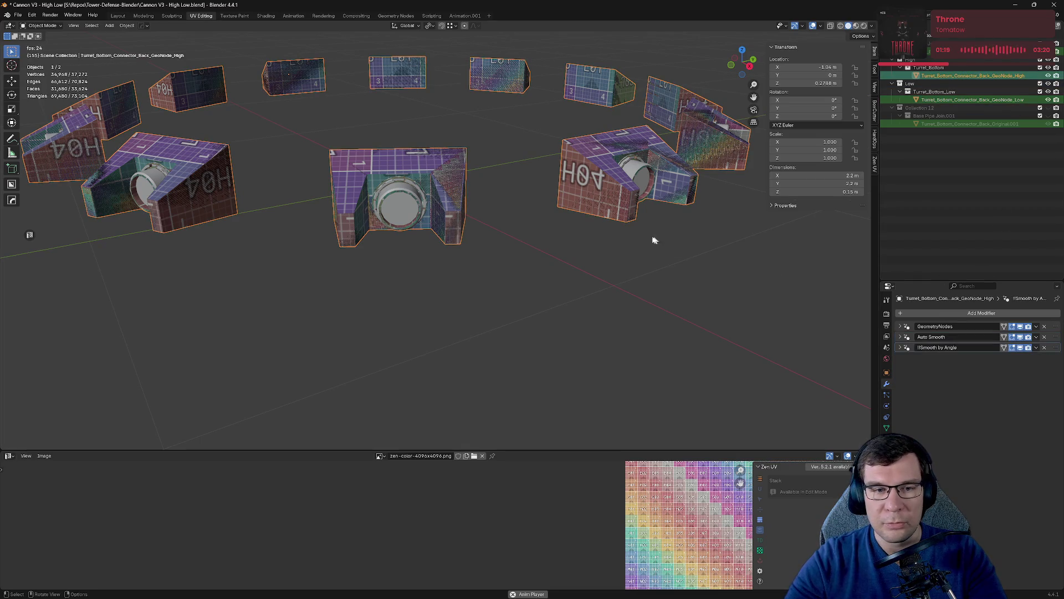
pyautogui.scroll(-5, 653, 239)
pyautogui.moveTo(653, 239); pyautogui.dragTo(637, 228, button='middle')
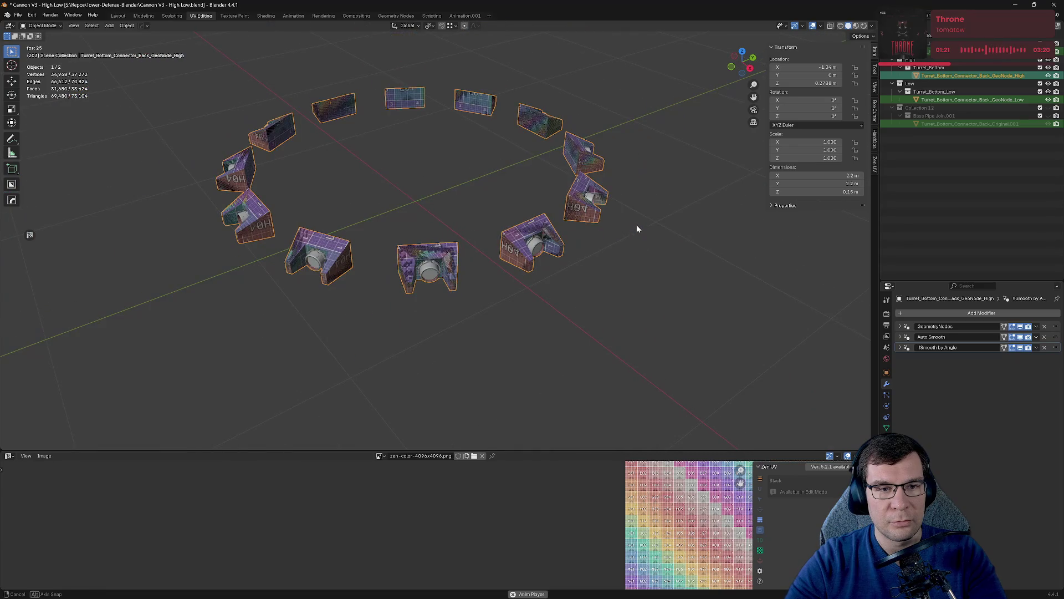
pyautogui.click(1049, 100)
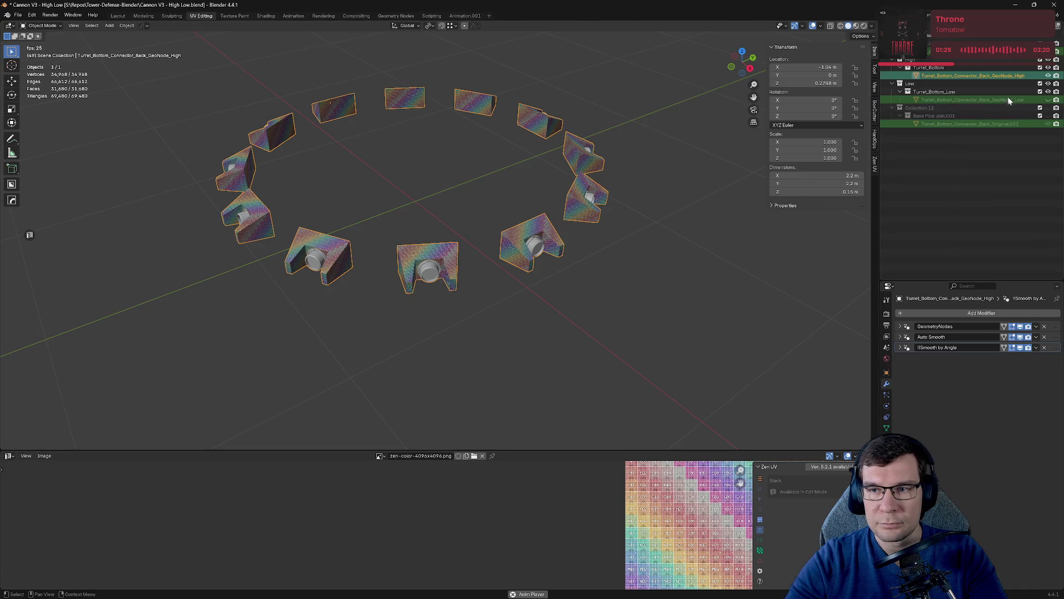
pyautogui.click(1048, 76)
pyautogui.click(1048, 100)
pyautogui.click(983, 100)
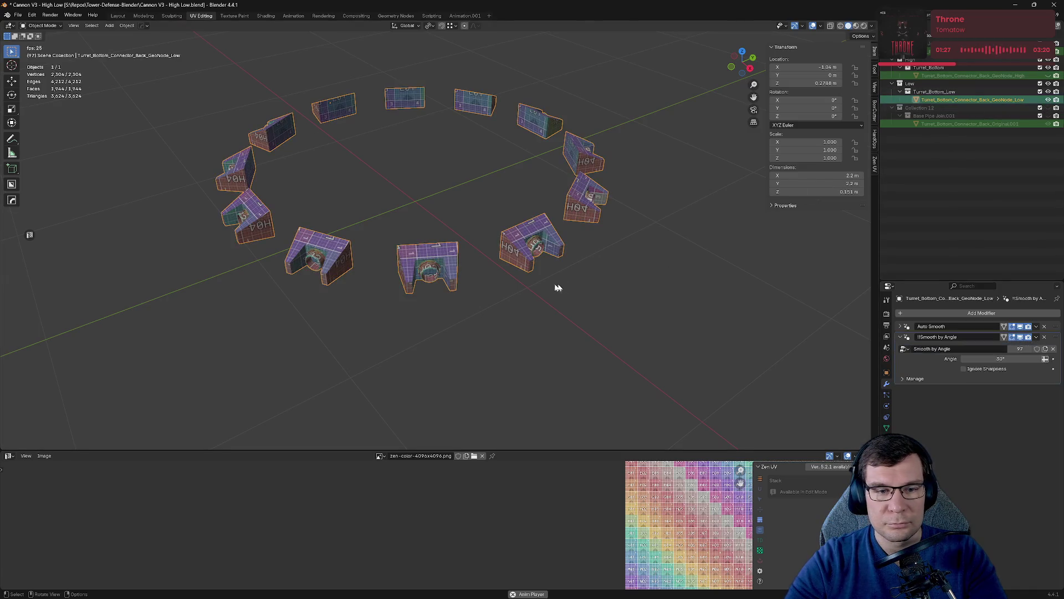
pyautogui.scroll(2, 460, 287)
# Select the faces of the right connector piece's UV island and view the ring from below.
pyautogui.press('Tab')
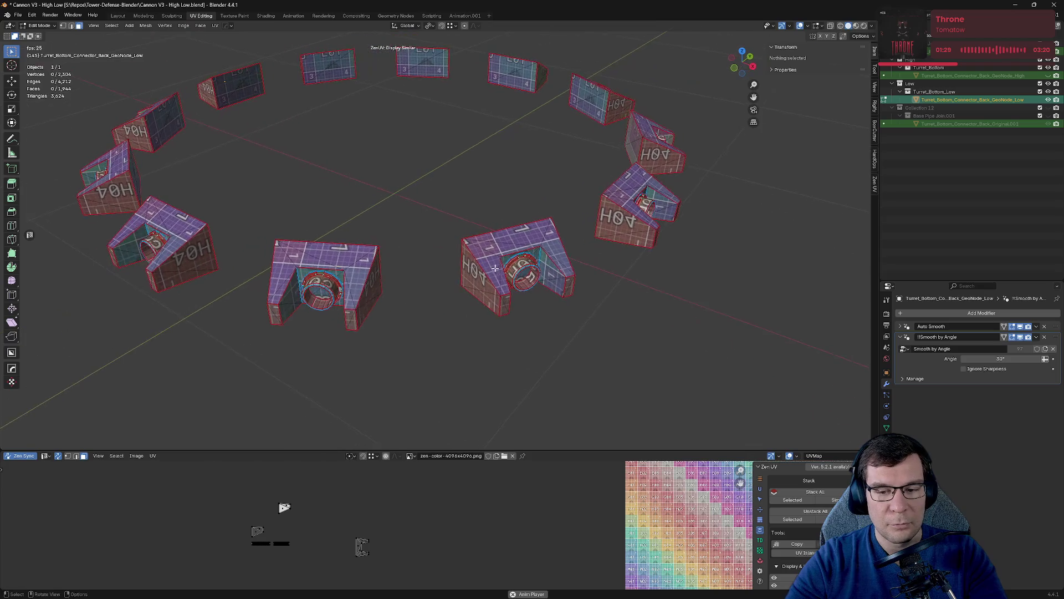
pyautogui.click(561, 291)
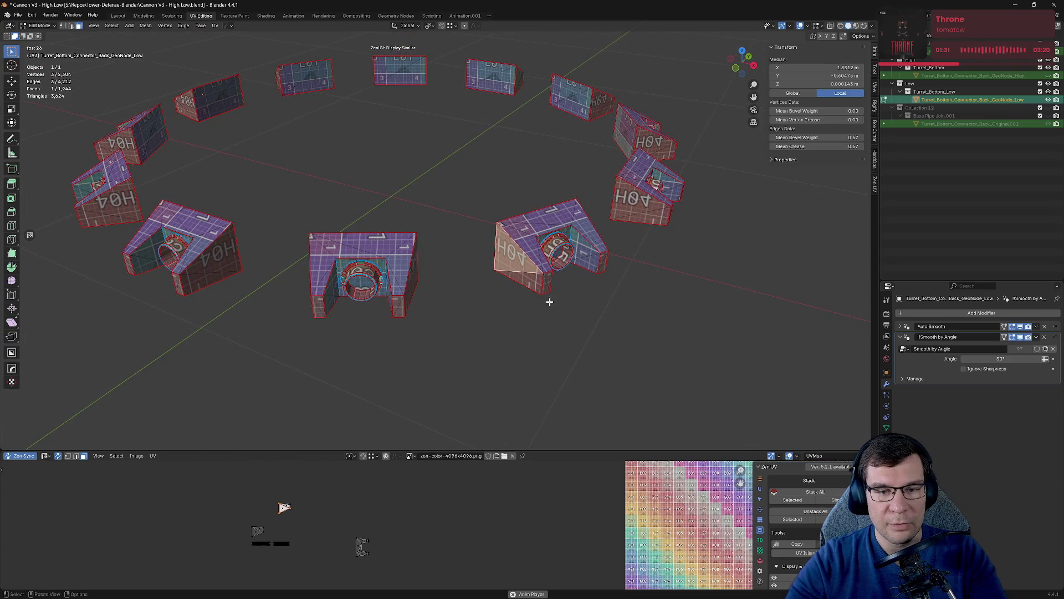
pyautogui.moveTo(244, 481); pyautogui.dragTo(311, 514)
pyautogui.moveTo(553, 341)
pyautogui.mouseDown(button='middle')
pyautogui.moveTo(598, 323)
pyautogui.moveTo(457, 339)
pyautogui.mouseUp(button='middle')
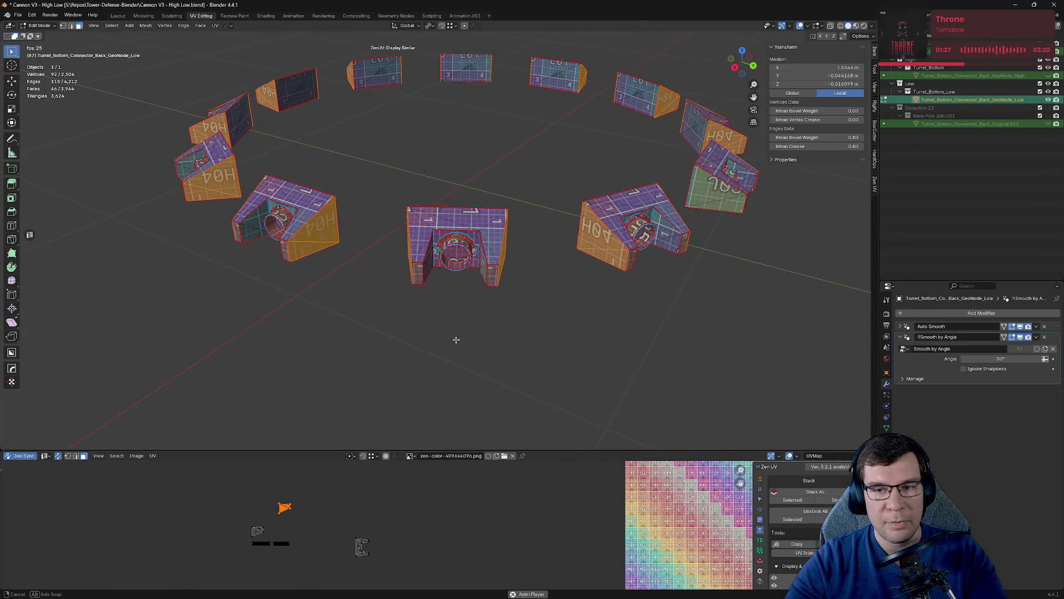
pyautogui.moveTo(471, 291)
pyautogui.mouseDown(button='middle')
pyautogui.moveTo(514, 287)
pyautogui.moveTo(549, 311)
pyautogui.mouseUp(button='middle')
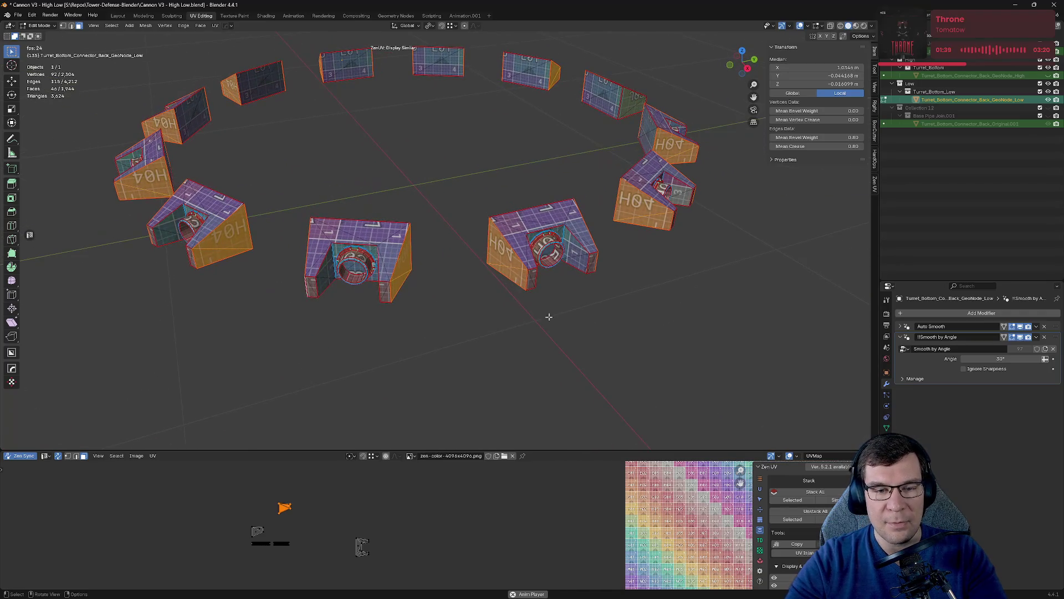
pyautogui.press('Tab')
pyautogui.press('Tab')
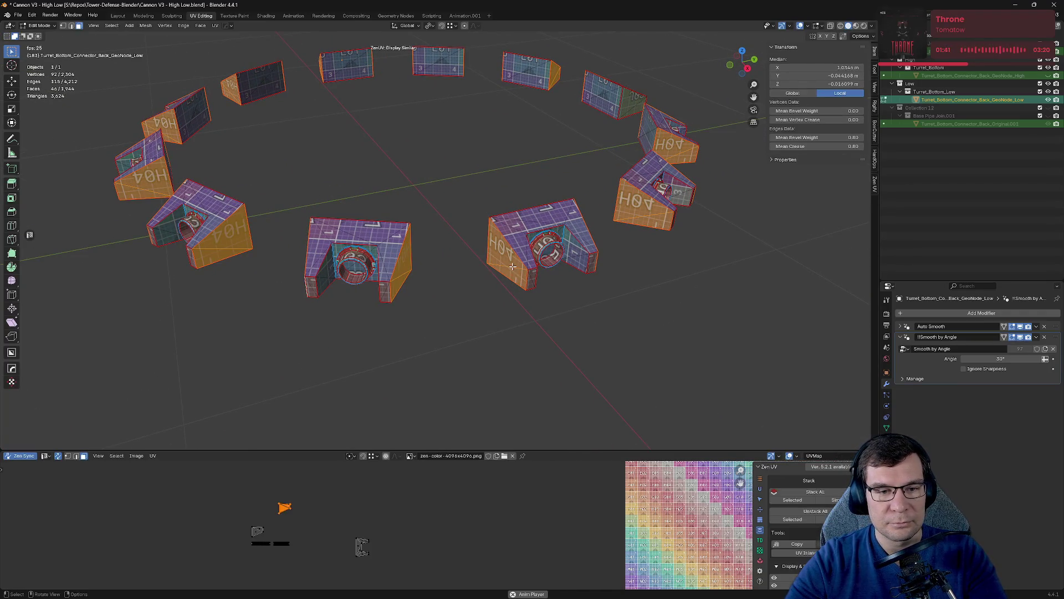
# Delete the front connector piece's geometry from the low-poly ring.
pyautogui.hotkey('alt', 'a')
pyautogui.click(519, 281)
pyautogui.click(509, 258)
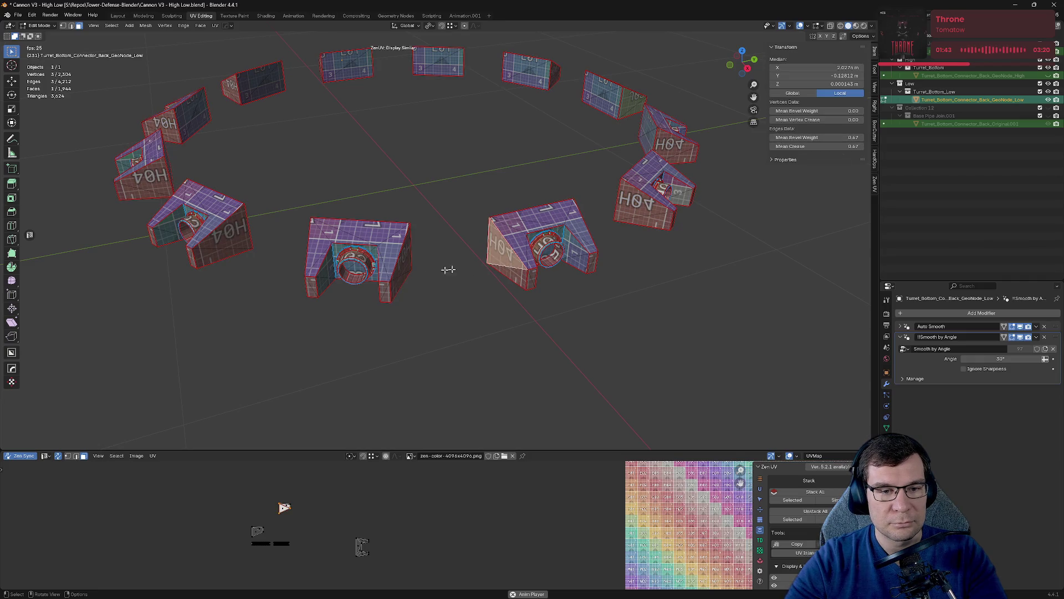
pyautogui.moveTo(283, 206)
pyautogui.mouseDown()
pyautogui.moveTo(409, 332)
pyautogui.moveTo(426, 336)
pyautogui.mouseUp()
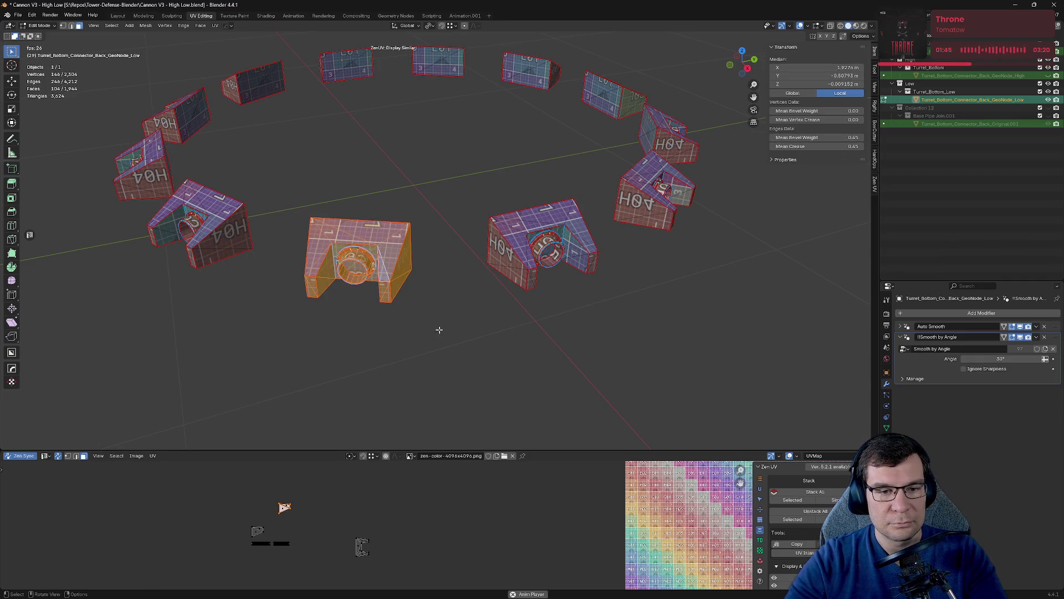
pyautogui.press('x')
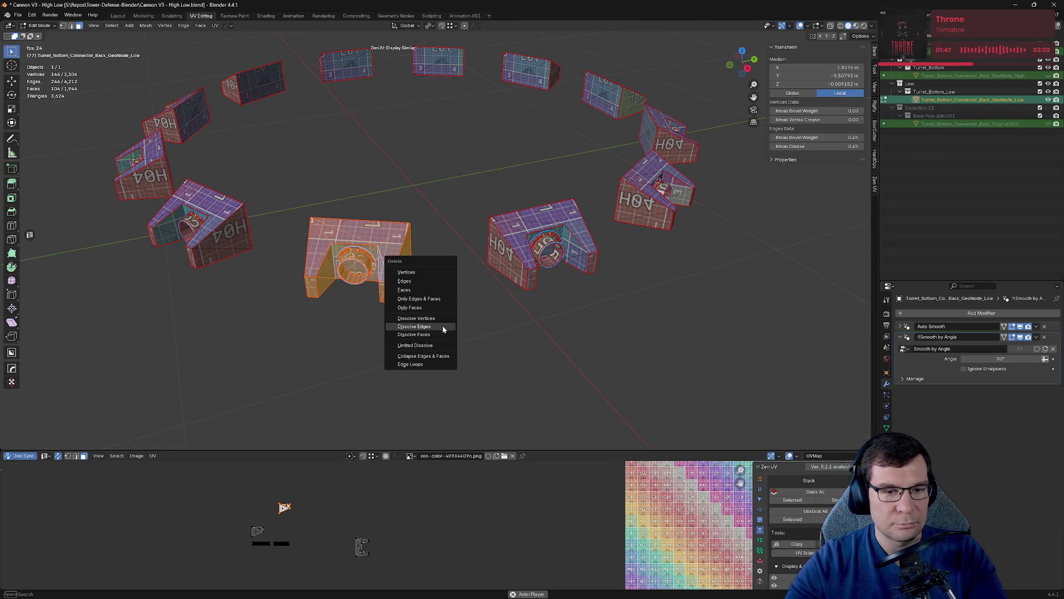
pyautogui.click(428, 271)
# Delete the leftover arc faces of the ring.
pyautogui.moveTo(354, 280); pyautogui.dragTo(415, 342)
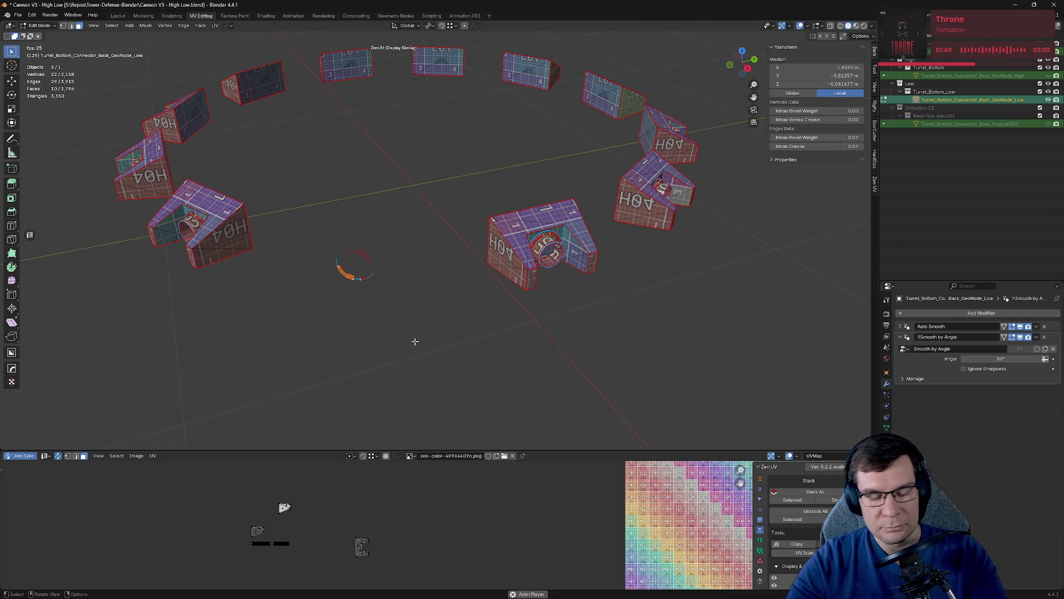
pyautogui.press('x')
pyautogui.click(413, 342)
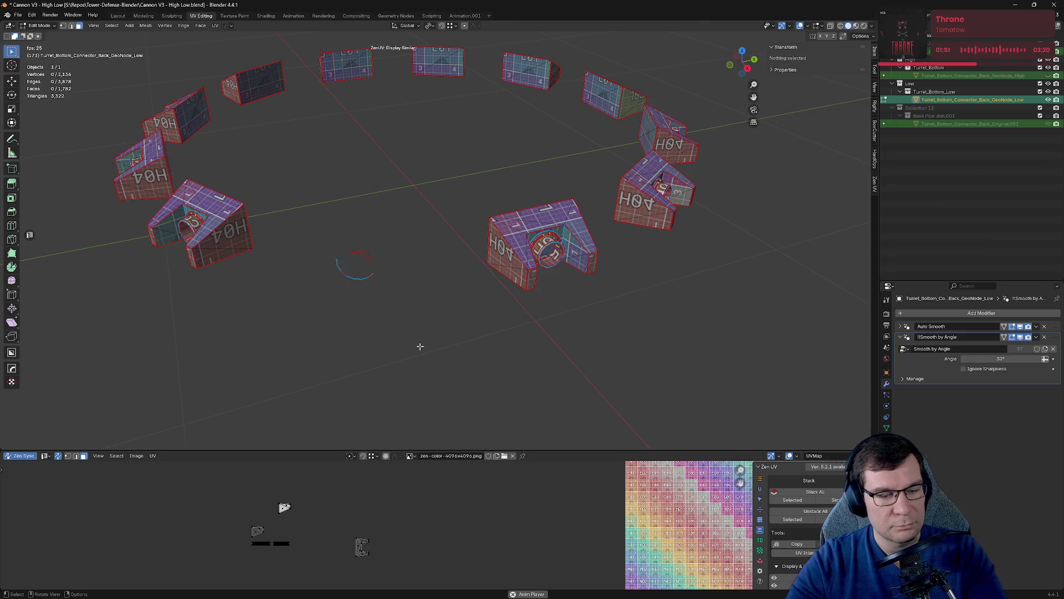
pyautogui.hotkey('alt', 'x')
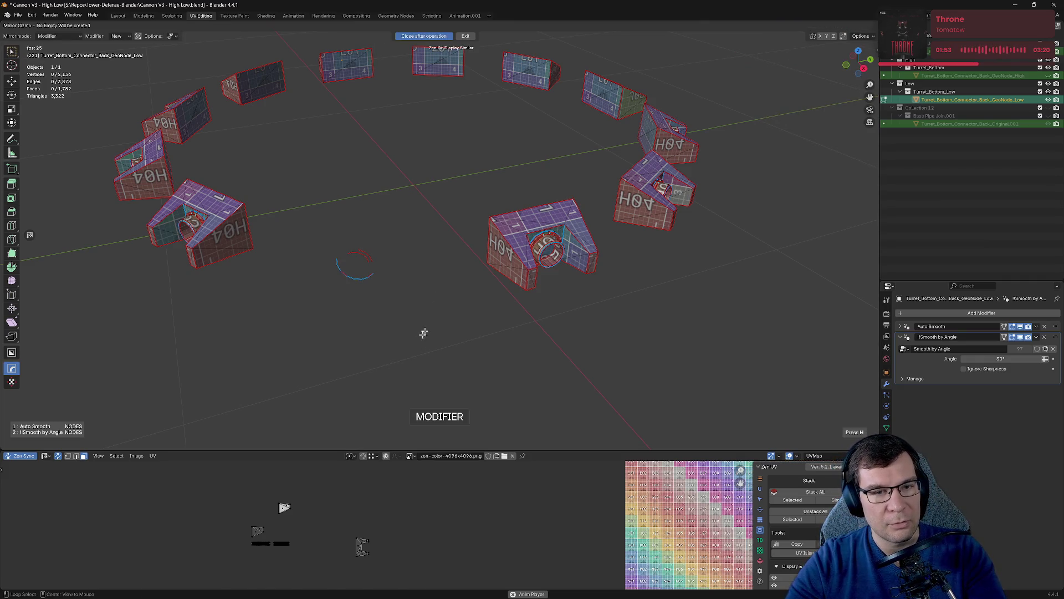
pyautogui.press('Escape')
# Turn on X-ray and delete the left and top connector pieces.
pyautogui.hotkey('alt', 'z')
pyautogui.moveTo(107, 53)
pyautogui.mouseDown()
pyautogui.moveTo(323, 297)
pyautogui.moveTo(441, 358)
pyautogui.mouseUp()
pyautogui.press('x')
pyautogui.click(443, 346)
pyautogui.press('x')
pyautogui.moveTo(303, 223)
pyautogui.mouseDown()
pyautogui.moveTo(413, 326)
pyautogui.moveTo(402, 312)
pyautogui.mouseUp()
# Undo the deletions to restore the full connector ring, viewed from the top.
pyautogui.moveTo(420, 300); pyautogui.dragTo(471, 298, button='middle')
pyautogui.hotkey('ctrl', 'z')
pyautogui.hotkey('ctrl', 'z')
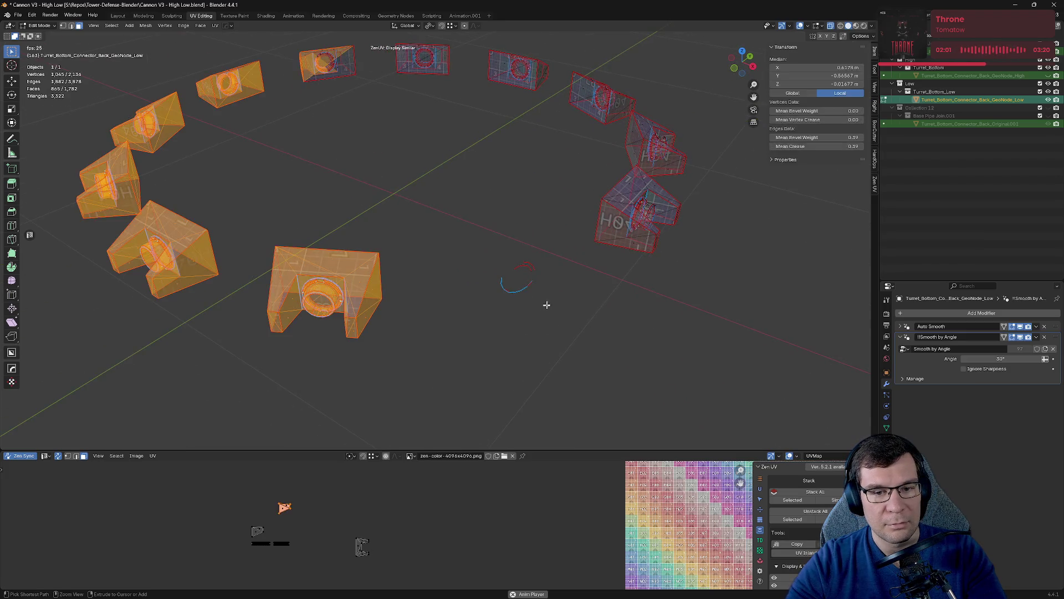
pyautogui.hotkey('ctrl', 'z')
pyautogui.hotkey('ctrl', 'z')
pyautogui.hotkey('ctrl', 'z')
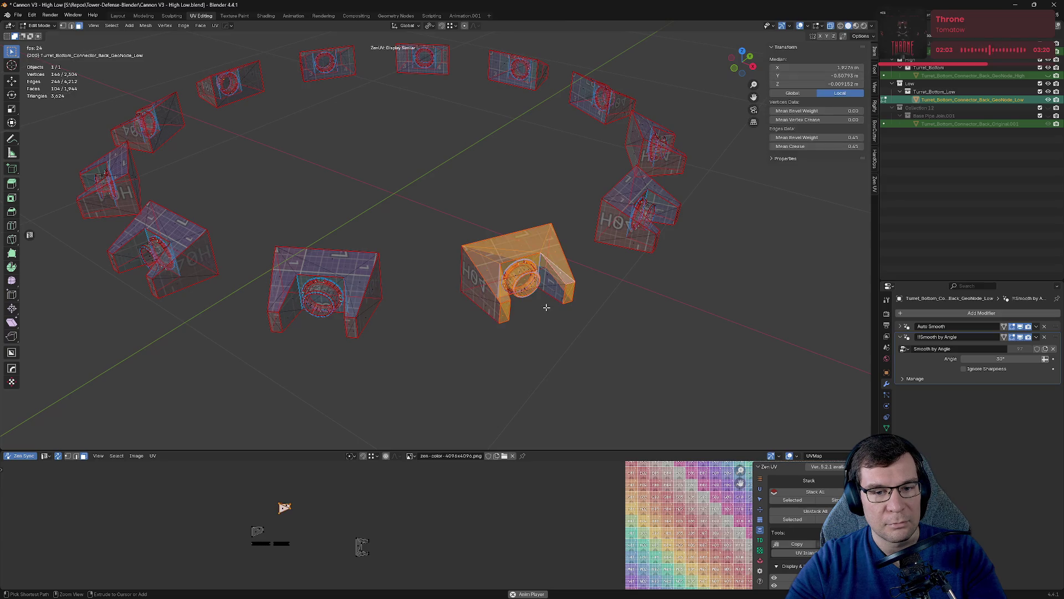
pyautogui.scroll(-3, 548, 309)
pyautogui.moveTo(548, 309); pyautogui.dragTo(493, 339, button='middle')
# Box-select most of the ring pieces and delete their vertices, then check the remaining piece.
pyautogui.moveTo(287, 251)
pyautogui.mouseDown()
pyautogui.moveTo(521, 392)
pyautogui.moveTo(629, 425)
pyautogui.mouseUp()
pyautogui.moveTo(238, 123)
pyautogui.mouseDown()
pyautogui.moveTo(347, 176)
pyautogui.moveTo(562, 226)
pyautogui.mouseUp()
pyautogui.moveTo(231, 102); pyautogui.dragTo(446, 364)
pyautogui.press('x')
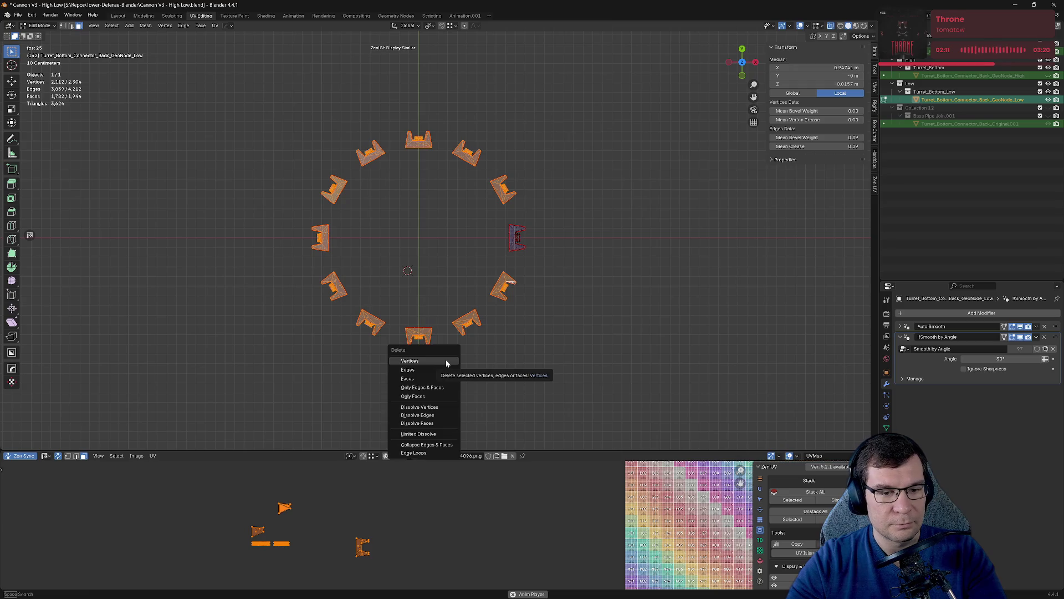
pyautogui.click(446, 363)
pyautogui.moveTo(497, 358)
pyautogui.mouseDown(button='middle')
pyautogui.moveTo(547, 325)
pyautogui.moveTo(495, 269)
pyautogui.mouseUp(button='middle')
pyautogui.moveTo(480, 298)
pyautogui.mouseDown(button='middle')
pyautogui.moveTo(518, 324)
pyautogui.moveTo(515, 342)
pyautogui.mouseUp(button='middle')
# Rework the ring-piece selection and snap to a top orthographic view.
pyautogui.click(515, 332)
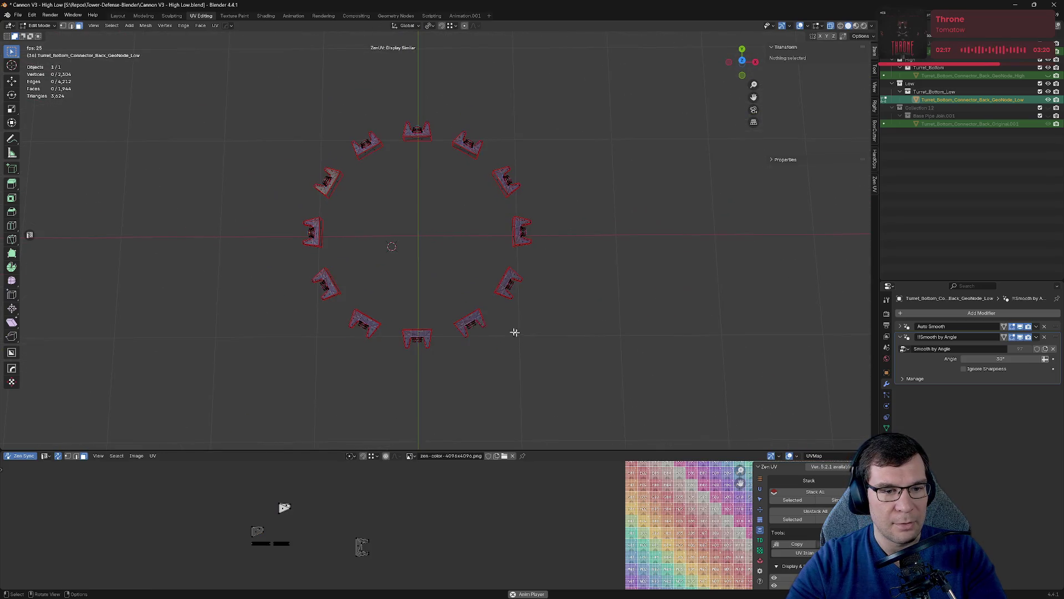
pyautogui.moveTo(290, 259); pyautogui.dragTo(602, 374)
pyautogui.keyDown('shift'); pyautogui.moveTo(584, 316); pyautogui.dragTo(423, 95); pyautogui.keyUp('shift')
pyautogui.click(408, 211)
pyautogui.moveTo(397, 226)
pyautogui.mouseDown(button='middle')
pyautogui.moveTo(397, 191)
pyautogui.moveTo(402, 229)
pyautogui.moveTo(321, 244)
pyautogui.mouseUp(button='middle')
pyautogui.hotkey('ctrl', 'z')
pyautogui.click(319, 225)
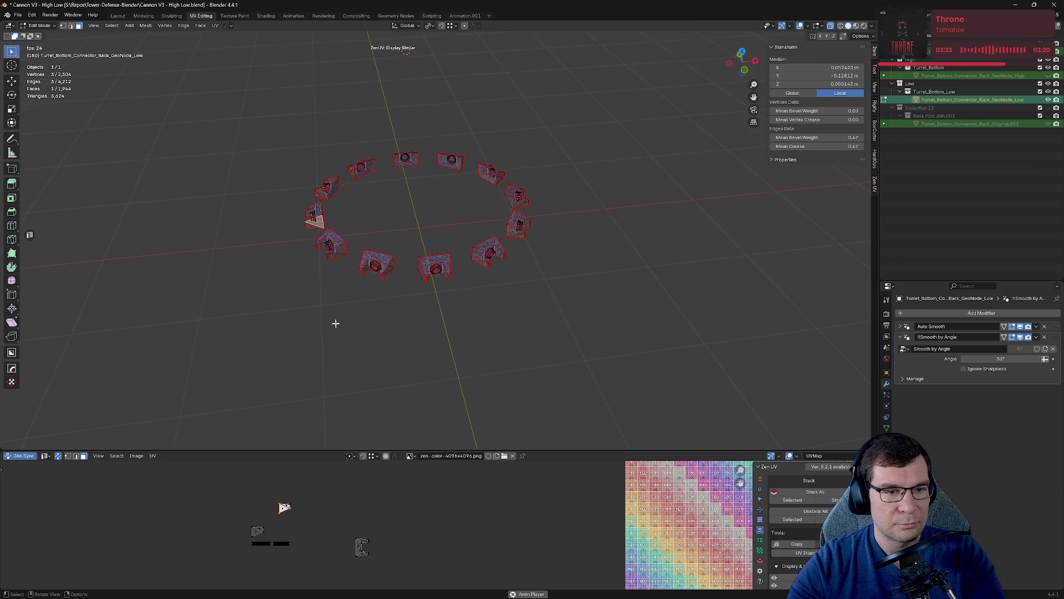
pyautogui.moveTo(463, 243)
pyautogui.mouseDown(button='middle')
pyautogui.moveTo(447, 240)
pyautogui.moveTo(502, 185)
pyautogui.mouseUp(button='middle')
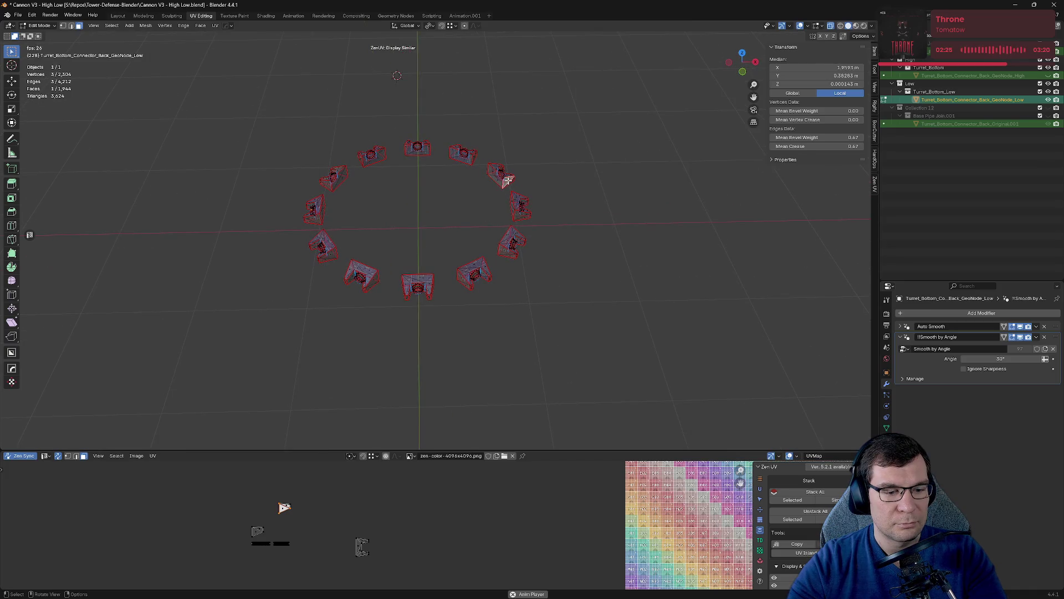
pyautogui.click(255, 532)
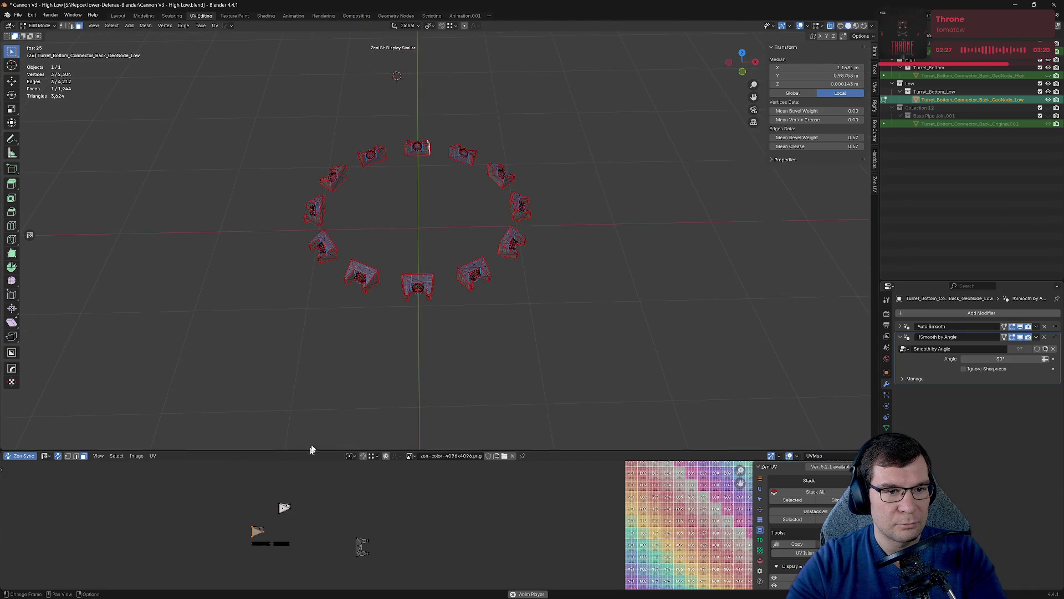
pyautogui.press('KP_7')
# Reselect the connector ring object and go back into Edit Mode.
pyautogui.press('Tab')
pyautogui.click(295, 273)
pyautogui.moveTo(278, 254); pyautogui.dragTo(604, 378)
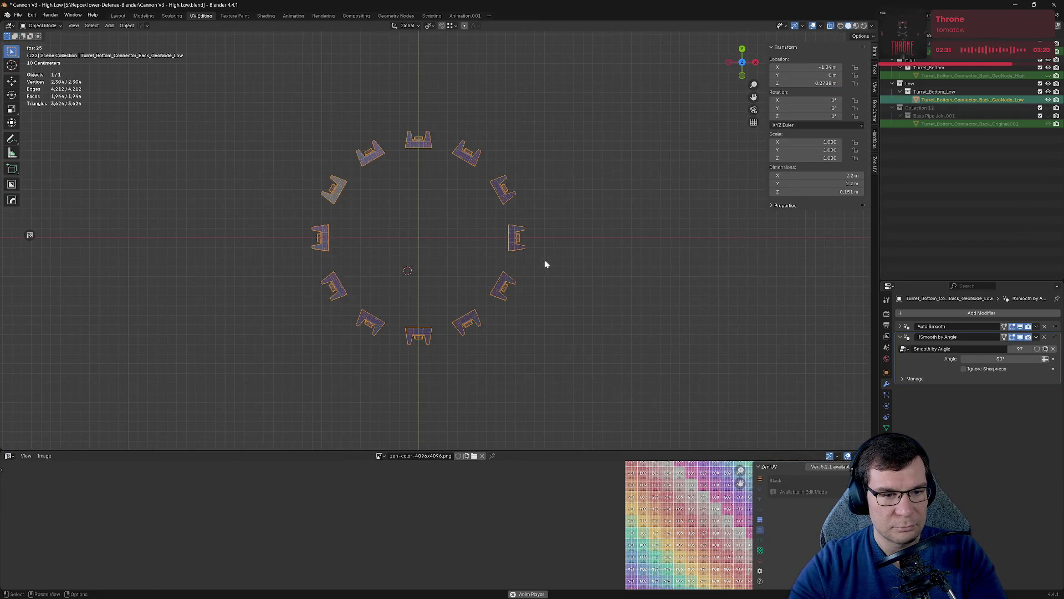
pyautogui.press('Tab')
# Box-select every ring piece except one and delete them.
pyautogui.moveTo(574, 291); pyautogui.dragTo(247, 308)
pyautogui.moveTo(288, 265); pyautogui.dragTo(598, 397)
pyautogui.moveTo(578, 258)
pyautogui.keyDown('shift'); pyautogui.mouseDown()
pyautogui.moveTo(437, 178)
pyautogui.moveTo(393, 127)
pyautogui.mouseUp(); pyautogui.keyUp('shift')
pyautogui.keyDown('shift'); pyautogui.moveTo(299, 124); pyautogui.dragTo(405, 212); pyautogui.keyUp('shift')
pyautogui.press('x')
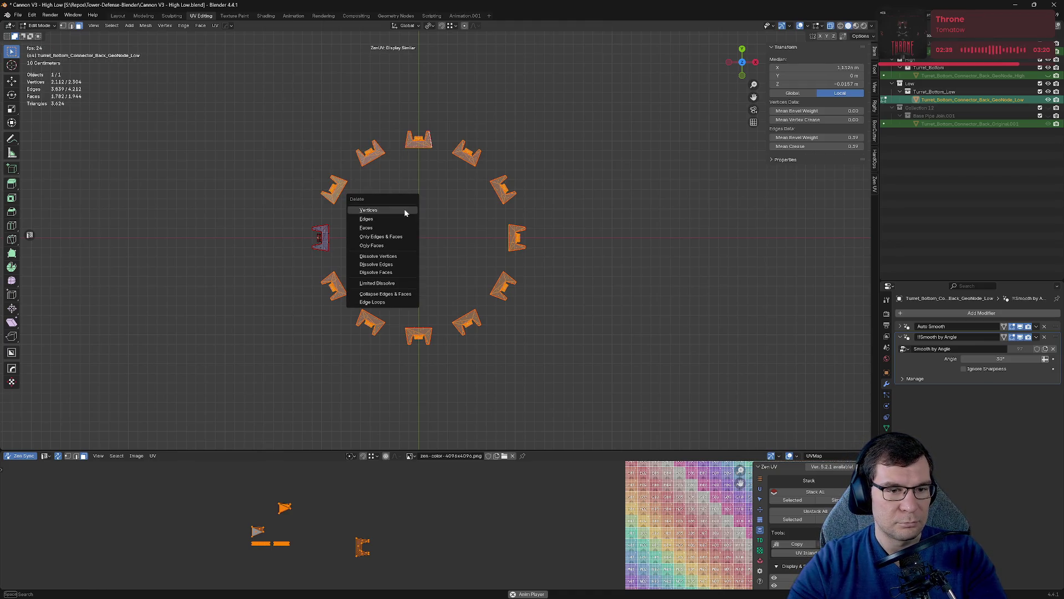
pyautogui.click(405, 212)
# Toggle Object Mode and back, then leave local view to show the whole turret.
pyautogui.press('Tab')
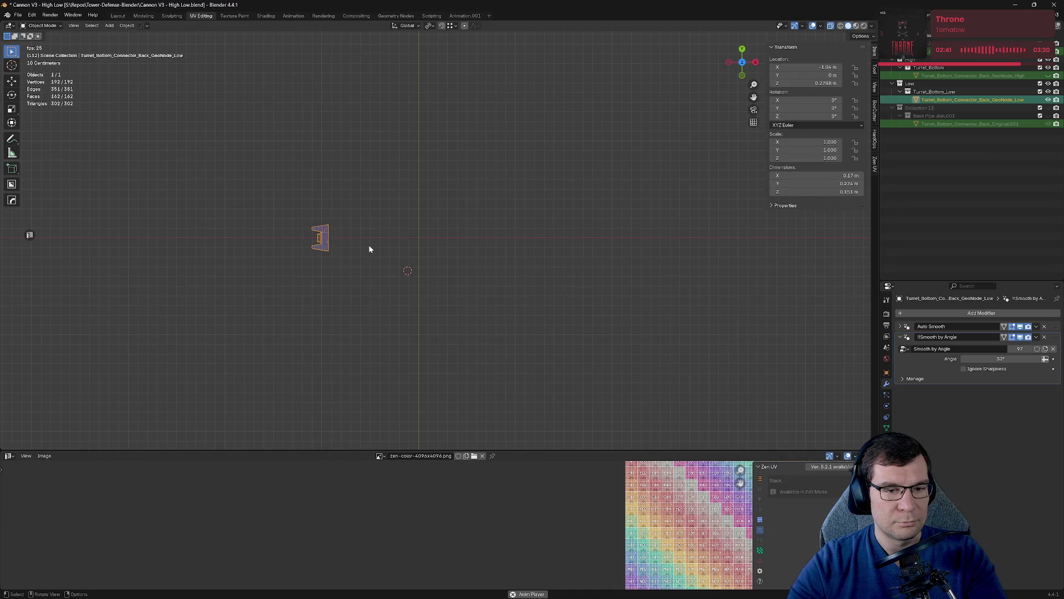
pyautogui.press('Tab')
pyautogui.press('Tab')
pyautogui.press('Tab')
pyautogui.press('KP_Divide')
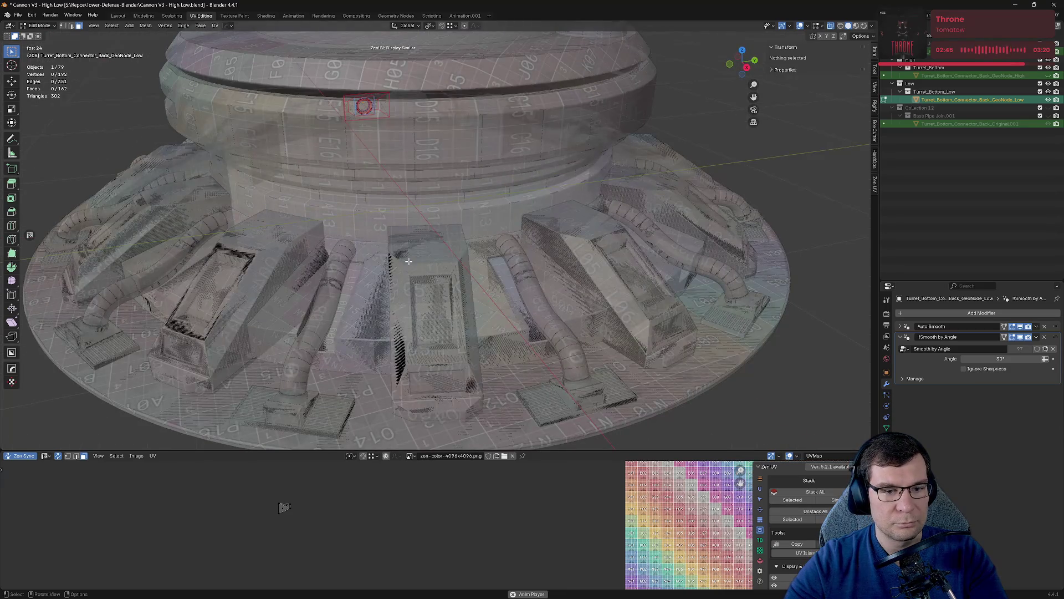
# Isolate the high- and low-poly connectors together and centre them in top view.
pyautogui.click(1048, 124)
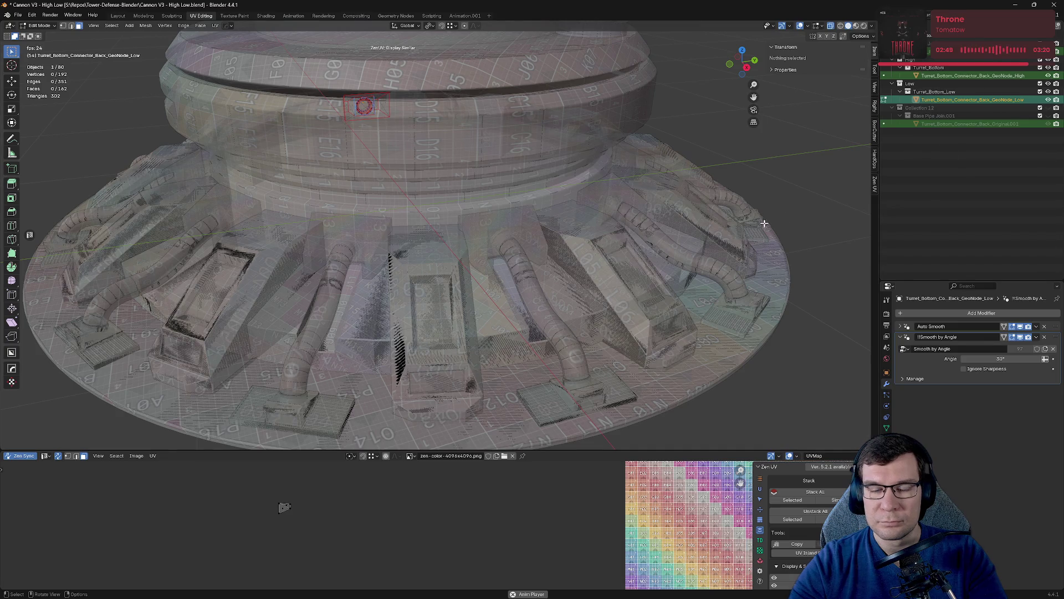
pyautogui.press('Tab')
pyautogui.press('KP_Divide')
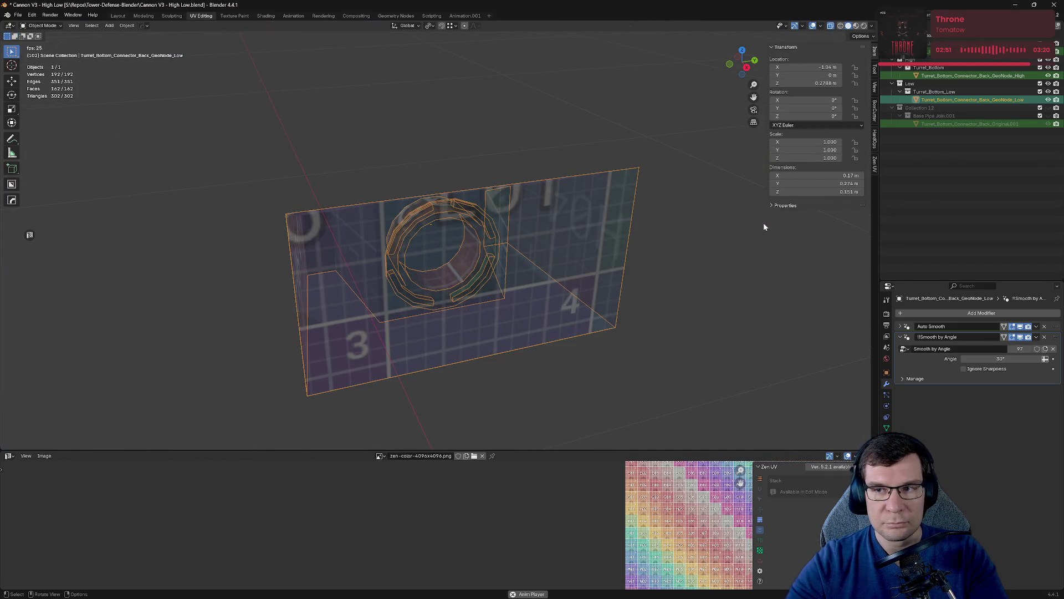
pyautogui.keyDown('ctrl'); pyautogui.click(986, 100); pyautogui.keyUp('ctrl')
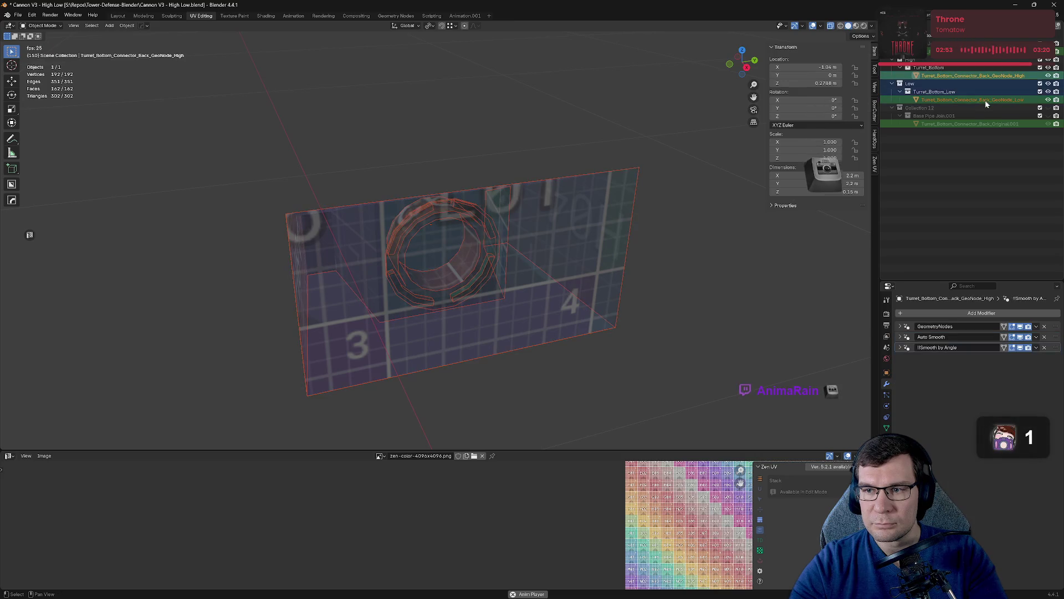
pyautogui.press('KP_Divide')
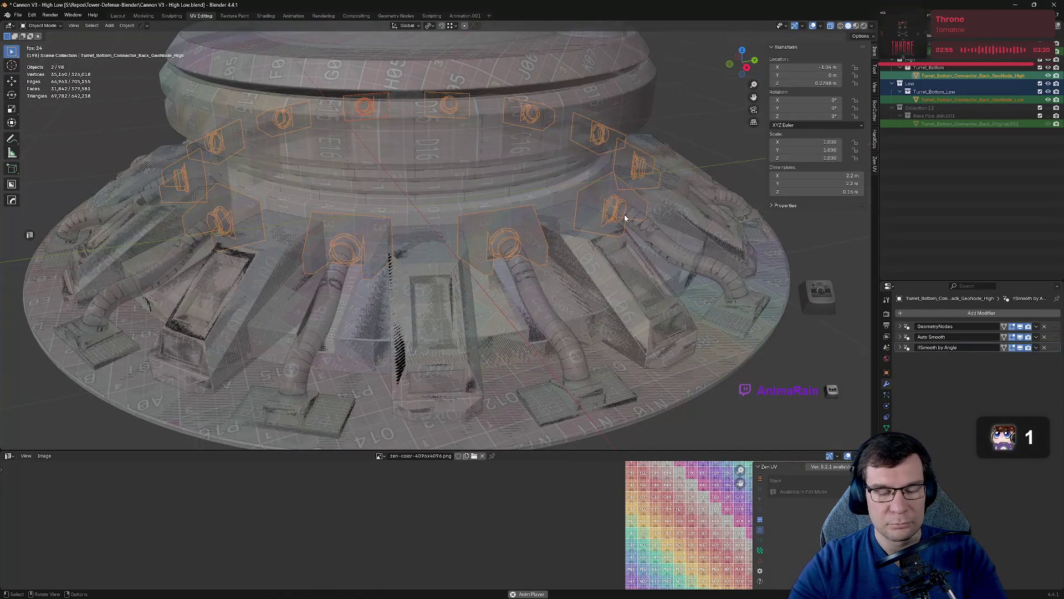
pyautogui.press('KP_Divide')
pyautogui.moveTo(624, 214)
pyautogui.mouseDown(button='middle')
pyautogui.moveTo(495, 171)
pyautogui.moveTo(383, 261)
pyautogui.mouseUp(button='middle')
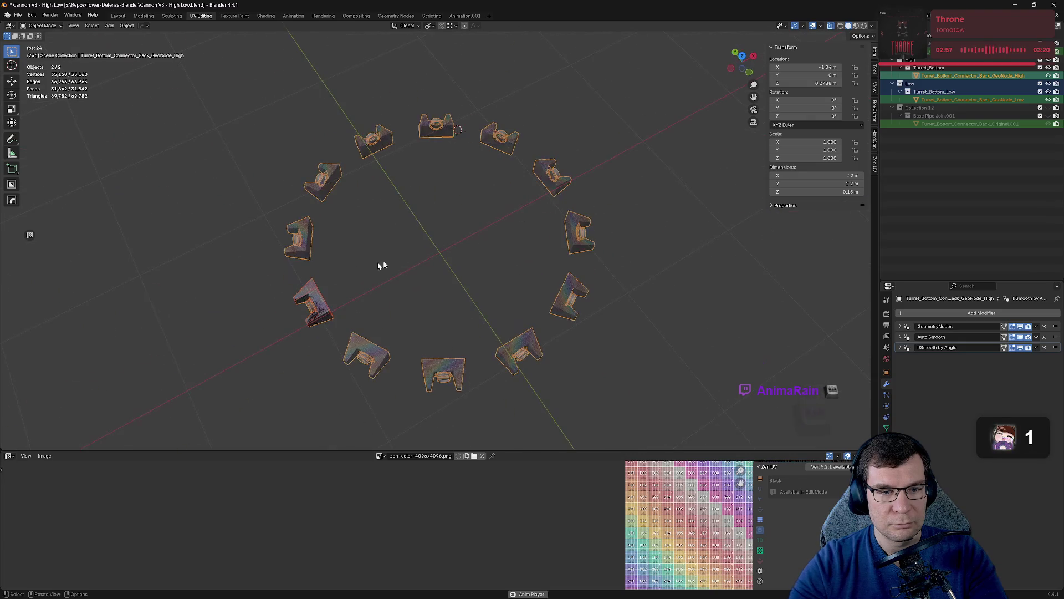
pyautogui.press('KP_7')
pyautogui.keyDown('shift'); pyautogui.moveTo(314, 260); pyautogui.dragTo(461, 268, button='middle'); pyautogui.keyUp('shift')
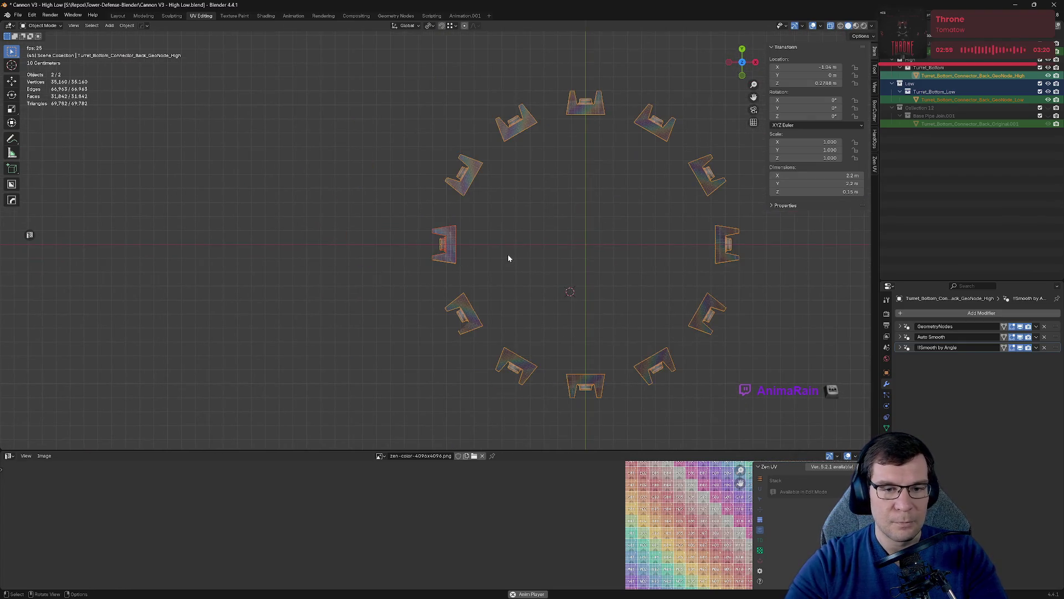
# Inspect the high-poly ring in Edit Mode, then select the low piece and hide the high ring.
pyautogui.click(510, 248)
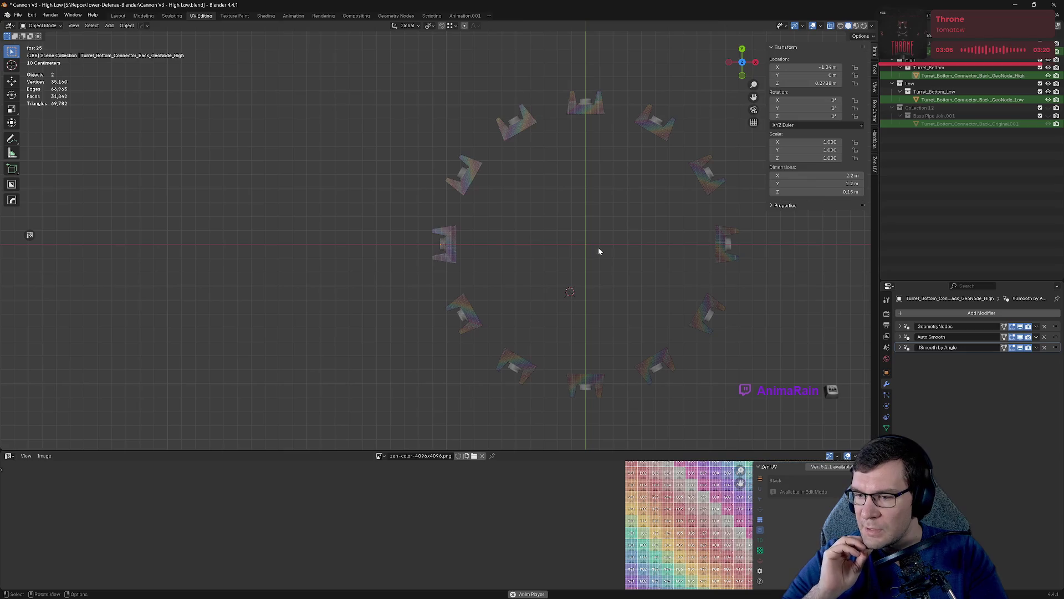
pyautogui.click(446, 258)
pyautogui.scroll(3, 445, 258)
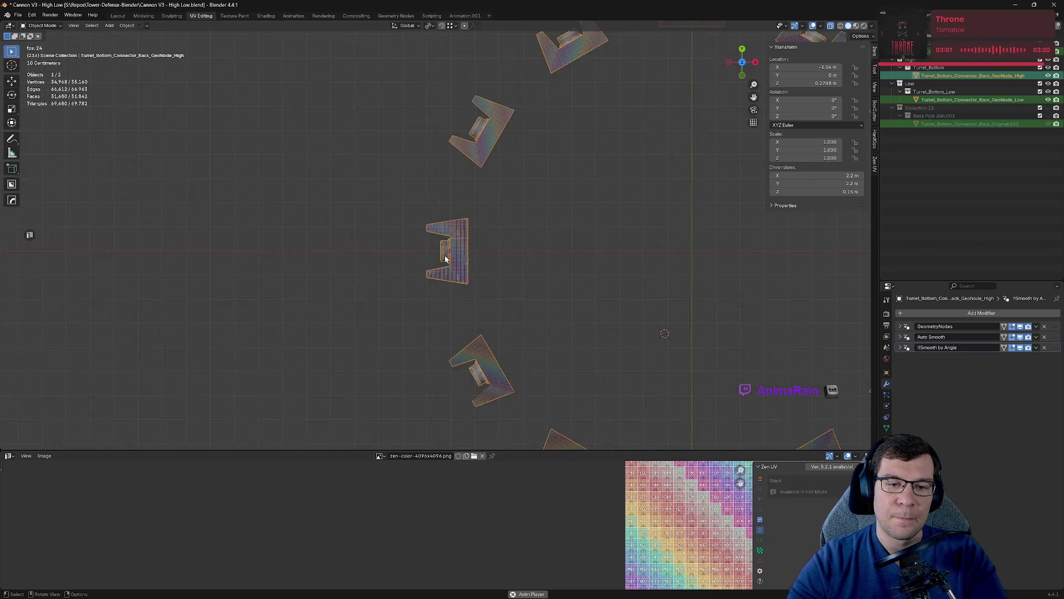
pyautogui.press('Tab')
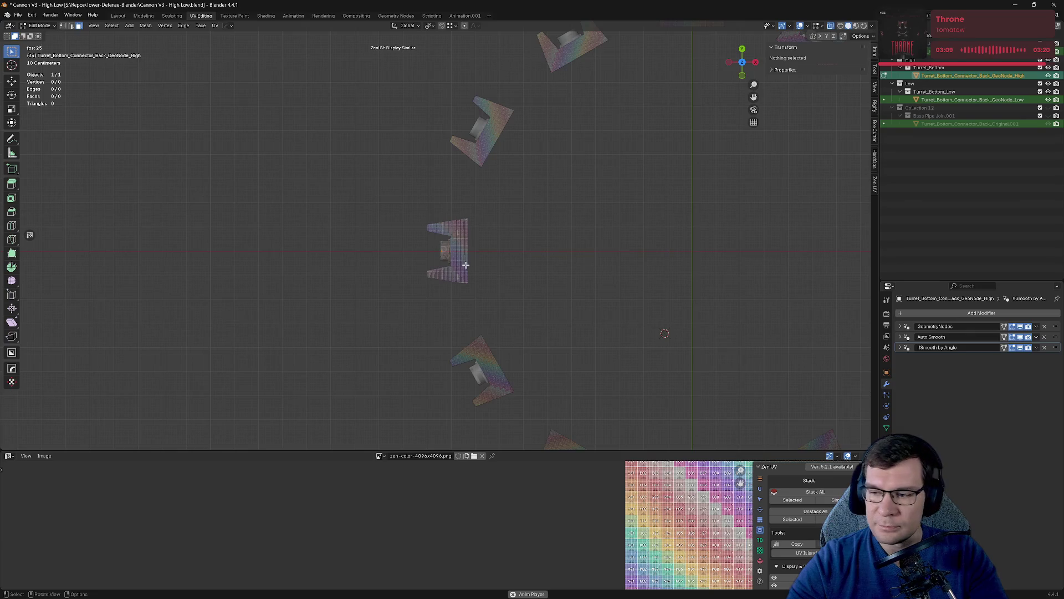
pyautogui.scroll(3, 490, 245)
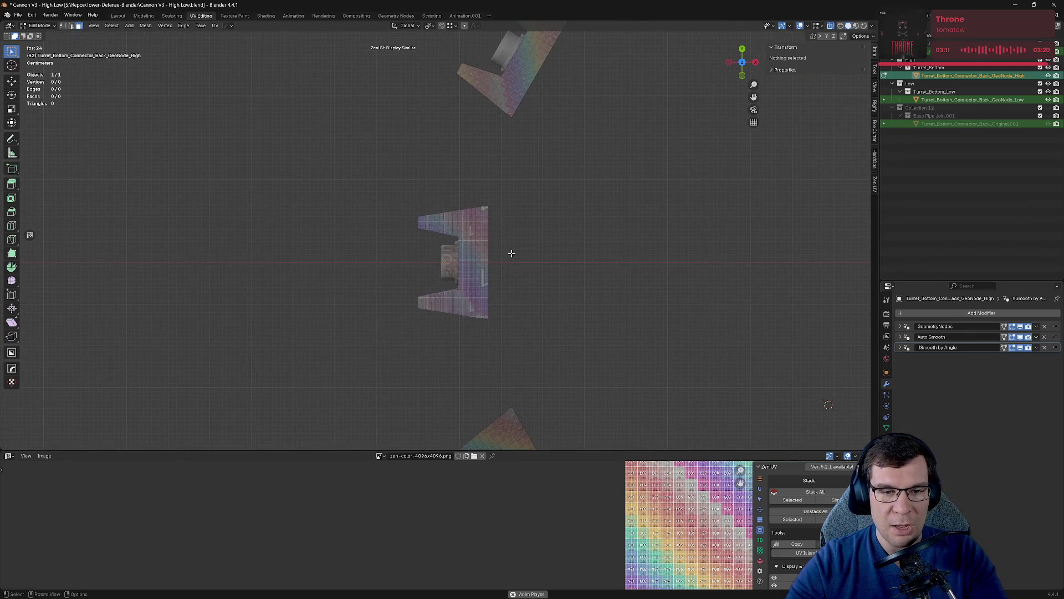
pyautogui.press('Tab')
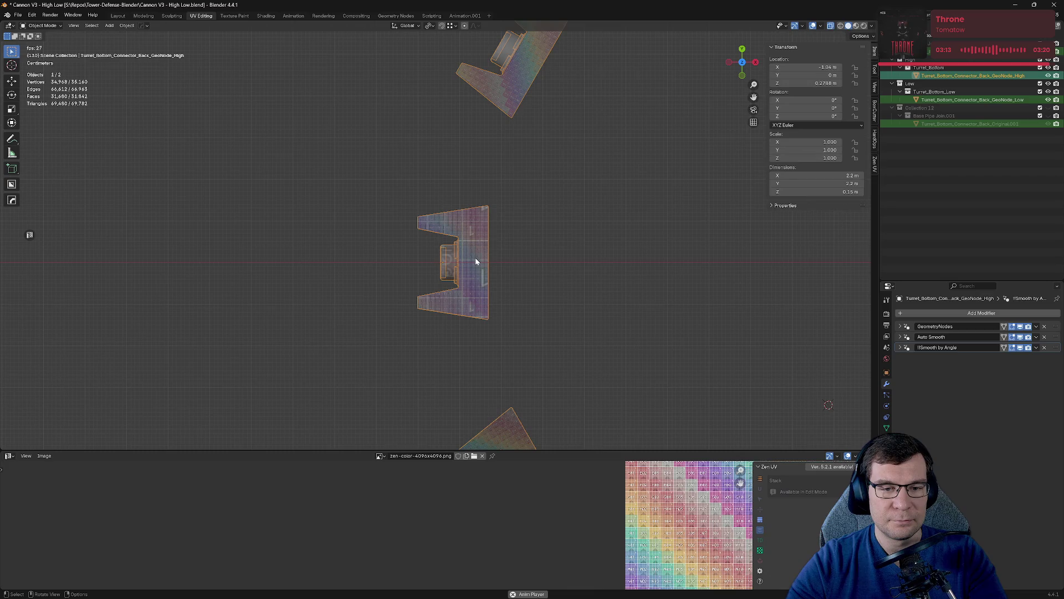
pyautogui.click(991, 100)
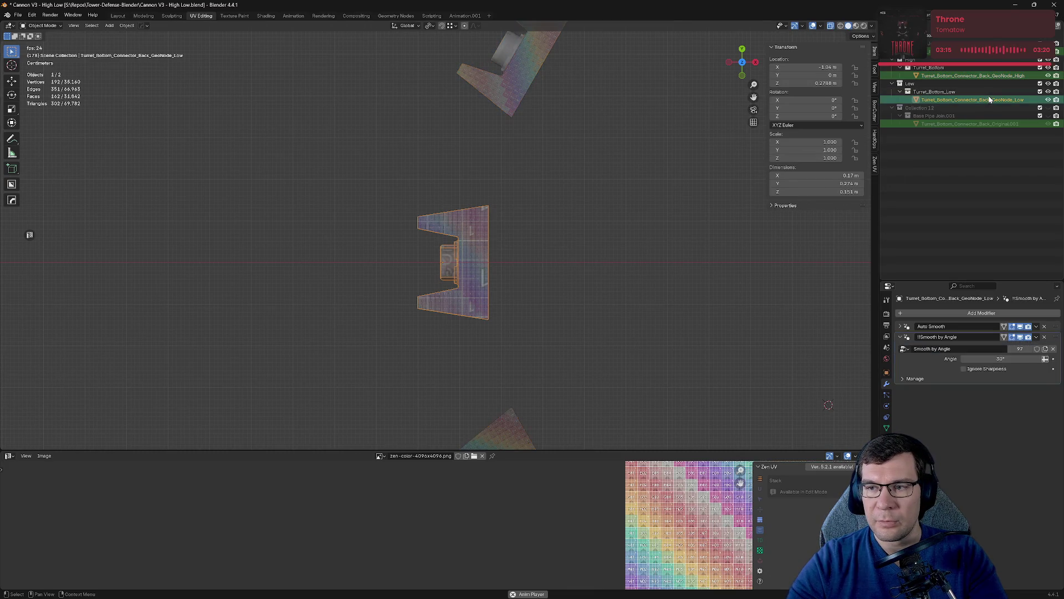
pyautogui.click(1049, 76)
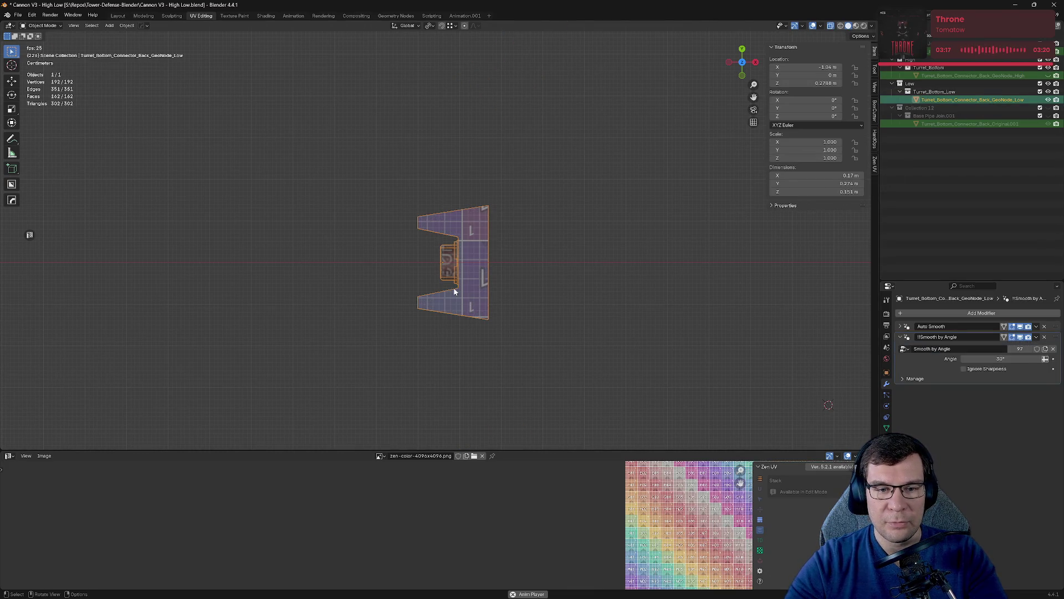
pyautogui.scroll(-5, 585, 306)
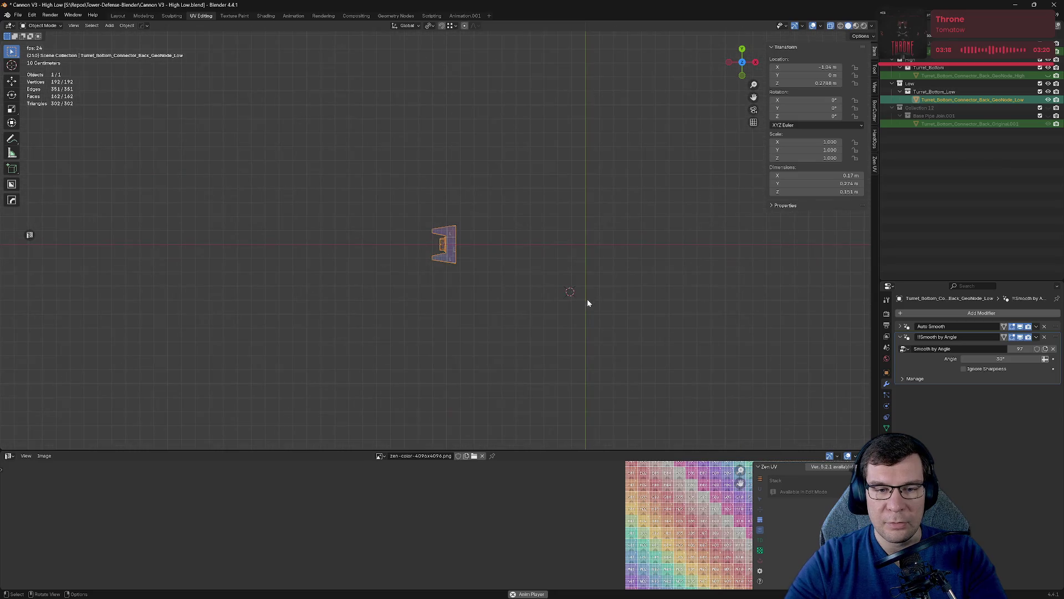
# Add an Array modifier to the low-poly connector piece and show the high-poly ring again.
pyautogui.click(956, 314)
pyautogui.moveTo(942, 344)
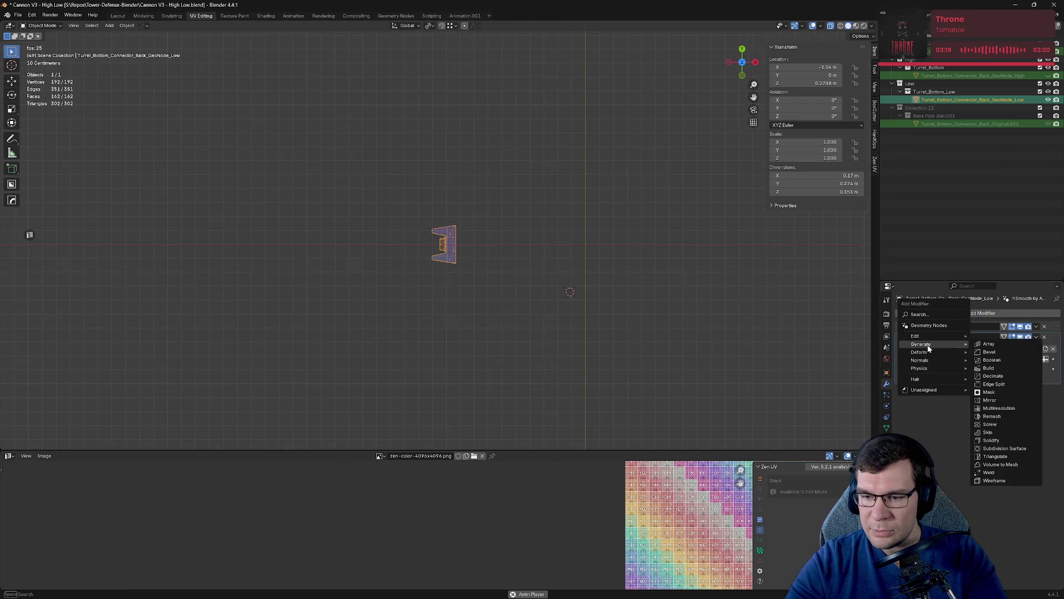
pyautogui.click(1010, 340)
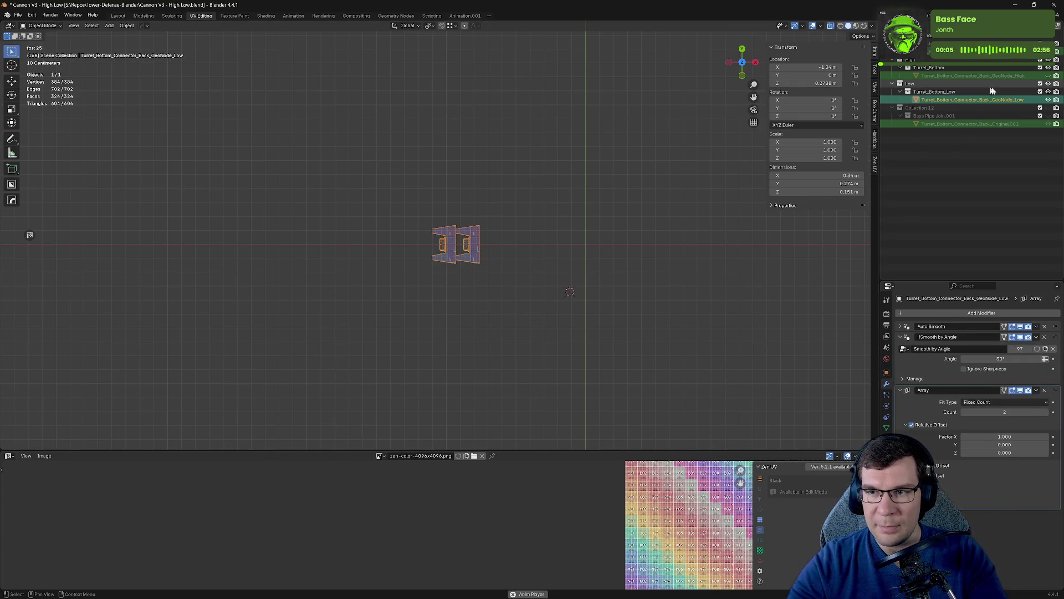
pyautogui.click(1048, 76)
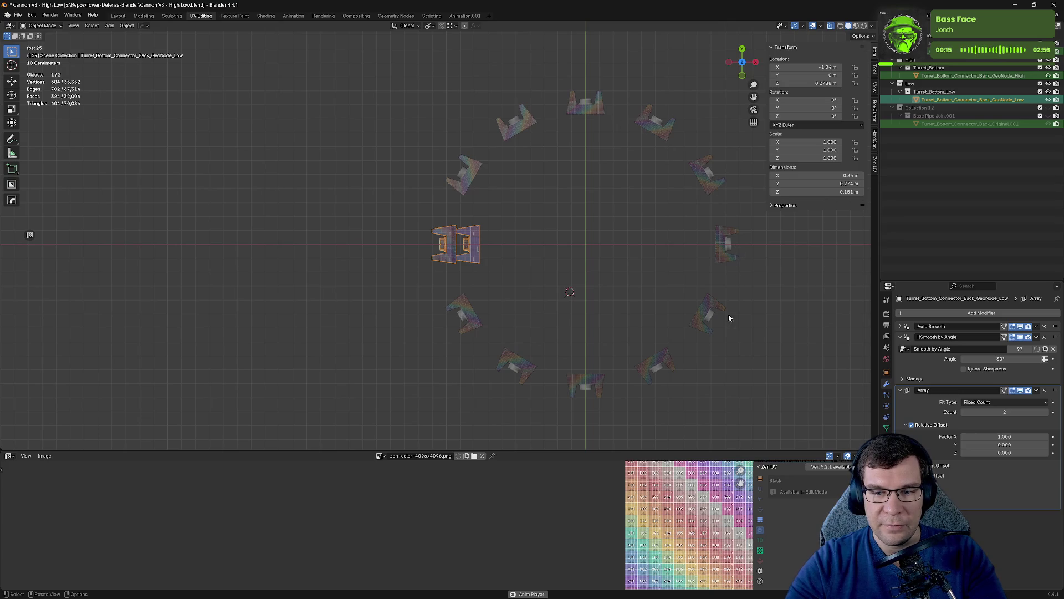
# Set the array count to 12, save the file, and hide the high-poly ring.
pyautogui.click(1026, 413)
pyautogui.press('Return')
pyautogui.hotkey('ctrl', 's')
pyautogui.keyDown('shift'); pyautogui.moveTo(592, 287); pyautogui.dragTo(488, 291, button='middle'); pyautogui.keyUp('shift')
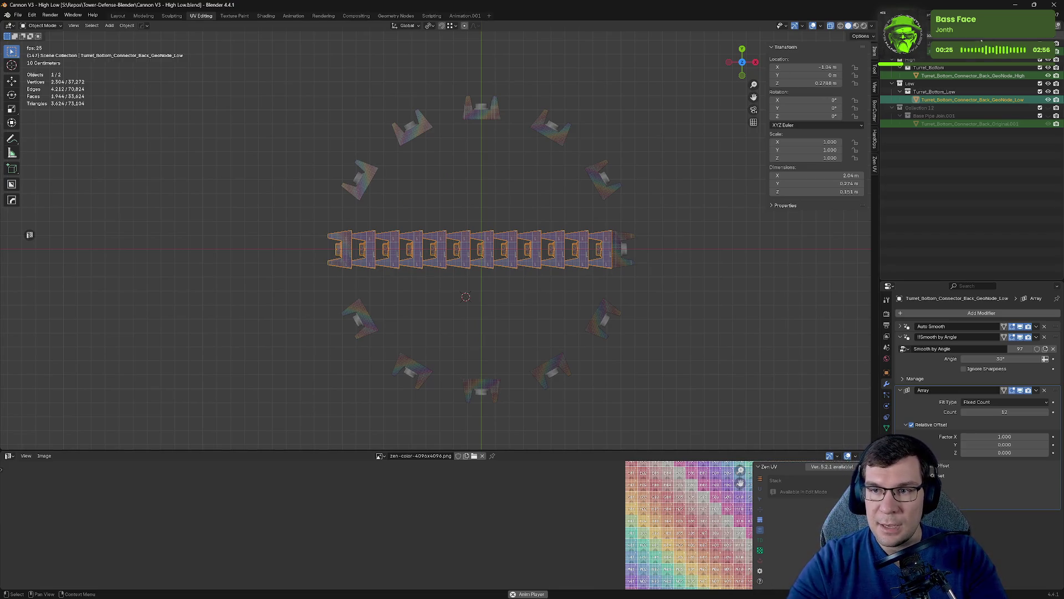
pyautogui.click(1048, 76)
pyautogui.press('Tab')
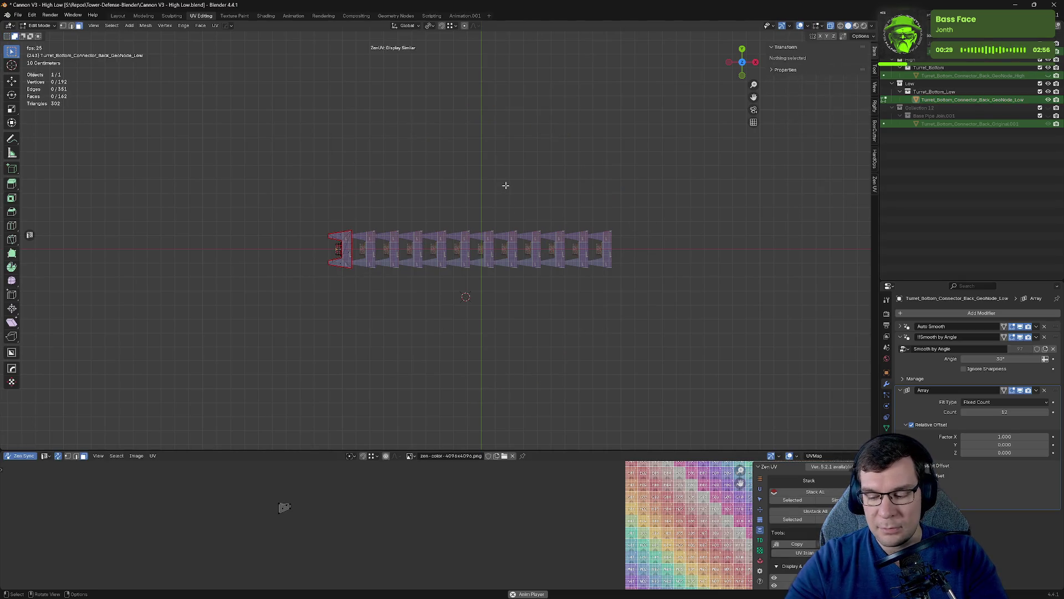
# Leave local view, hide the high-poly collection, and turn off X-ray for solid display.
pyautogui.press('KP_Divide')
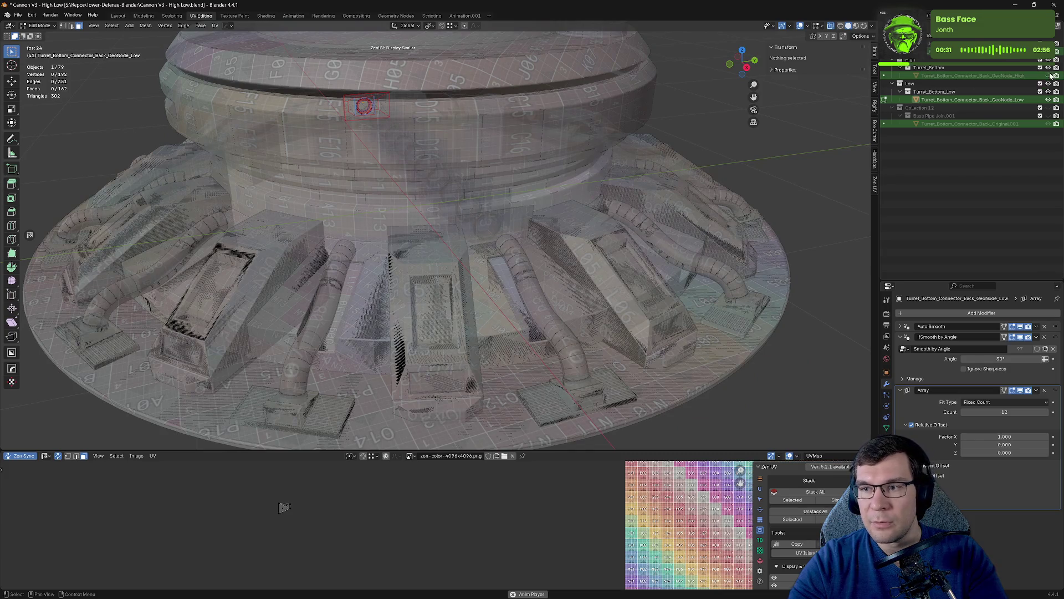
pyautogui.click(1049, 59)
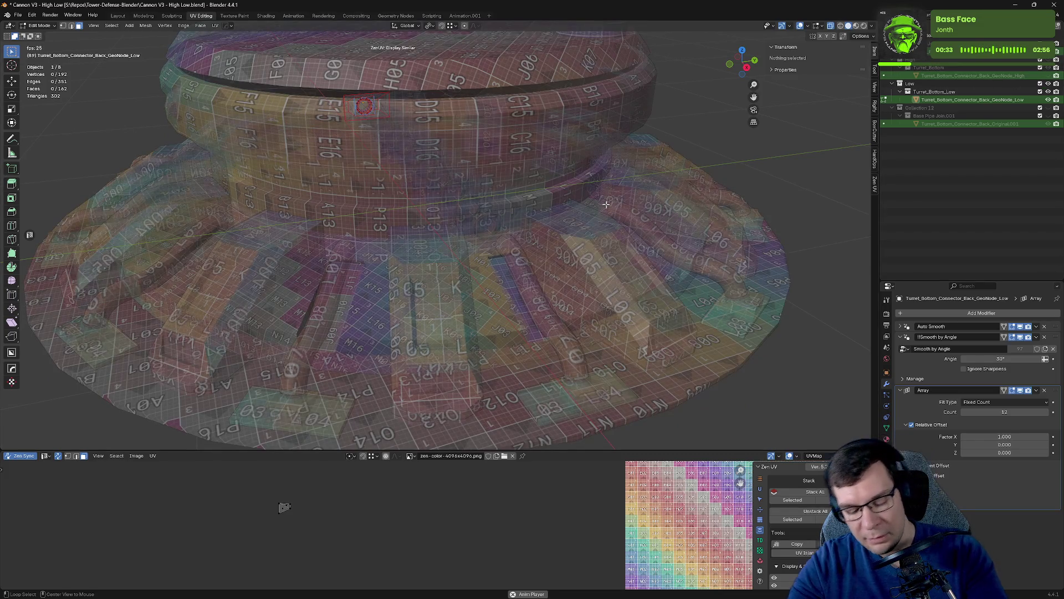
pyautogui.hotkey('alt', 'z')
pyautogui.moveTo(607, 204)
pyautogui.mouseDown(button='middle')
pyautogui.moveTo(500, 123)
pyautogui.moveTo(529, 124)
pyautogui.mouseUp(button='middle')
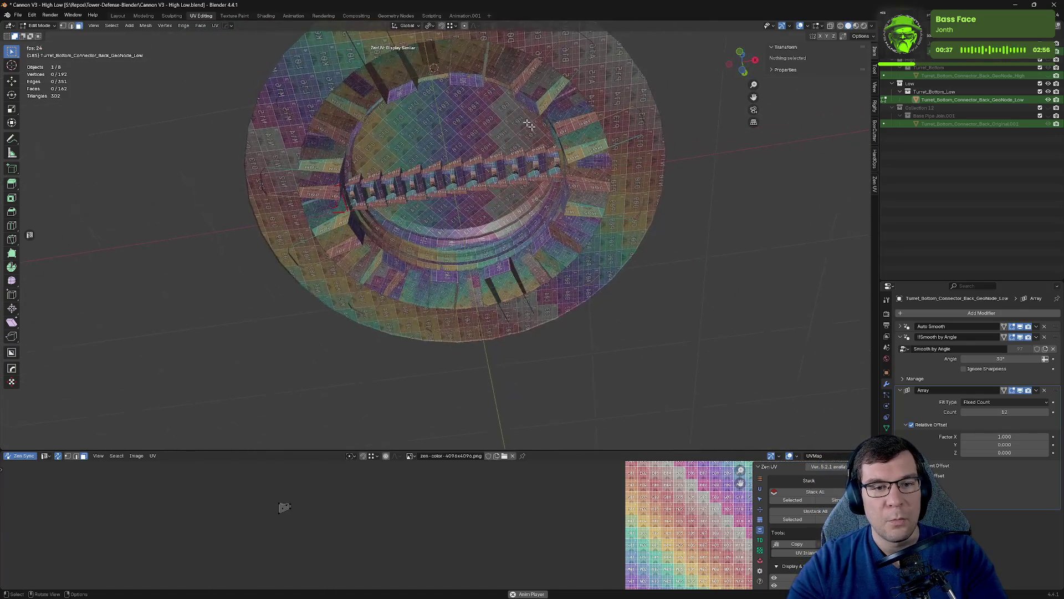
pyautogui.moveTo(434, 68)
pyautogui.mouseDown(button='middle')
pyautogui.moveTo(759, 200)
pyautogui.moveTo(729, 214)
pyautogui.moveTo(767, 211)
pyautogui.moveTo(718, 187)
pyautogui.moveTo(680, 186)
pyautogui.mouseUp(button='middle')
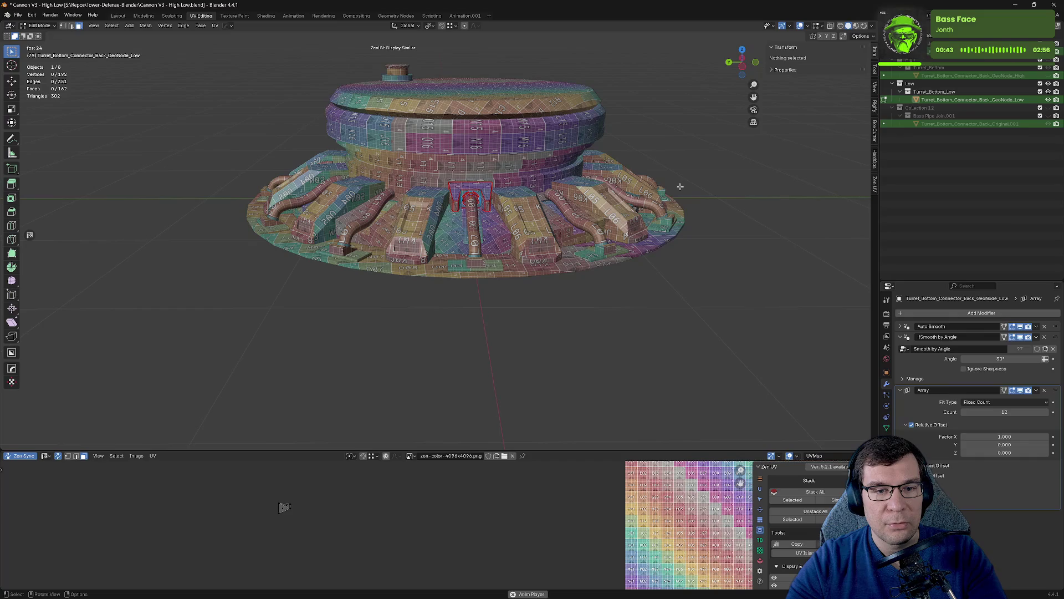
# Save the blend file and switch from Edit Mode back to Object Mode.
pyautogui.hotkey('shift', 's')
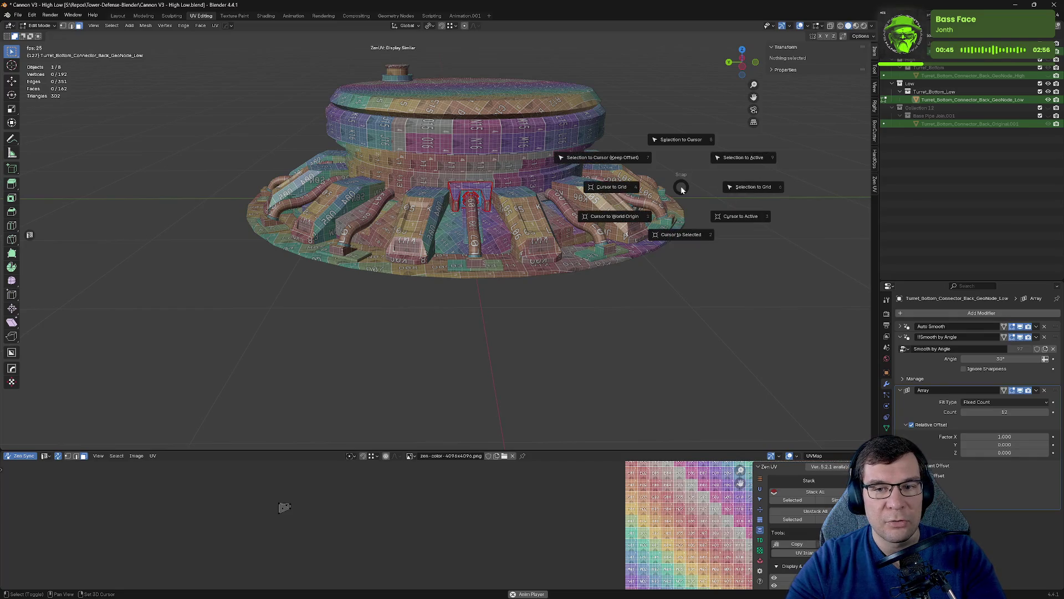
pyautogui.press('Escape')
pyautogui.hotkey('ctrl', 's')
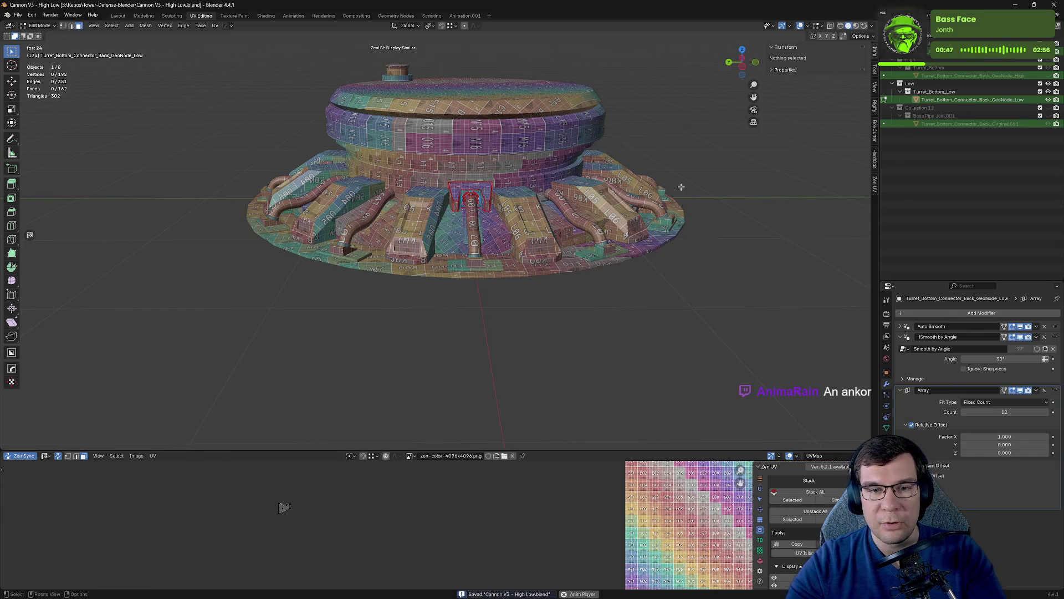
pyautogui.hotkey('shift', 's')
pyautogui.press('Escape')
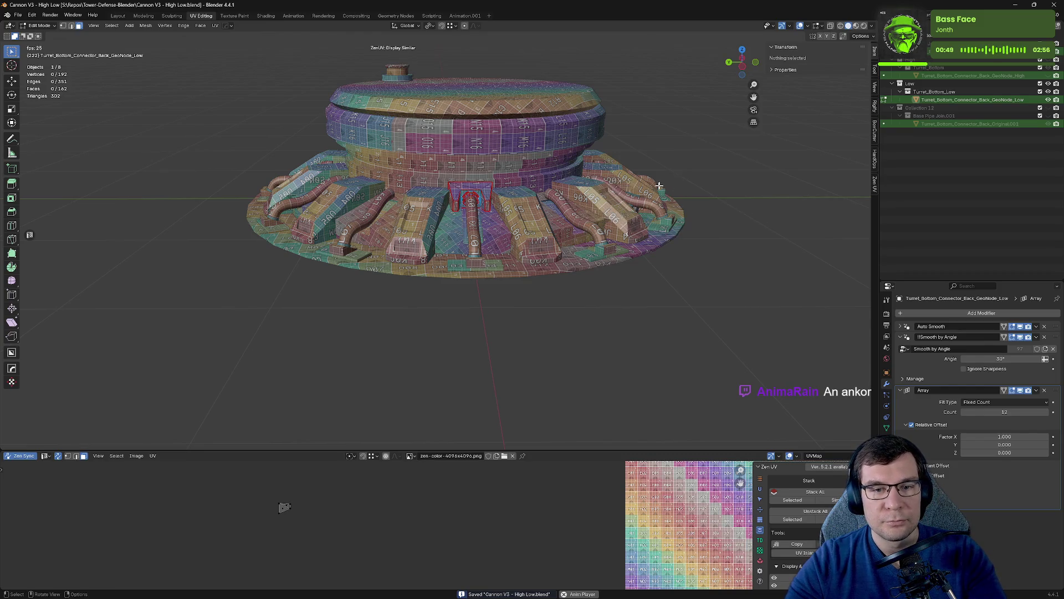
pyautogui.hotkey('shift', 'a')
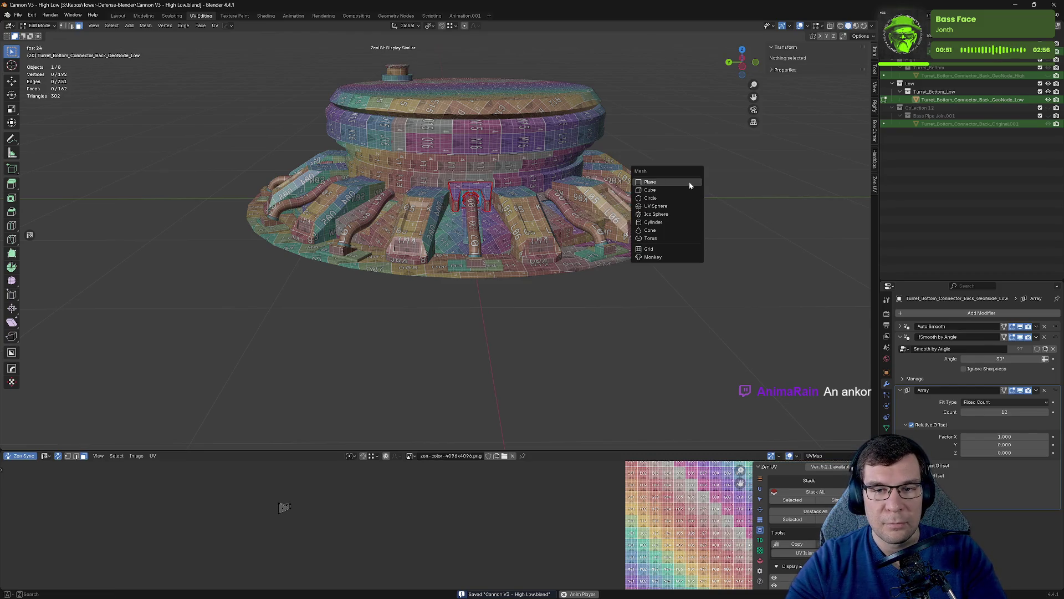
pyautogui.press('Escape')
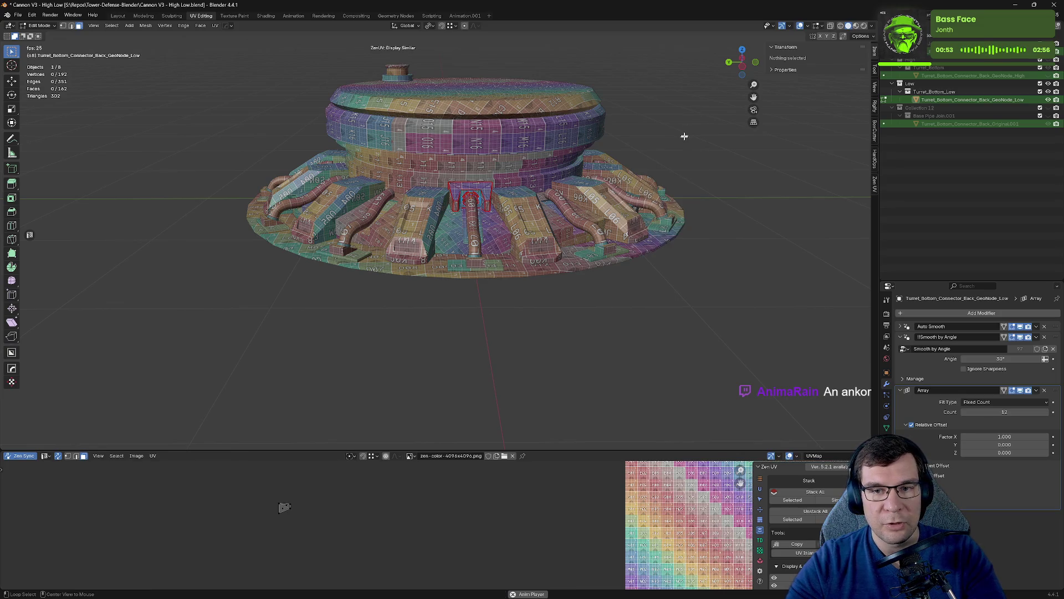
pyautogui.rightClick(684, 136)
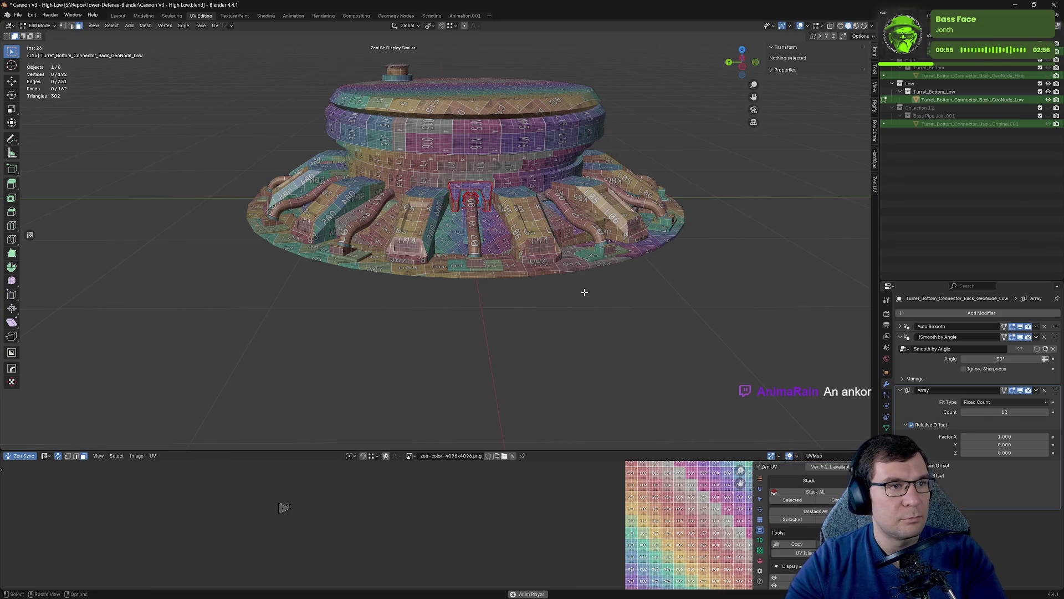
pyautogui.press('Tab')
pyautogui.hotkey('ctrl', 'a')
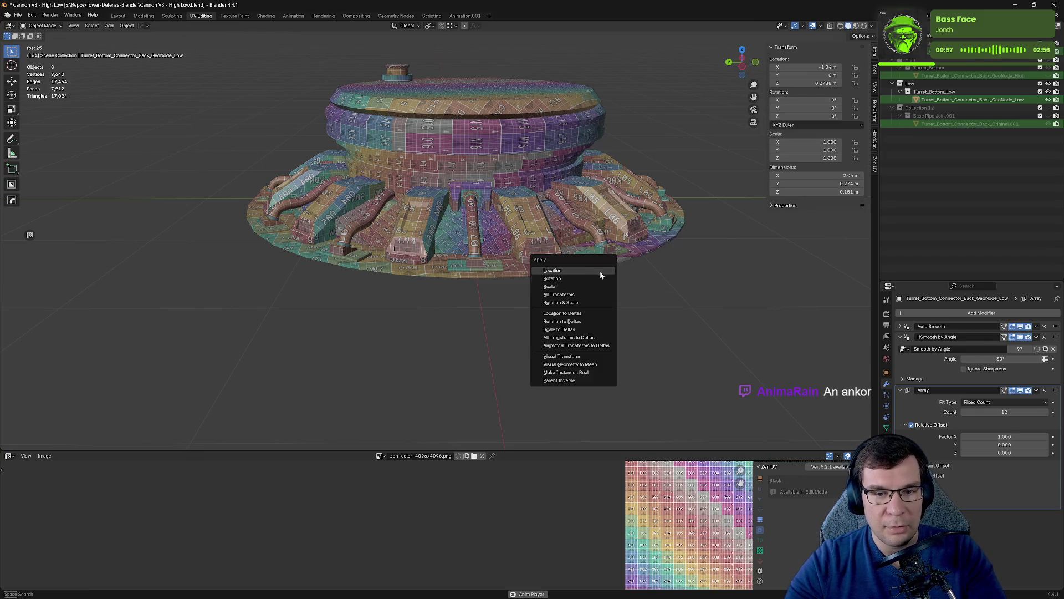
# Apply the turret base's scale and add a plain-axes empty.
pyautogui.hotkey('ctrl', 'a')
pyautogui.click(691, 265)
pyautogui.hotkey('shift', 'a')
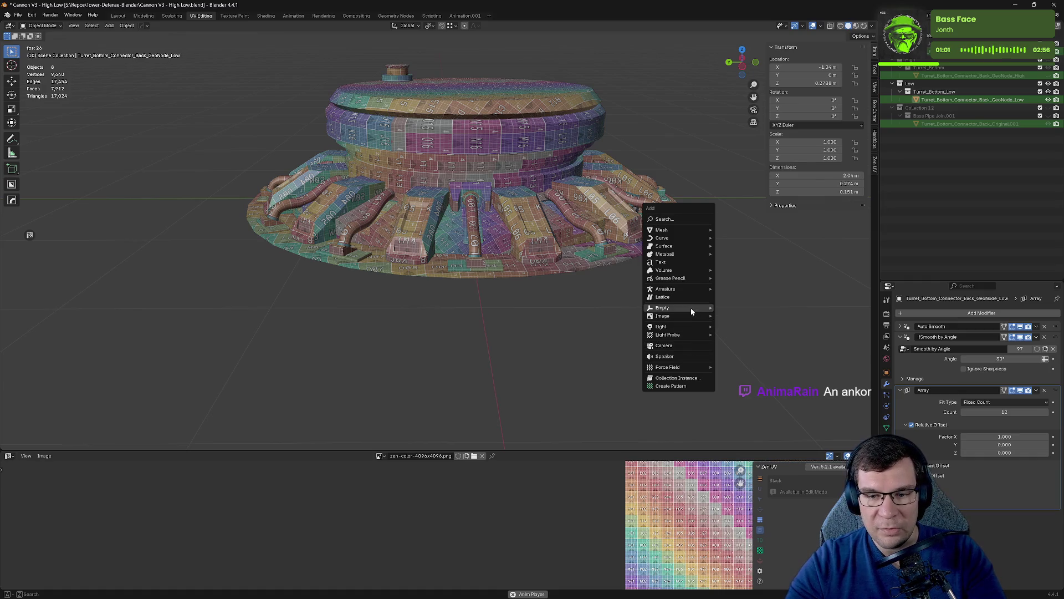
pyautogui.moveTo(691, 307)
pyautogui.click(754, 308)
# Snap the 3D cursor to the selected turret base.
pyautogui.moveTo(701, 273)
pyautogui.mouseDown(button='middle')
pyautogui.moveTo(613, 284)
pyautogui.moveTo(601, 309)
pyautogui.moveTo(622, 327)
pyautogui.moveTo(669, 271)
pyautogui.mouseUp(button='middle')
pyautogui.scroll(5, 654, 260)
pyautogui.moveTo(636, 237)
pyautogui.mouseDown(button='middle')
pyautogui.moveTo(619, 384)
pyautogui.moveTo(622, 284)
pyautogui.mouseUp(button='middle')
pyautogui.scroll(-5, 621, 303)
pyautogui.click(466, 243)
pyautogui.moveTo(565, 225); pyautogui.dragTo(658, 254, button='middle')
pyautogui.hotkey('shift', 's')
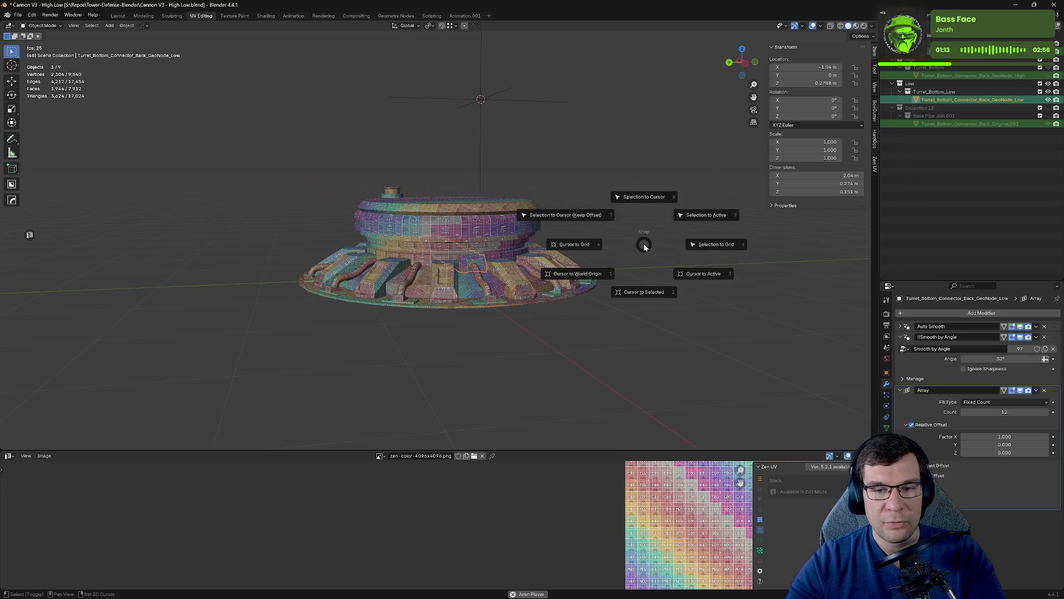
pyautogui.click(647, 294)
# Snap the empty to the 3D cursor at X -1.04 m, Y 0 m, Z 0.2768 m.
pyautogui.click(480, 100)
pyautogui.hotkey('shift', 's')
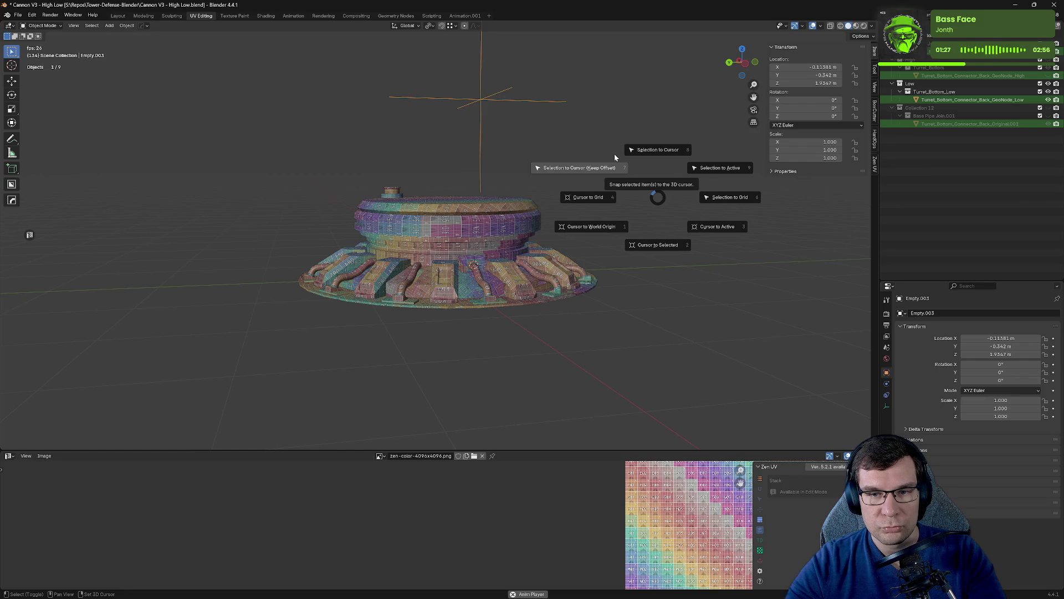
pyautogui.click(626, 165)
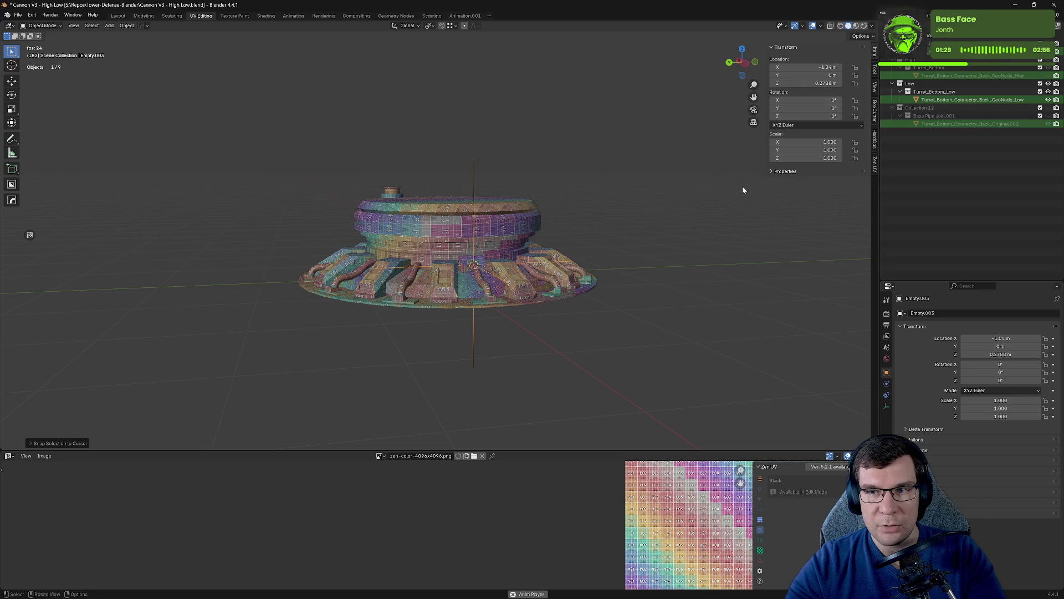
pyautogui.moveTo(604, 167); pyautogui.dragTo(641, 178, button='middle')
# Set the empty's X location to 0 m and save the file.
pyautogui.click(818, 69)
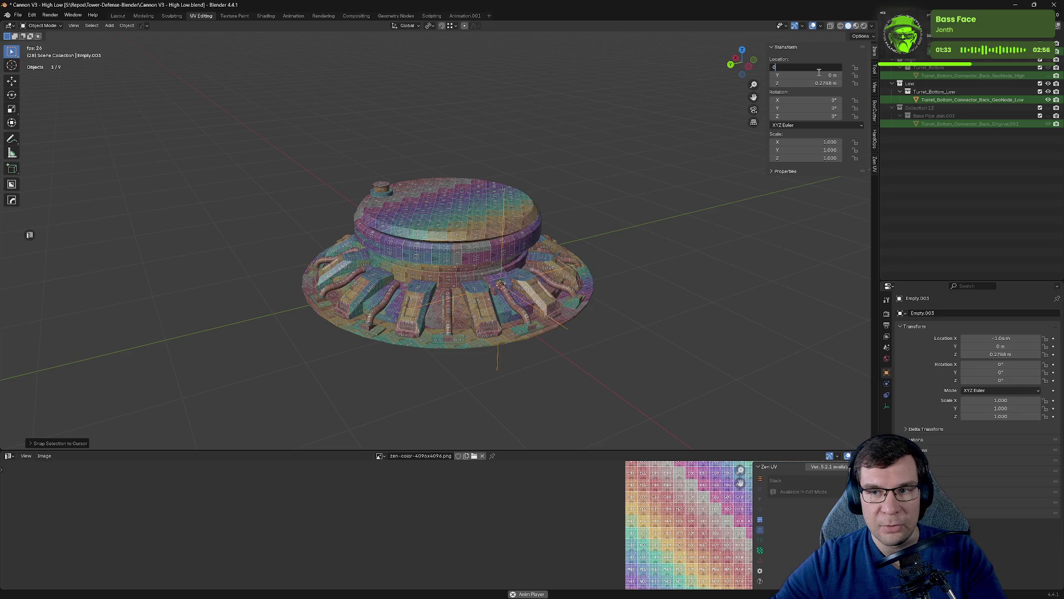
pyautogui.press('Return')
pyautogui.moveTo(566, 194)
pyautogui.mouseDown(button='middle')
pyautogui.moveTo(609, 198)
pyautogui.moveTo(577, 216)
pyautogui.moveTo(598, 140)
pyautogui.mouseUp(button='middle')
pyautogui.hotkey('ctrl', 's')
pyautogui.moveTo(455, 244); pyautogui.dragTo(387, 275, button='middle')
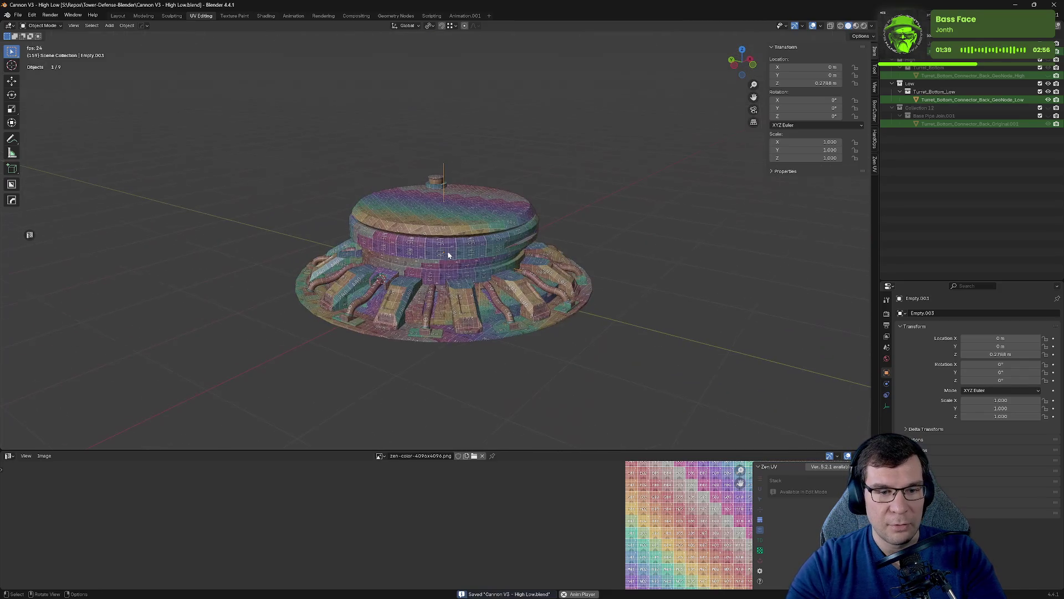
# Snap the 3D cursor to the empty and set the turret base's origin to the 3D cursor.
pyautogui.click(387, 275)
pyautogui.click(444, 171)
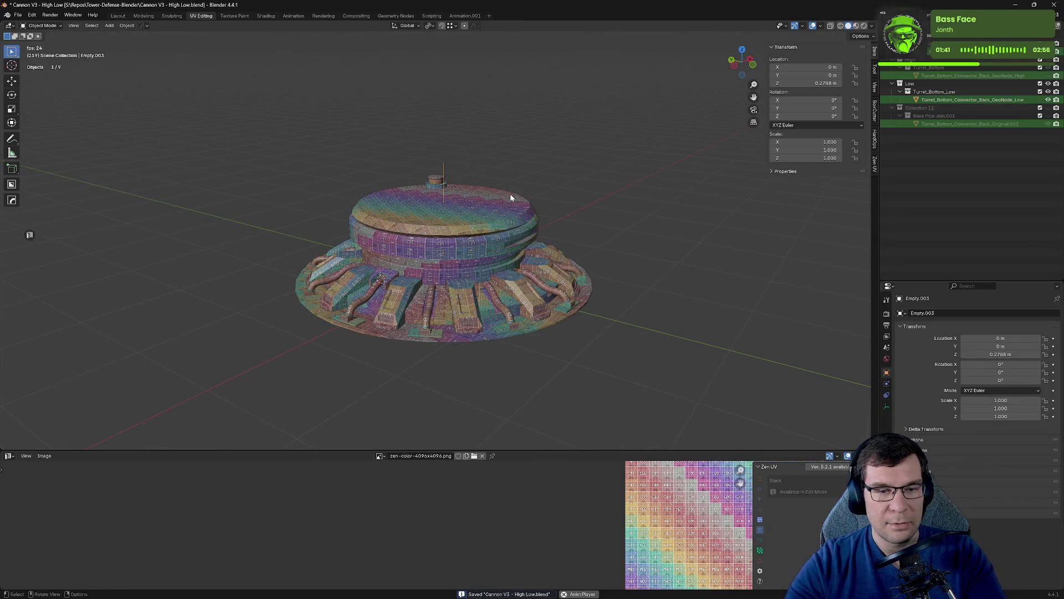
pyautogui.hotkey('shift', 's')
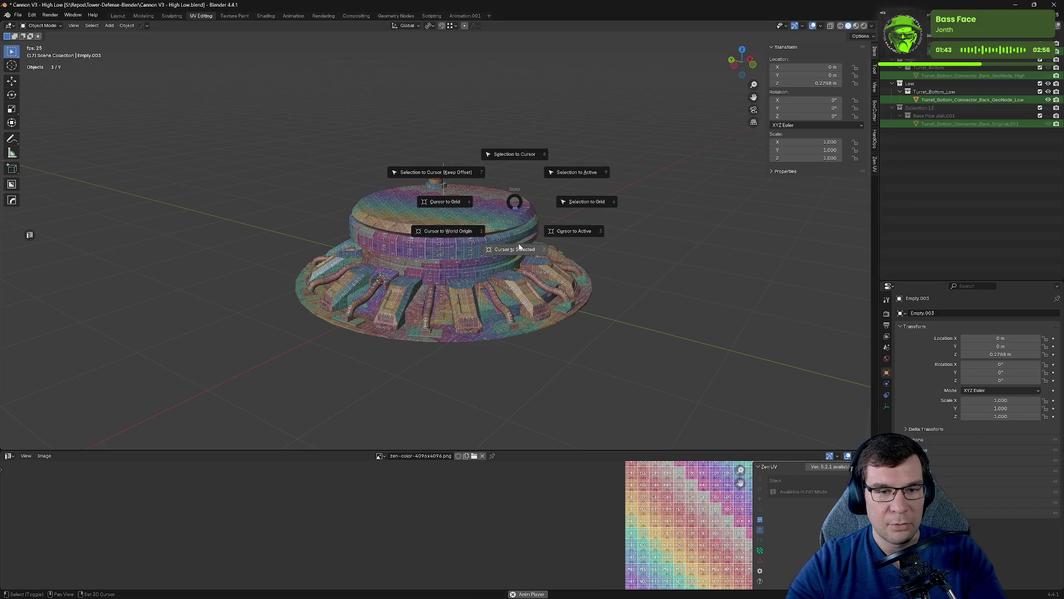
pyautogui.click(515, 248)
pyautogui.click(376, 277)
pyautogui.click(126, 26)
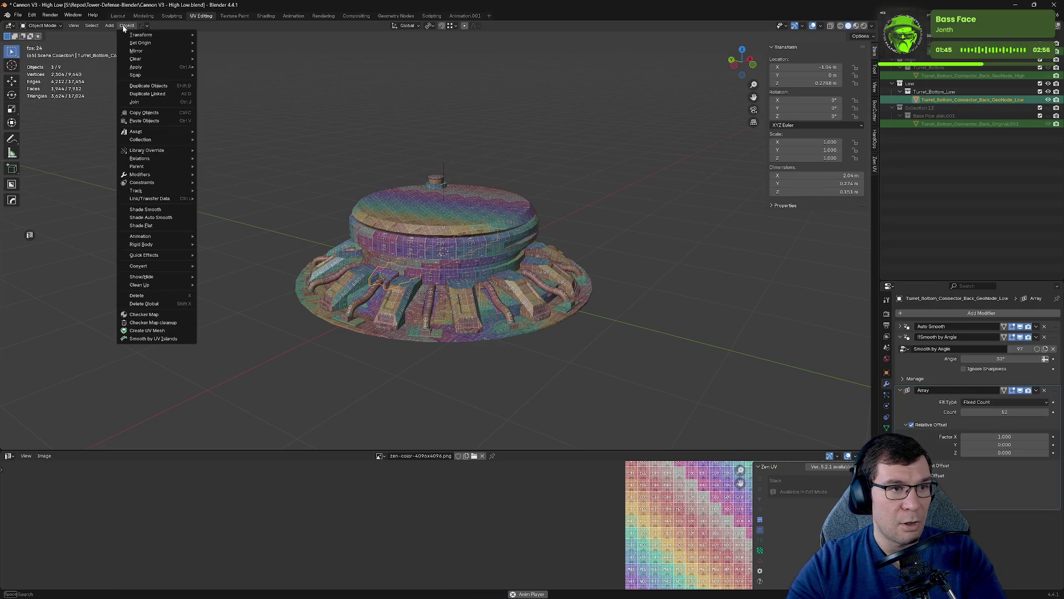
pyautogui.moveTo(150, 43)
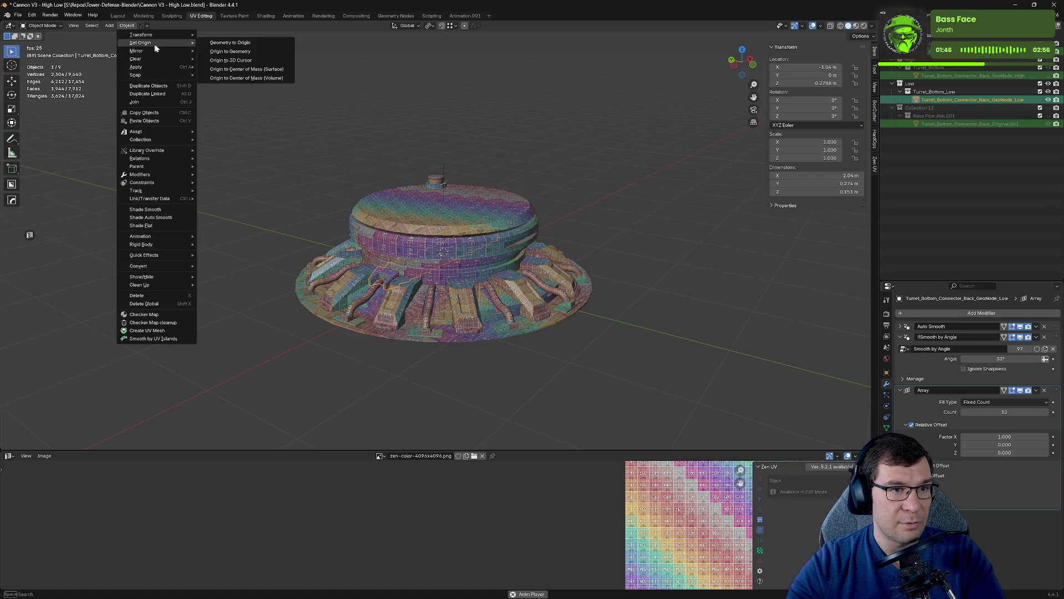
pyautogui.click(251, 60)
# Save, then enable the Array's Object Offset using Empty.003.
pyautogui.moveTo(508, 102); pyautogui.dragTo(509, 118, button='middle')
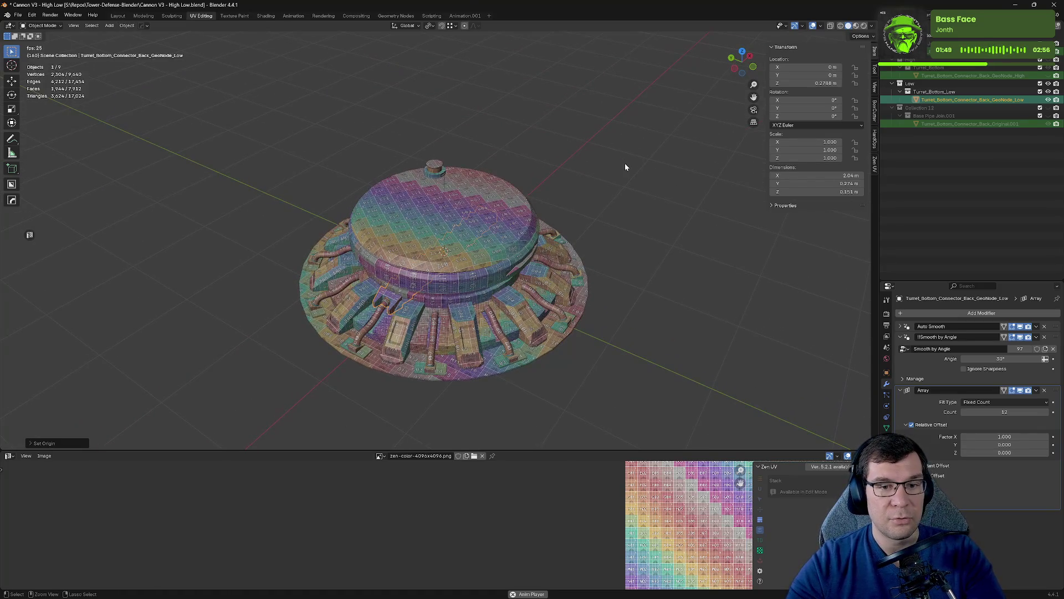
pyautogui.hotkey('ctrl', 's')
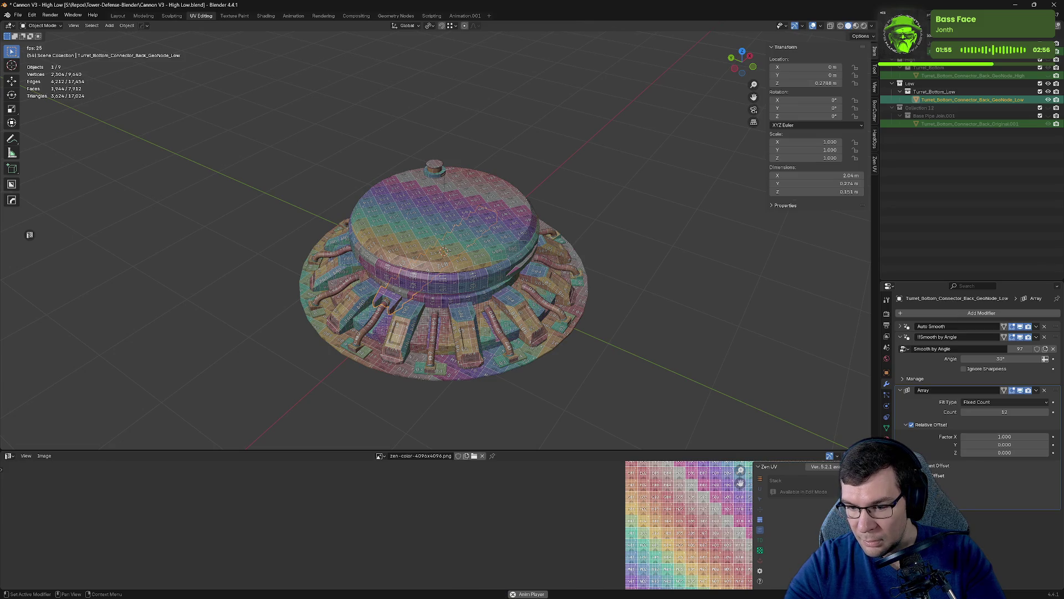
pyautogui.click(912, 475)
pyautogui.click(1045, 487)
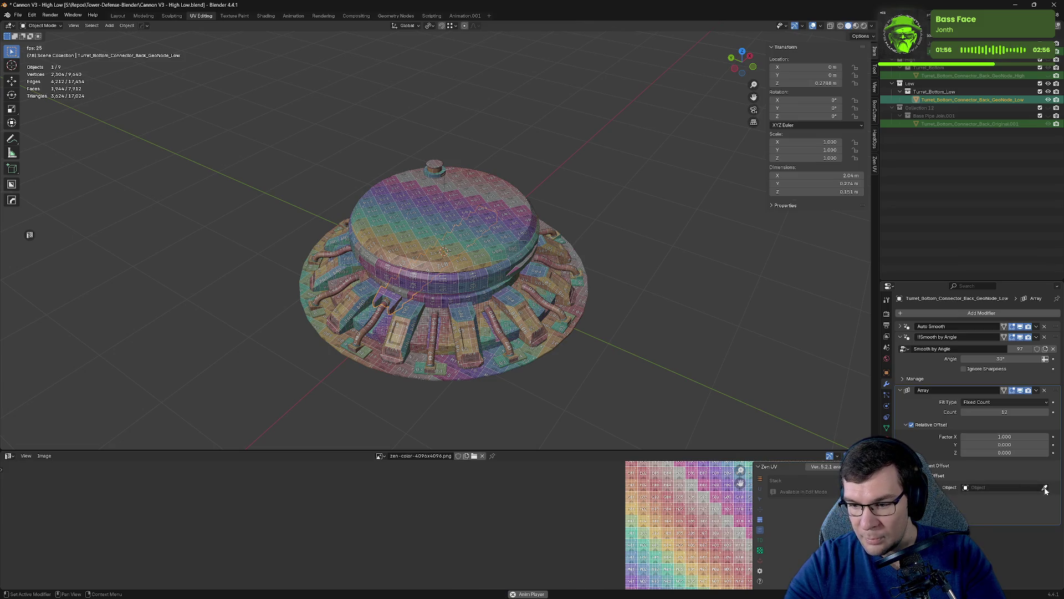
pyautogui.click(447, 190)
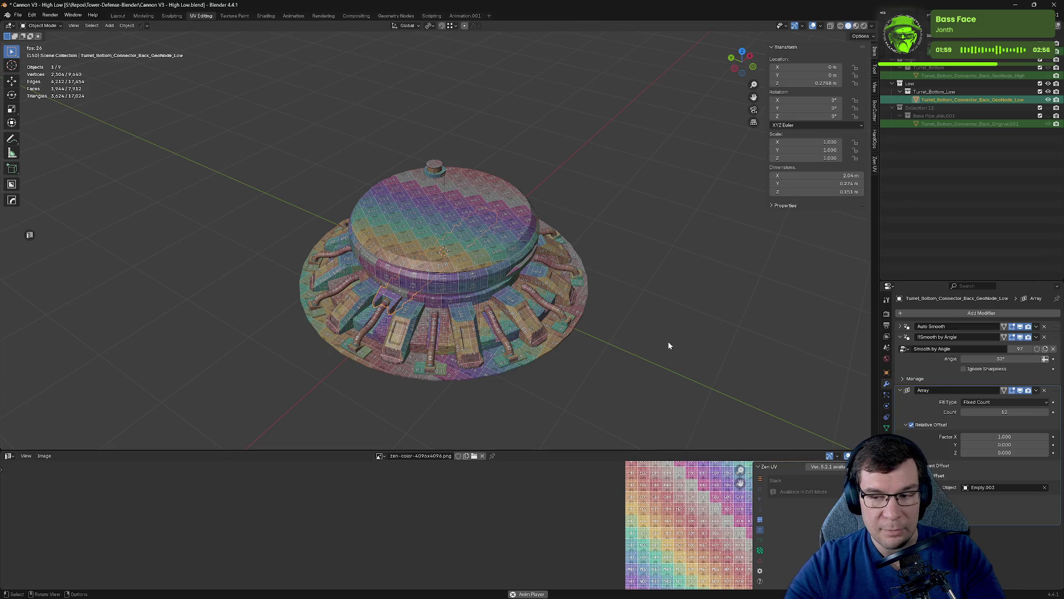
pyautogui.click(444, 191)
# Rotate the empty about Z and set its Z location to 0 m.
pyautogui.press('r')
pyautogui.press('z')
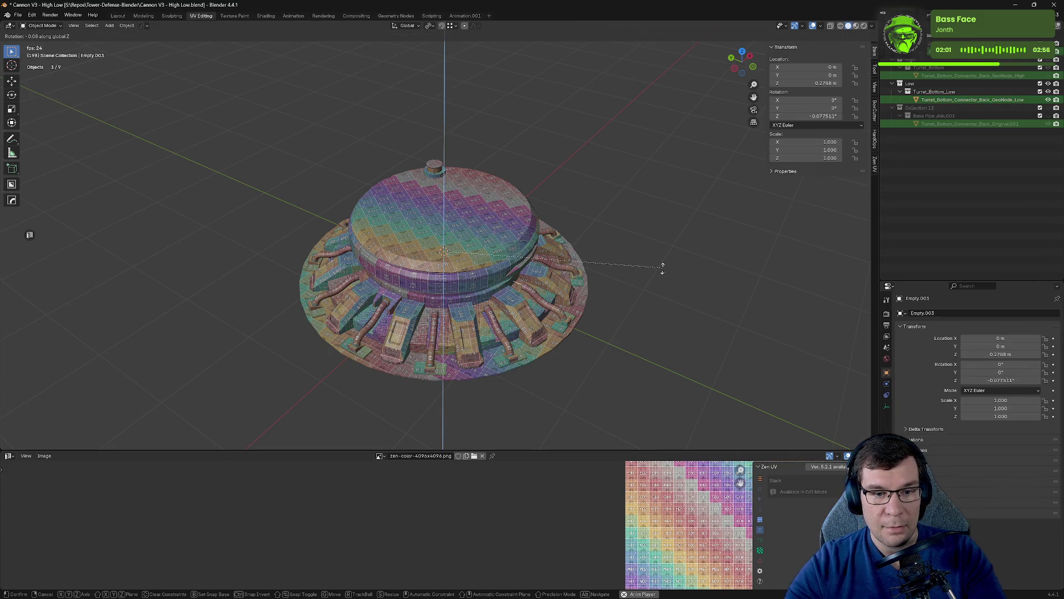
pyautogui.press('Escape')
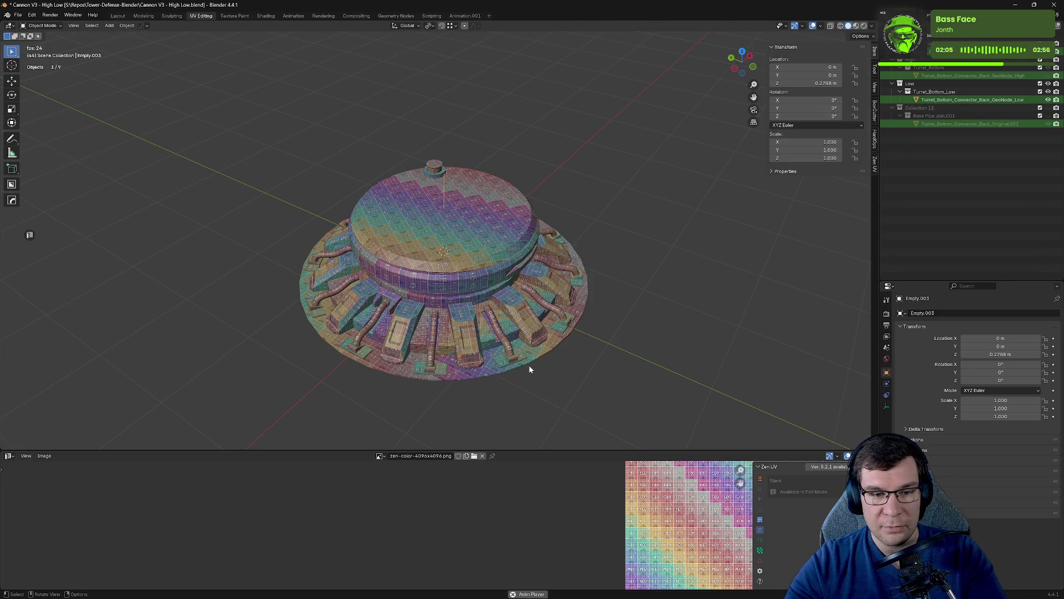
pyautogui.moveTo(529, 365); pyautogui.dragTo(542, 367, button='middle')
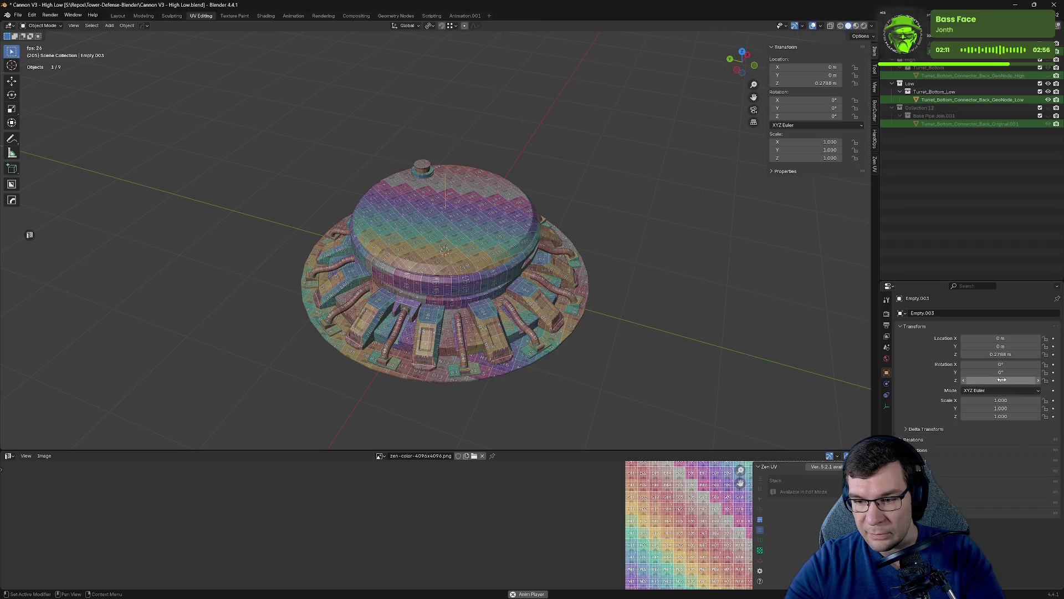
pyautogui.moveTo(1004, 379); pyautogui.dragTo(1024, 380)
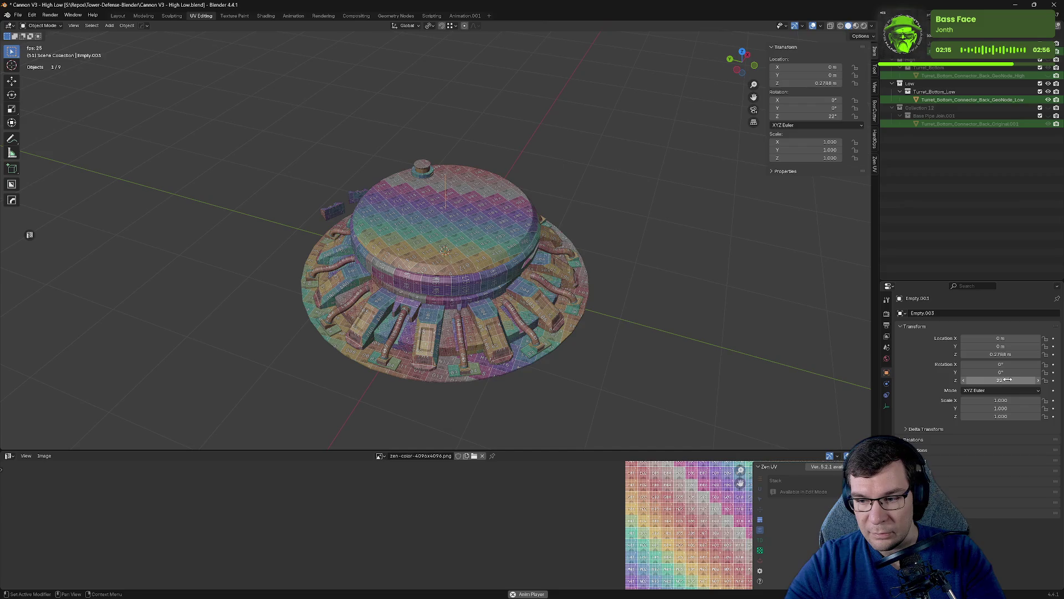
pyautogui.click(1014, 354)
pyautogui.write('0')
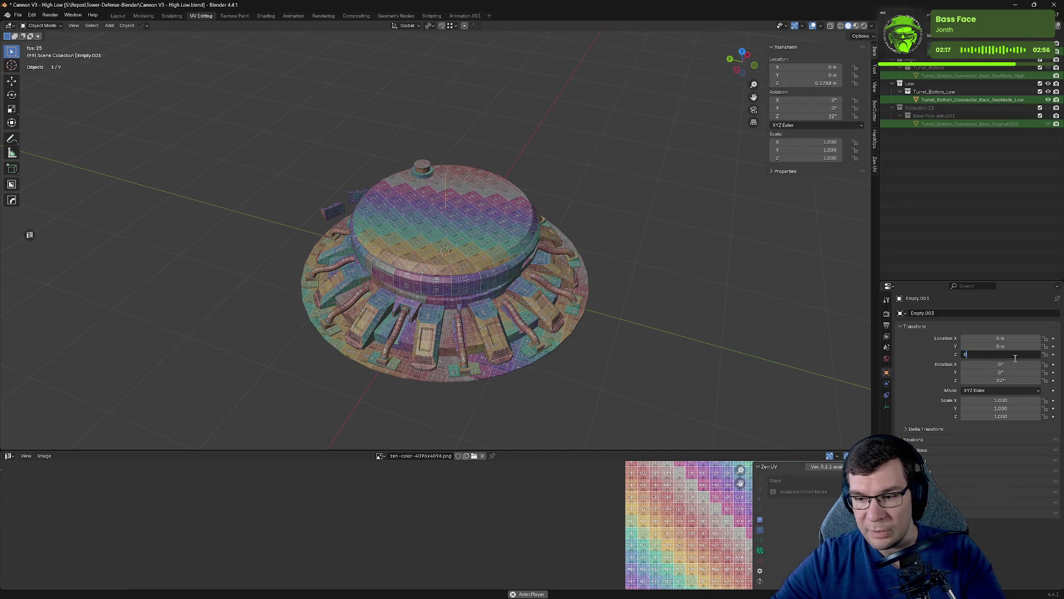
pyautogui.press('Return')
# Set Empty.003's Z rotation to 22° and switch to front orthographic view.
pyautogui.moveTo(549, 344); pyautogui.dragTo(576, 304, button='middle')
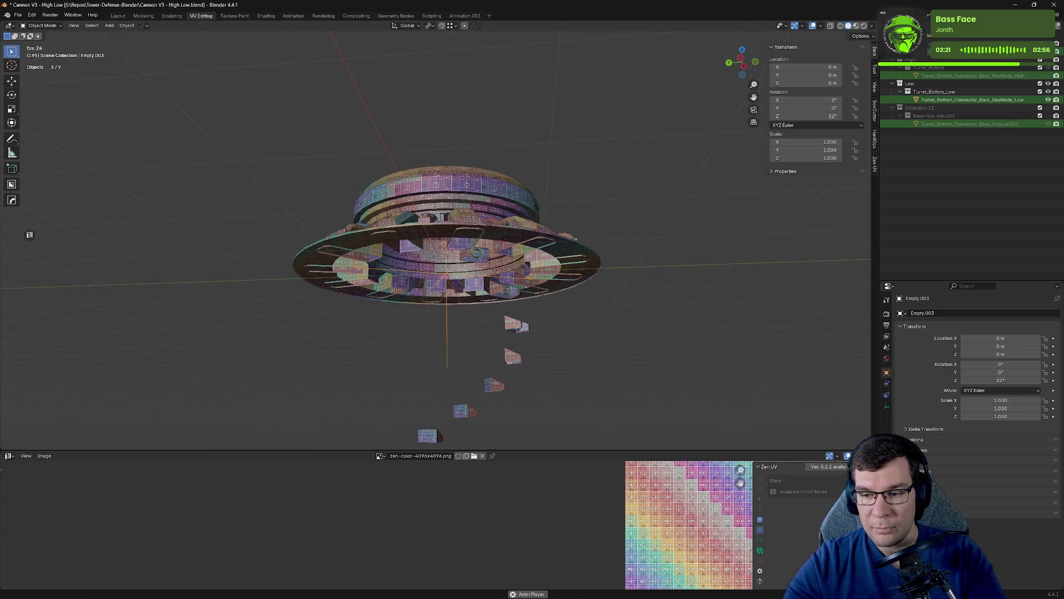
pyautogui.click(1010, 381)
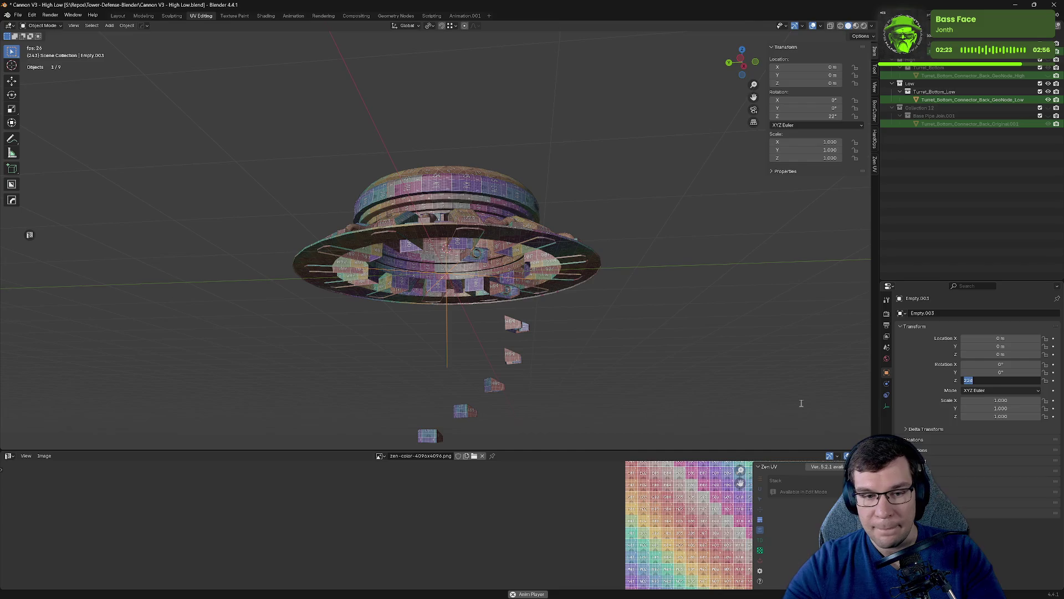
pyautogui.press('Return')
pyautogui.moveTo(706, 335)
pyautogui.mouseDown(button='middle')
pyautogui.moveTo(643, 305)
pyautogui.moveTo(653, 318)
pyautogui.moveTo(615, 316)
pyautogui.moveTo(673, 328)
pyautogui.mouseUp(button='middle')
pyautogui.press('KP_1')
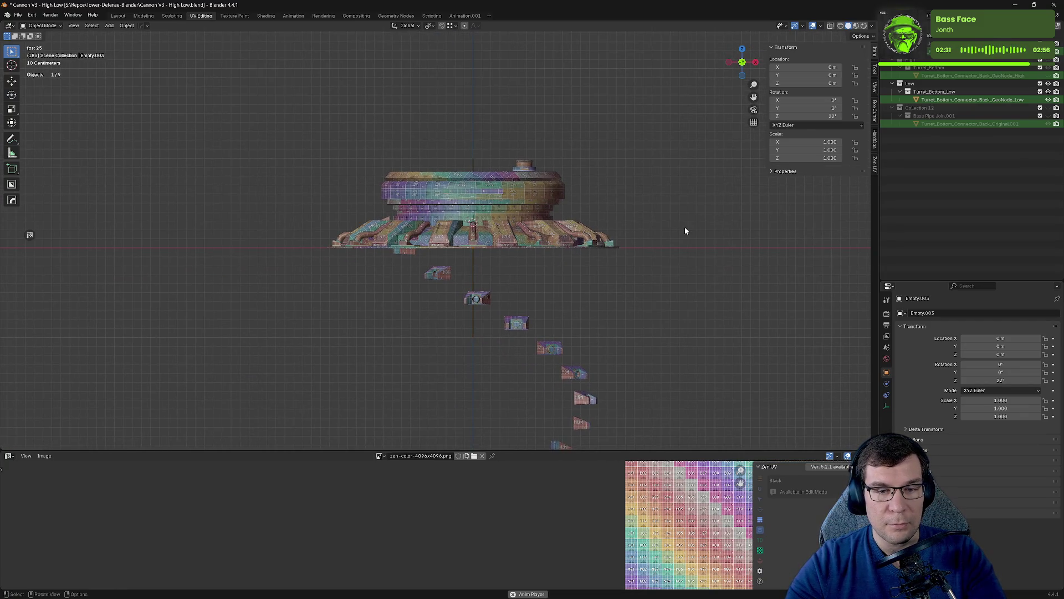
# Apply all transforms to Empty.003, then undo it.
pyautogui.hotkey('shift', 'a')
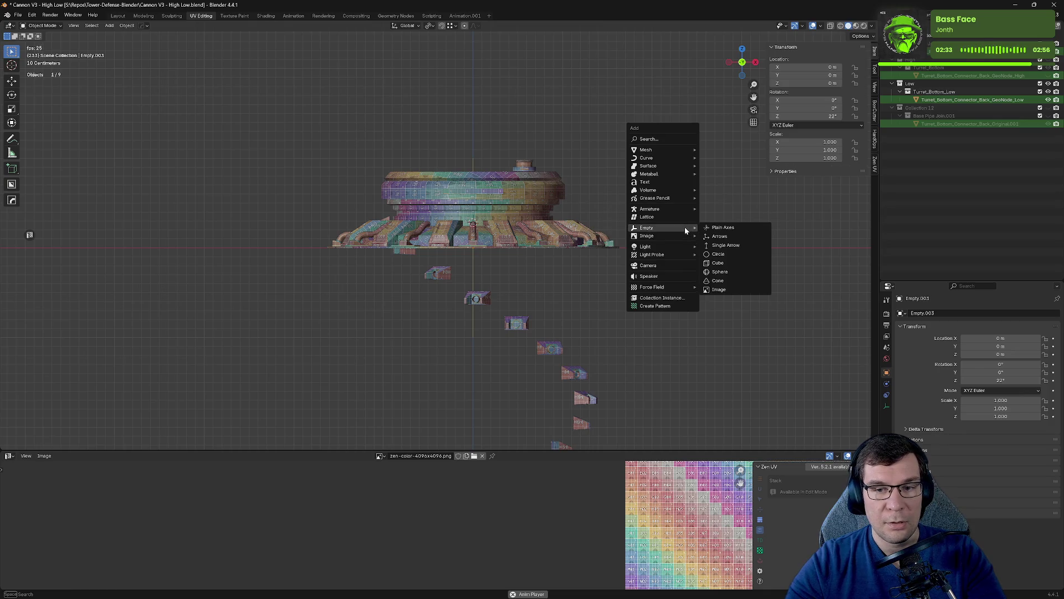
pyautogui.hotkey('ctrl', 'a')
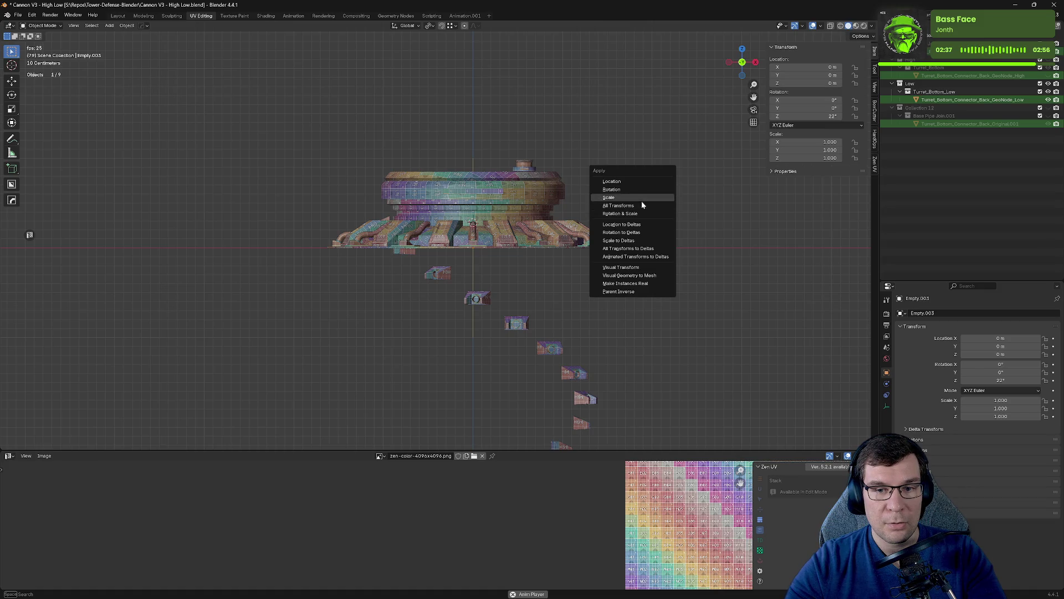
pyautogui.click(642, 205)
pyautogui.moveTo(642, 205)
pyautogui.mouseDown(button='middle')
pyautogui.moveTo(576, 224)
pyautogui.moveTo(660, 230)
pyautogui.mouseUp(button='middle')
pyautogui.hotkey('ctrl', 'z')
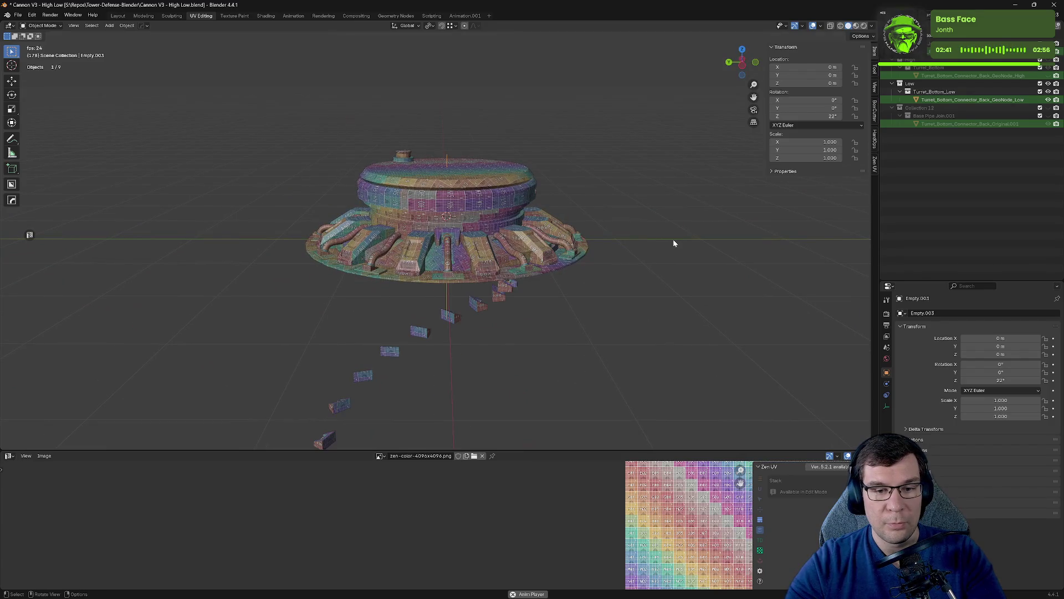
# Reset Empty.003's Z rotation to 0°, apply all transforms, and save.
pyautogui.click(825, 115)
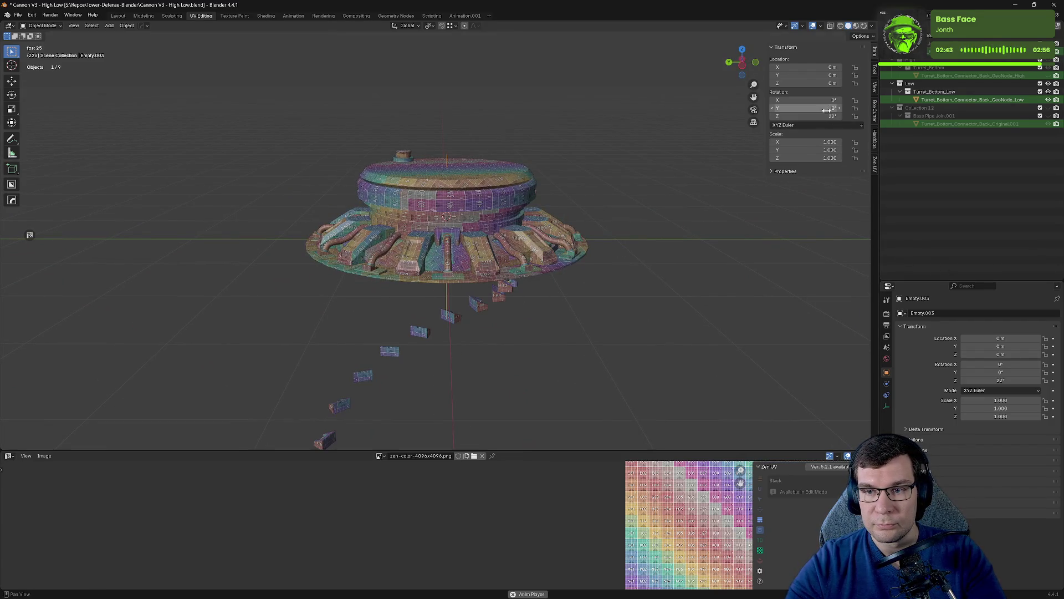
pyautogui.write('0')
pyautogui.press('Return')
pyautogui.moveTo(610, 261); pyautogui.dragTo(567, 289, button='middle')
pyautogui.hotkey('ctrl', 's')
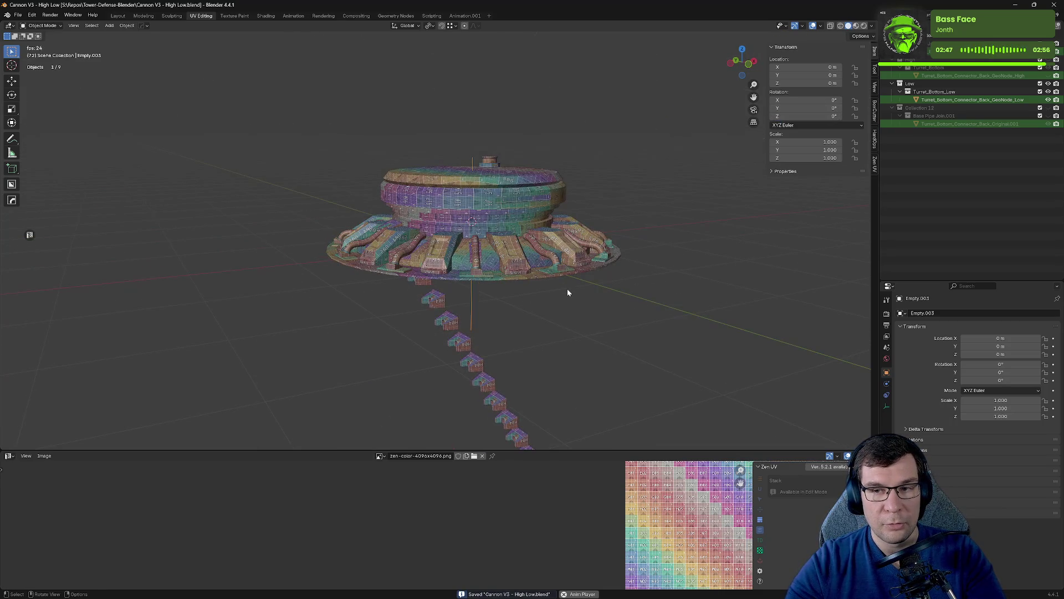
pyautogui.hotkey('ctrl', 'a')
pyautogui.click(594, 289)
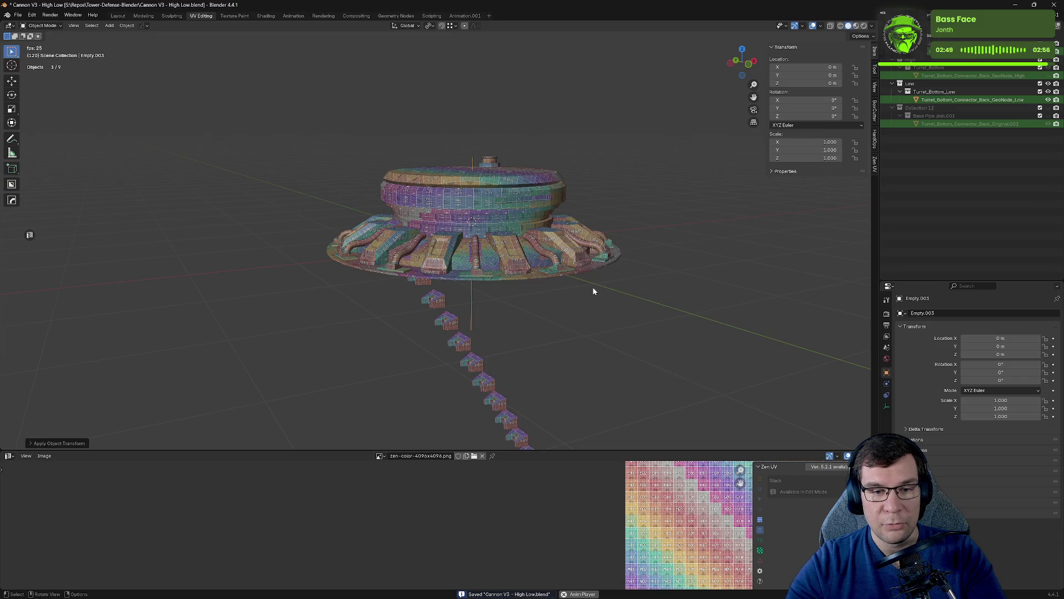
pyautogui.hotkey('ctrl', 's')
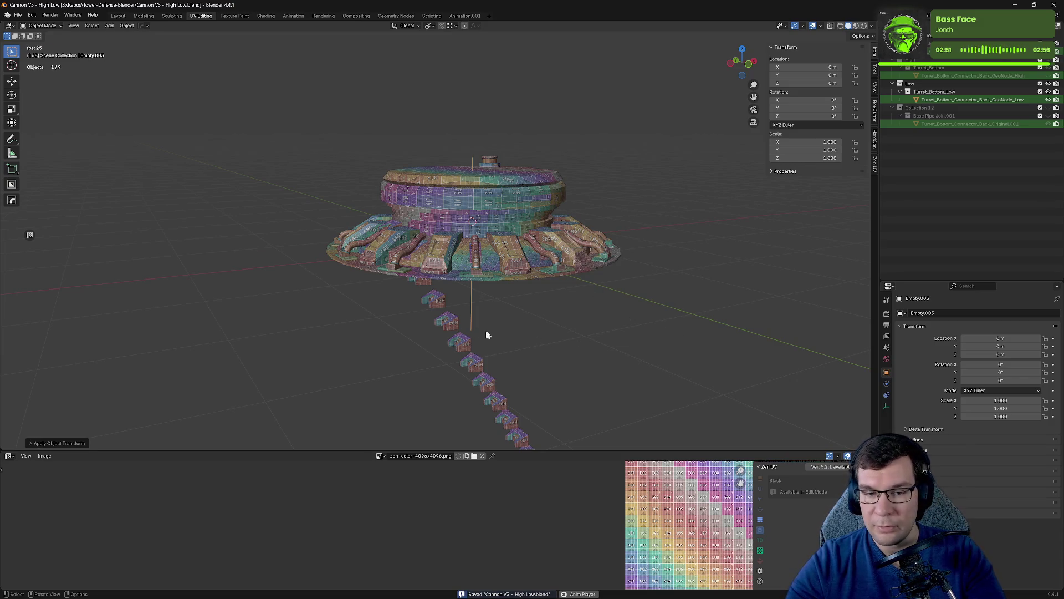
# Select the connector, then Empty.003, and start and cancel a Z rotation.
pyautogui.click(453, 326)
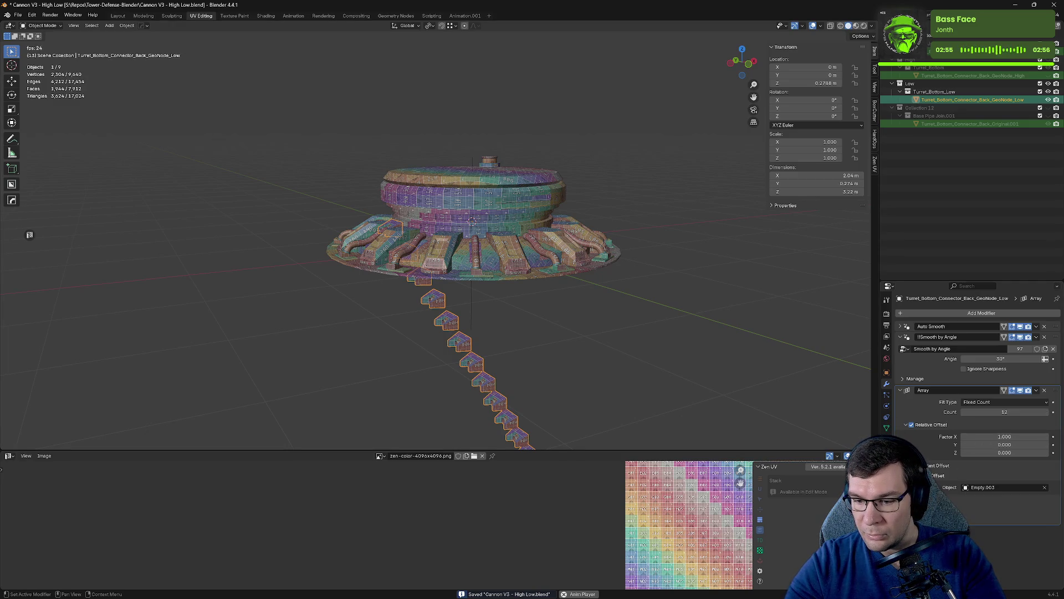
pyautogui.click(472, 309)
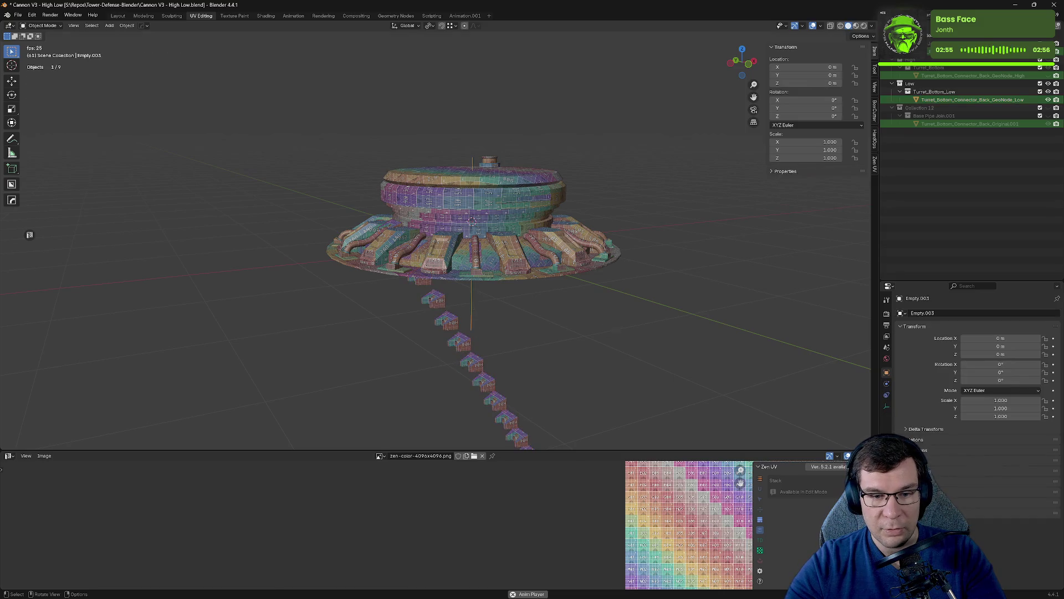
pyautogui.press('r')
pyautogui.press('z')
pyautogui.press('Escape')
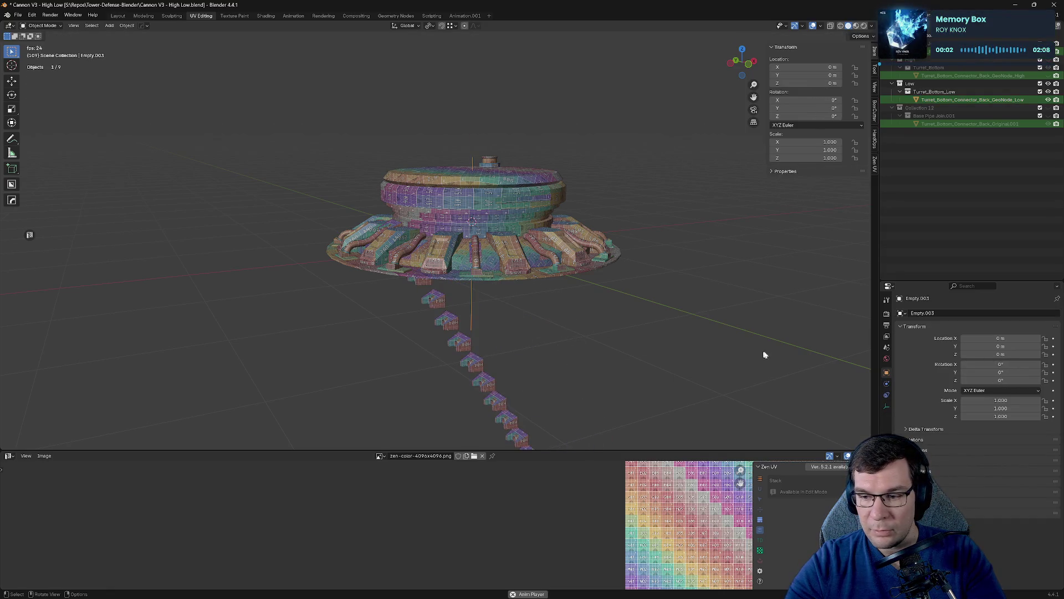
# Set Empty.003's Z rotation to 30°, view from the top, and save.
pyautogui.moveTo(701, 373)
pyautogui.mouseDown(button='middle')
pyautogui.moveTo(724, 230)
pyautogui.moveTo(634, 259)
pyautogui.moveTo(619, 221)
pyautogui.mouseUp(button='middle')
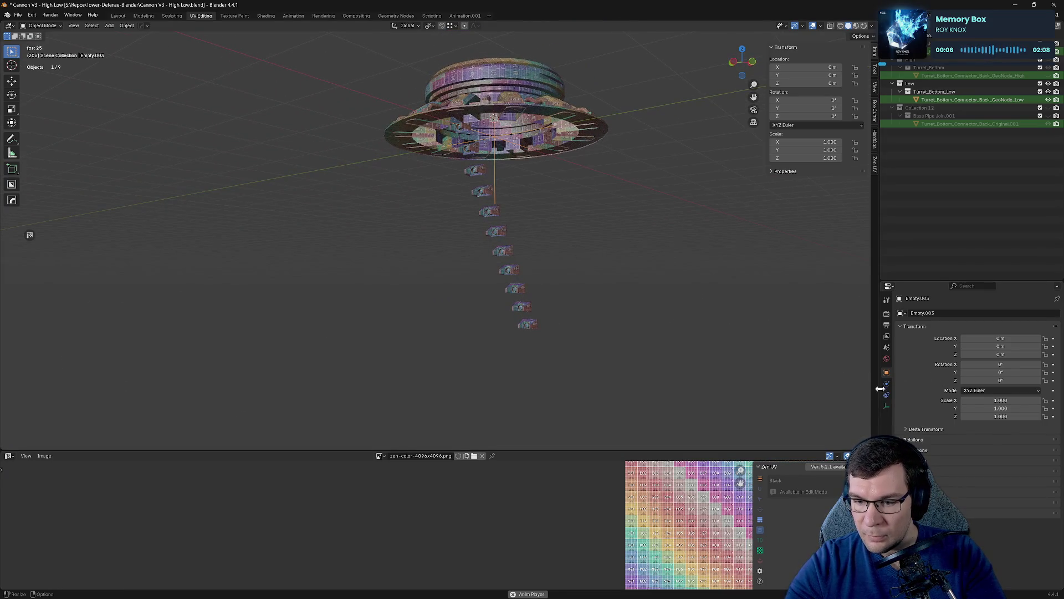
pyautogui.click(1004, 381)
pyautogui.write('360/12')
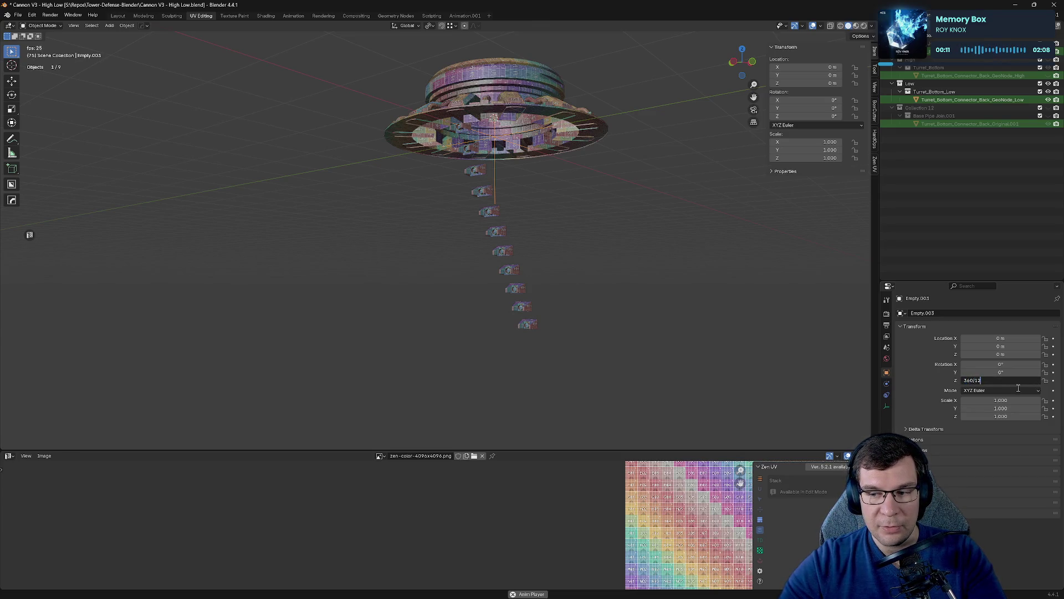
pyautogui.press('Return')
pyautogui.moveTo(658, 287)
pyautogui.mouseDown(button='middle')
pyautogui.moveTo(634, 290)
pyautogui.moveTo(647, 230)
pyautogui.moveTo(697, 198)
pyautogui.mouseUp(button='middle')
pyautogui.press('KP_7')
pyautogui.hotkey('ctrl', 's')
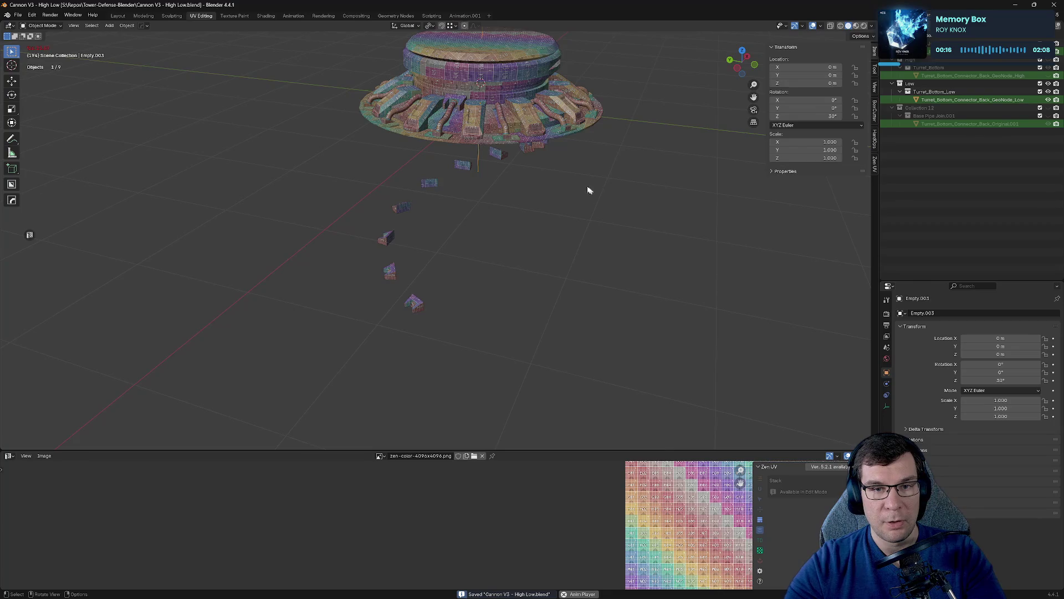
# Select the connector array and set its Relative Offset Factor X to 0.
pyautogui.moveTo(587, 190); pyautogui.dragTo(587, 157, button='middle')
pyautogui.scroll(6, 586, 157)
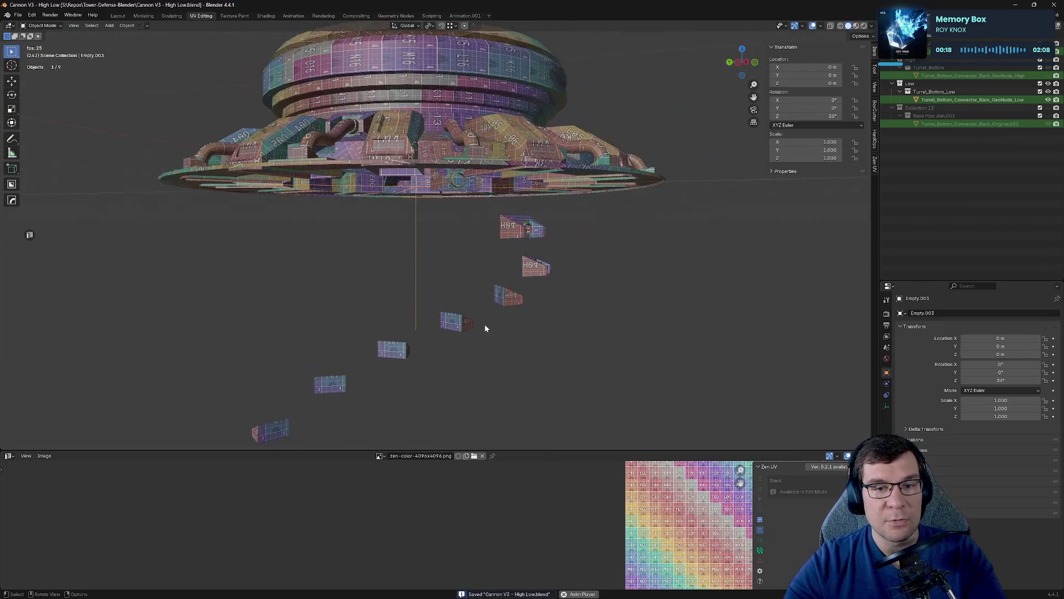
pyautogui.moveTo(486, 291); pyautogui.dragTo(478, 228, button='middle')
pyautogui.click(479, 228)
pyautogui.scroll(3, 515, 223)
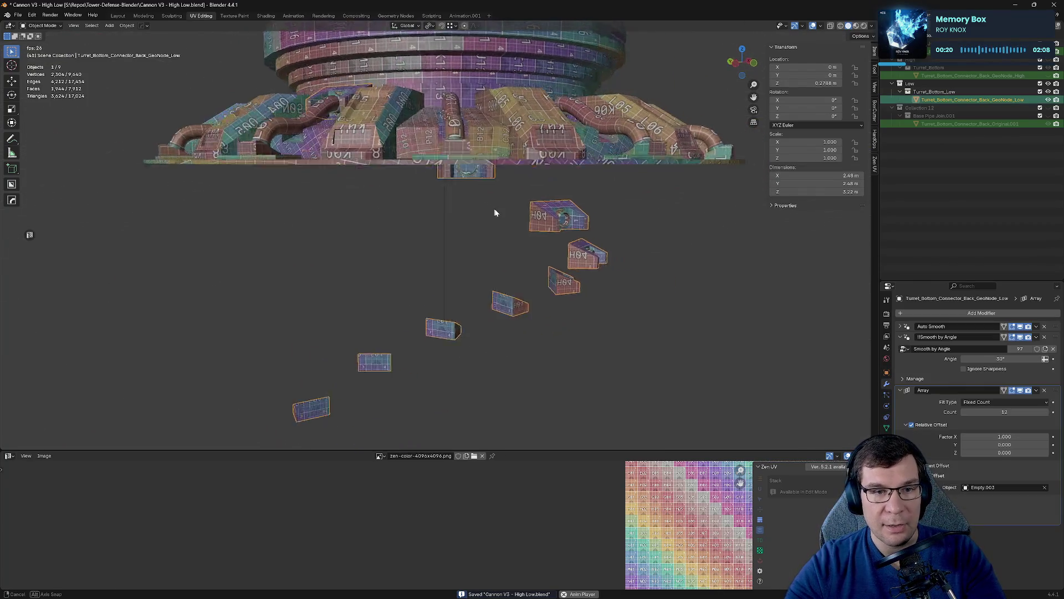
pyautogui.click(360, 229)
pyautogui.hotkey('ctrl', 'z')
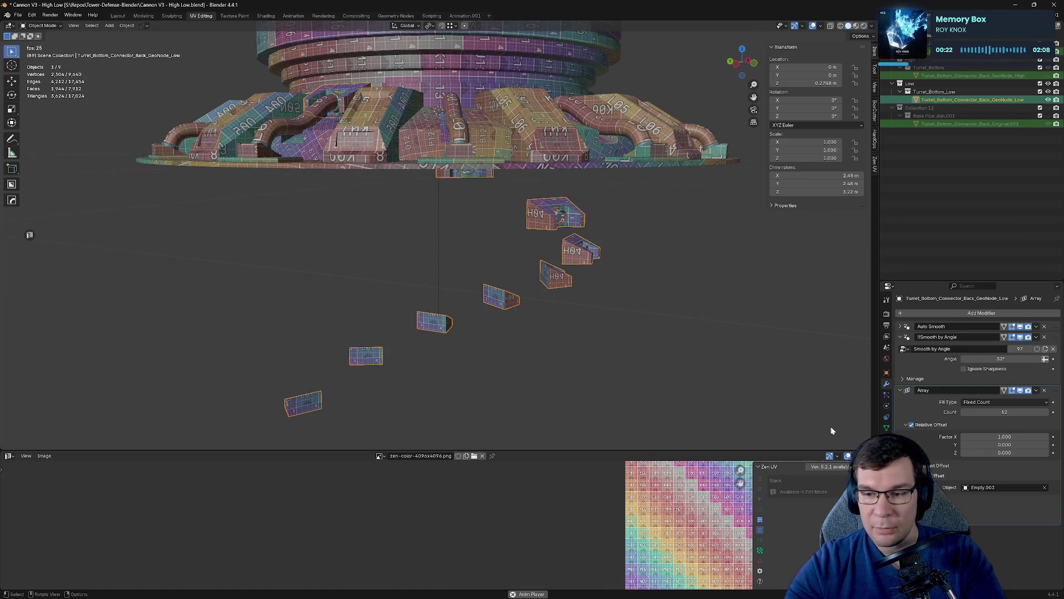
pyautogui.click(1020, 437)
pyautogui.write('0')
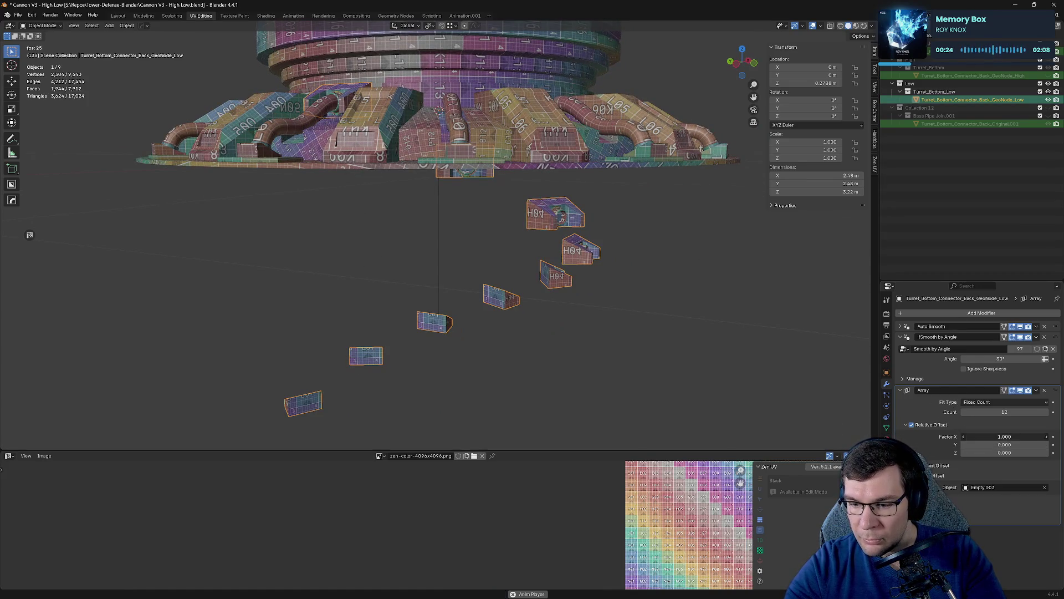
pyautogui.press('Return')
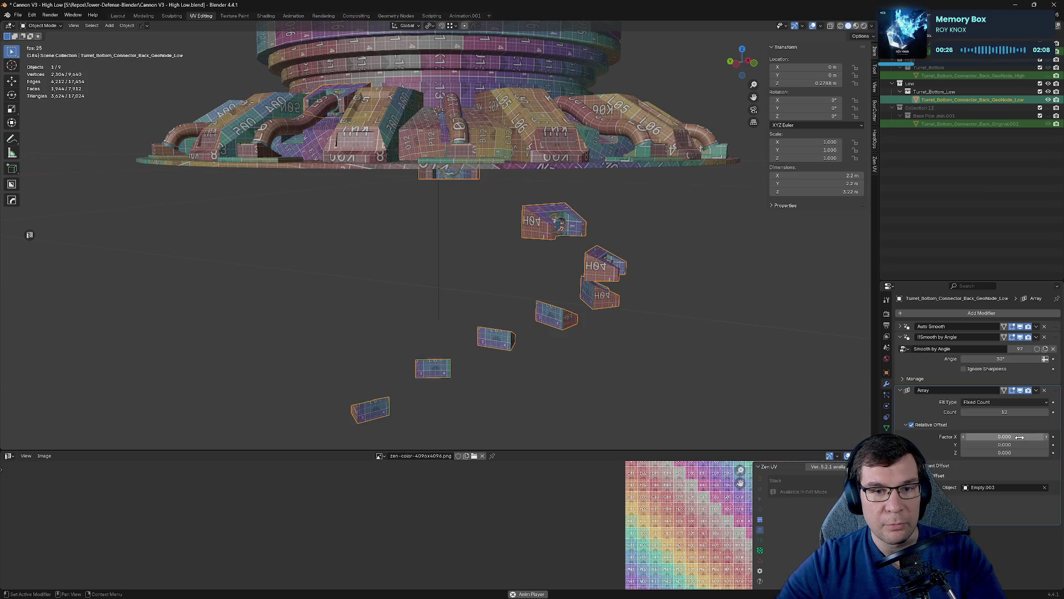
pyautogui.moveTo(637, 311)
pyautogui.mouseDown(button='middle')
pyautogui.moveTo(663, 361)
pyautogui.moveTo(700, 382)
pyautogui.moveTo(656, 390)
pyautogui.moveTo(627, 357)
pyautogui.moveTo(656, 351)
pyautogui.mouseUp(button='middle')
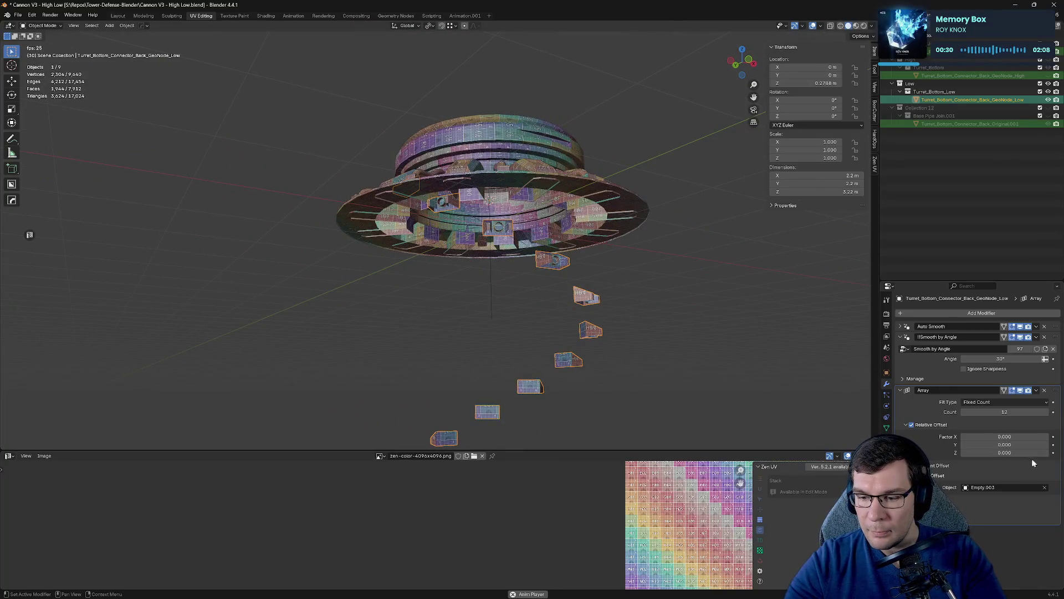
# Disable the array's Relative Offset, collapse Smooth by Angle, and save.
pyautogui.click(912, 426)
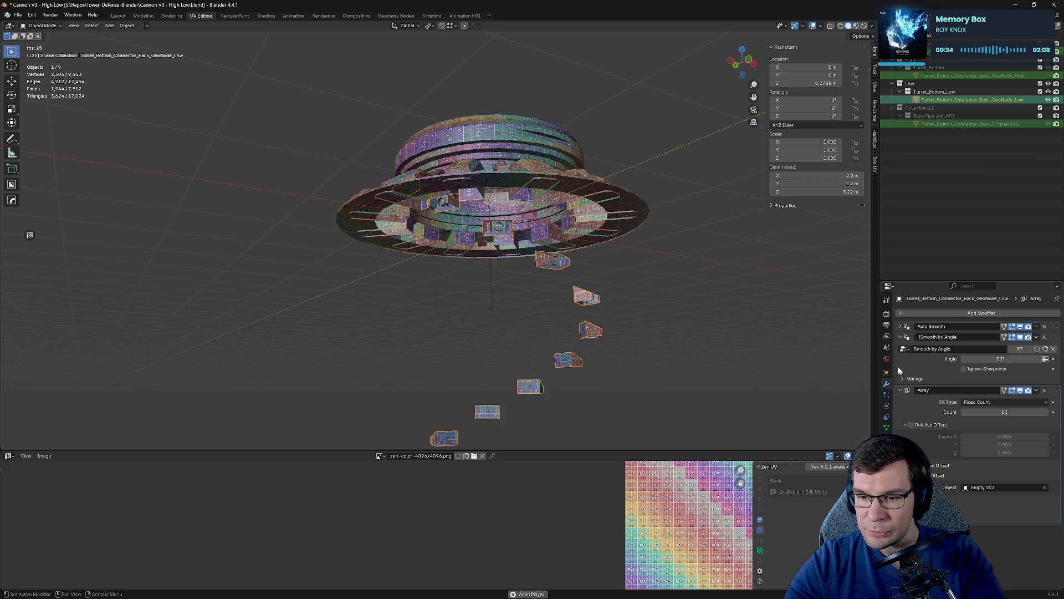
pyautogui.click(898, 349)
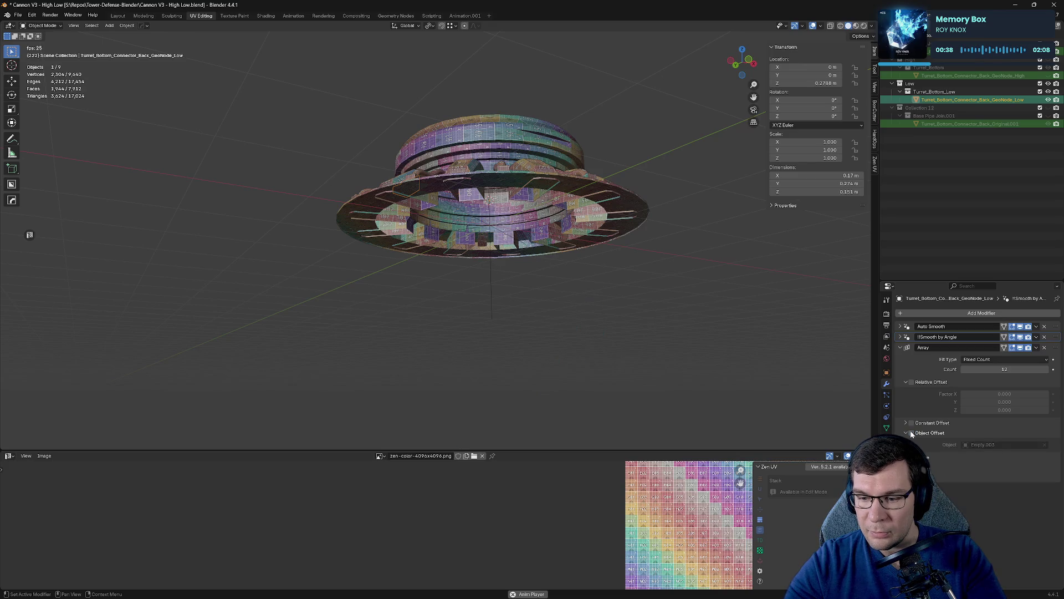
pyautogui.moveTo(617, 247)
pyautogui.mouseDown(button='middle')
pyautogui.moveTo(677, 281)
pyautogui.moveTo(665, 297)
pyautogui.moveTo(604, 271)
pyautogui.moveTo(658, 264)
pyautogui.moveTo(639, 261)
pyautogui.moveTo(734, 273)
pyautogui.mouseUp(button='middle')
pyautogui.hotkey('ctrl', 's')
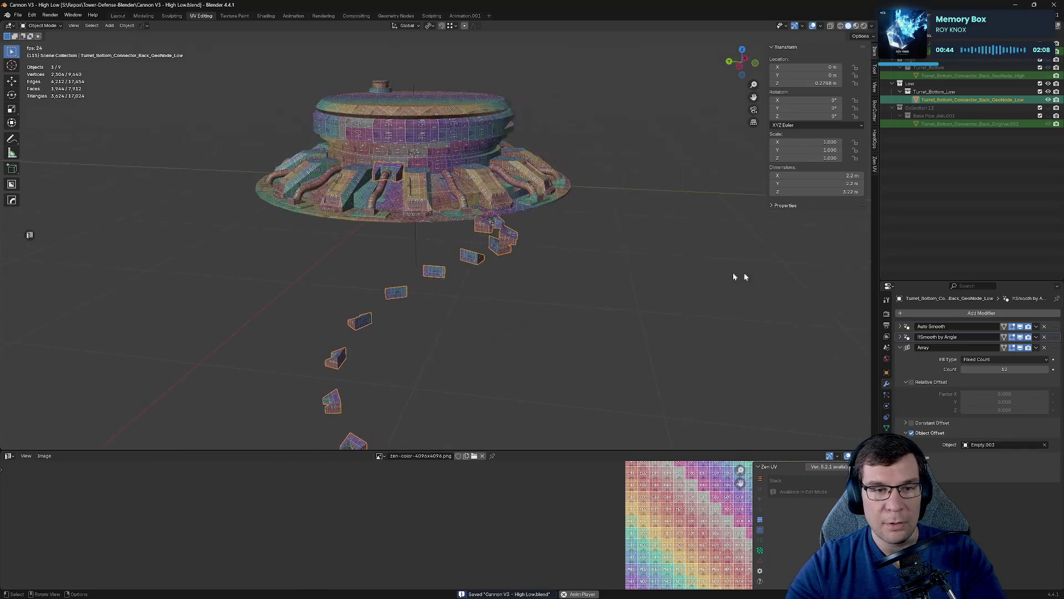
# Apply the connector object's location with Ctrl+A.
pyautogui.moveTo(532, 255); pyautogui.dragTo(637, 351, button='middle')
pyautogui.hotkey('ctrl', 'a')
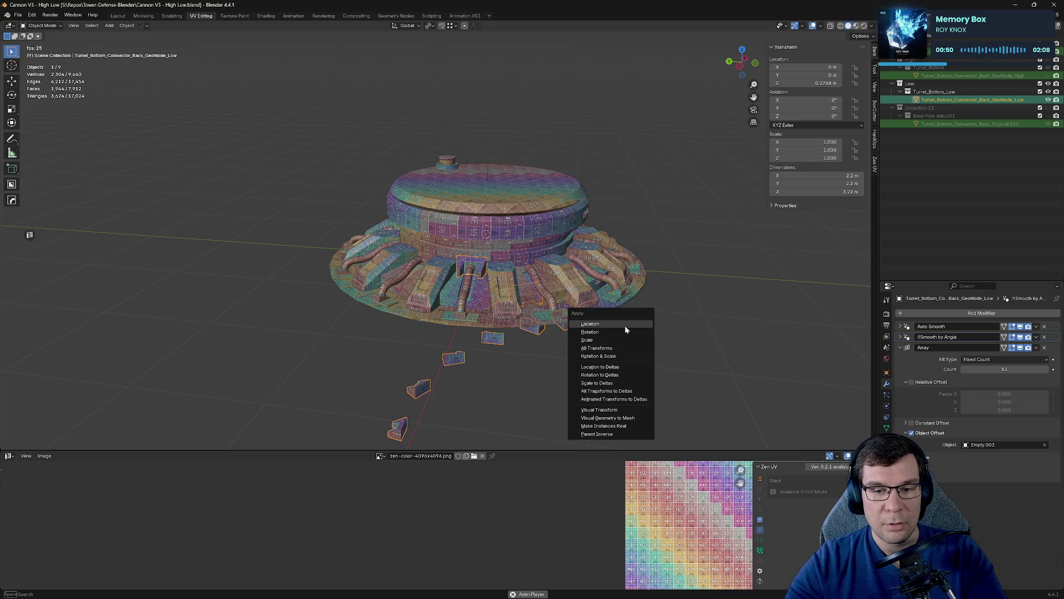
pyautogui.click(624, 325)
# Deselect the connector, save, and zoom to inspect the connector ring.
pyautogui.click(624, 325)
pyautogui.moveTo(624, 325); pyautogui.dragTo(683, 330, button='middle')
pyautogui.hotkey('ctrl', 's')
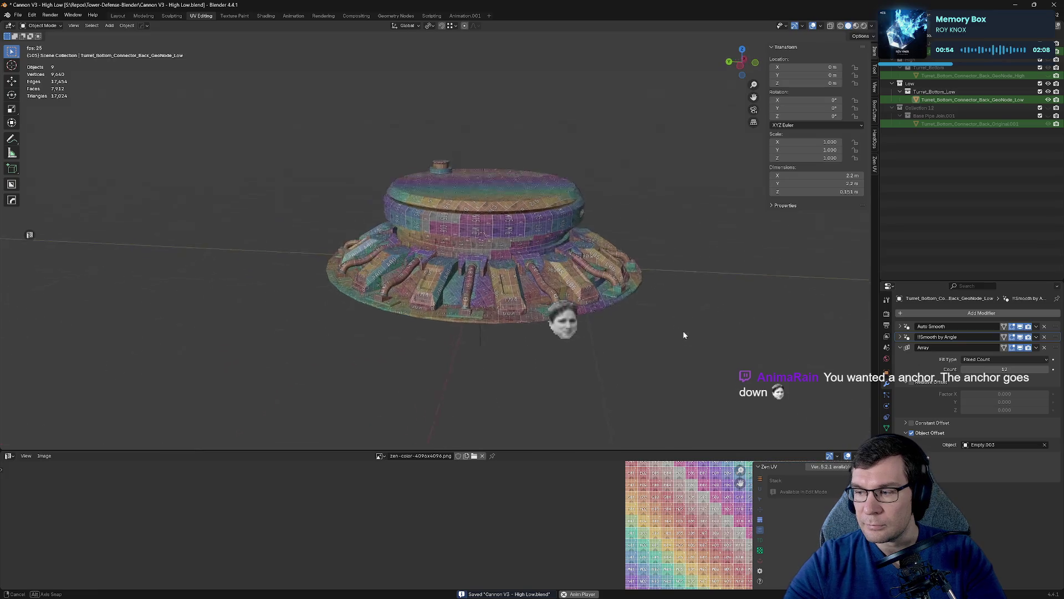
pyautogui.scroll(6, 693, 331)
pyautogui.scroll(-3, 713, 332)
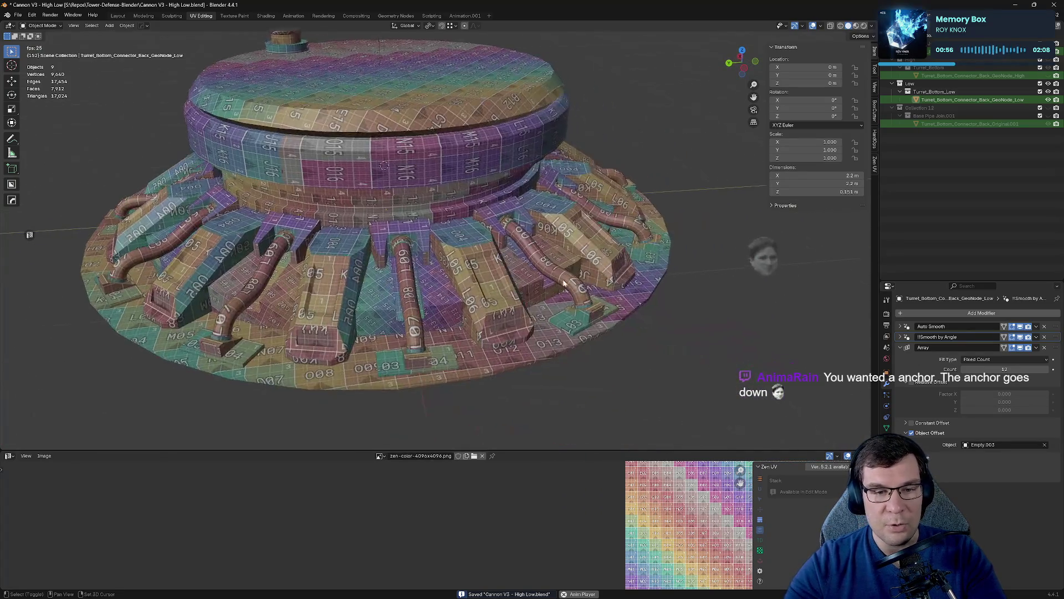
pyautogui.scroll(8, 499, 261)
# Select the connector array, then Turret_Bottom_Connector_Back_GeoNode_High in the Outliner.
pyautogui.moveTo(488, 255)
pyautogui.mouseDown(button='middle')
pyautogui.moveTo(475, 251)
pyautogui.moveTo(474, 222)
pyautogui.moveTo(418, 237)
pyautogui.moveTo(483, 250)
pyautogui.moveTo(498, 268)
pyautogui.mouseUp(button='middle')
pyautogui.scroll(-3, 462, 236)
pyautogui.scroll(-4, 498, 270)
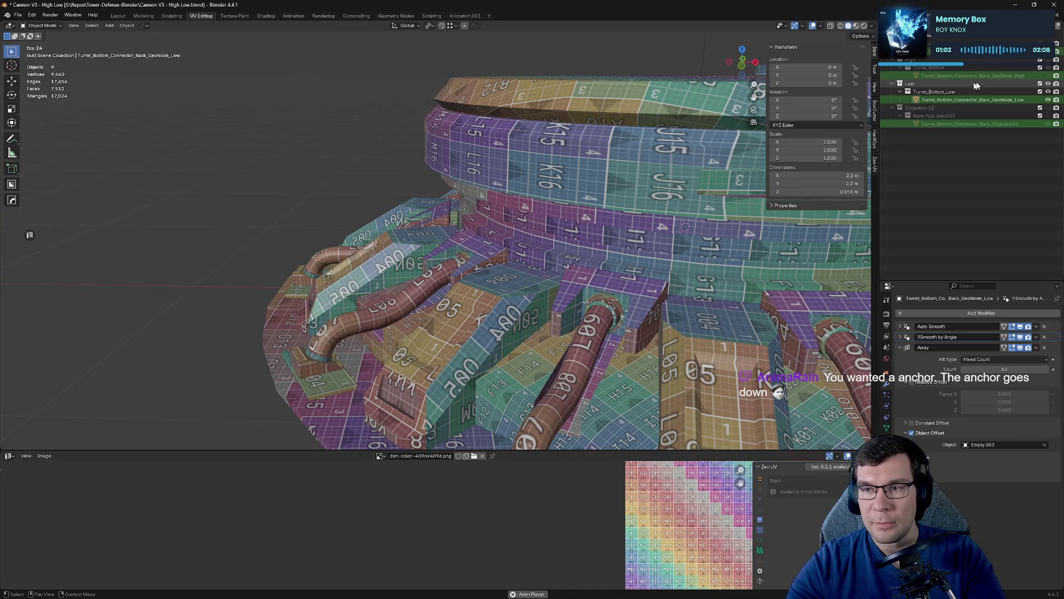
pyautogui.scroll(-1, 453, 253)
pyautogui.click(453, 252)
pyautogui.moveTo(470, 242); pyautogui.dragTo(460, 233, button='middle')
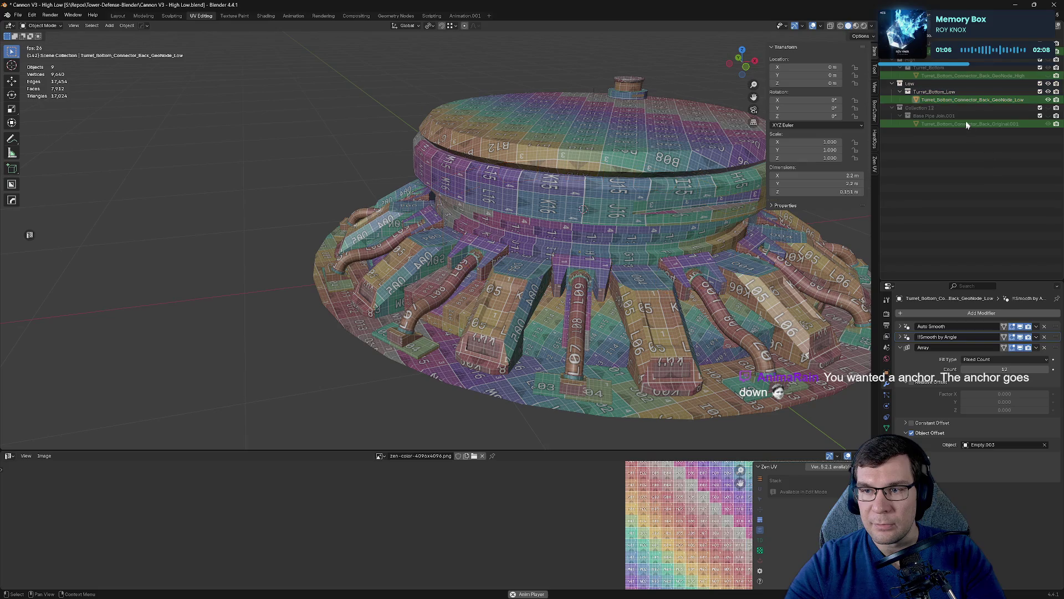
pyautogui.click(986, 76)
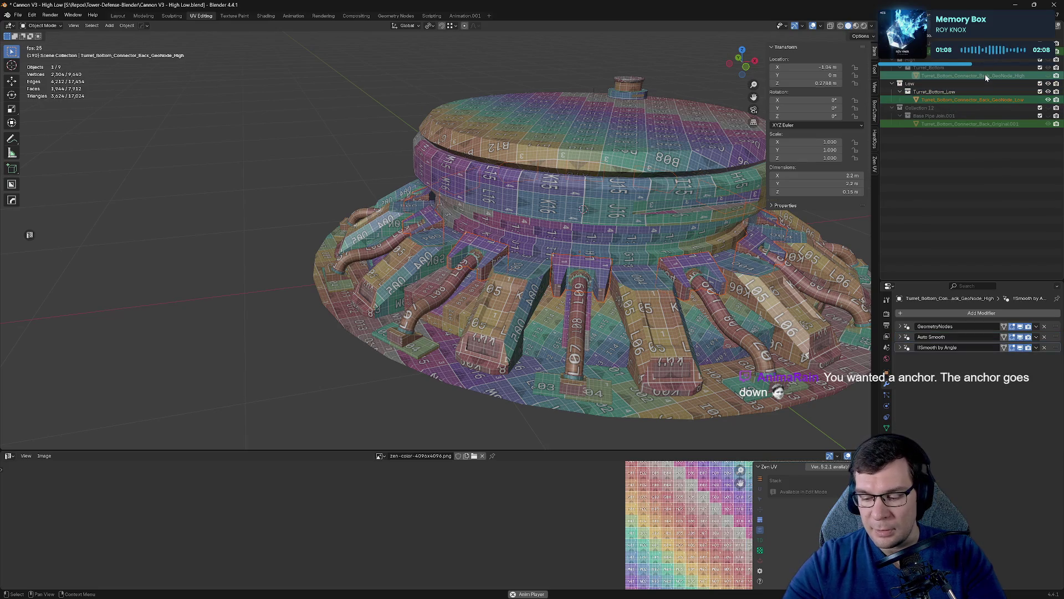
# Isolate the high-poly connector, toggle the low-poly ring's visibility, and exit local view.
pyautogui.press('KP_Divide')
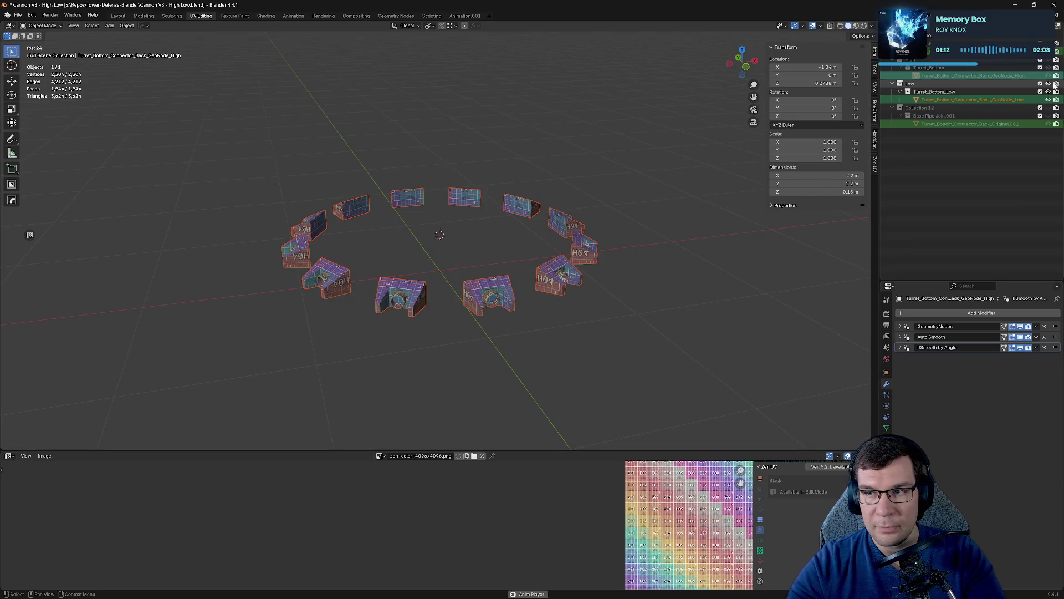
pyautogui.click(607, 300)
pyautogui.click(1048, 99)
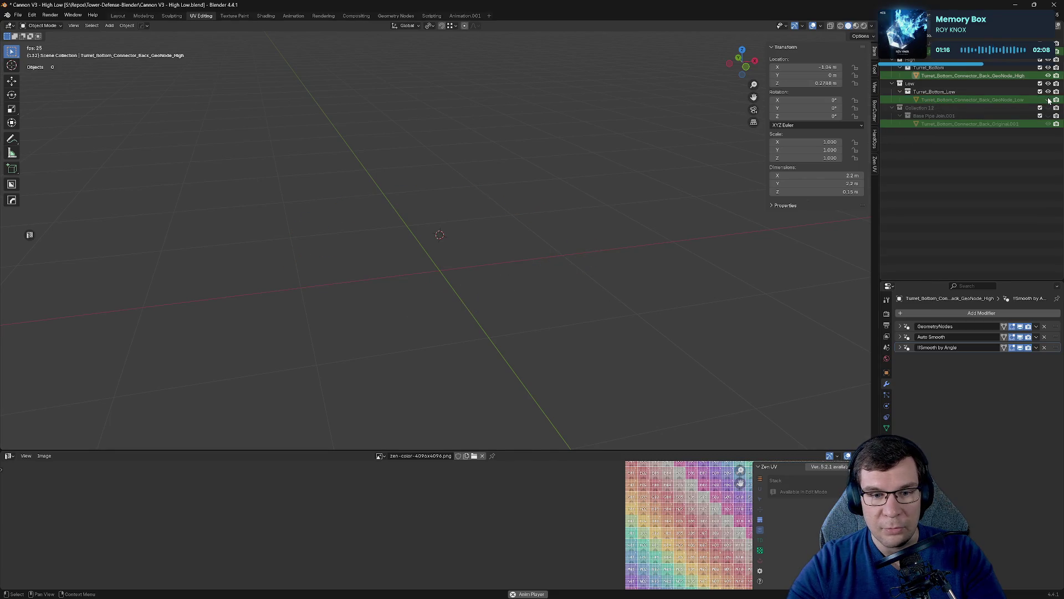
pyautogui.click(1048, 99)
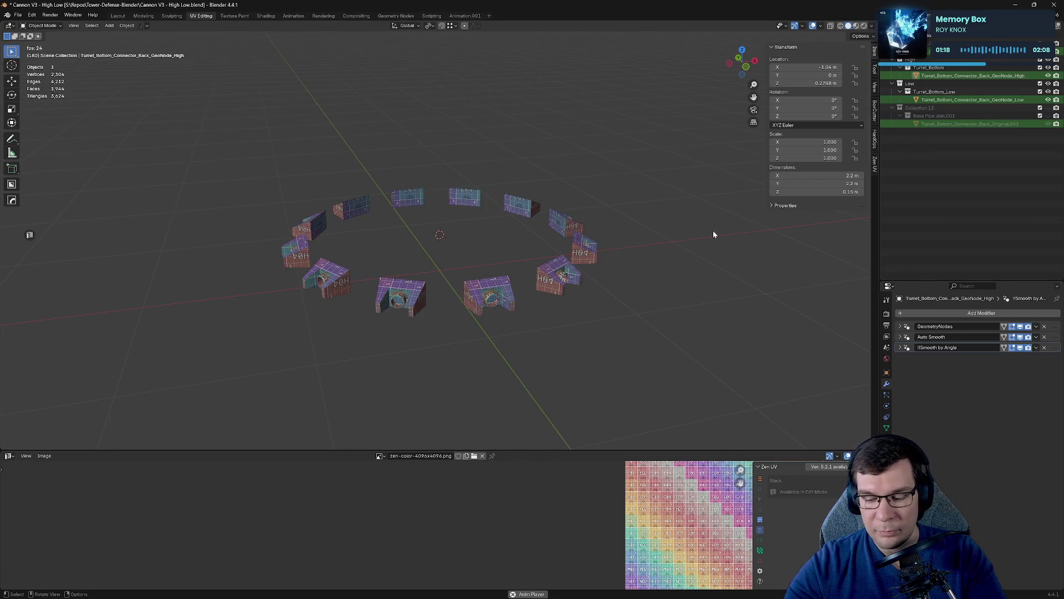
pyautogui.press('KP_Divide')
# Select the low- and high-poly connectors and isolate them together.
pyautogui.click(1015, 102)
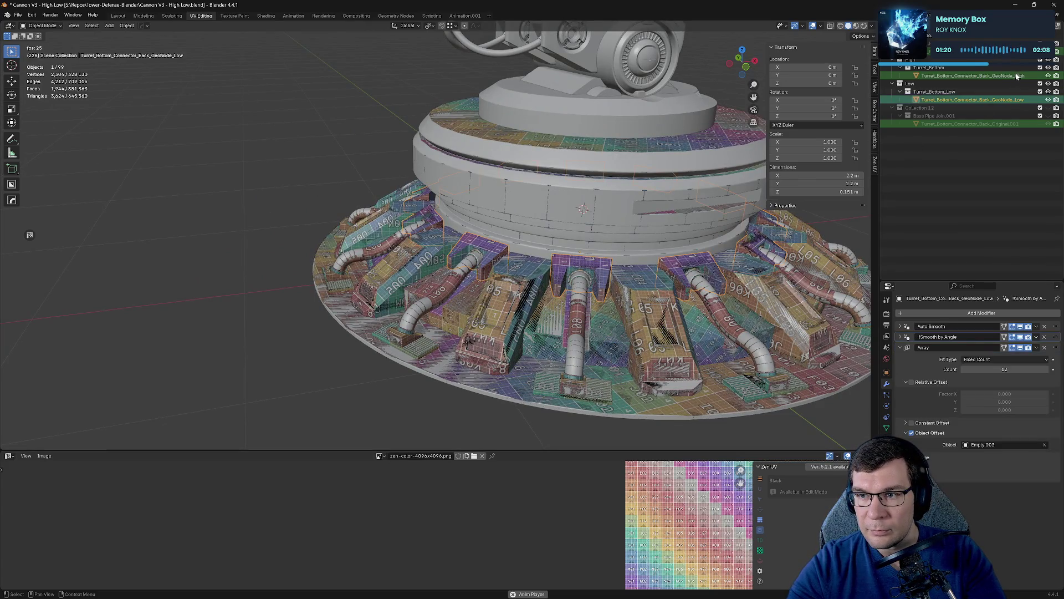
pyautogui.keyDown('ctrl'); pyautogui.click(1015, 77); pyautogui.keyUp('ctrl')
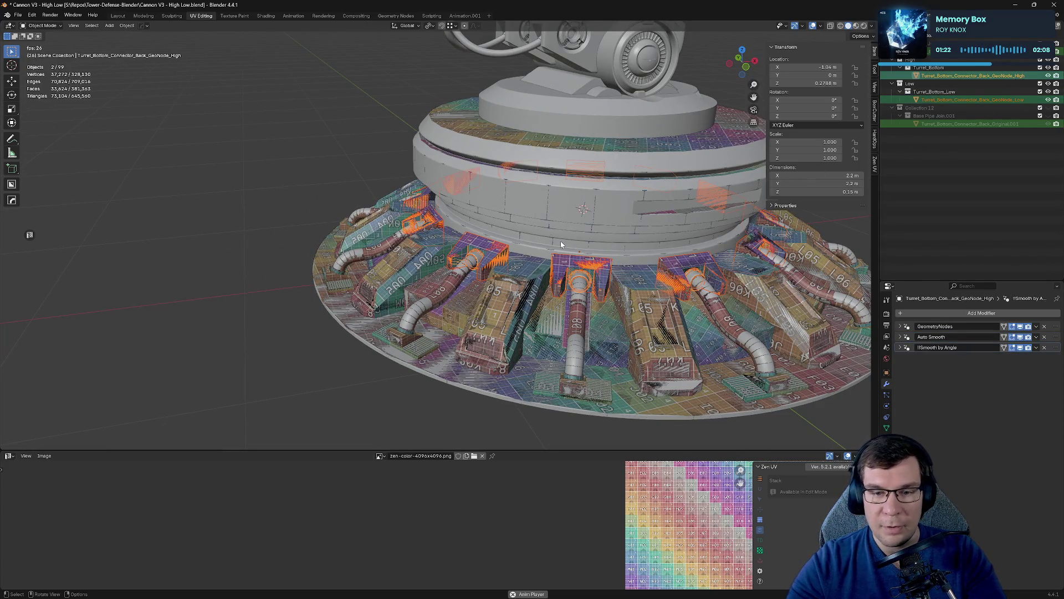
pyautogui.press('KP_Divide')
pyautogui.scroll(3, 499, 317)
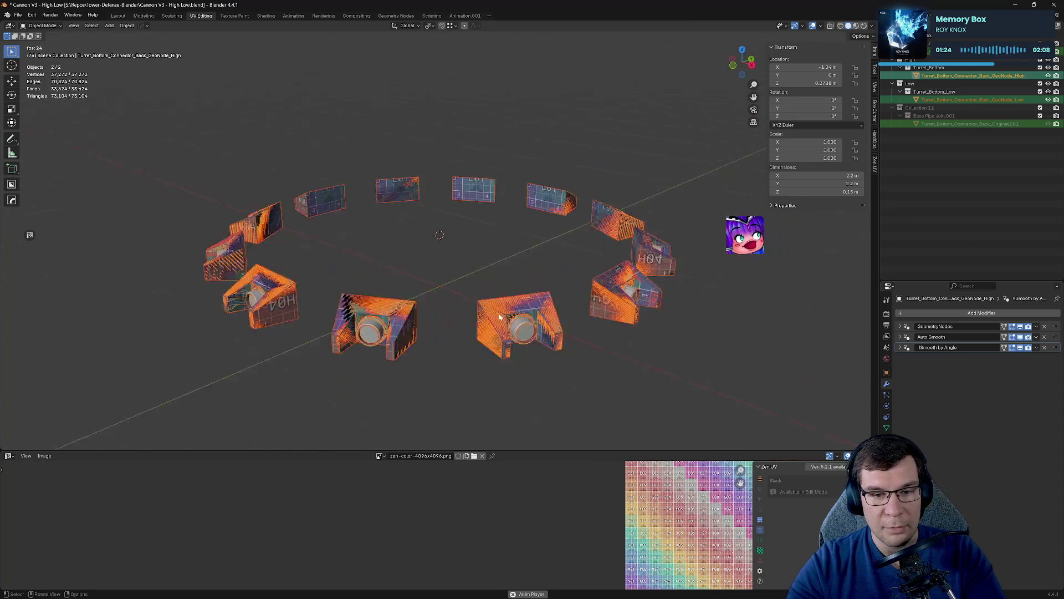
pyautogui.scroll(3, 499, 317)
pyautogui.moveTo(557, 297)
pyautogui.mouseDown(button='middle')
pyautogui.moveTo(534, 281)
pyautogui.moveTo(551, 295)
pyautogui.mouseUp(button='middle')
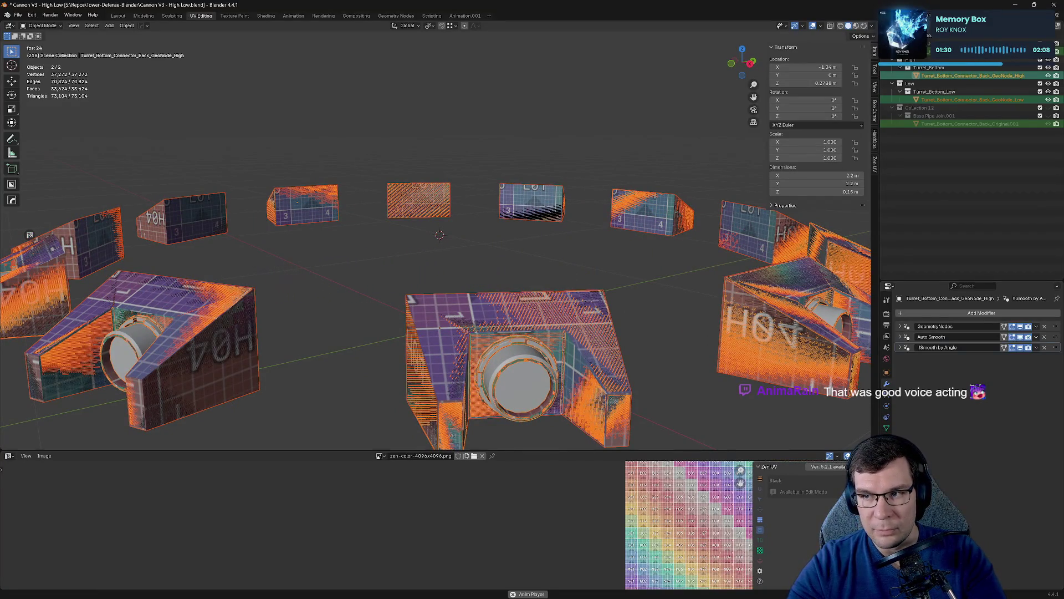
# Hide the high-poly connector, view from the front, and edit the low-poly connector mesh.
pyautogui.press('h')
pyautogui.press('KP_1')
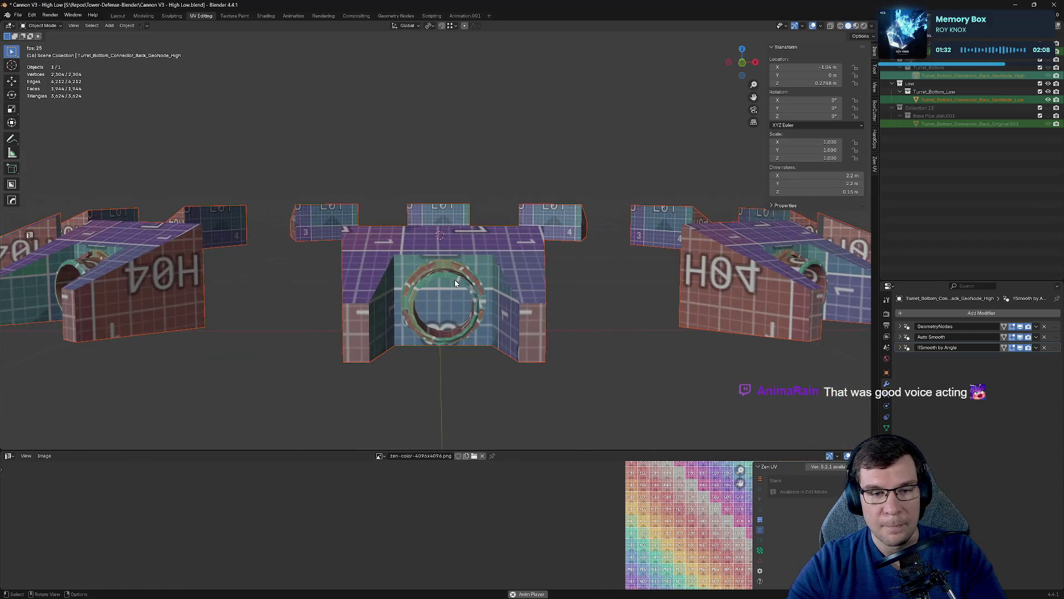
pyautogui.click(455, 283)
pyautogui.press('Tab')
pyautogui.moveTo(321, 273)
pyautogui.mouseDown(button='middle')
pyautogui.moveTo(340, 269)
pyautogui.moveTo(415, 298)
pyautogui.mouseUp(button='middle')
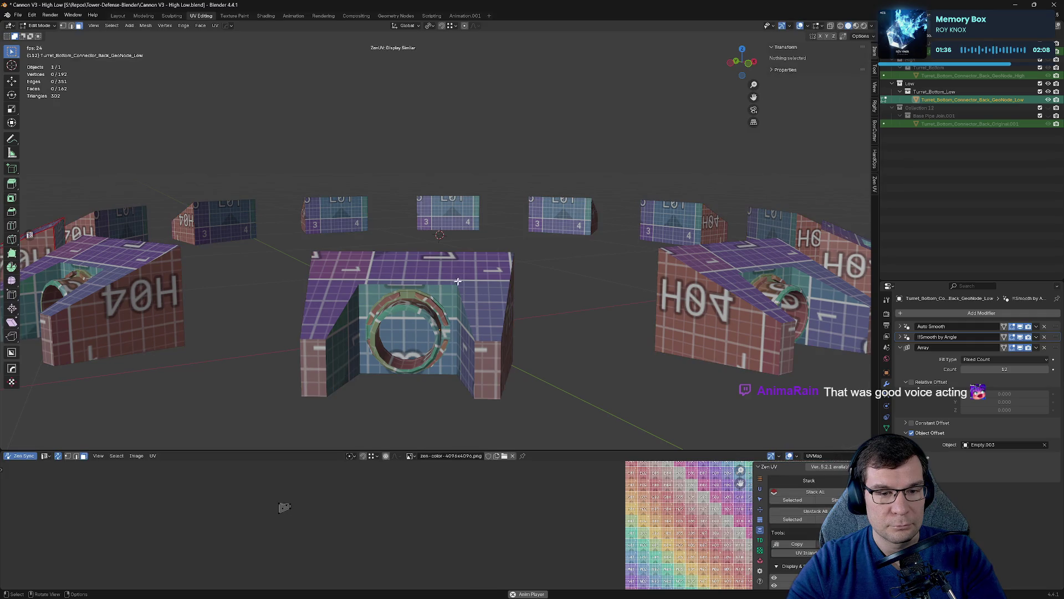
# Select all of the low-poly connector's geometry, frame its UV islands, then exit Edit Mode.
pyautogui.scroll(-3, 439, 310)
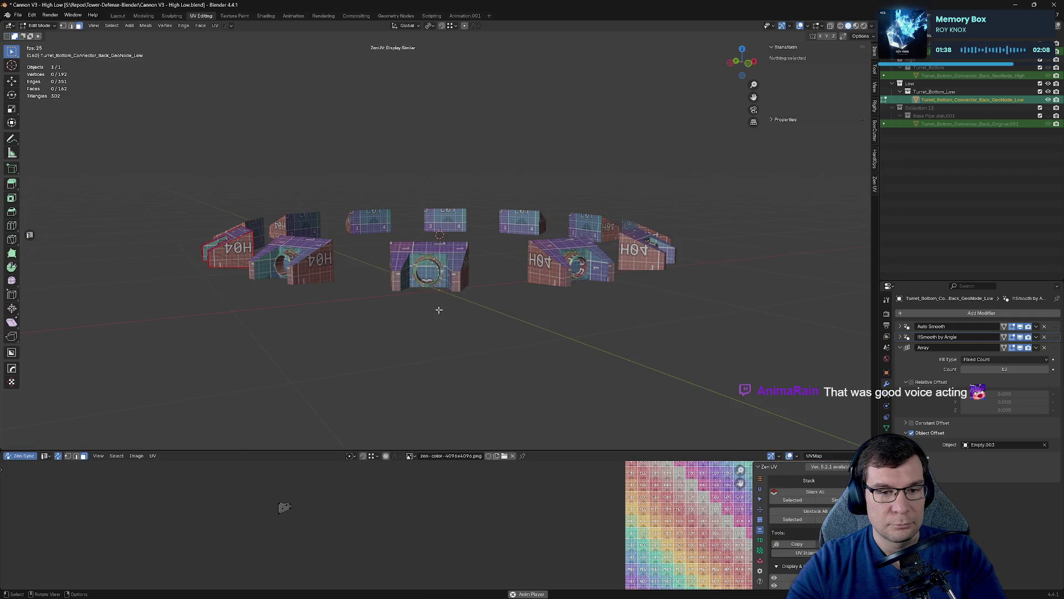
pyautogui.moveTo(452, 289); pyautogui.dragTo(388, 298, button='middle')
pyautogui.press('a')
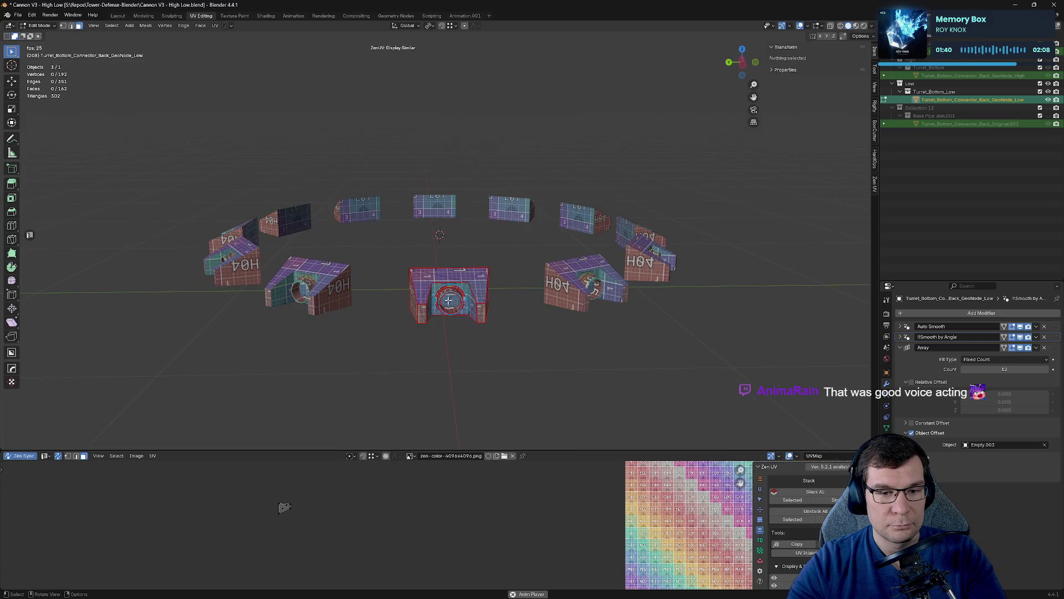
pyautogui.scroll(-3, 365, 535)
pyautogui.moveTo(418, 531); pyautogui.dragTo(321, 491, button='middle')
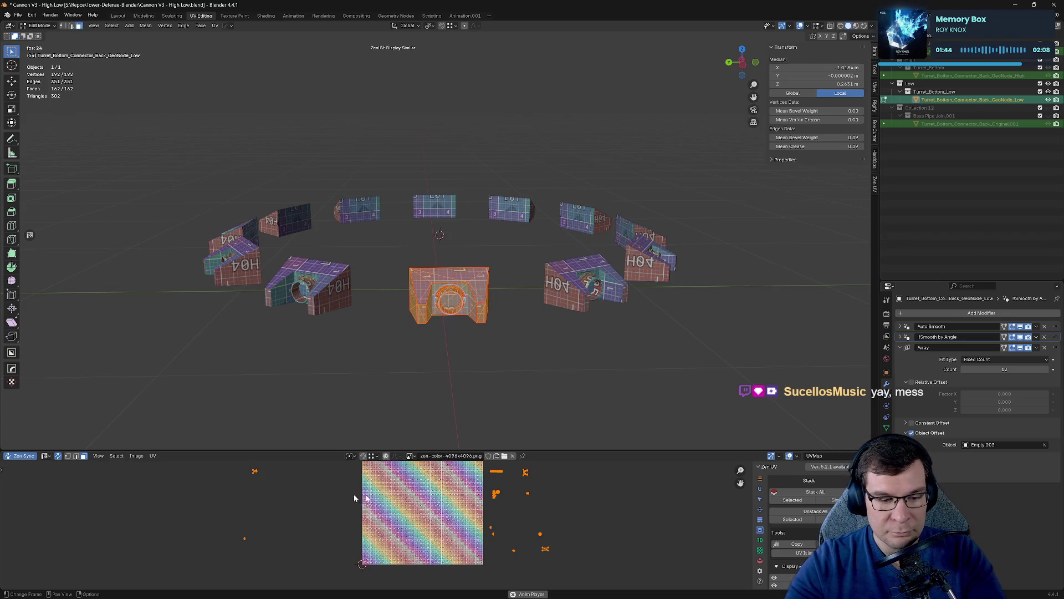
pyautogui.press('Tab')
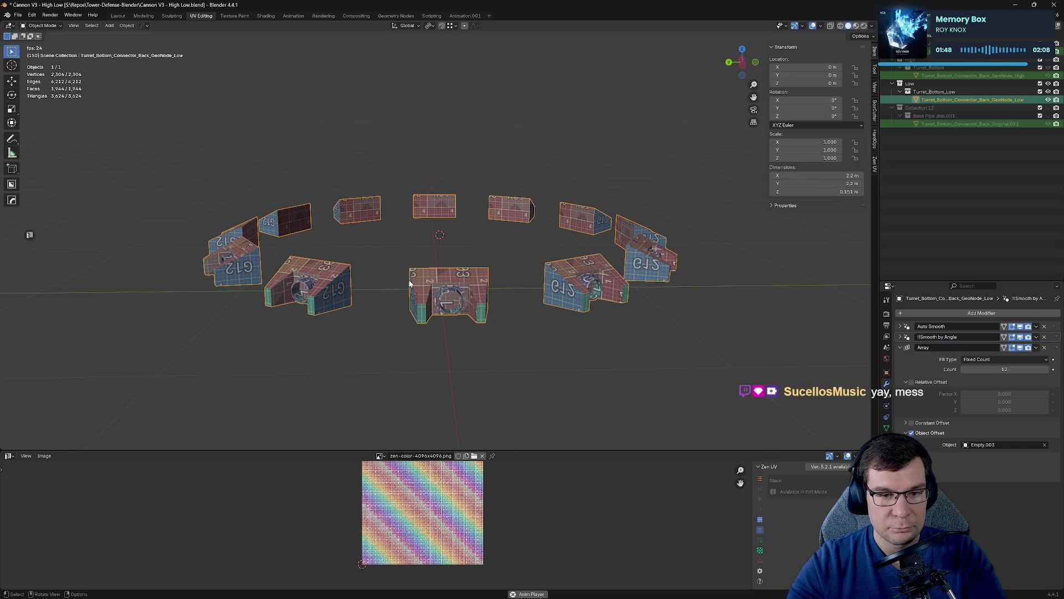
# Select a connector edge, show the checker, and mark seams and unwrap via the Zen UV pie.
pyautogui.press('Tab')
pyautogui.press('KP_Decimal')
pyautogui.press('2')
pyautogui.click(494, 229)
pyautogui.hotkey('alt', 'q')
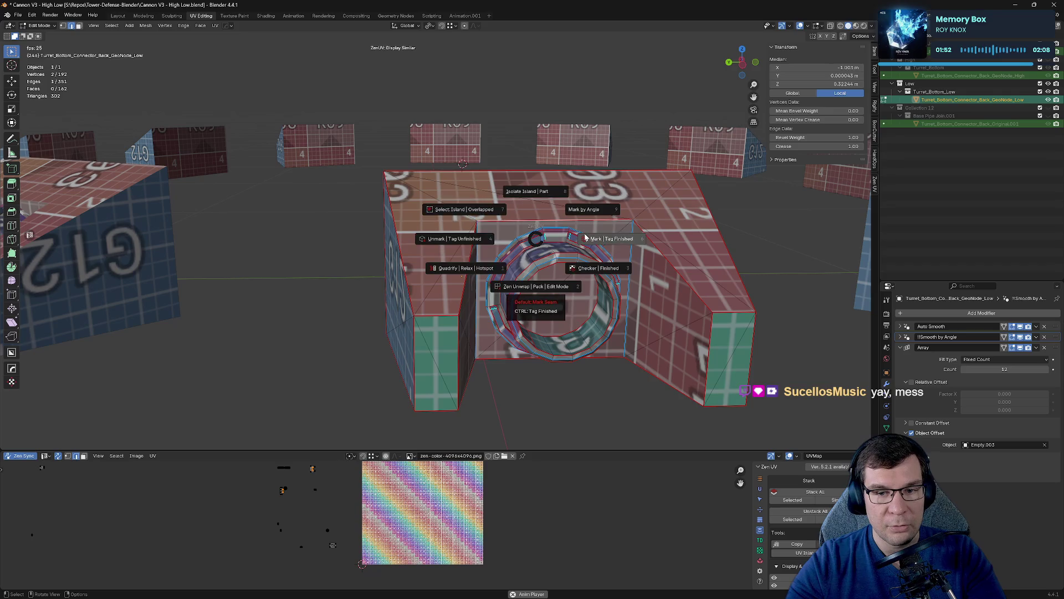
pyautogui.click(535, 263)
pyautogui.hotkey('alt', 'q')
pyautogui.click(559, 242)
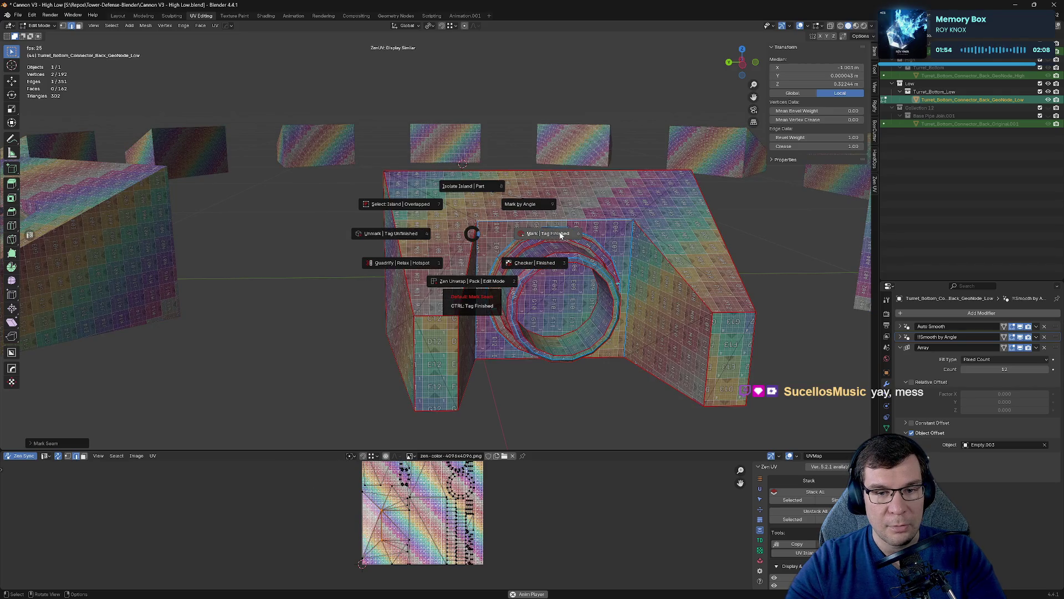
pyautogui.click(560, 234)
# Save, repack the connector's UV islands, exit local view, and return to Object Mode.
pyautogui.moveTo(555, 224)
pyautogui.mouseDown(button='middle')
pyautogui.moveTo(530, 230)
pyautogui.moveTo(553, 224)
pyautogui.mouseUp(button='middle')
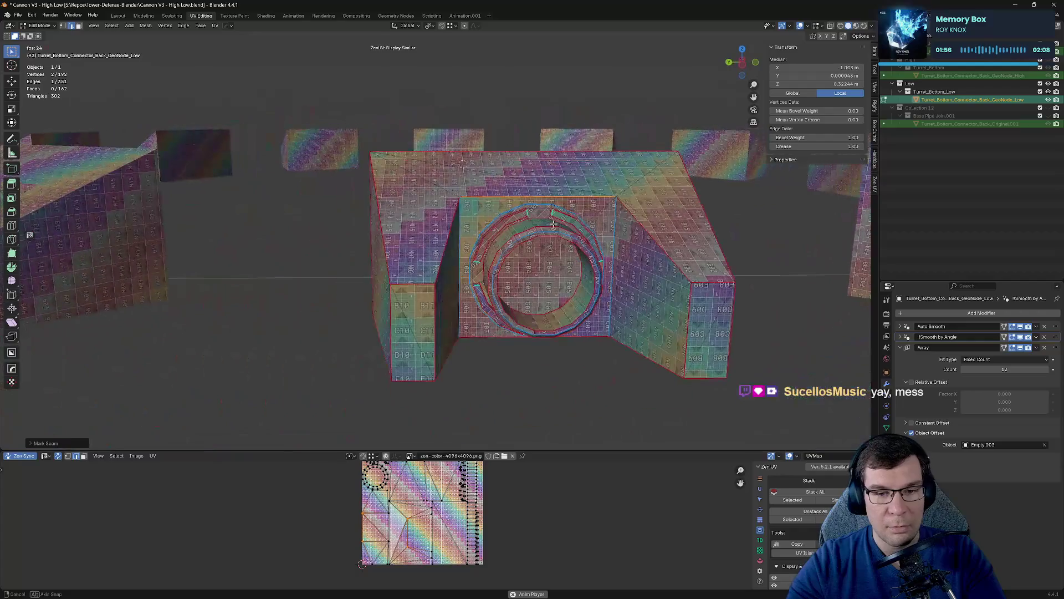
pyautogui.hotkey('ctrl', 's')
pyautogui.hotkey('ctrl', 'p')
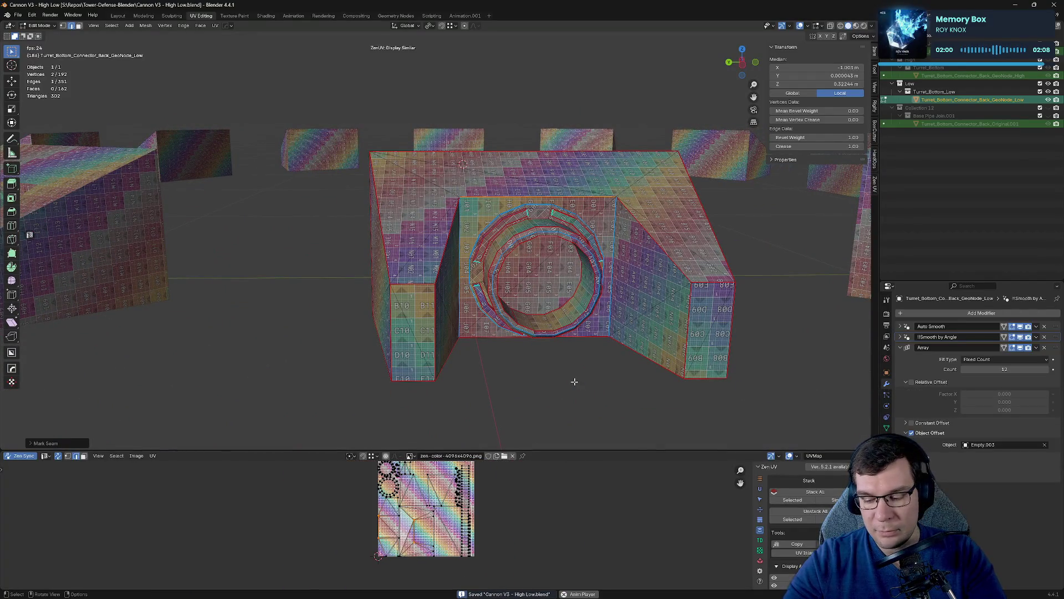
pyautogui.press('KP_Divide')
pyautogui.scroll(-3, 507, 275)
pyautogui.press('Tab')
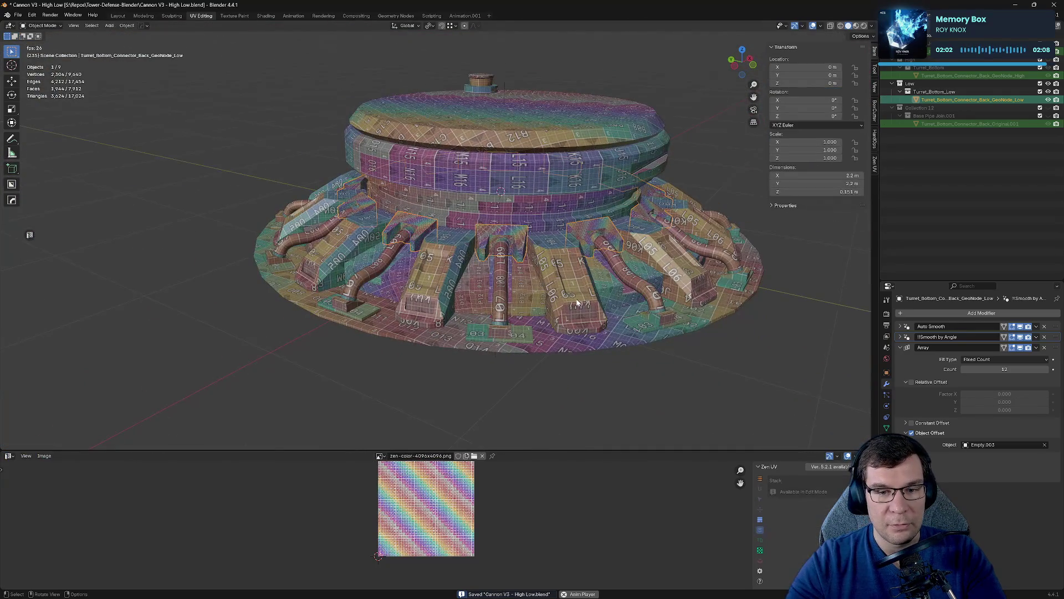
# Edit all nine turret base objects and move every UV island left of the tile.
pyautogui.scroll(-2, 580, 300)
pyautogui.press('a')
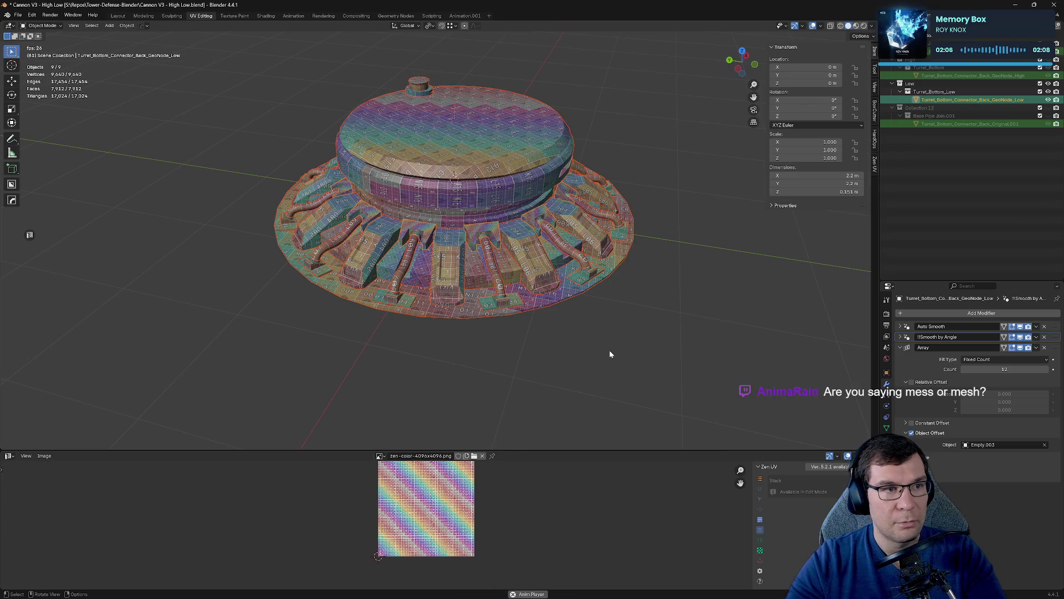
pyautogui.press('Tab')
pyautogui.press('a')
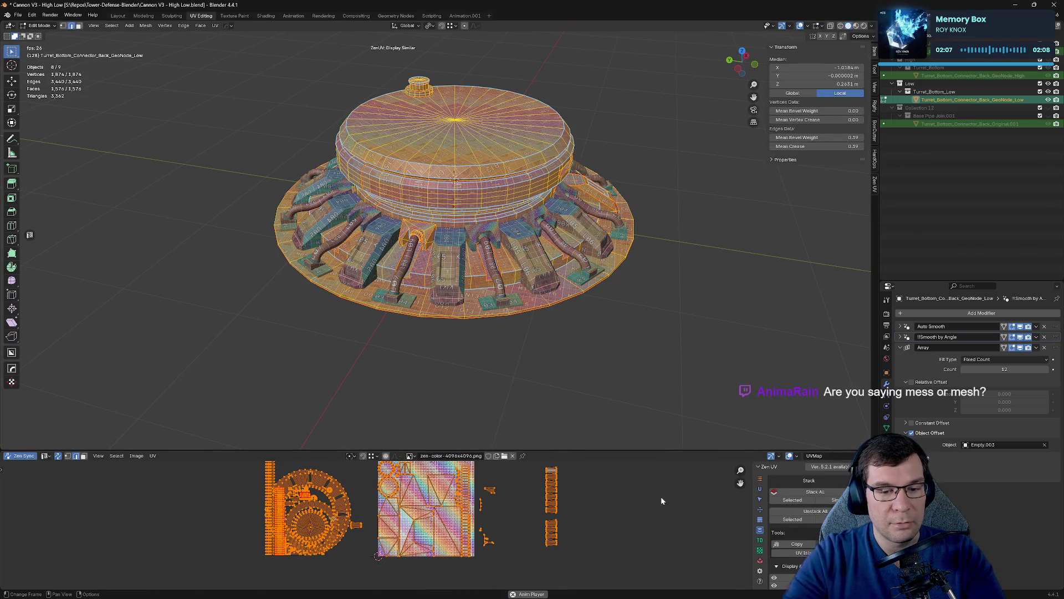
pyautogui.press('g')
pyautogui.click(451, 499)
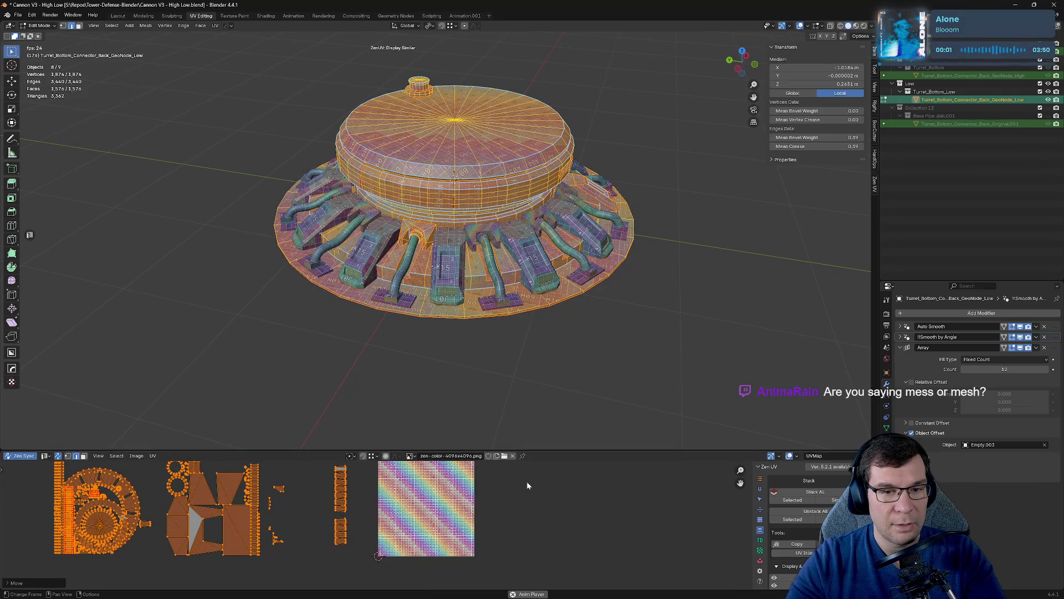
# Reselect all geometry and enlarge the UV Editor area.
pyautogui.hotkey('alt', 'a')
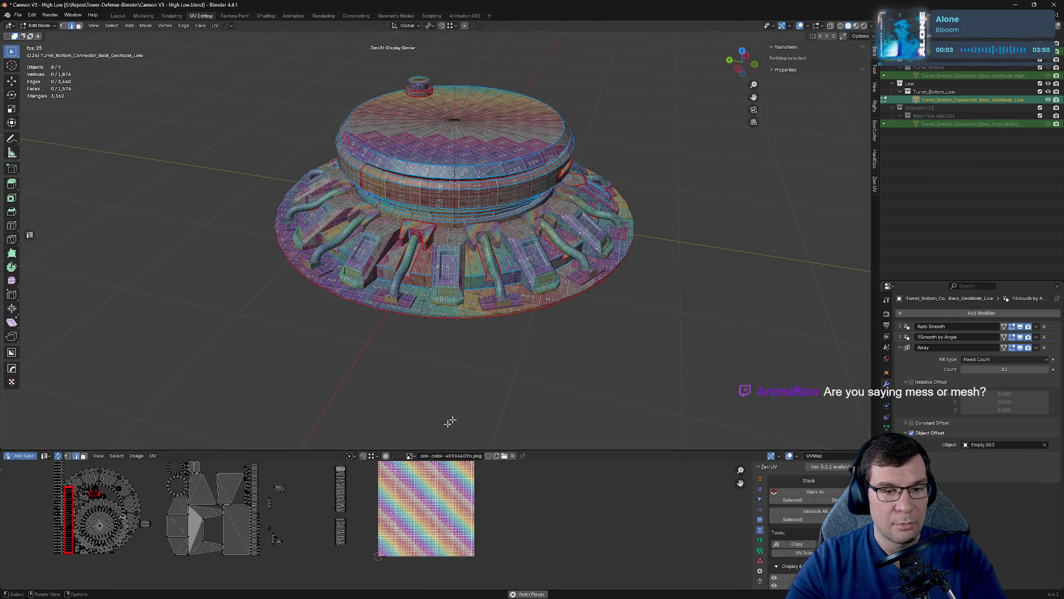
pyautogui.press('a')
pyautogui.moveTo(553, 451)
pyautogui.mouseDown()
pyautogui.moveTo(294, 325)
pyautogui.moveTo(38, 324)
pyautogui.mouseUp()
# Turn off UV Sync Selection and move the stacked replica islands right of the tile.
pyautogui.click(56, 328)
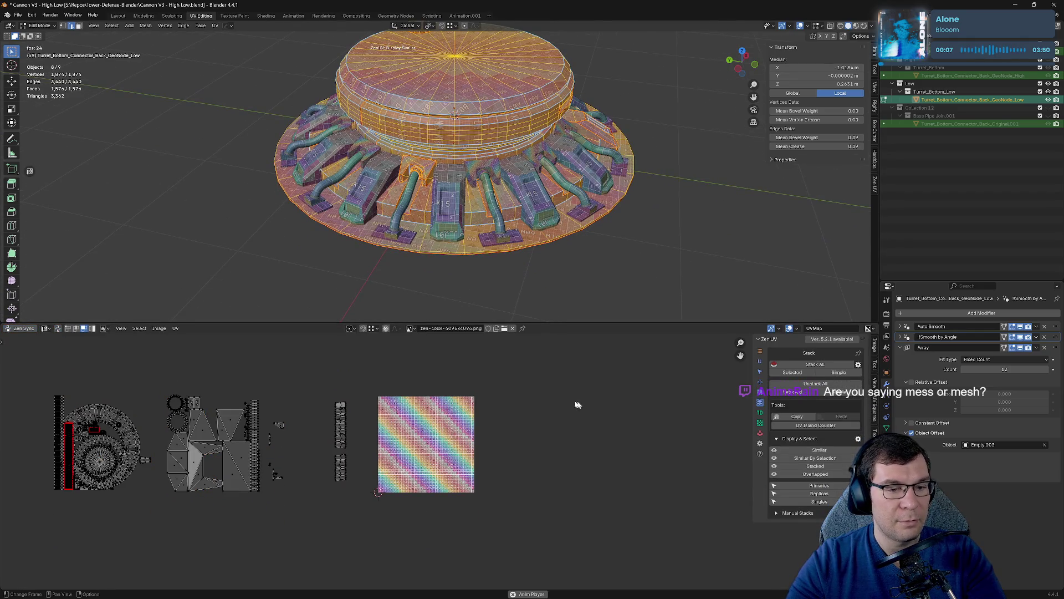
pyautogui.hotkey('alt', 'a')
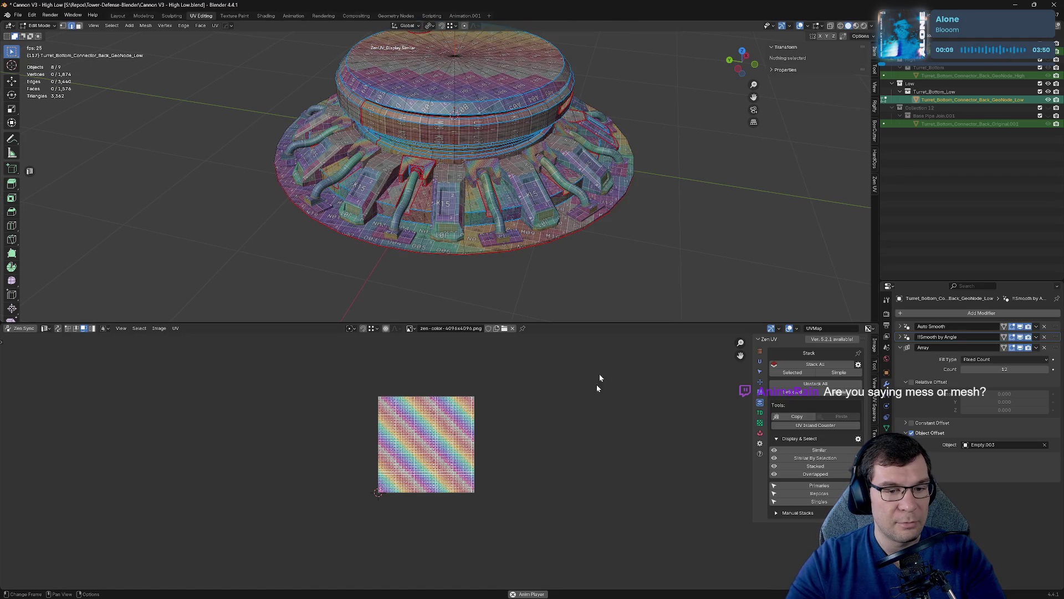
pyautogui.press('a')
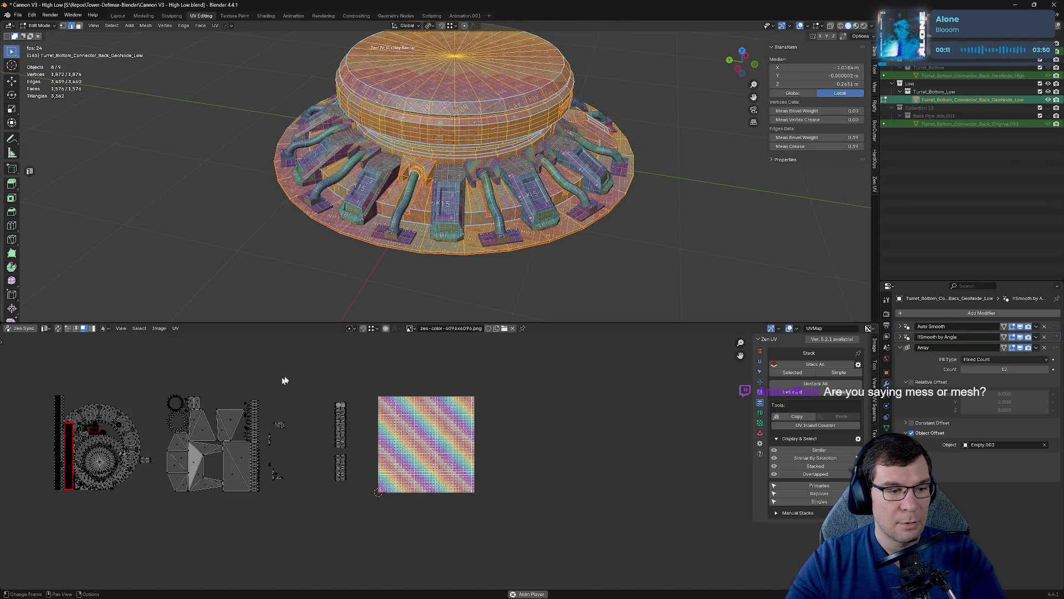
pyautogui.click(828, 498)
pyautogui.press('g')
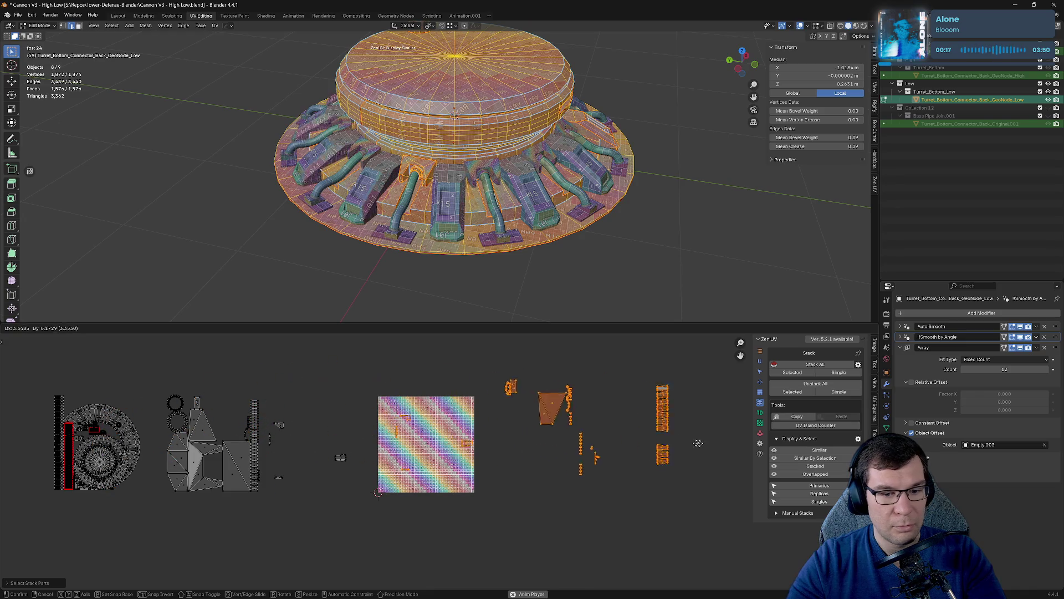
pyautogui.click(571, 409)
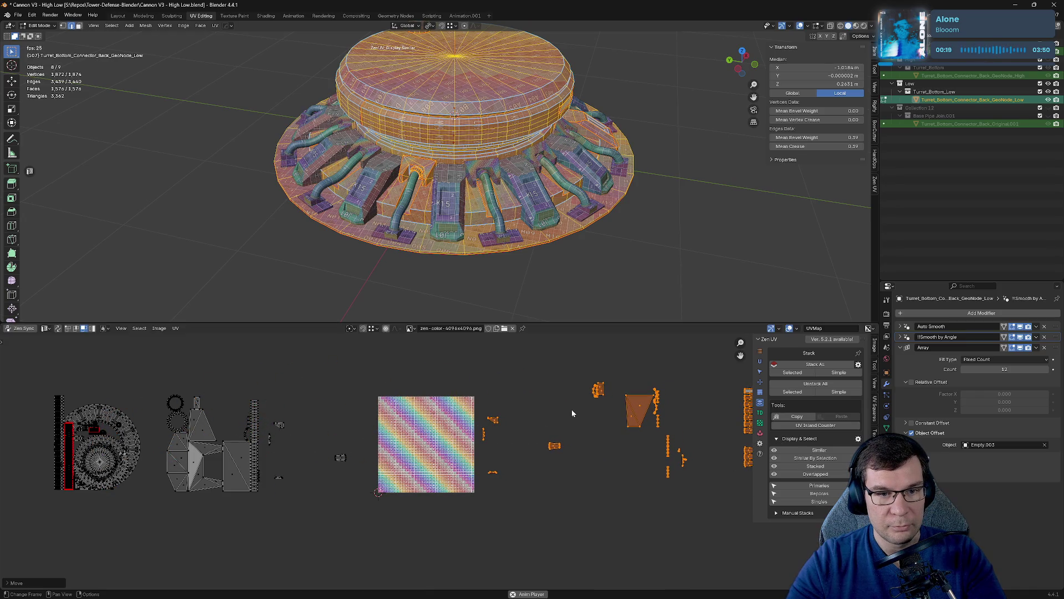
# Select the main left UV islands and show Zen UV pack settings (32 px margin, 4096 texture).
pyautogui.keyDown('ctrl'); pyautogui.scroll(-4, 571, 410); pyautogui.keyUp('ctrl')
pyautogui.click(611, 457)
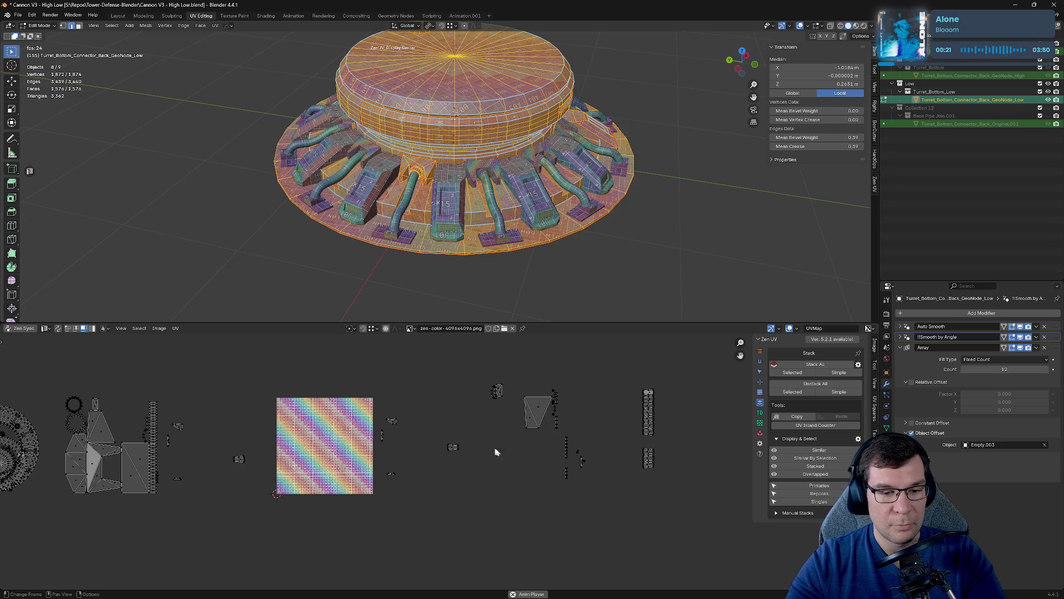
pyautogui.keyDown('ctrl'); pyautogui.scroll(5, 532, 465); pyautogui.keyUp('ctrl')
pyautogui.moveTo(35, 358)
pyautogui.mouseDown()
pyautogui.moveTo(366, 542)
pyautogui.moveTo(395, 547)
pyautogui.mouseUp()
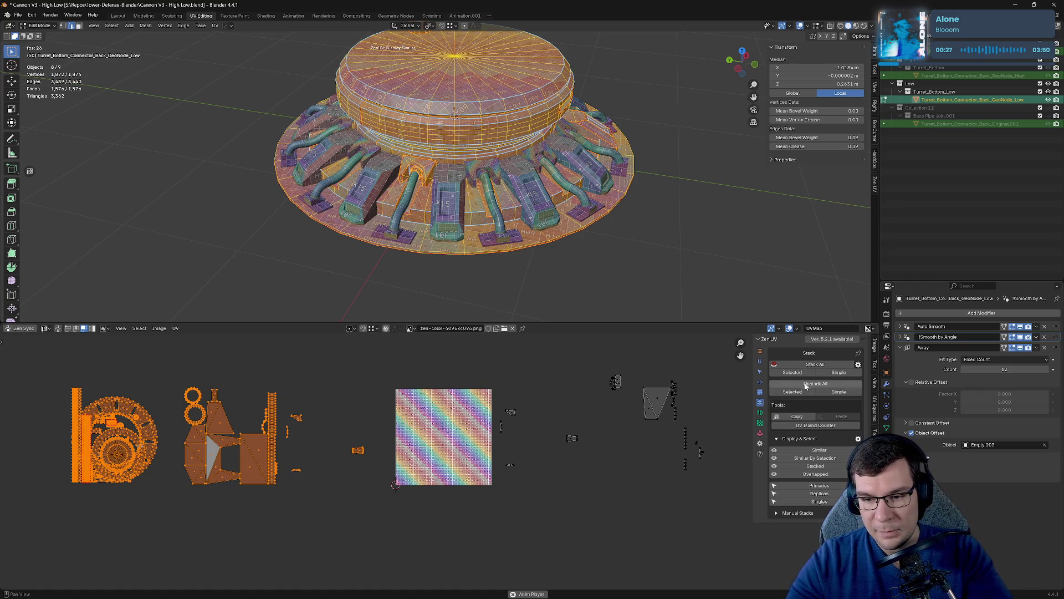
pyautogui.click(760, 433)
pyautogui.click(820, 365)
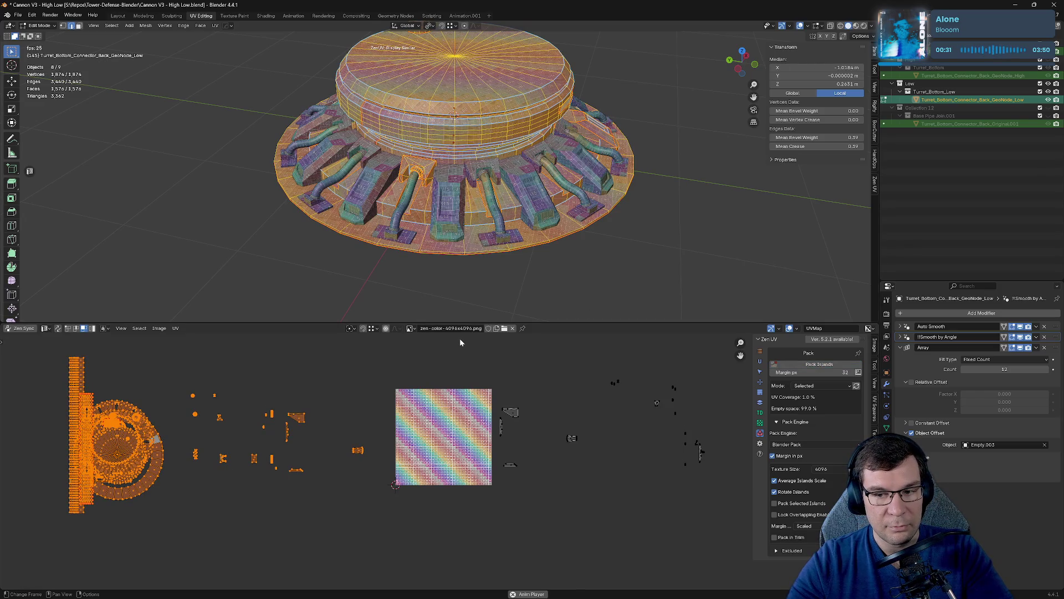
# Pack the selected islands with Zen UV Pack Islands, then pack the left islands again.
pyautogui.click(829, 365)
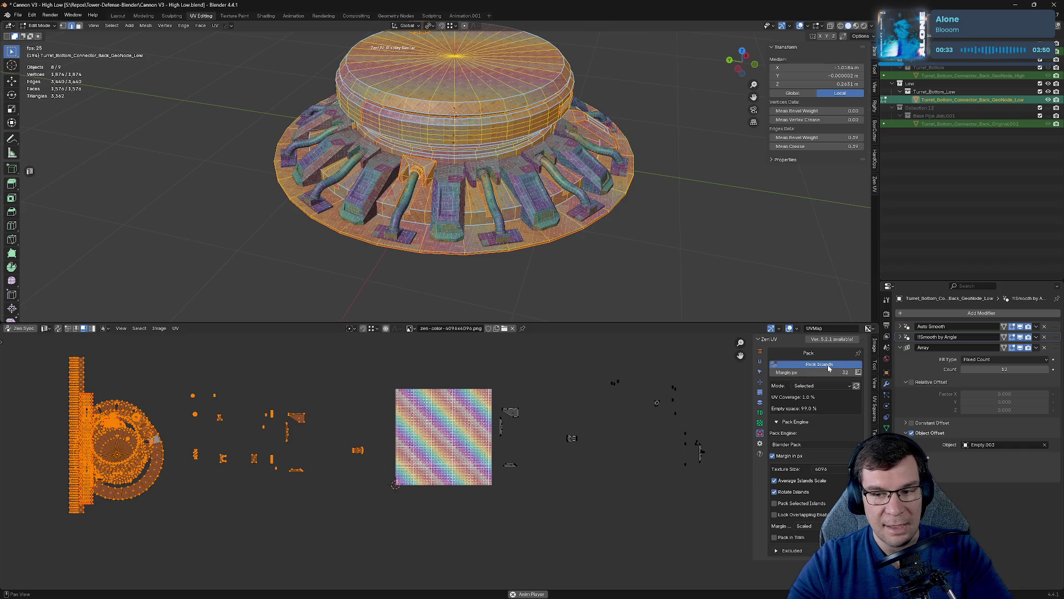
pyautogui.click(304, 383)
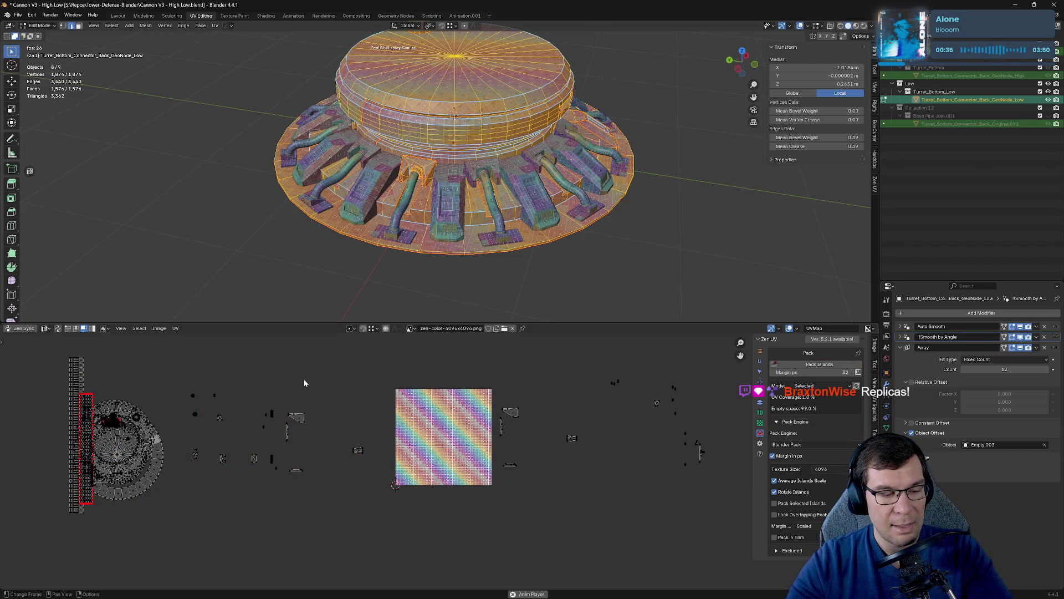
pyautogui.hotkey('ctrl', 'i')
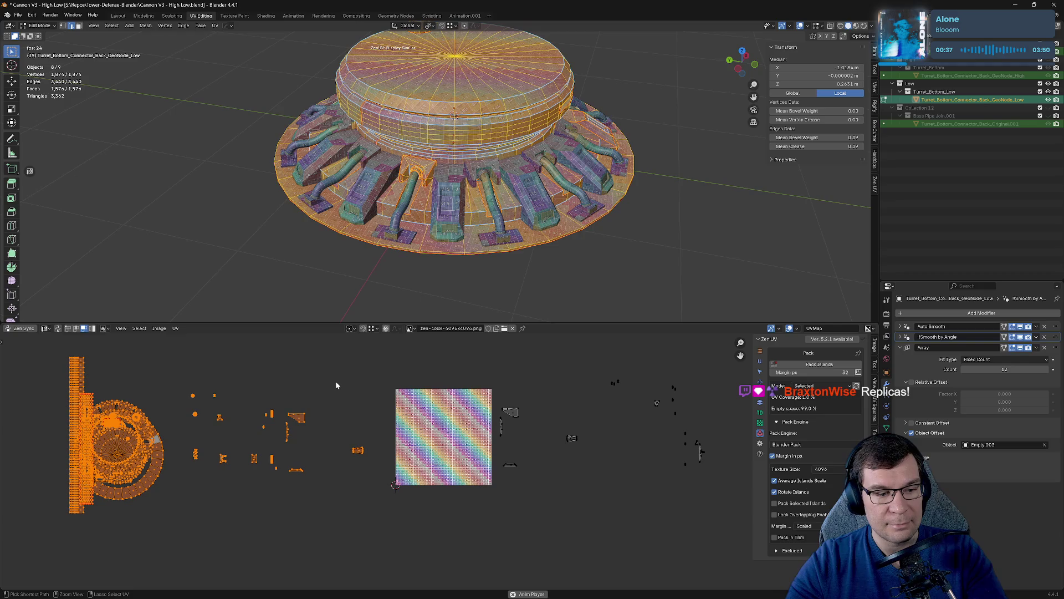
pyautogui.moveTo(22, 359); pyautogui.dragTo(386, 524)
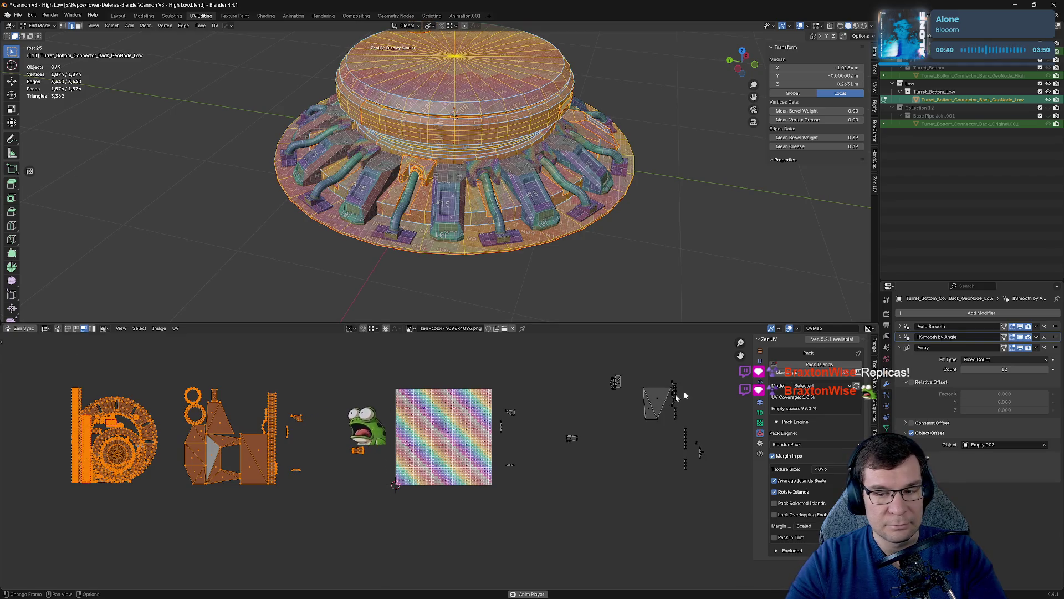
pyautogui.click(813, 365)
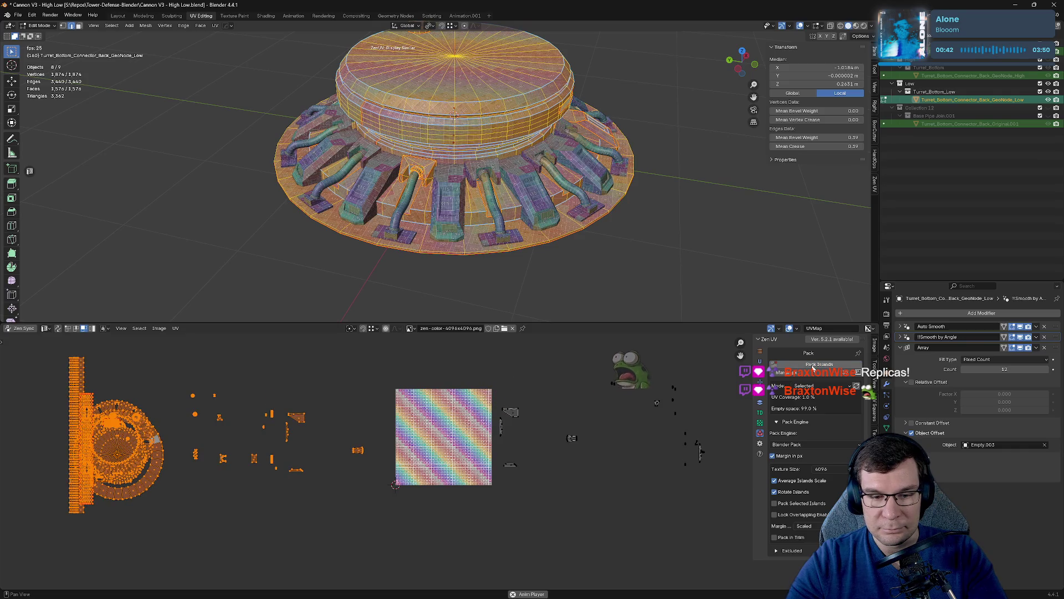
# Move the small island and the middle islands onto the circular cluster.
pyautogui.click(368, 433)
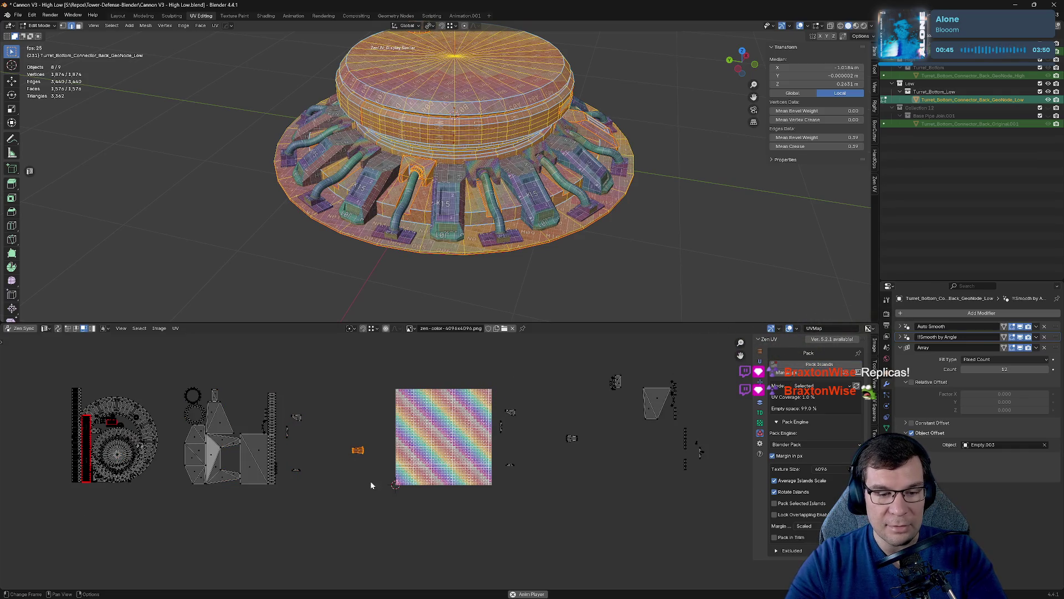
pyautogui.press('g')
pyautogui.click(129, 462)
pyautogui.moveTo(168, 384); pyautogui.dragTo(284, 517)
pyautogui.press('g')
pyautogui.click(158, 510)
pyautogui.moveTo(241, 394); pyautogui.dragTo(317, 483)
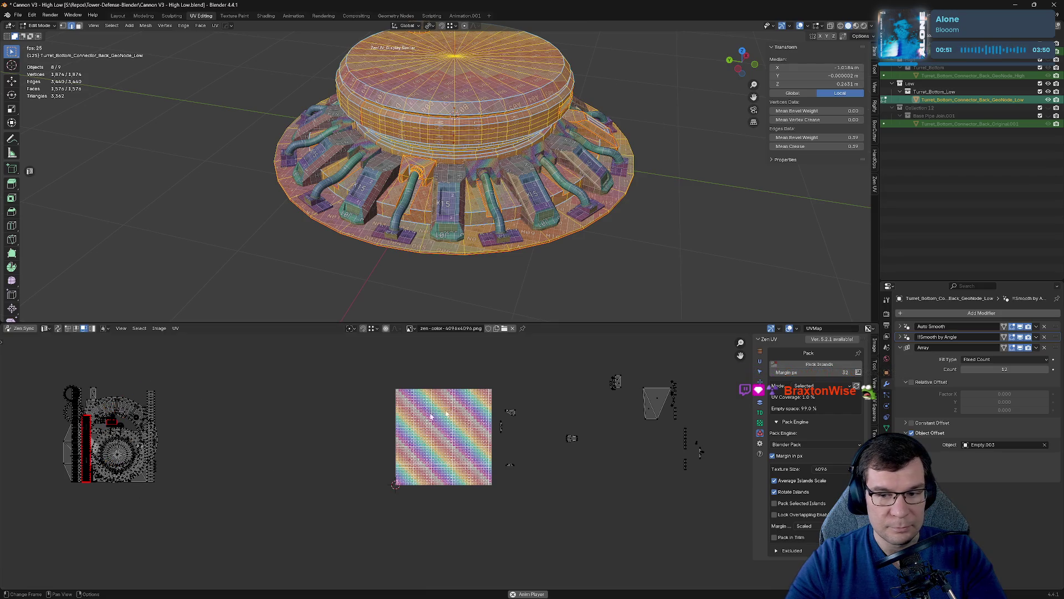
# Pack the whole left island cluster into a compact block and save the file.
pyautogui.moveTo(15, 366); pyautogui.dragTo(231, 517)
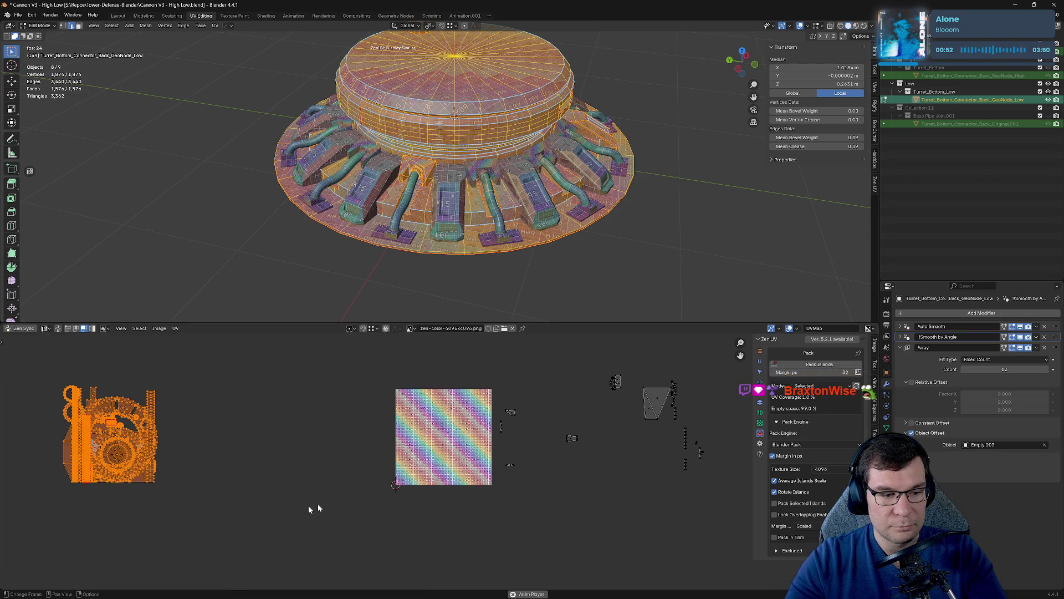
pyautogui.click(804, 366)
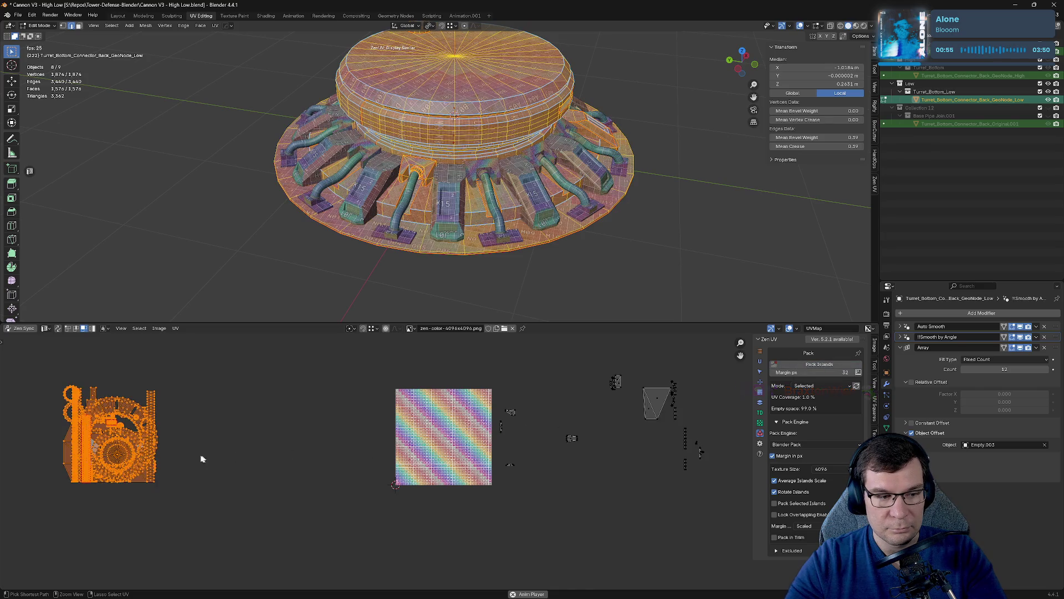
pyautogui.moveTo(317, 396); pyautogui.dragTo(540, 431, button='middle')
pyautogui.click(538, 438)
pyautogui.hotkey('ctrl', 's')
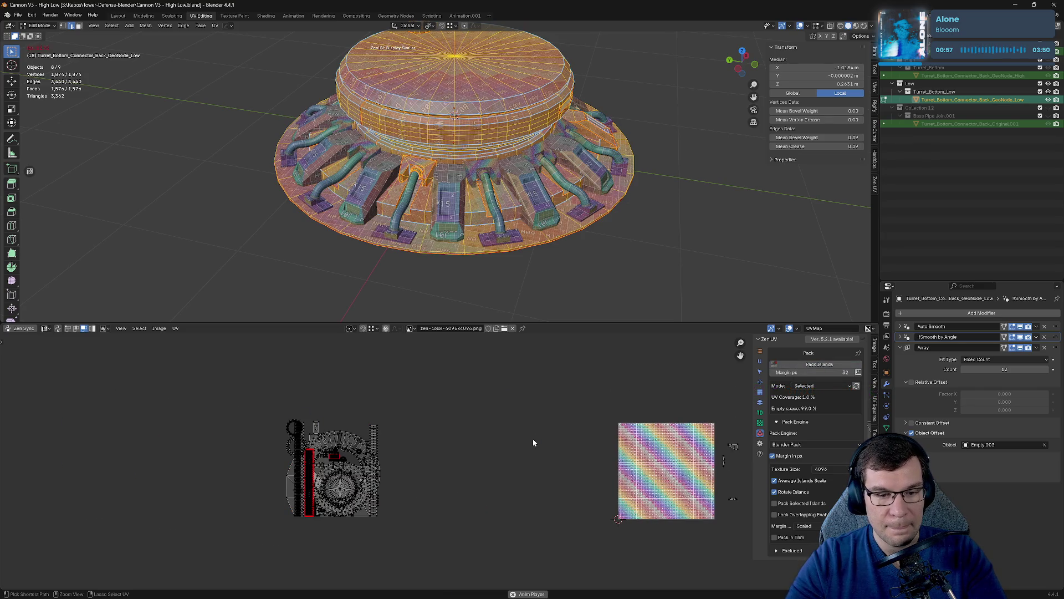
# Scale the packed island cluster to 0.28 and move it inside the checker tile.
pyautogui.moveTo(606, 407); pyautogui.dragTo(532, 401, button='middle')
pyautogui.scroll(1, 532, 401)
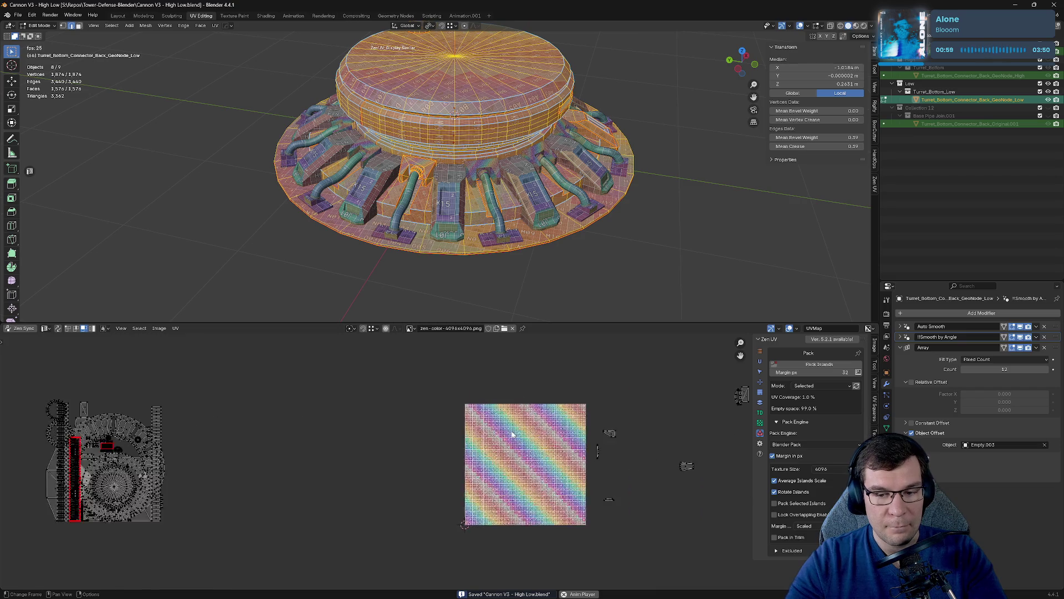
pyautogui.scroll(-2, 510, 434)
pyautogui.moveTo(133, 402); pyautogui.dragTo(268, 507)
pyautogui.press('s')
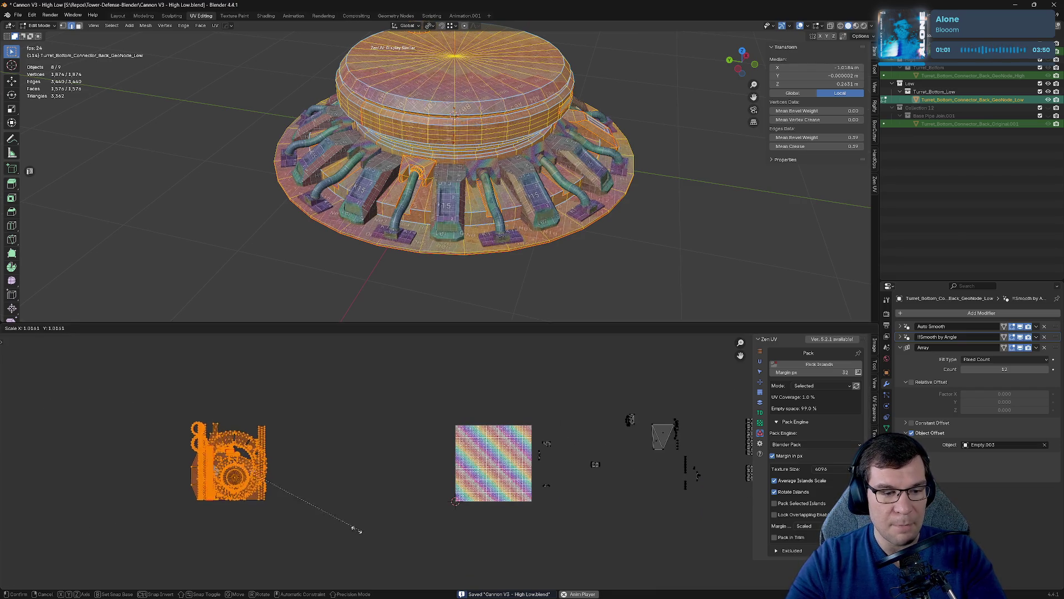
pyautogui.click(248, 499)
pyautogui.press('g')
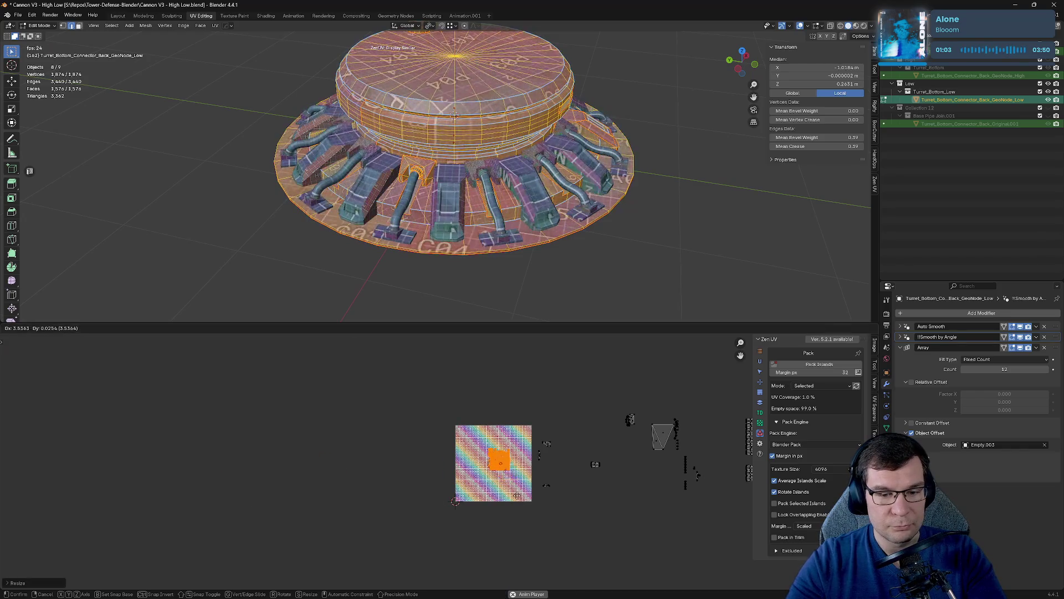
pyautogui.click(516, 496)
# Repack the islands within the tile, save, and select the cluster in UVPackmaster3.
pyautogui.moveTo(583, 486); pyautogui.dragTo(509, 476, button='middle')
pyautogui.hotkey('ctrl', 's')
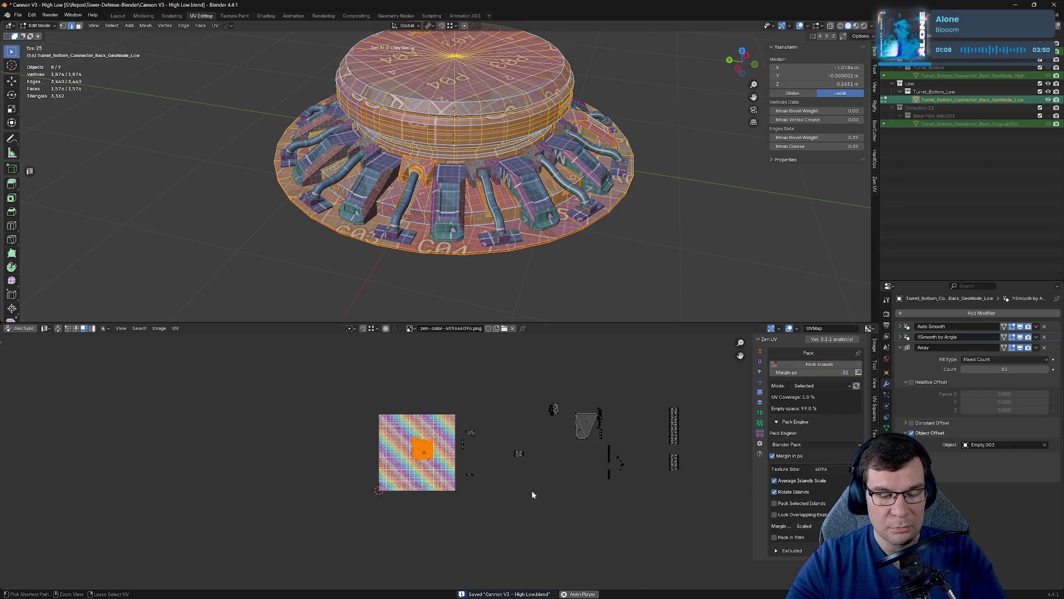
pyautogui.scroll(4, 532, 490)
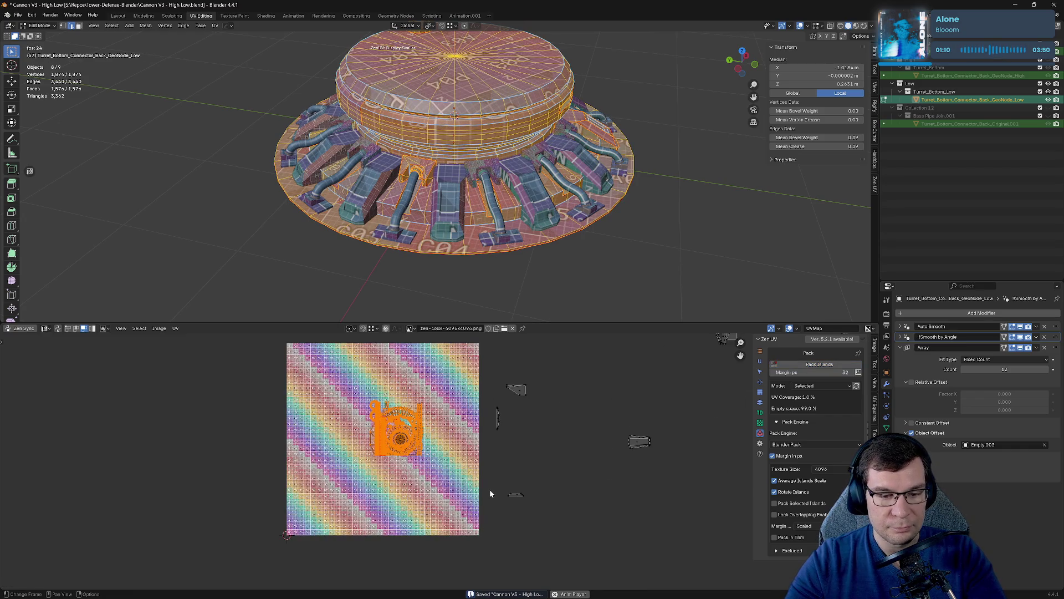
pyautogui.click(821, 365)
pyautogui.scroll(-4, 501, 473)
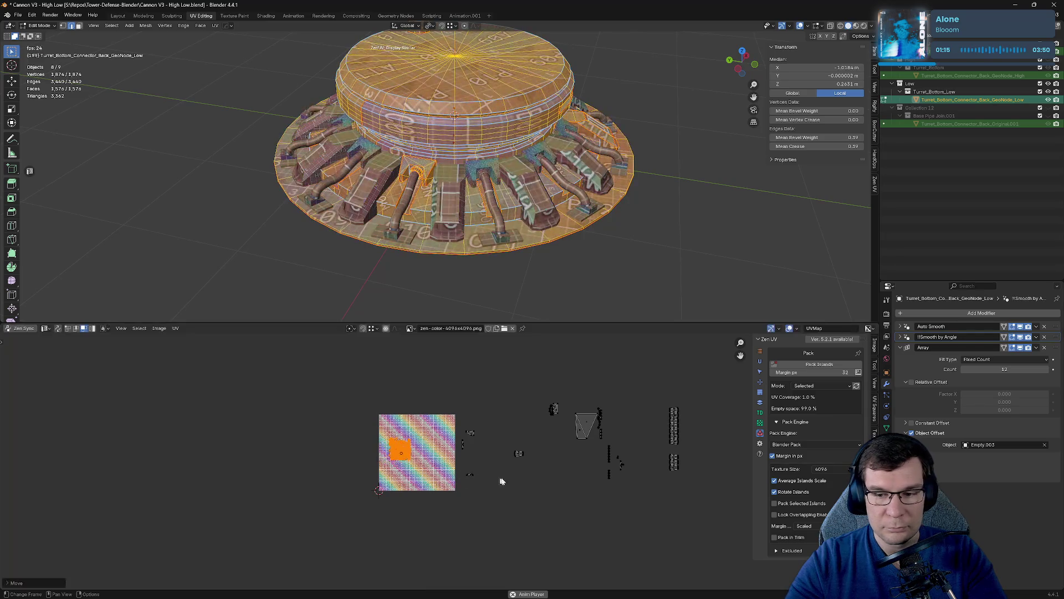
pyautogui.hotkey('ctrl', 's')
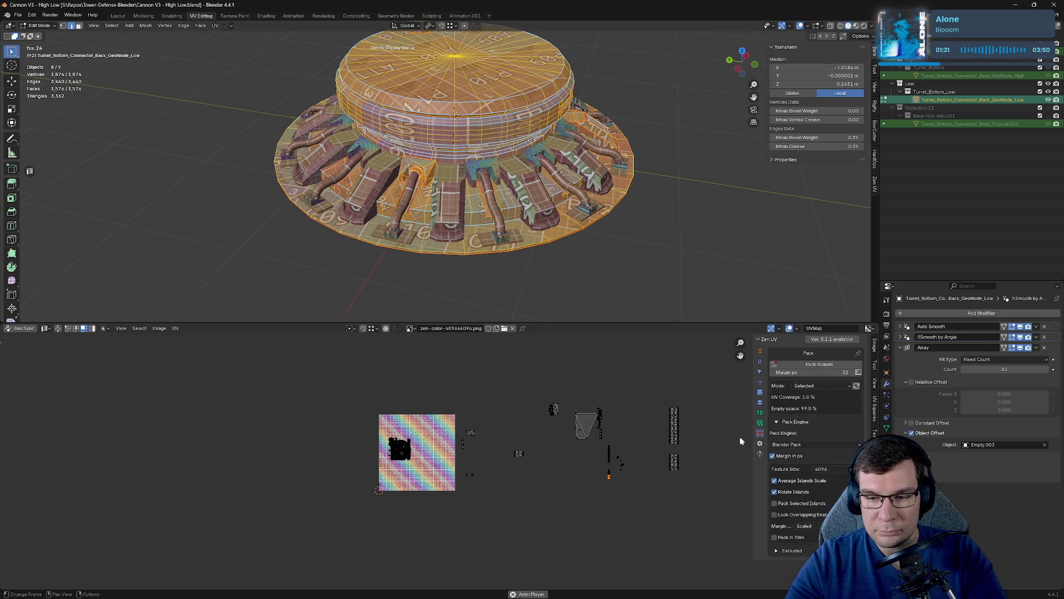
pyautogui.click(875, 488)
pyautogui.moveTo(344, 387); pyautogui.dragTo(438, 513)
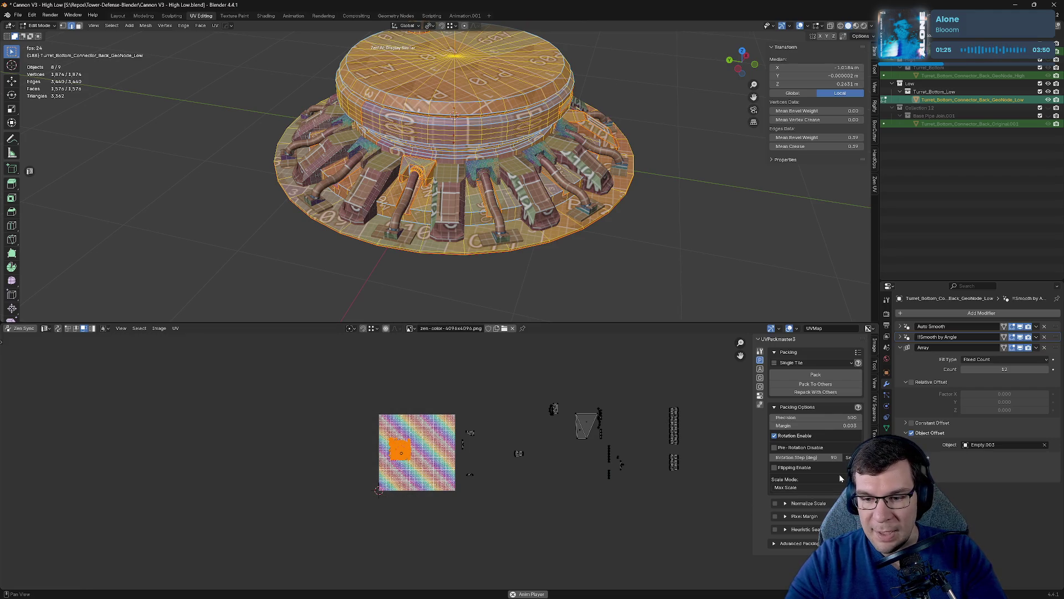
# Pack all UV islands with UVPackmaster3 so they fill the whole checker tile.
pyautogui.click(811, 375)
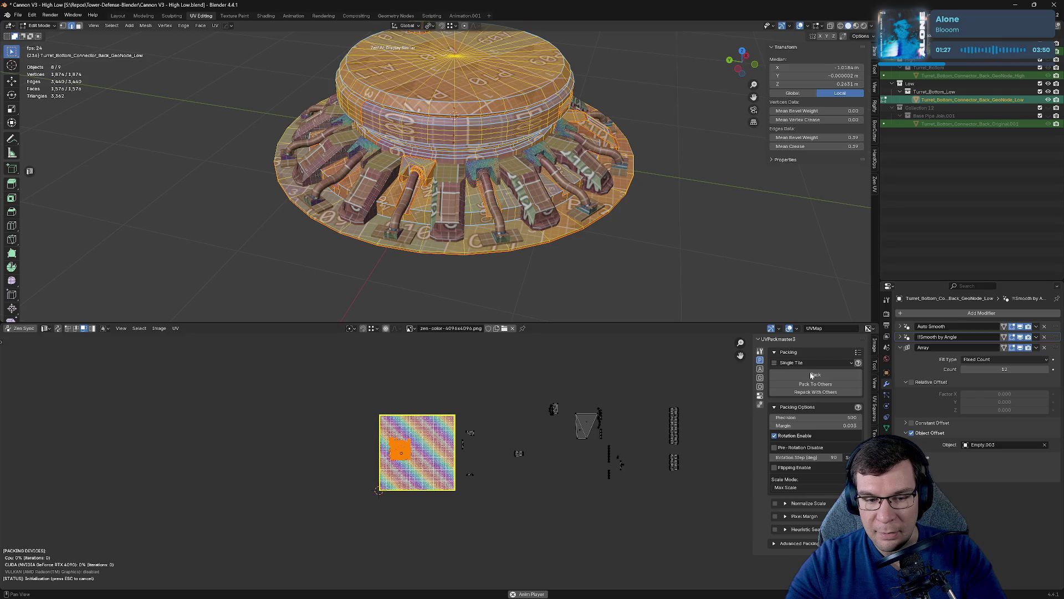
pyautogui.scroll(7, 481, 486)
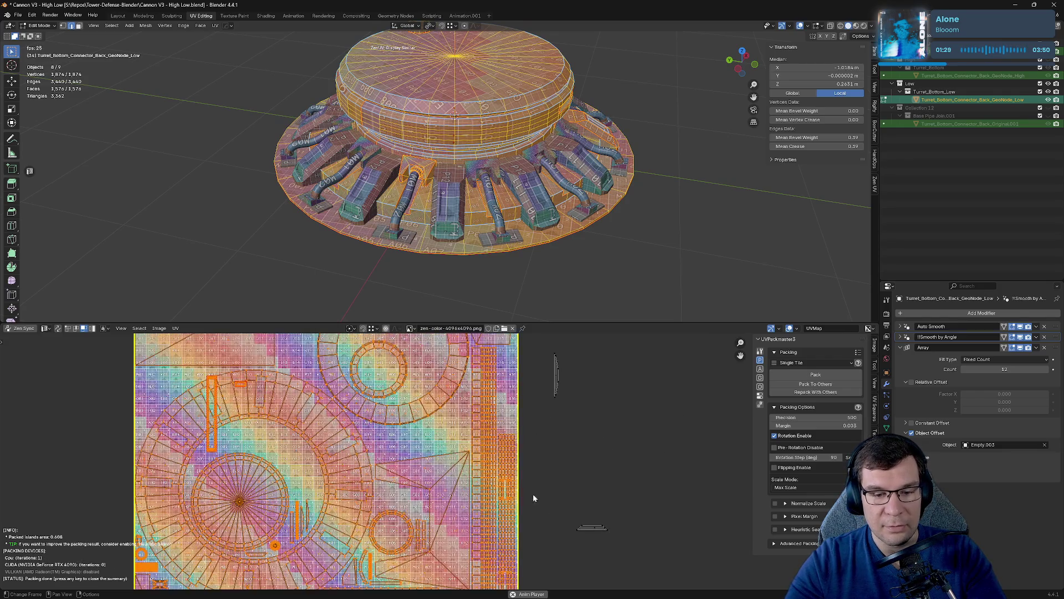
pyautogui.scroll(-1, 572, 476)
pyautogui.scroll(3, 577, 469)
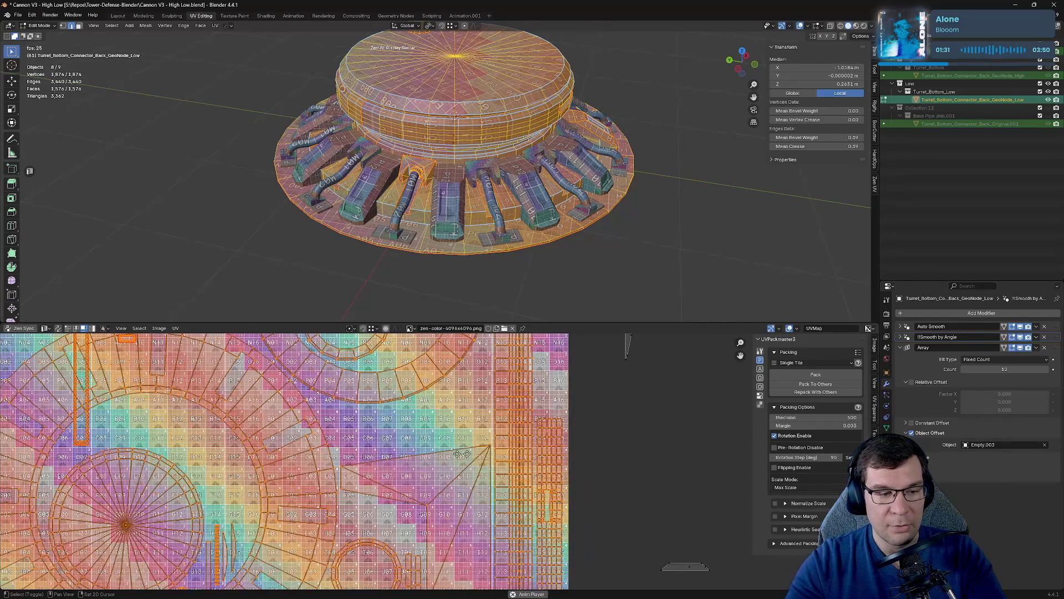
pyautogui.moveTo(187, 436); pyautogui.dragTo(476, 436, button='middle')
pyautogui.scroll(7, 381, 423)
# Select the tall strip island and move it outside the tile to the left.
pyautogui.click(330, 461)
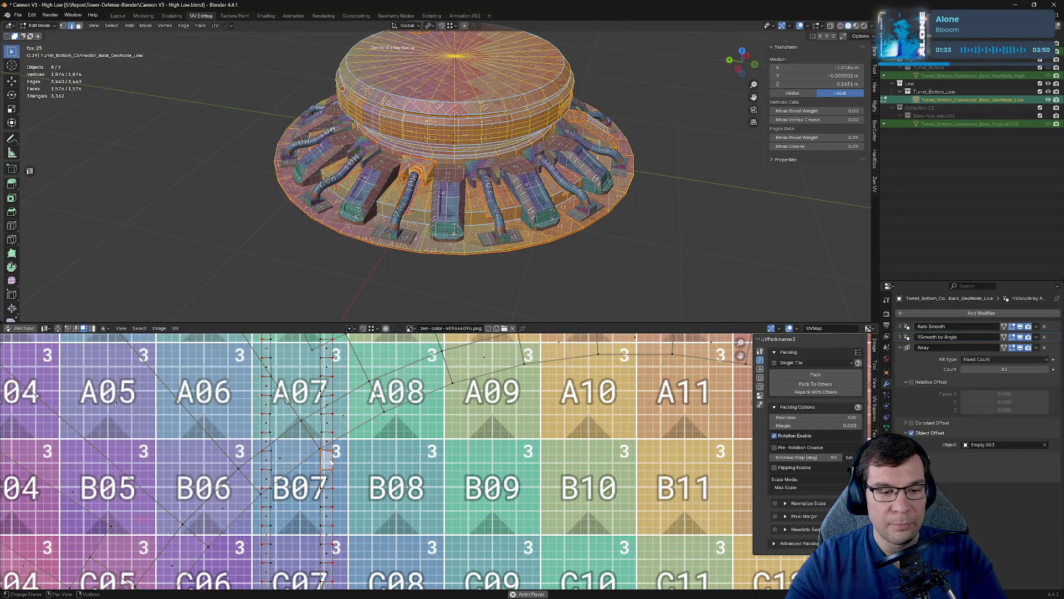
pyautogui.scroll(-4, 333, 461)
pyautogui.scroll(-6, 435, 448)
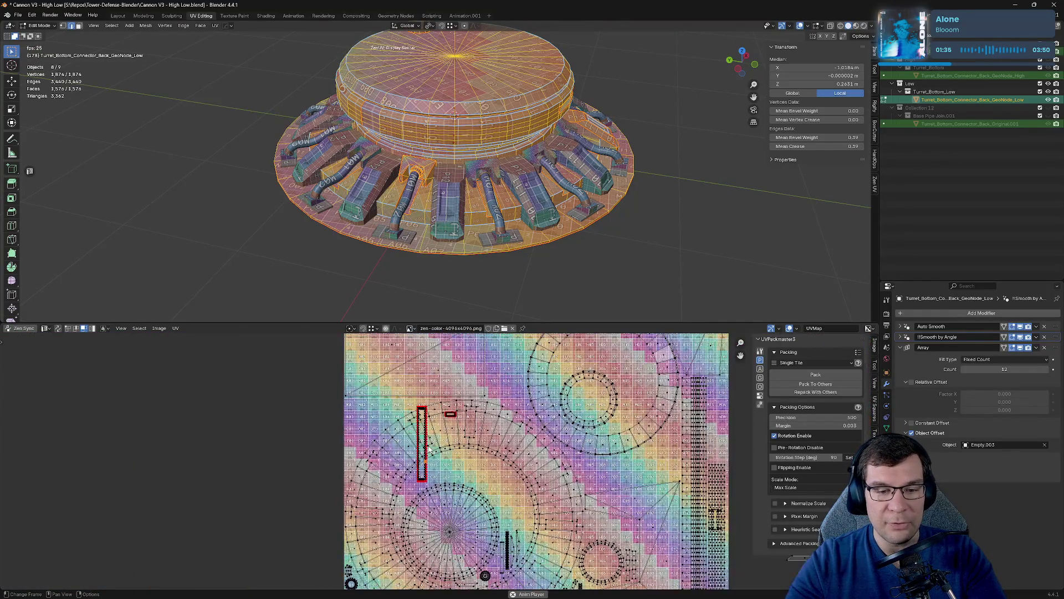
pyautogui.scroll(-2, 460, 471)
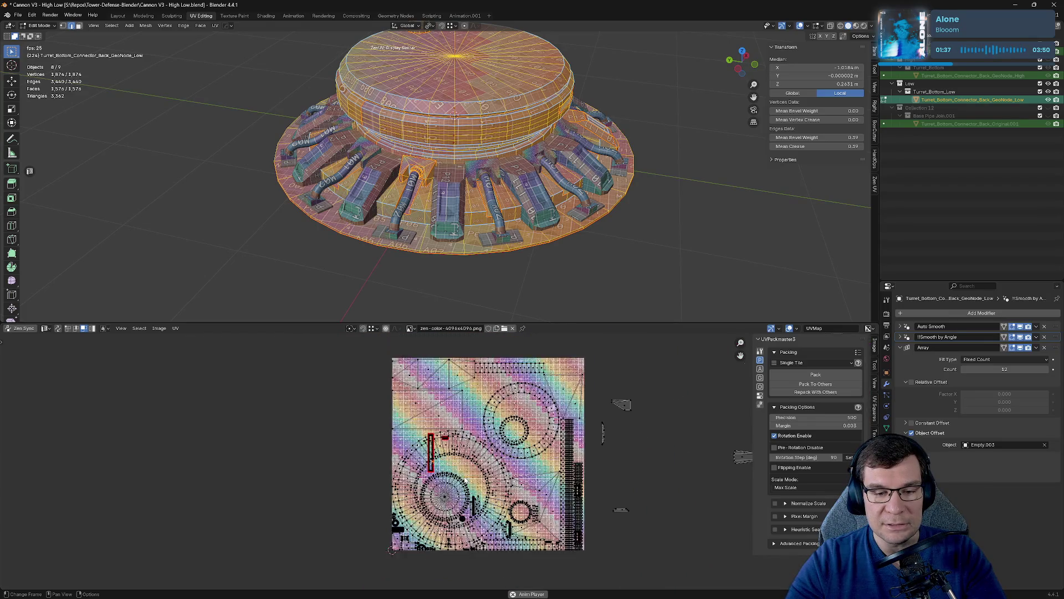
pyautogui.scroll(5, 460, 470)
pyautogui.scroll(2, 459, 470)
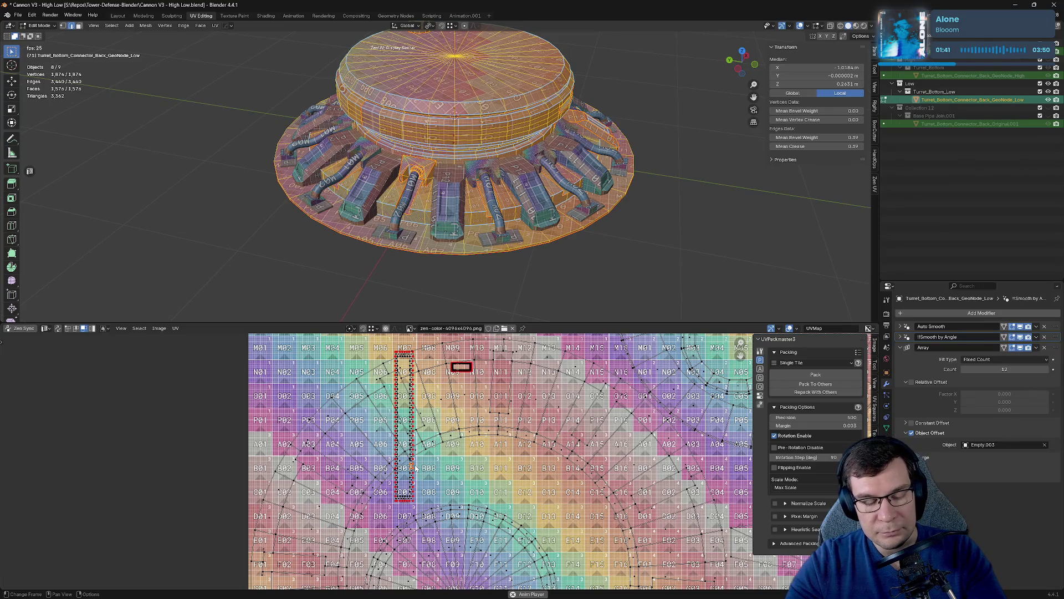
pyautogui.press('l')
pyautogui.press('g')
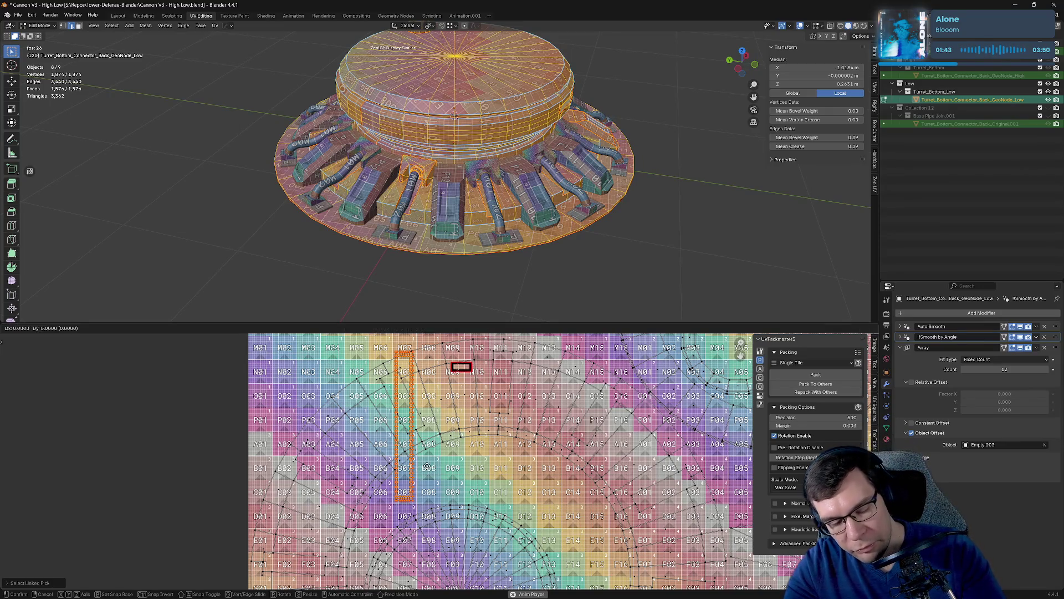
pyautogui.click(202, 456)
pyautogui.click(204, 447)
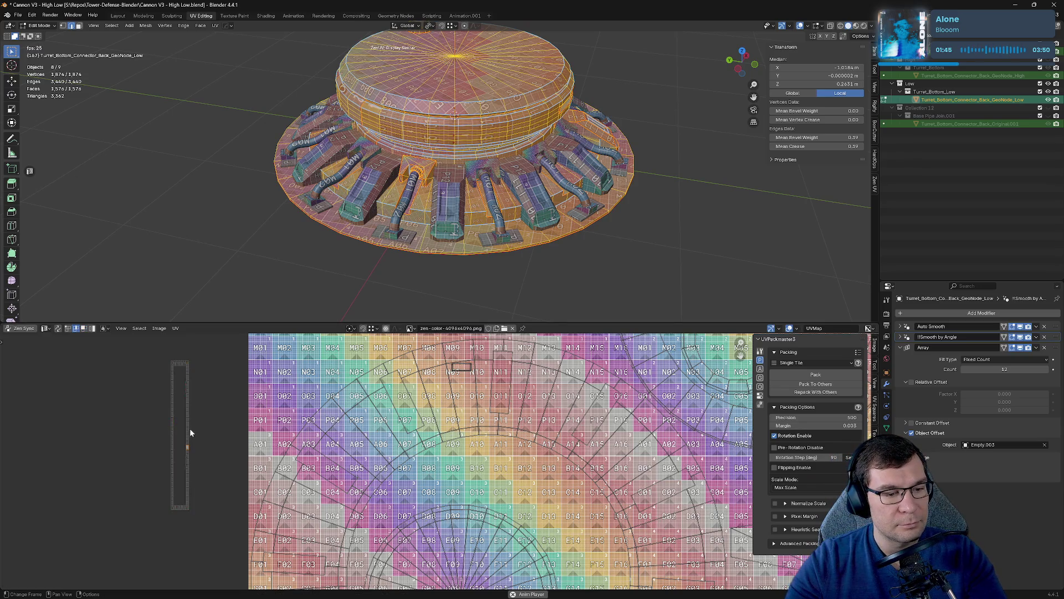
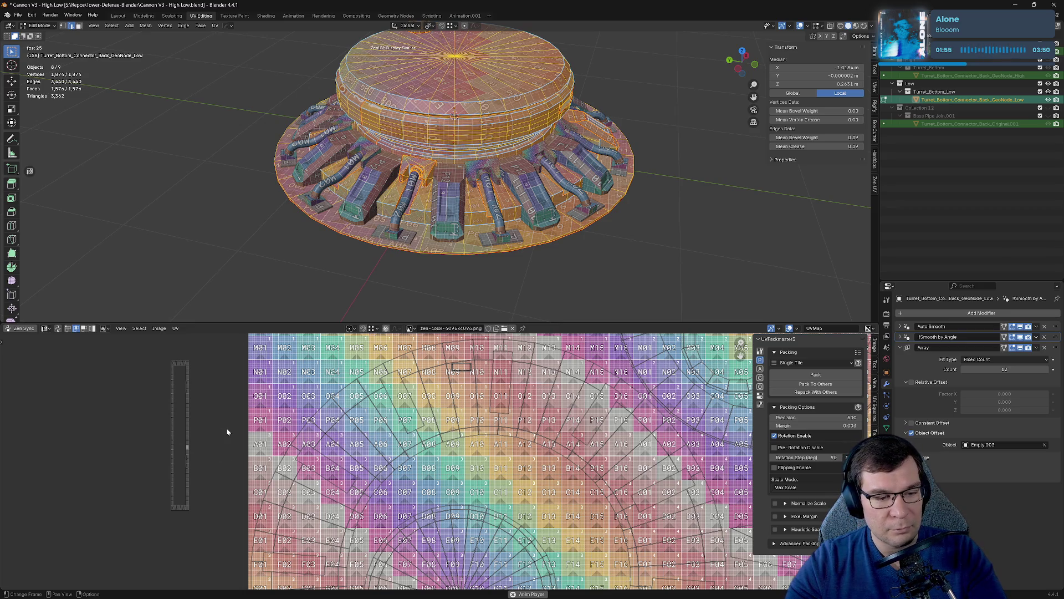
# Select the turret base's UV islands over the texture square, leaving out the tall left island.
pyautogui.press('l')
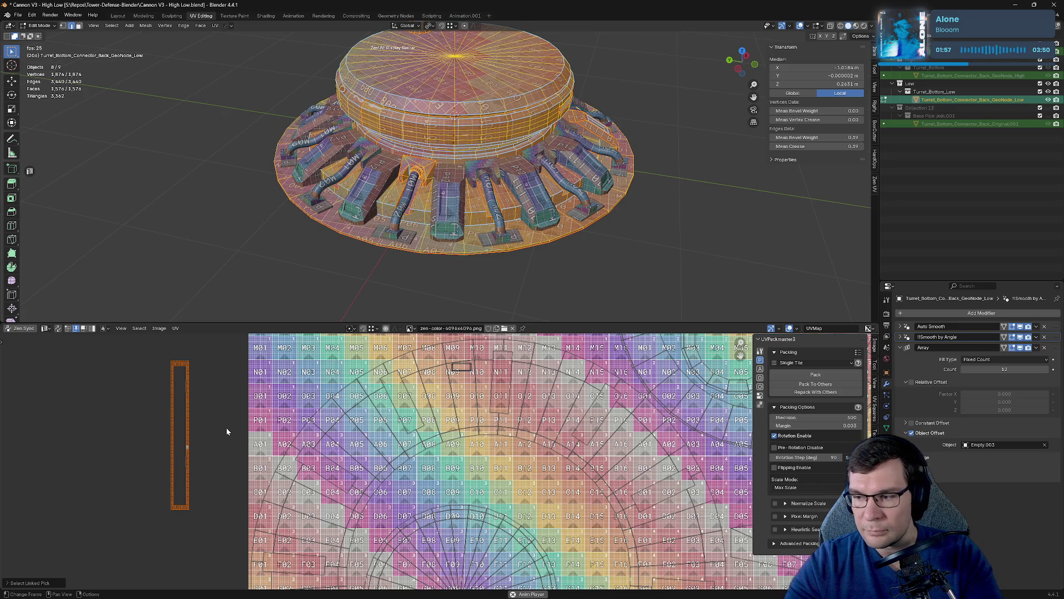
pyautogui.press('1')
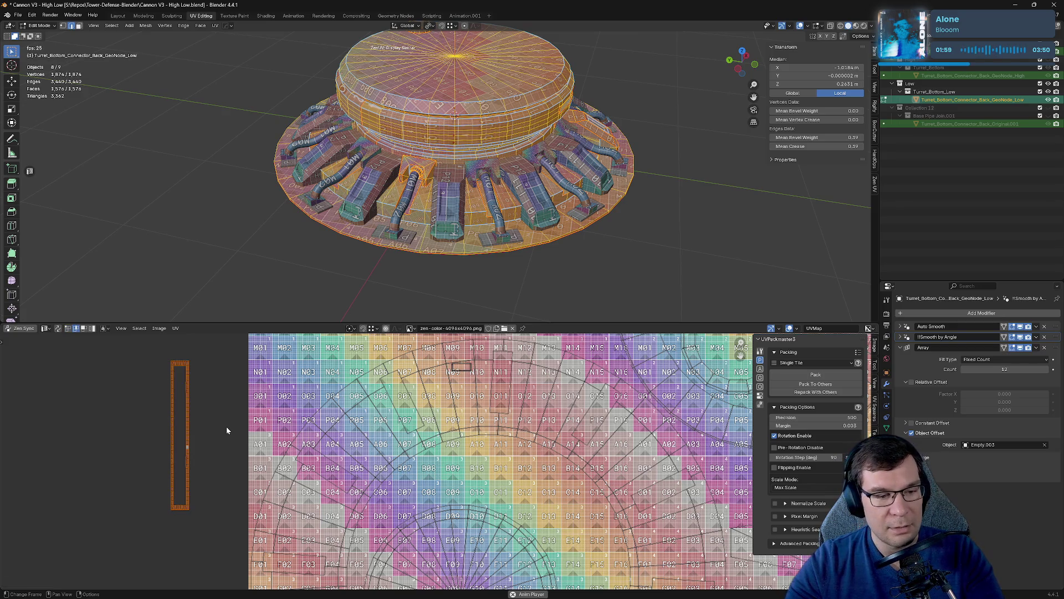
pyautogui.click(227, 430)
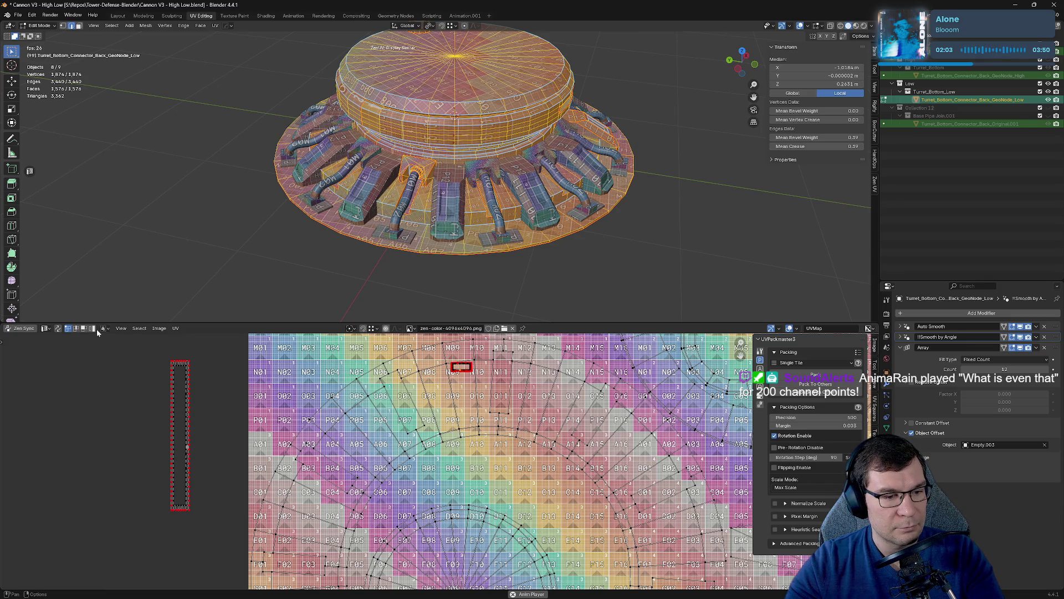
pyautogui.scroll(-10, 213, 408)
pyautogui.moveTo(255, 382)
pyautogui.mouseDown()
pyautogui.moveTo(504, 533)
pyautogui.moveTo(544, 516)
pyautogui.moveTo(502, 424)
pyautogui.mouseUp()
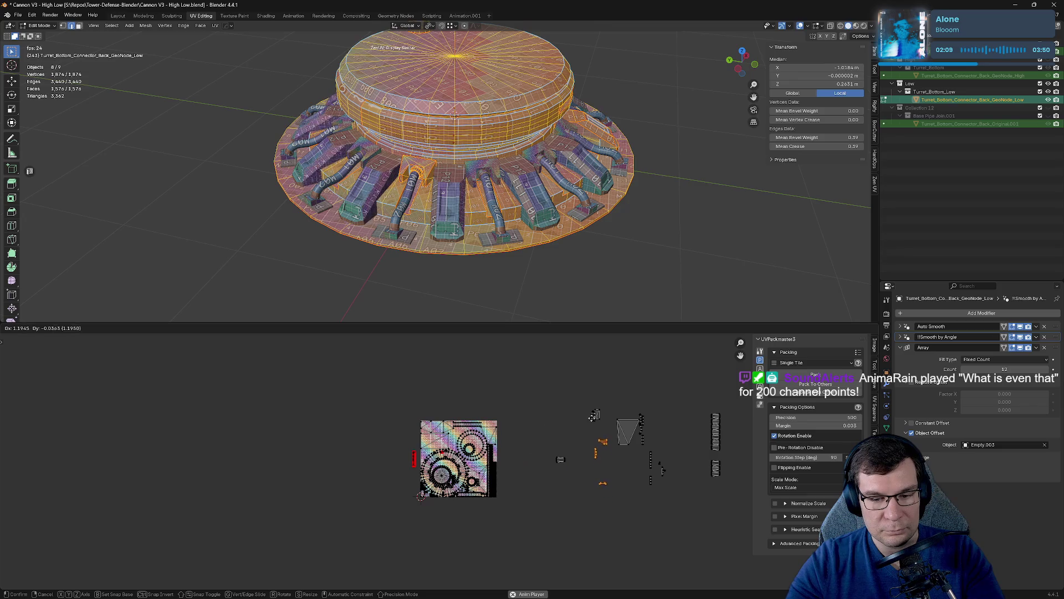
pyautogui.moveTo(349, 400)
pyautogui.mouseDown()
pyautogui.moveTo(503, 531)
pyautogui.moveTo(499, 519)
pyautogui.mouseUp()
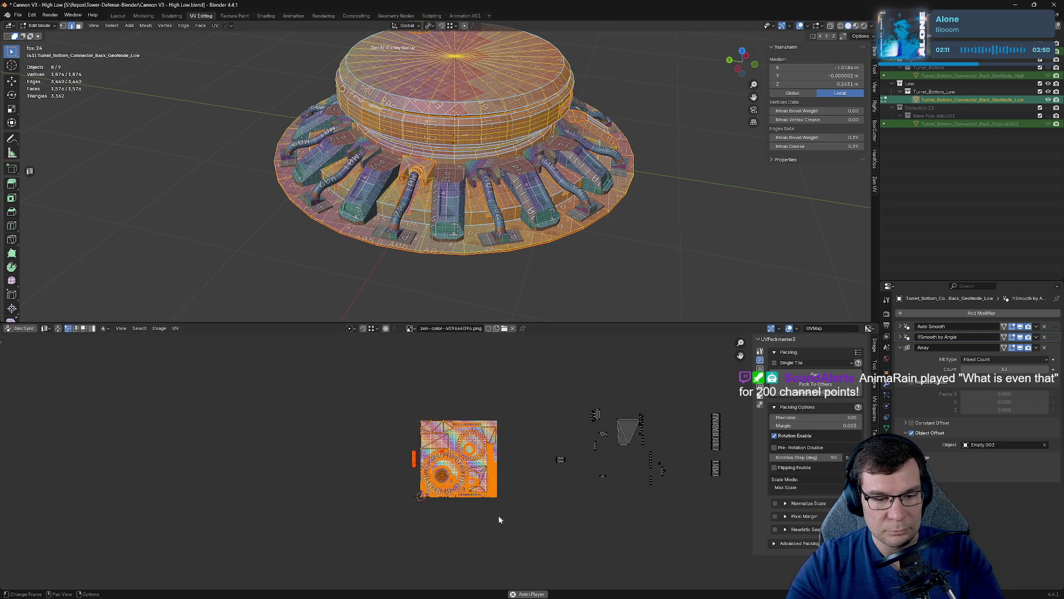
pyautogui.scroll(3, 498, 504)
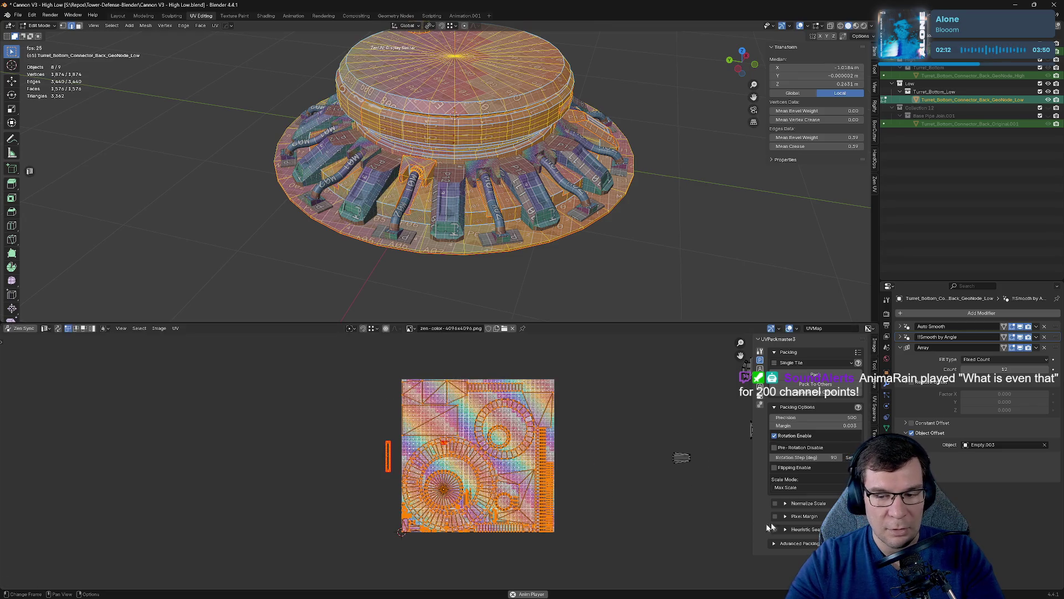
# Pack the selected islands with UVPackmaster3, undo it, and pack again.
pyautogui.click(812, 375)
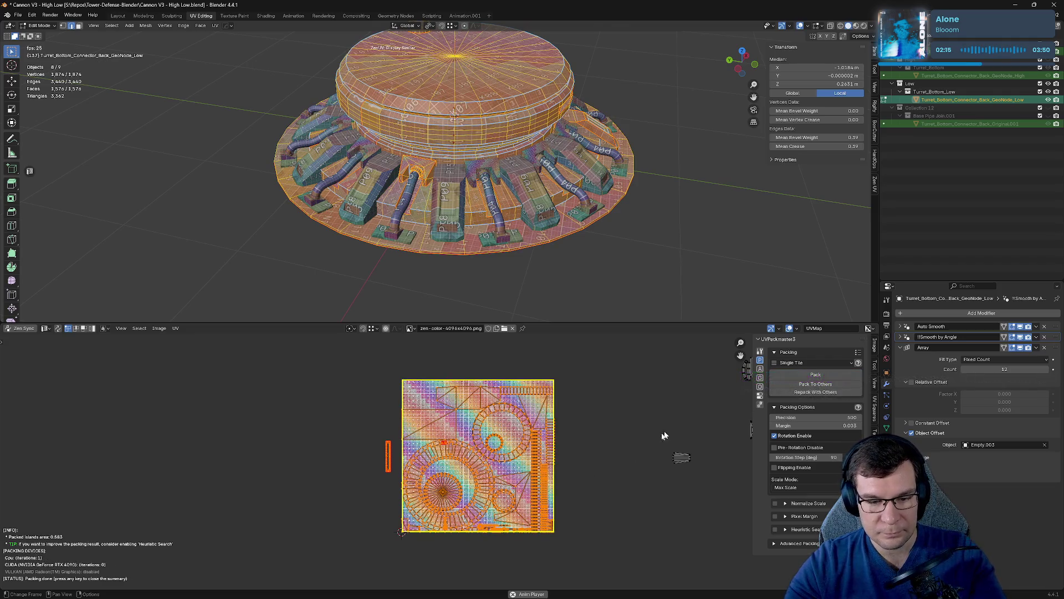
pyautogui.hotkey('ctrl', 'z')
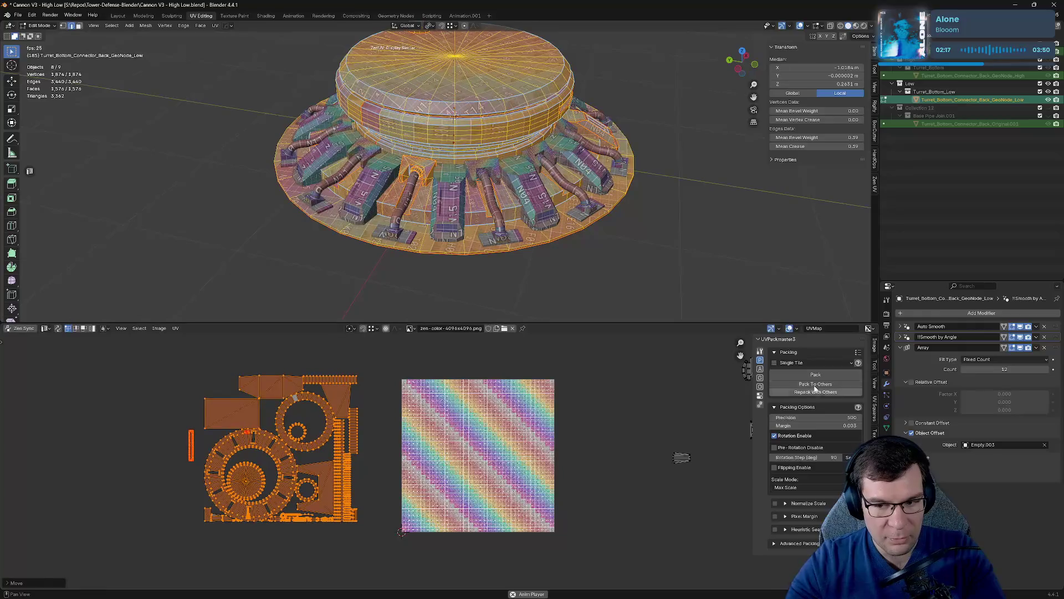
pyautogui.click(820, 375)
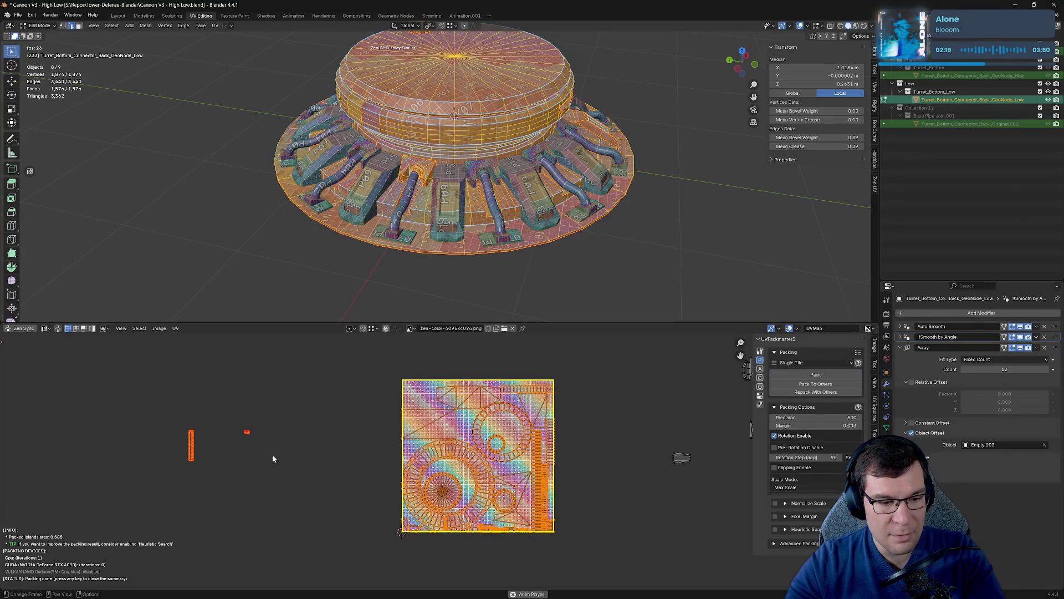
pyautogui.scroll(3, 261, 476)
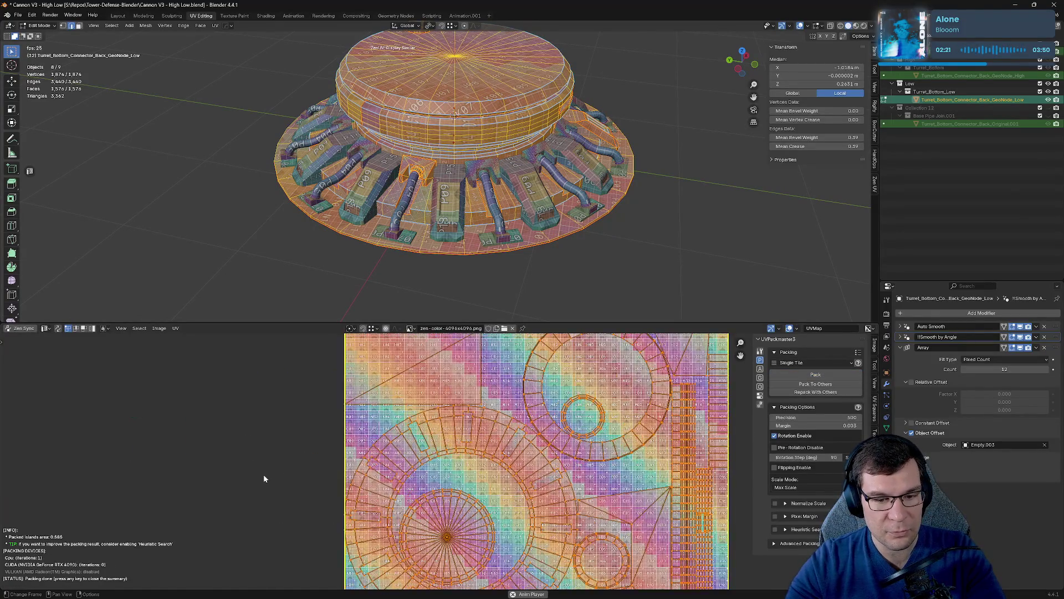
pyautogui.scroll(-2, 263, 475)
# Move the small pinned island, unpin both small islands with Alt+P, and repack all islands.
pyautogui.click(178, 461)
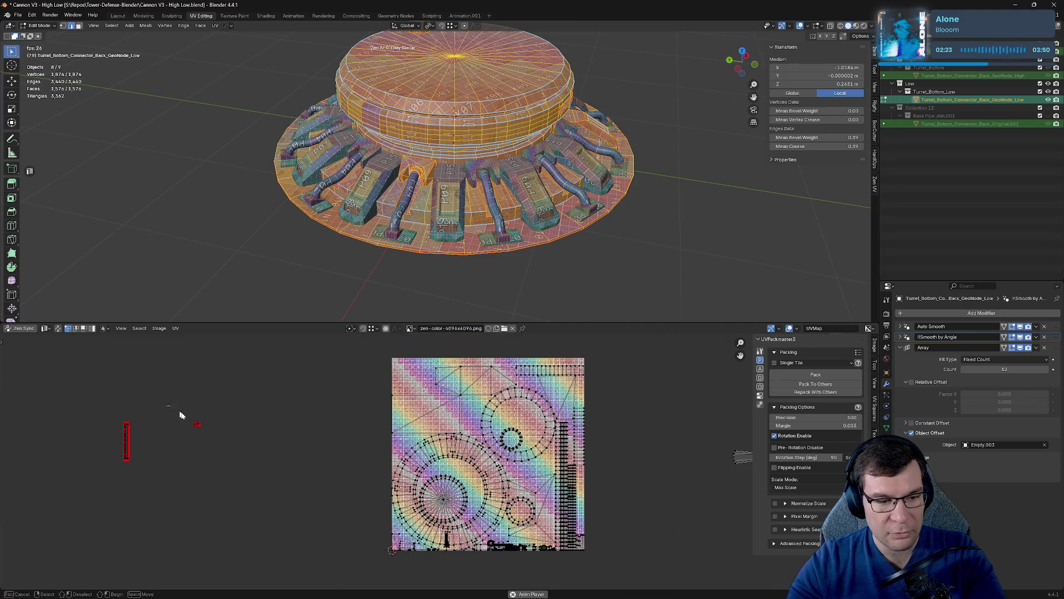
pyautogui.press('g')
pyautogui.click(352, 458)
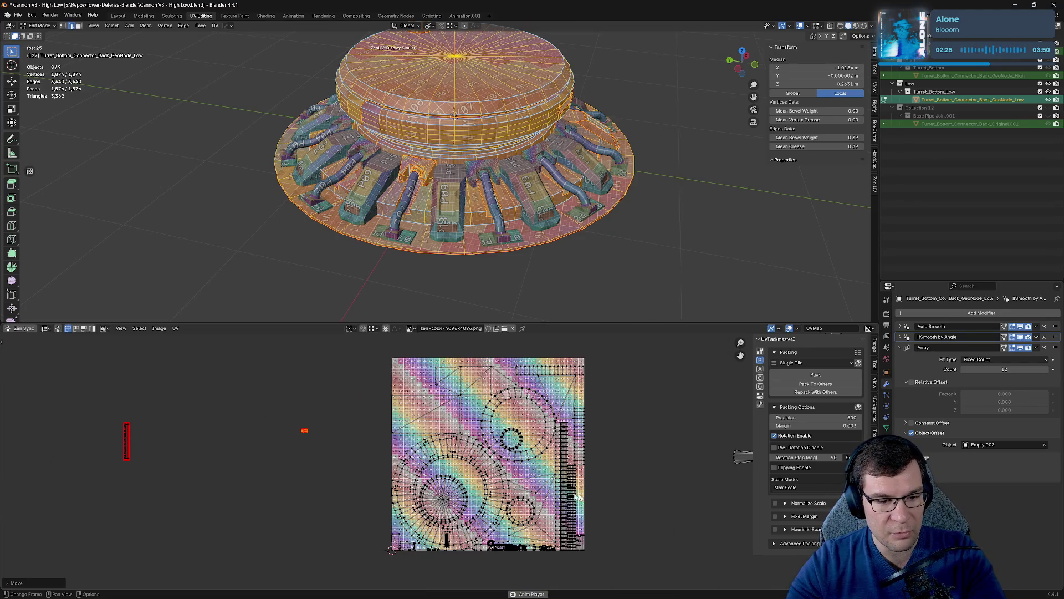
pyautogui.moveTo(80, 377)
pyautogui.mouseDown()
pyautogui.moveTo(275, 507)
pyautogui.moveTo(335, 516)
pyautogui.mouseUp()
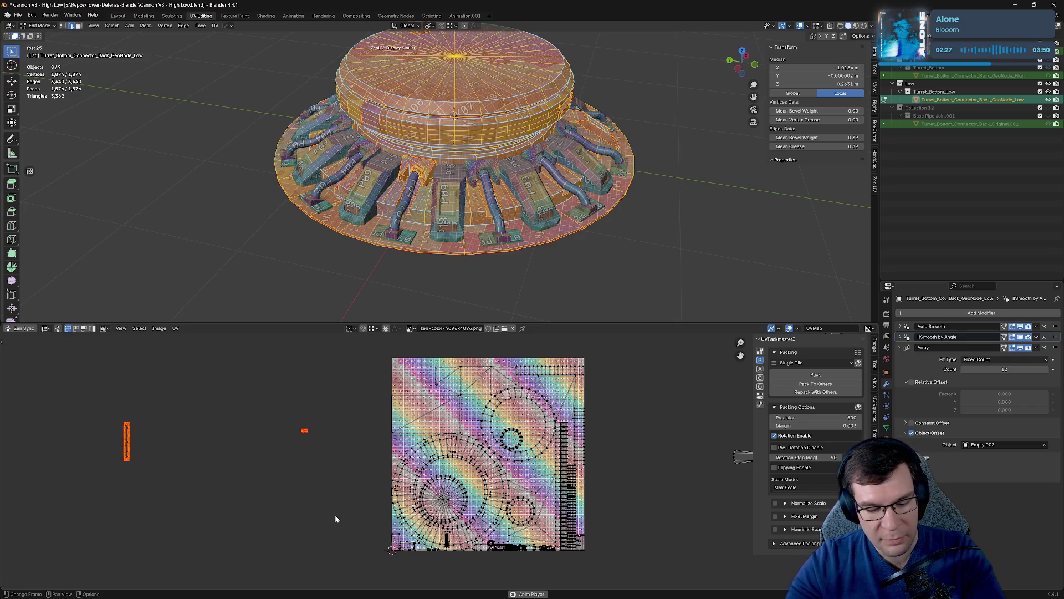
pyautogui.hotkey('alt', 'p')
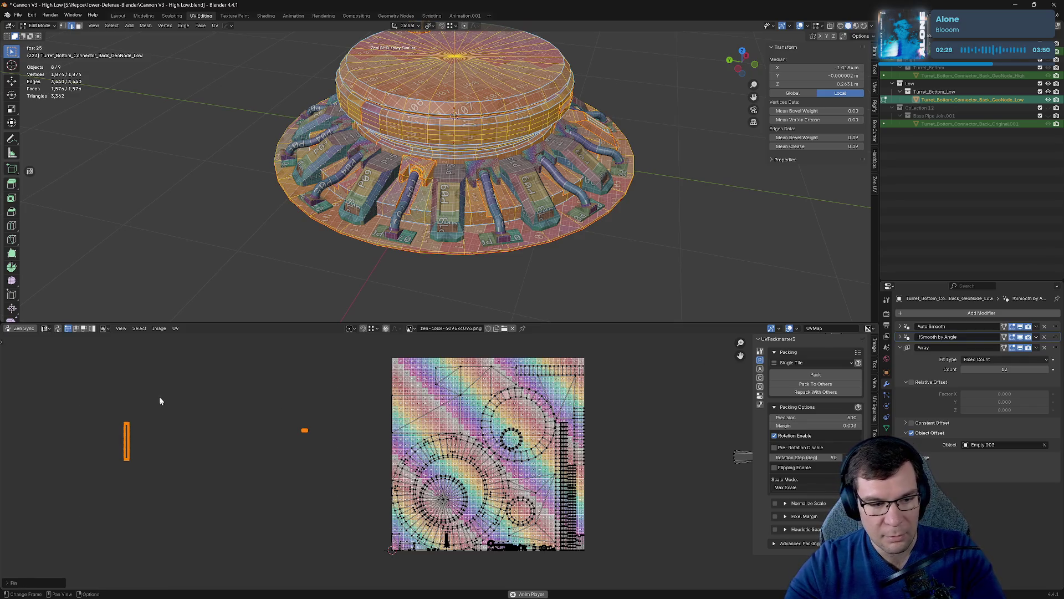
pyautogui.scroll(-4, 158, 397)
pyautogui.moveTo(158, 364); pyautogui.dragTo(514, 536)
pyautogui.click(815, 374)
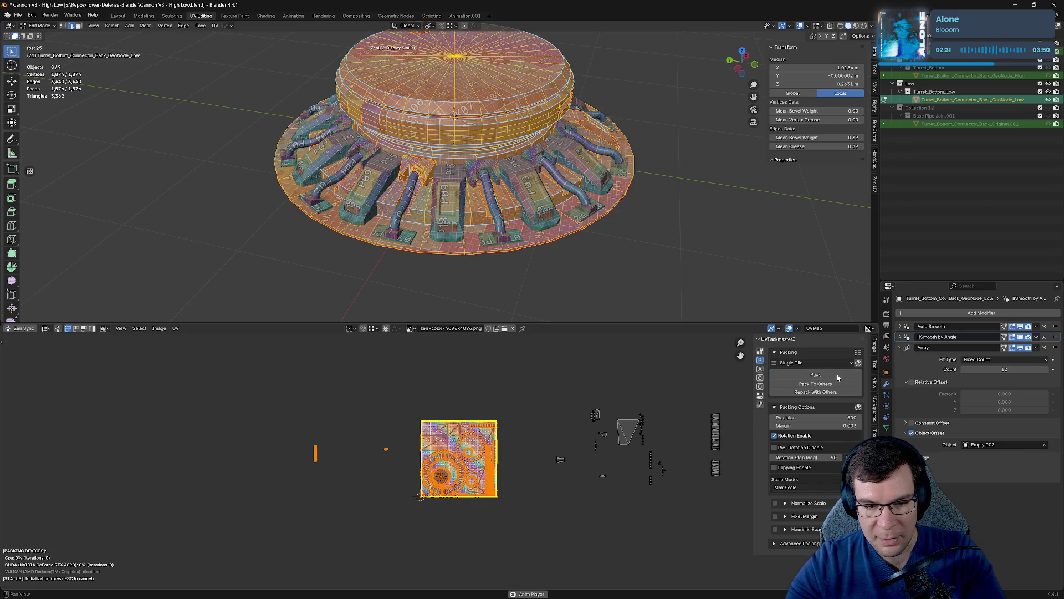
# Zoom in on the packed layout to inspect island spacing, keeping the margin at 0.003.
pyautogui.scroll(5, 472, 521)
pyautogui.scroll(1, 506, 504)
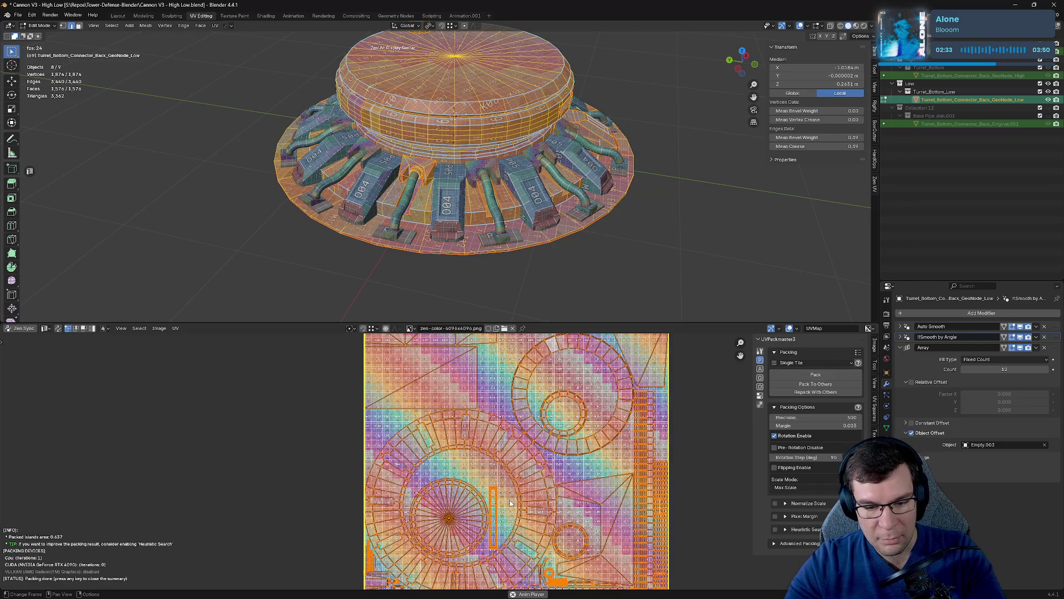
pyautogui.moveTo(507, 503); pyautogui.dragTo(555, 420, button='middle')
pyautogui.scroll(6, 484, 521)
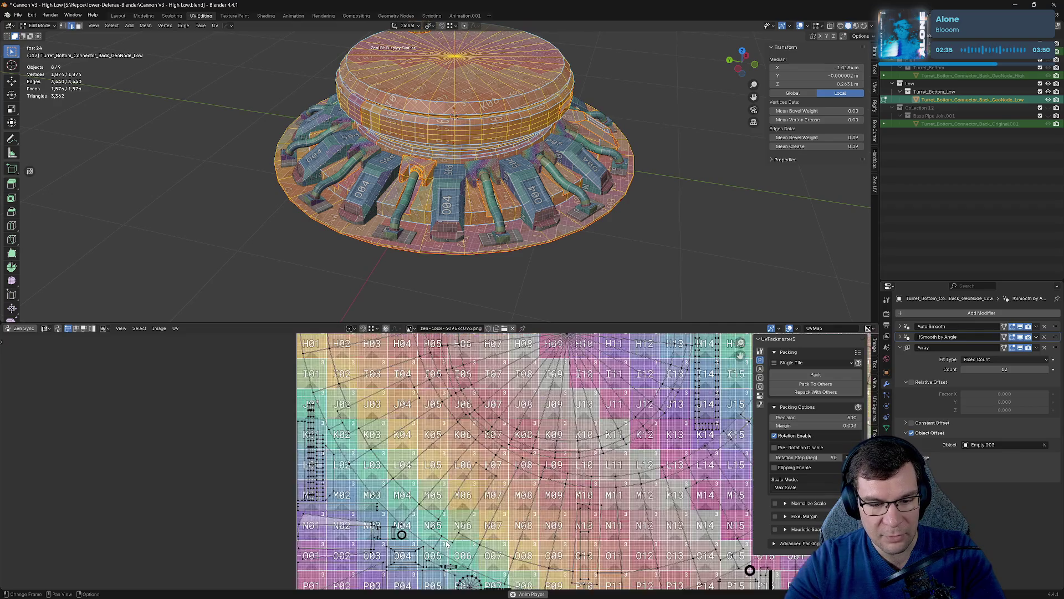
pyautogui.scroll(1, 522, 487)
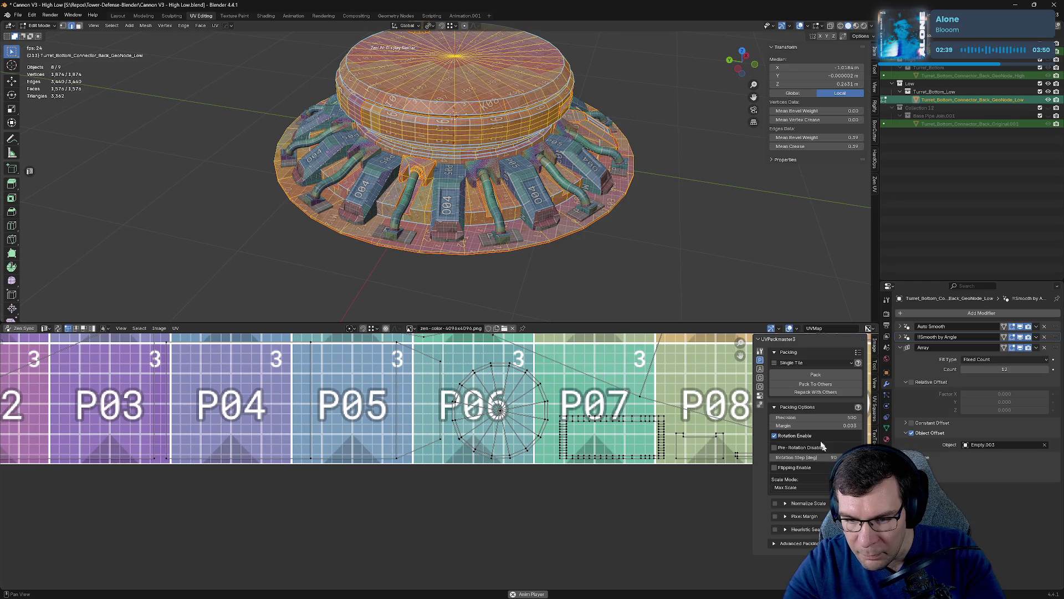
pyautogui.click(799, 425)
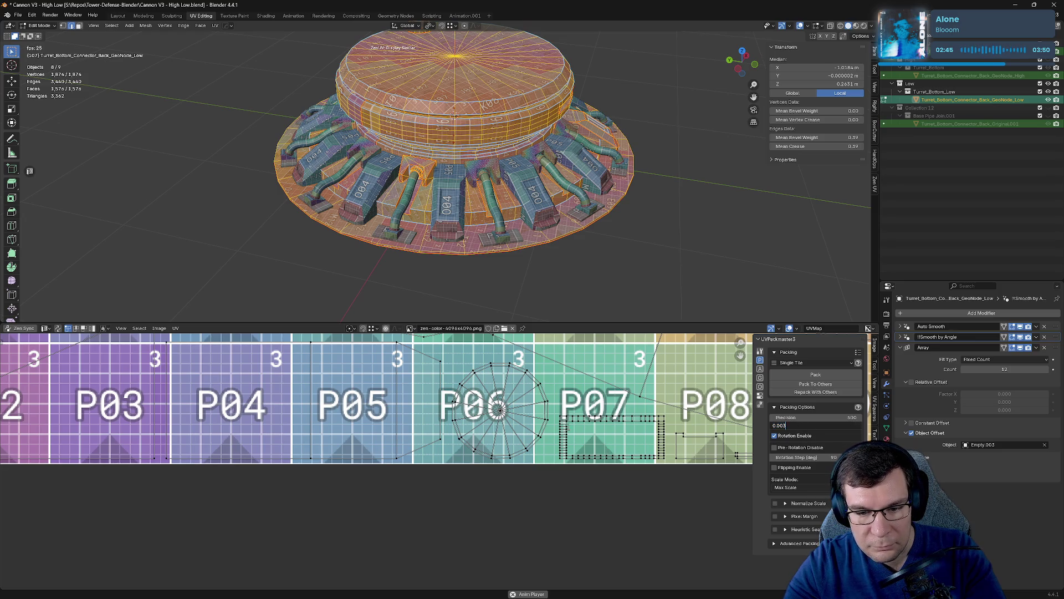
pyautogui.press('Return')
# Set the UVPackmaster3 packing margin to 0.006 and save the blend file.
pyautogui.scroll(-2, 576, 410)
pyautogui.scroll(-3, 577, 411)
pyautogui.moveTo(577, 410); pyautogui.dragTo(589, 474, button='middle')
pyautogui.scroll(4, 617, 458)
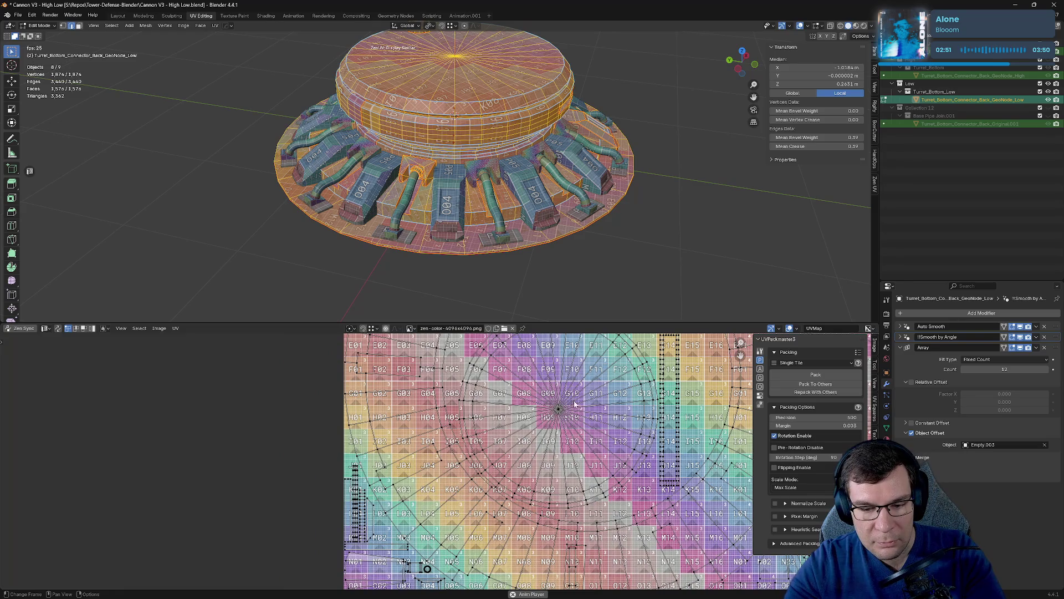
pyautogui.scroll(-4, 580, 420)
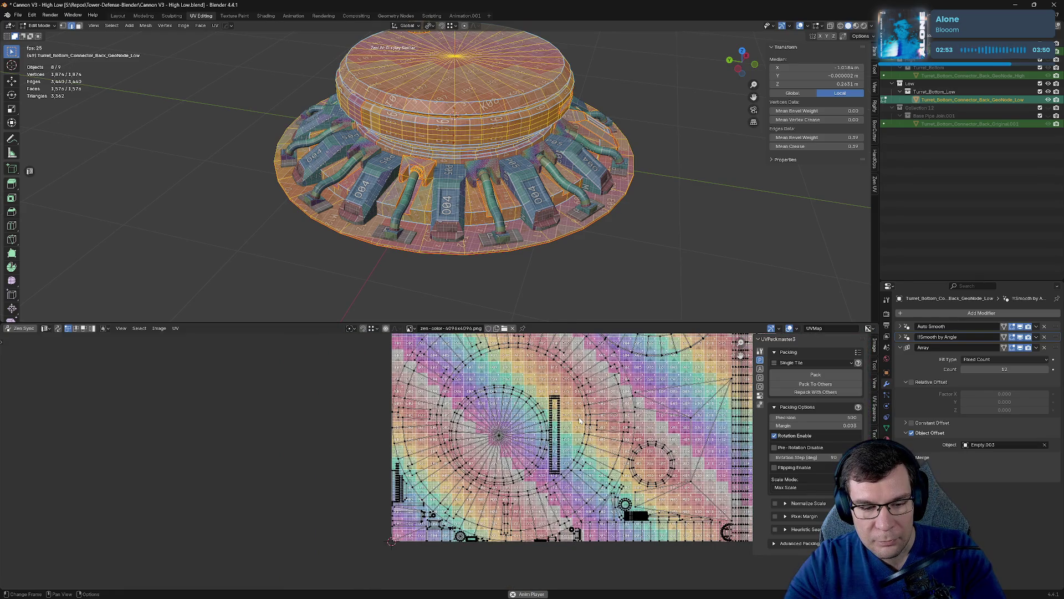
pyautogui.scroll(5, 374, 523)
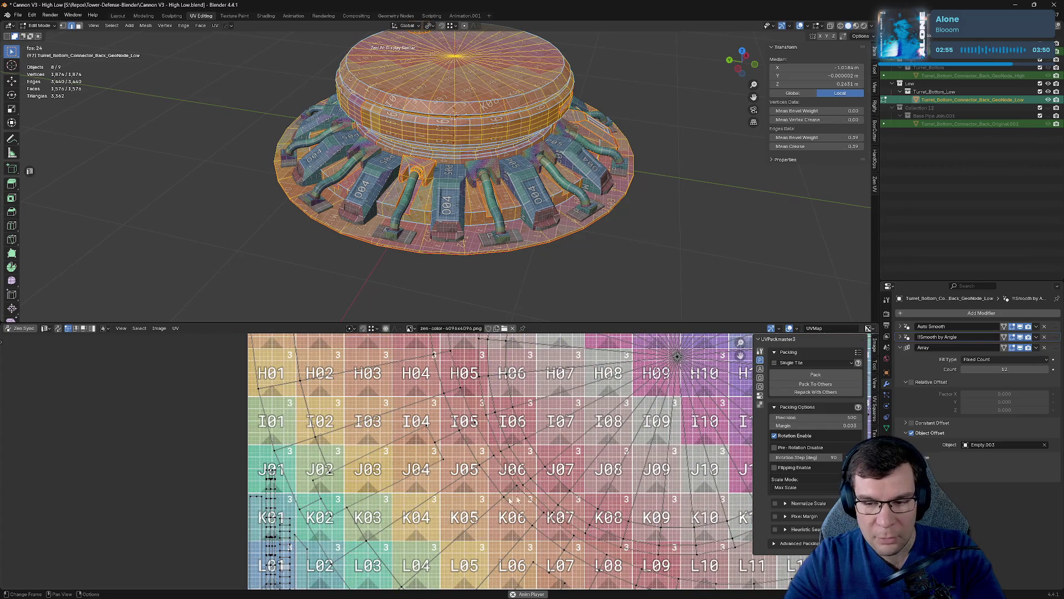
pyautogui.click(792, 426)
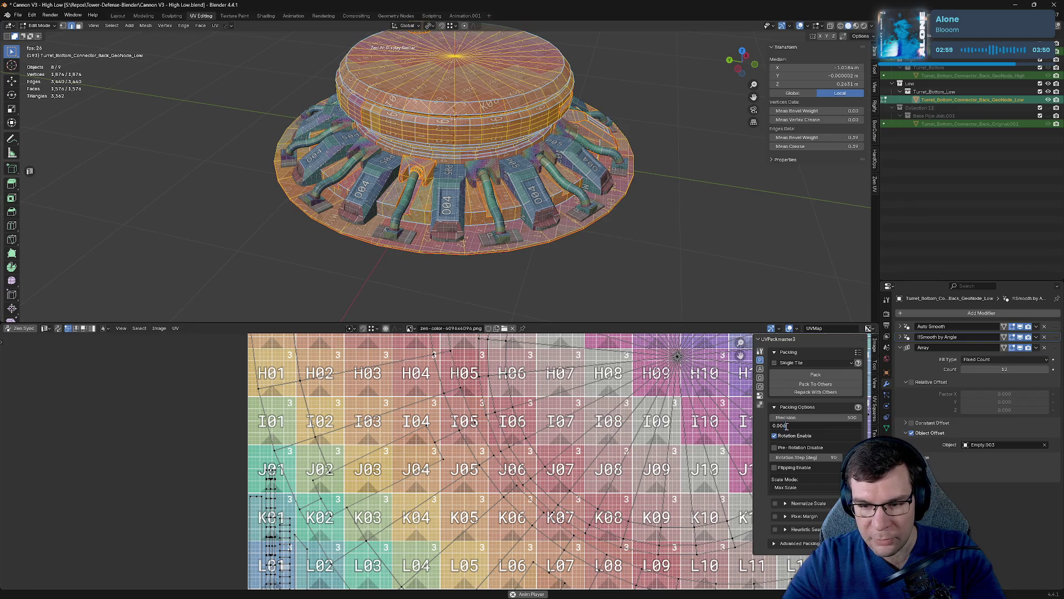
pyautogui.press('Return')
pyautogui.hotkey('ctrl', 's')
pyautogui.scroll(-8, 421, 388)
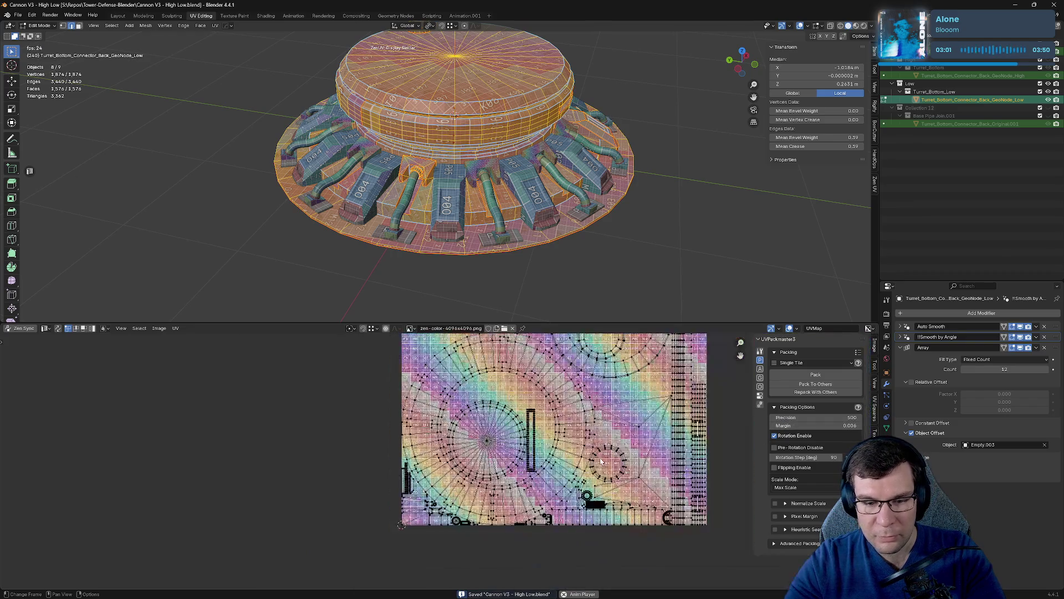
# Repack all islands with the 0.006 margin and save the file.
pyautogui.moveTo(364, 362); pyautogui.dragTo(634, 569)
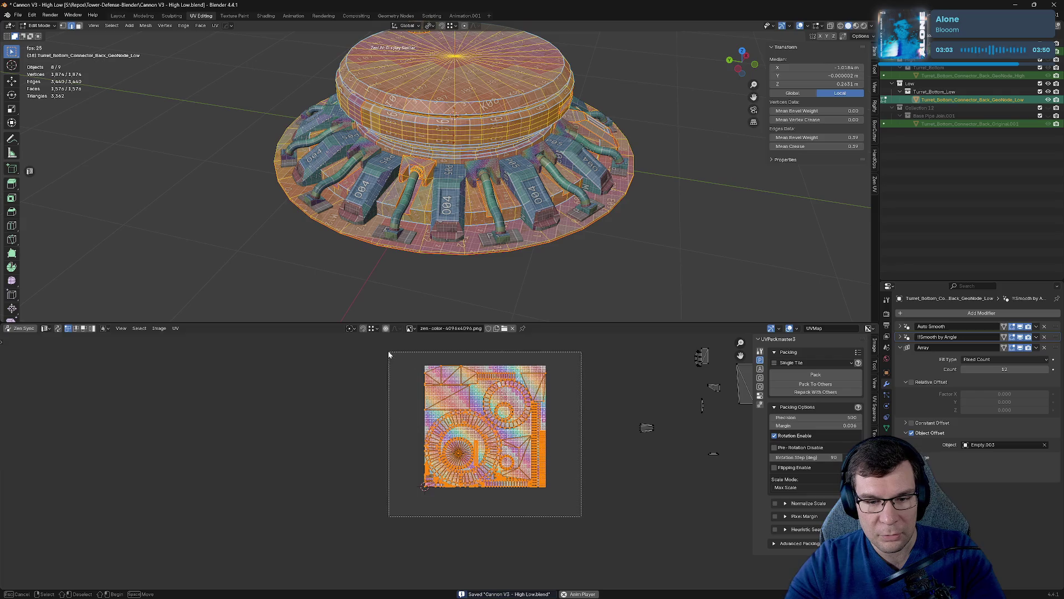
pyautogui.click(816, 376)
pyautogui.hotkey('ctrl', 's')
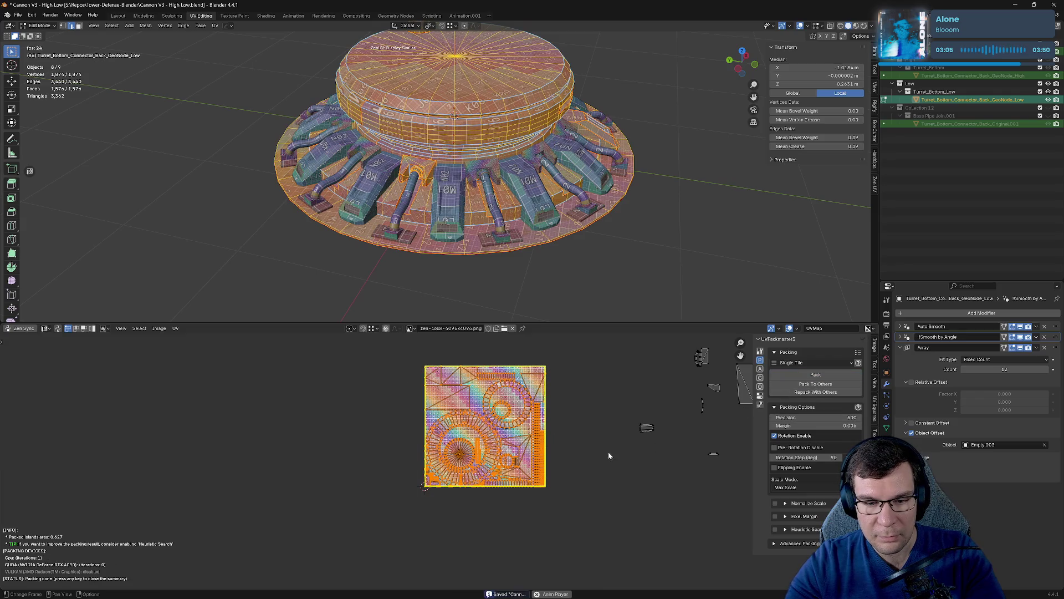
pyautogui.moveTo(614, 452); pyautogui.dragTo(533, 464, button='middle')
# Select the islands inside the texture square and stack matching ones with Zen UV Stack All.
pyautogui.hotkey('alt', 'a')
pyautogui.moveTo(268, 364); pyautogui.dragTo(455, 538)
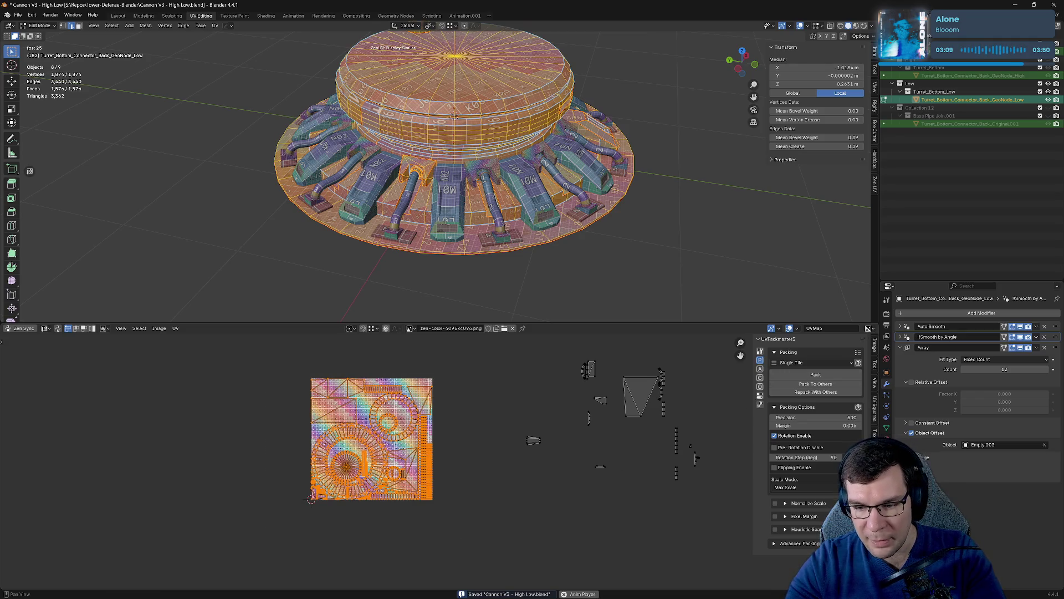
pyautogui.click(875, 446)
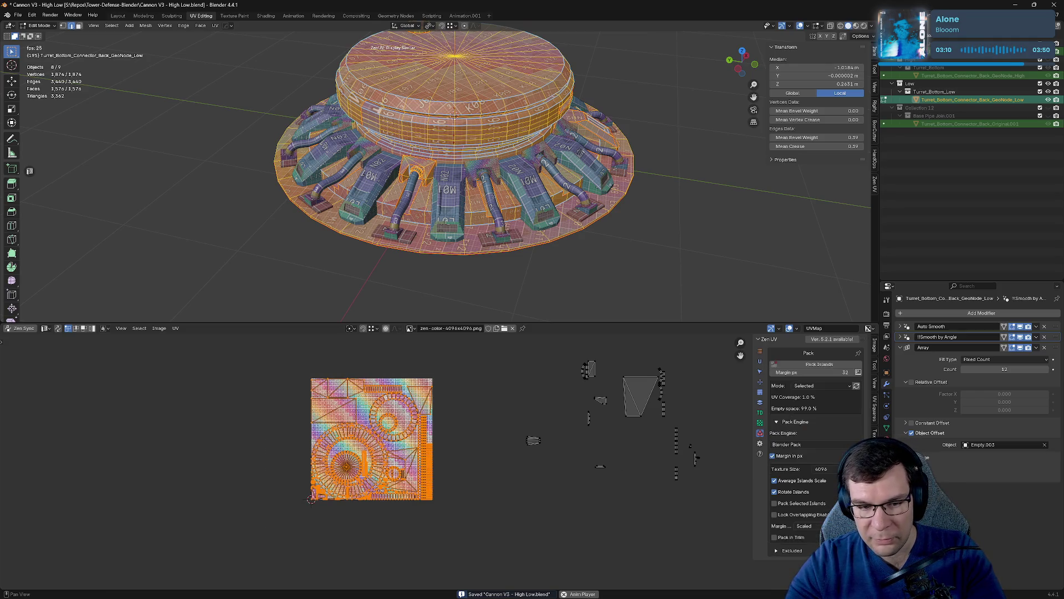
pyautogui.click(762, 393)
pyautogui.click(764, 403)
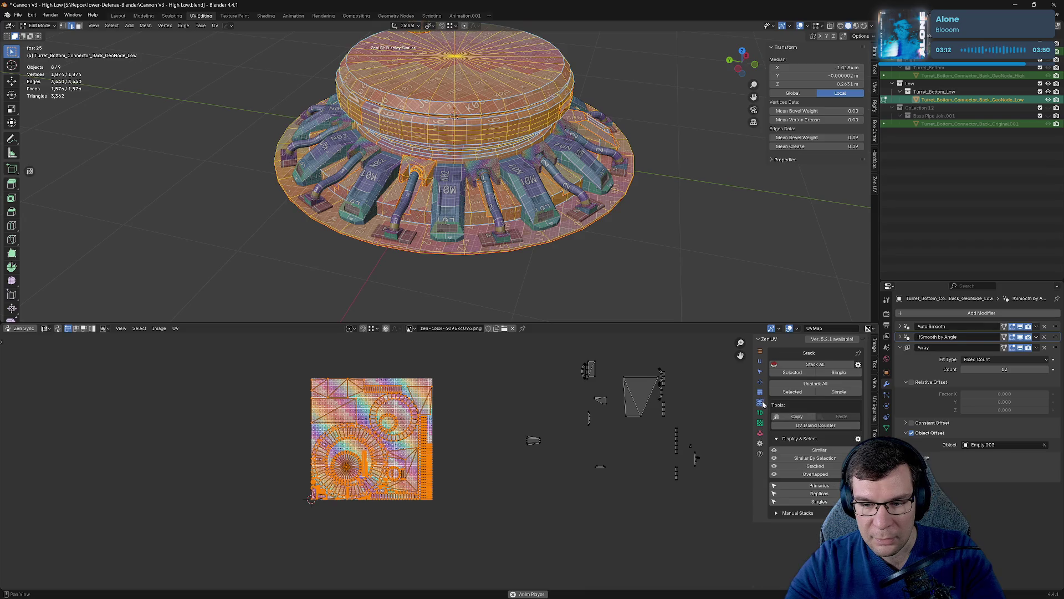
pyautogui.click(810, 367)
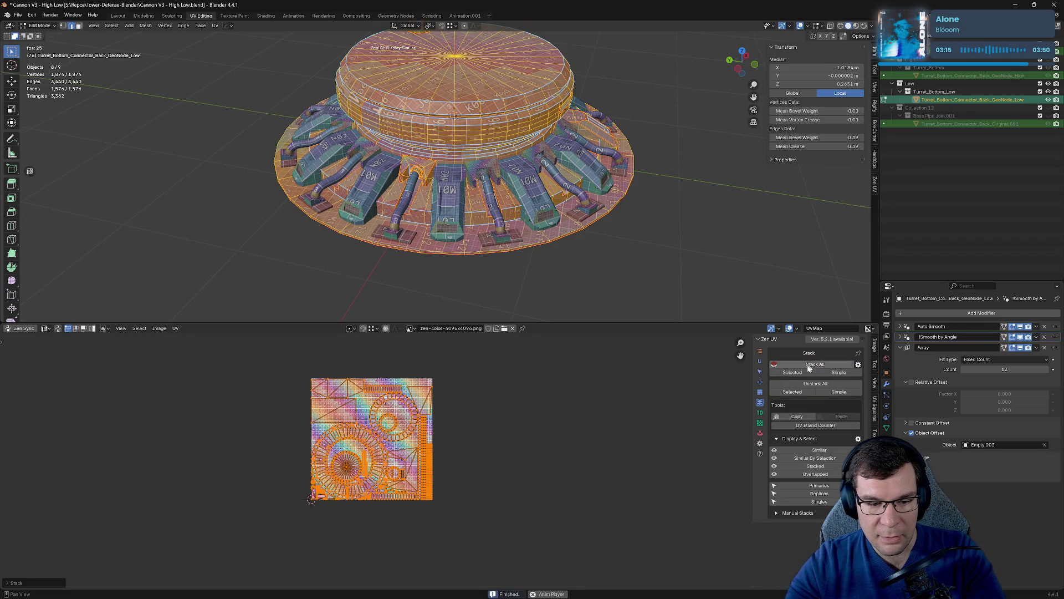
# Zoom the UV view and deselect the stacked connector islands.
pyautogui.scroll(6, 520, 468)
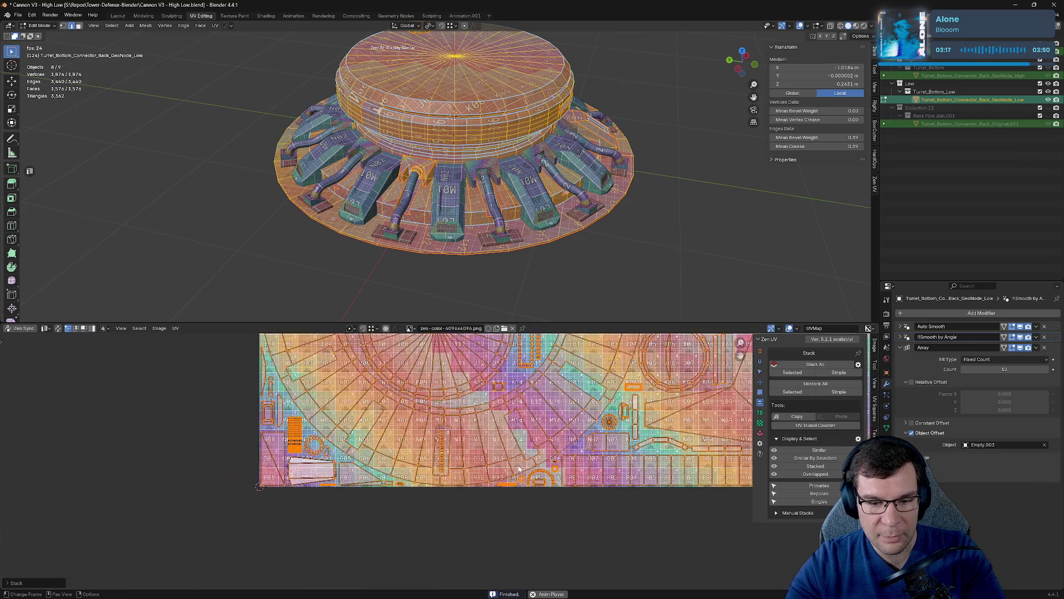
pyautogui.scroll(4, 520, 469)
pyautogui.scroll(5, 359, 457)
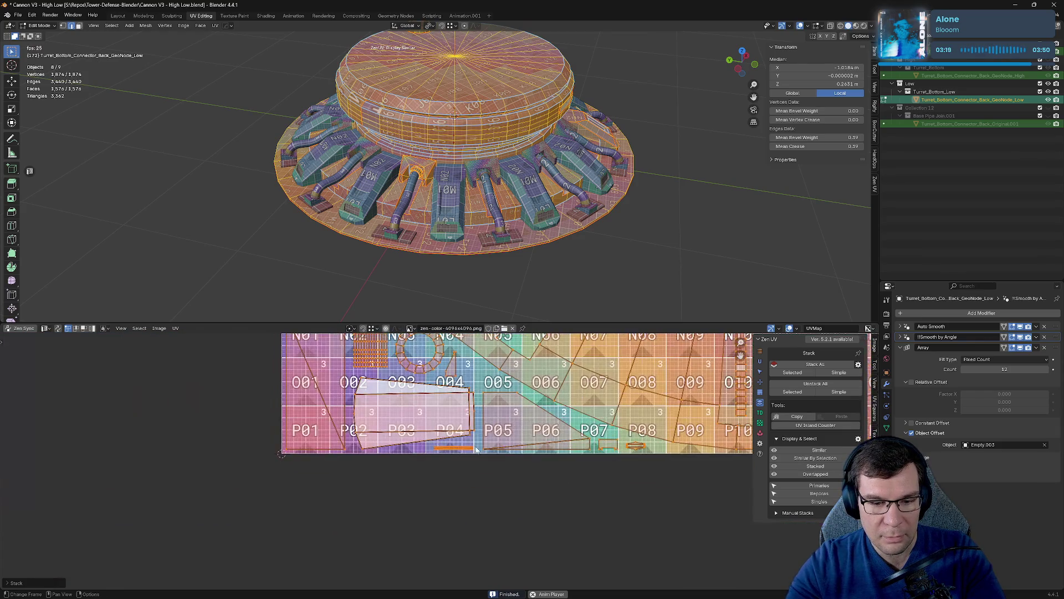
pyautogui.click(487, 403)
pyautogui.scroll(-4, 601, 275)
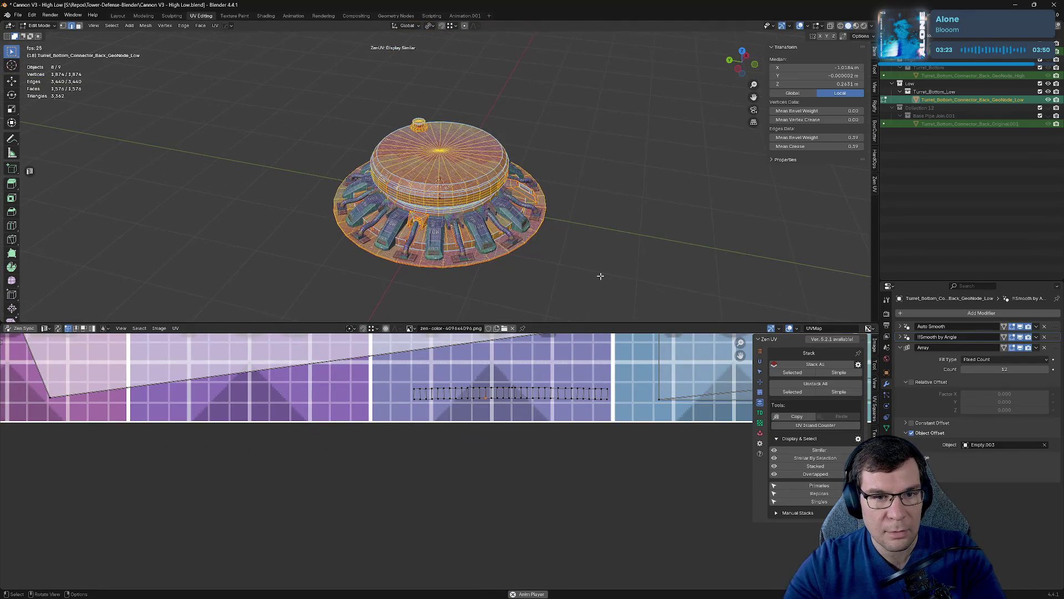
# Enable Zen Sync selection, deselect all, and frame the turret ring with Numpad period.
pyautogui.click(57, 329)
pyautogui.click(507, 398)
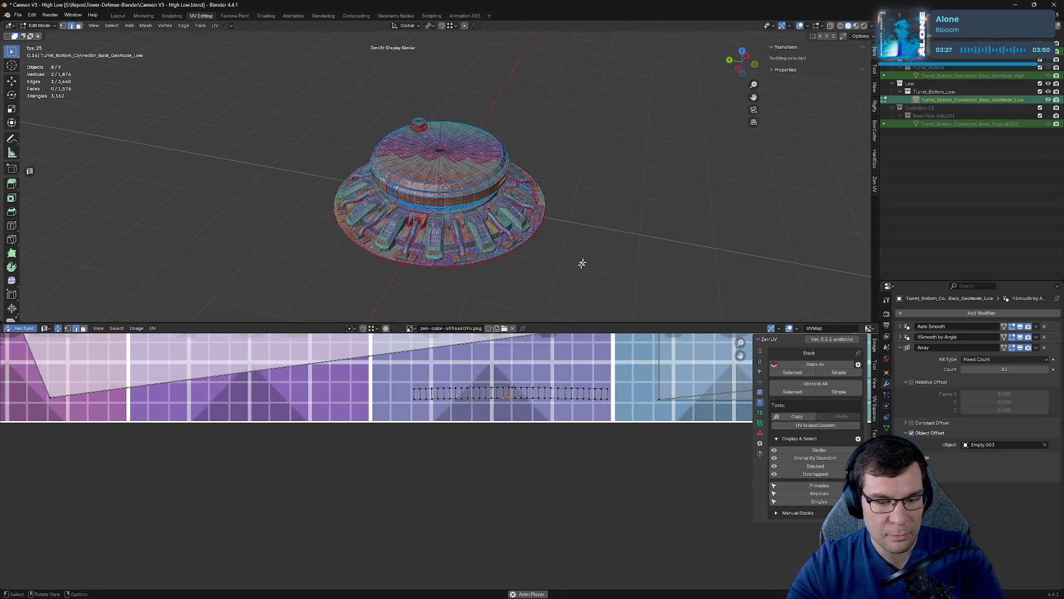
pyautogui.press('KP_Decimal')
pyautogui.moveTo(565, 215)
pyautogui.mouseDown(button='middle')
pyautogui.moveTo(437, 171)
pyautogui.moveTo(435, 206)
pyautogui.mouseUp(button='middle')
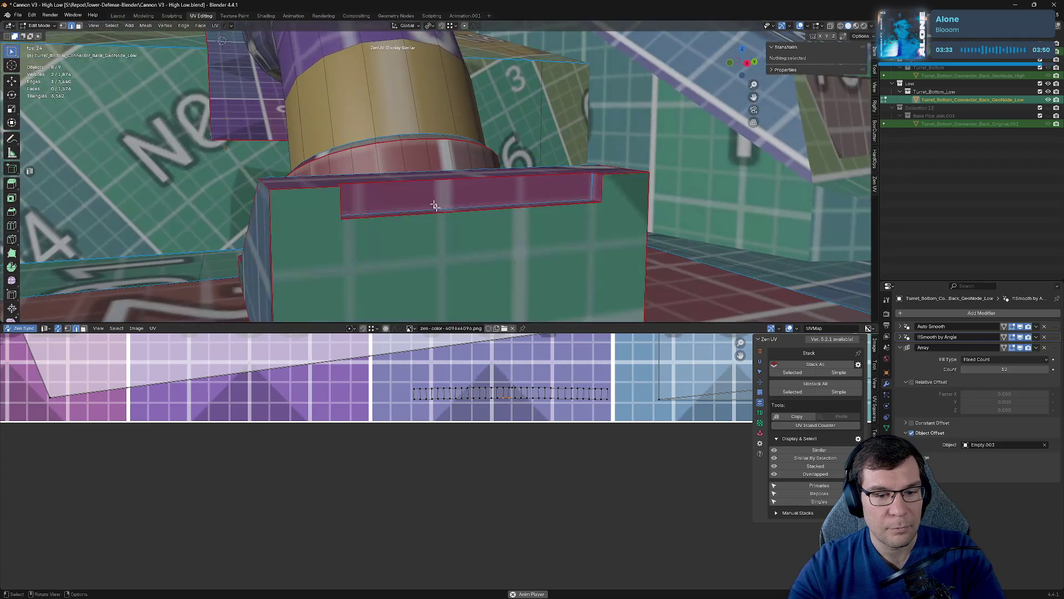
pyautogui.scroll(-6, 617, 435)
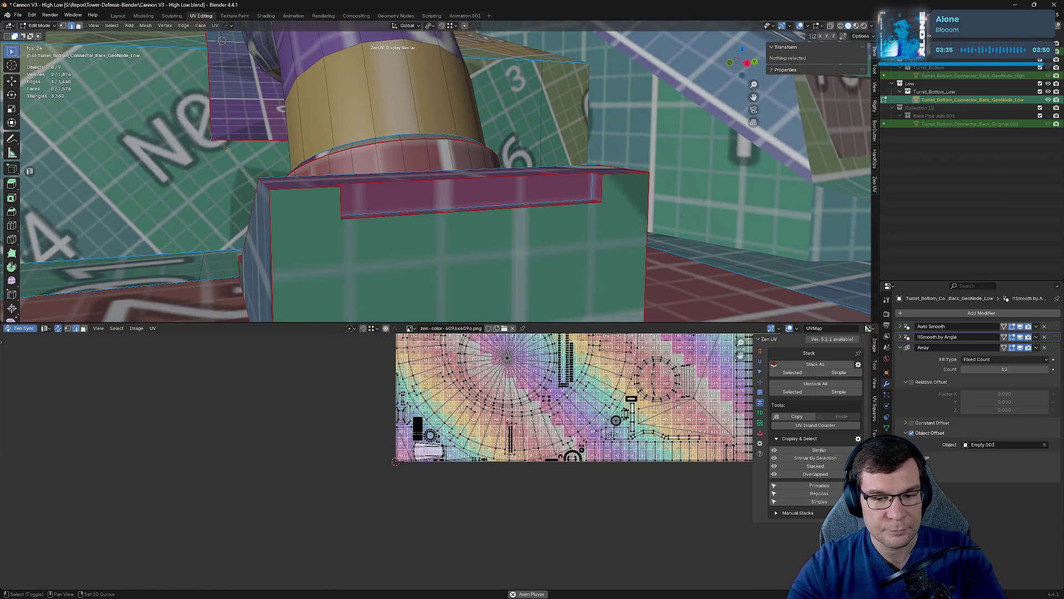
pyautogui.scroll(-2, 493, 524)
pyautogui.moveTo(579, 426); pyautogui.dragTo(575, 501, button='middle')
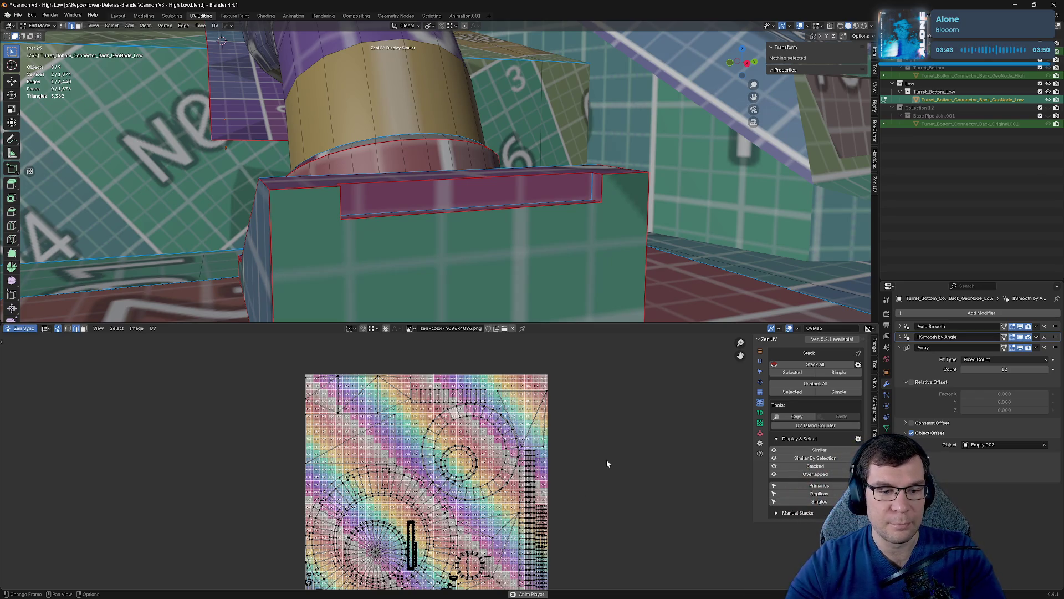
# Frame a single connector up close and orbit to inspect its checker texture.
pyautogui.scroll(-2, 543, 403)
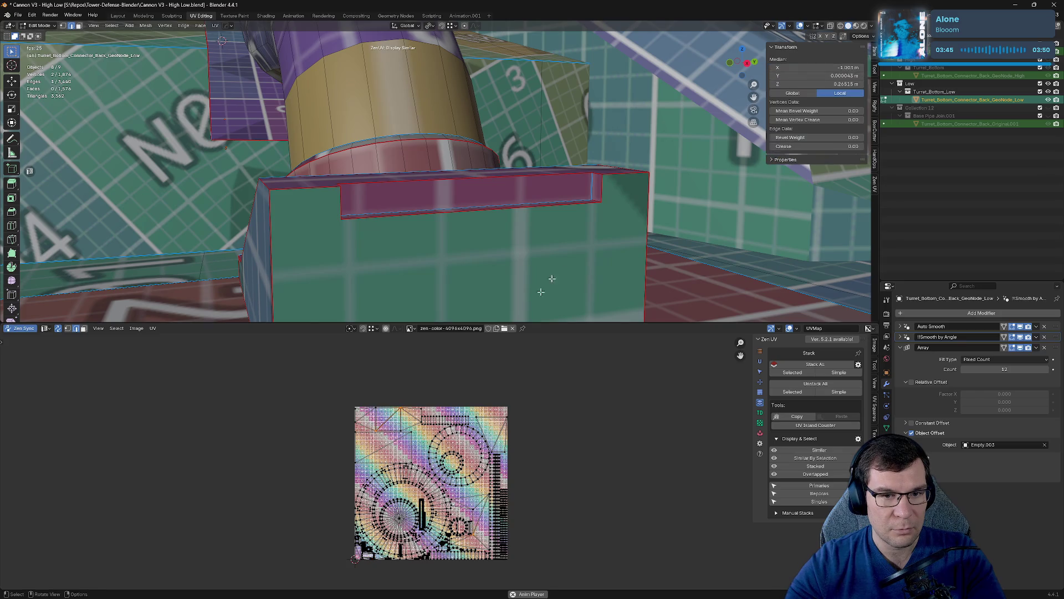
pyautogui.scroll(-10, 583, 198)
pyautogui.scroll(-3, 583, 198)
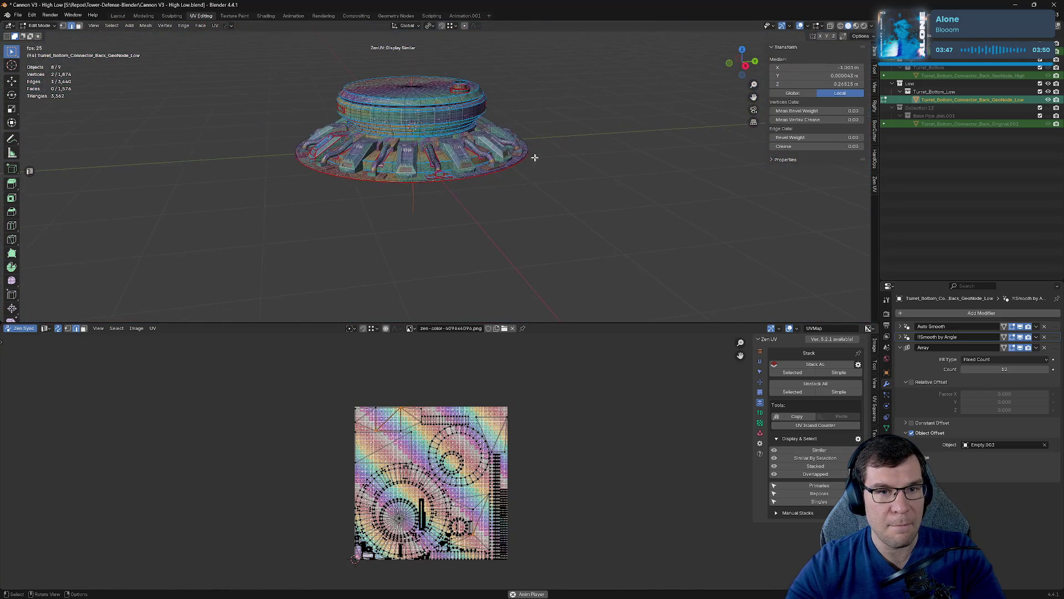
pyautogui.moveTo(532, 157); pyautogui.dragTo(574, 250, button='middle')
pyautogui.press('KP_Decimal')
pyautogui.moveTo(574, 250)
pyautogui.mouseDown(button='middle')
pyautogui.moveTo(647, 205)
pyautogui.moveTo(708, 214)
pyautogui.mouseUp(button='middle')
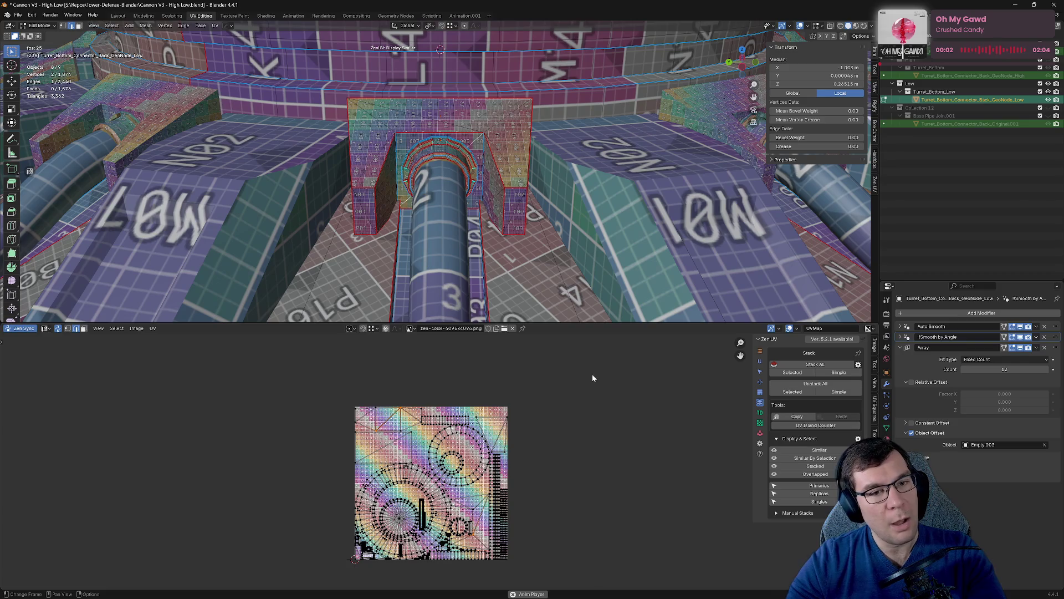
pyautogui.moveTo(453, 205); pyautogui.dragTo(470, 375, button='middle')
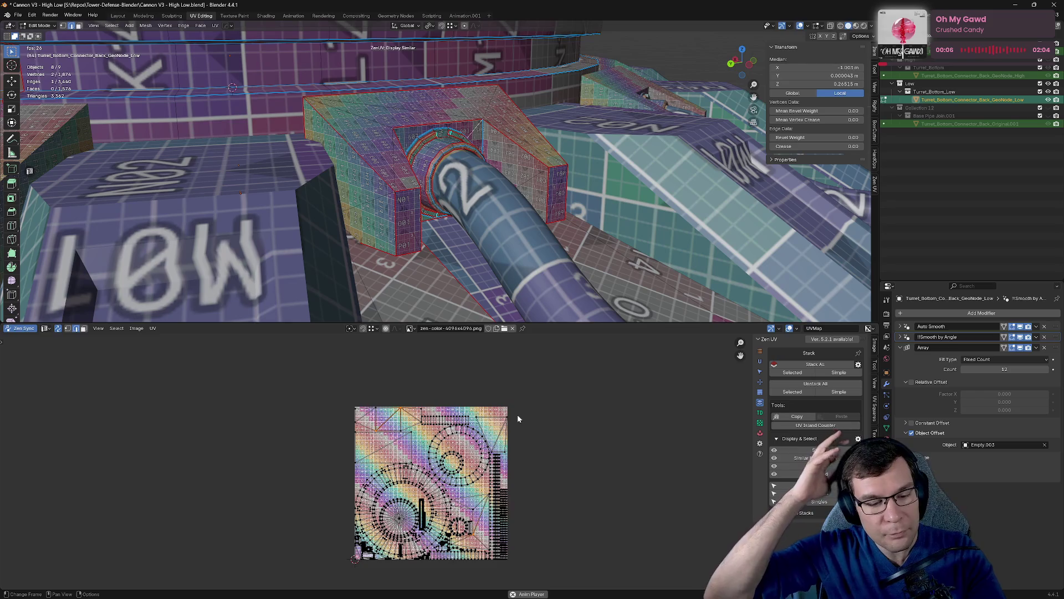
# Move all turret base UV islands left of the texture tile and select their replicas.
pyautogui.moveTo(309, 391)
pyautogui.mouseDown()
pyautogui.moveTo(566, 584)
pyautogui.moveTo(568, 549)
pyautogui.mouseUp()
pyautogui.press('g')
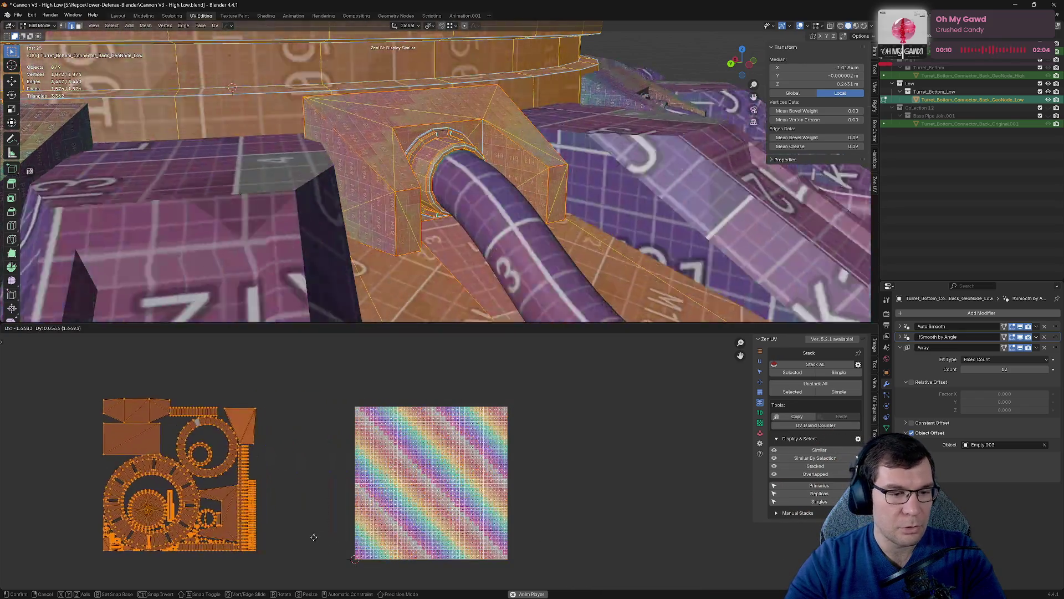
pyautogui.click(325, 506)
pyautogui.scroll(-4, 311, 466)
pyautogui.hotkey('alt', 'a')
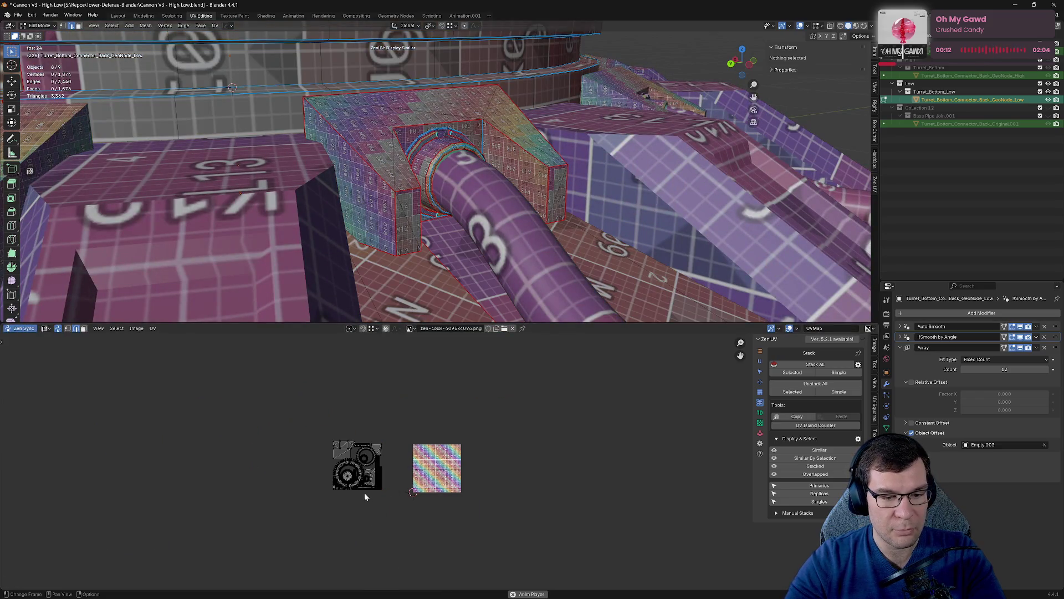
pyautogui.scroll(1, 284, 396)
pyautogui.moveTo(284, 396); pyautogui.dragTo(421, 513)
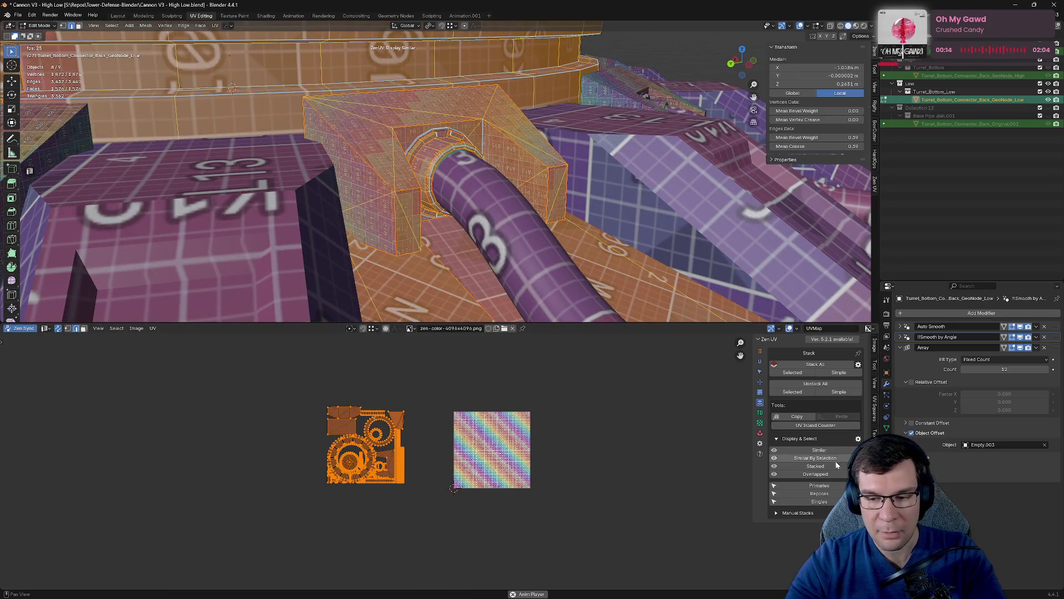
pyautogui.click(820, 494)
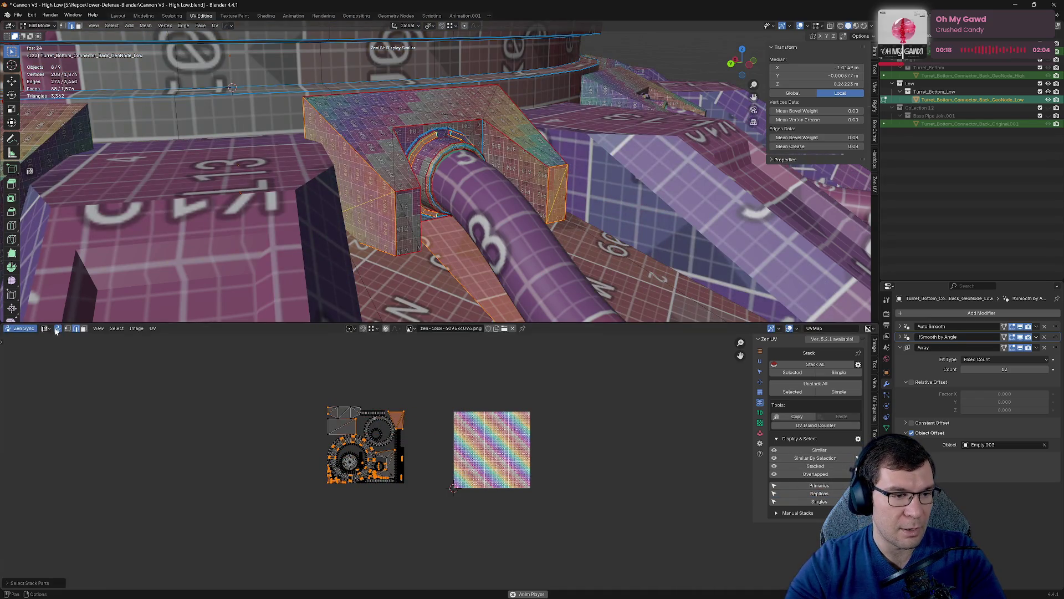
# Switch to Turret_Bottom_Base_Lower_Section_Low, select all its UVs, and run Zen UV Select Replicas.
pyautogui.click(20, 328)
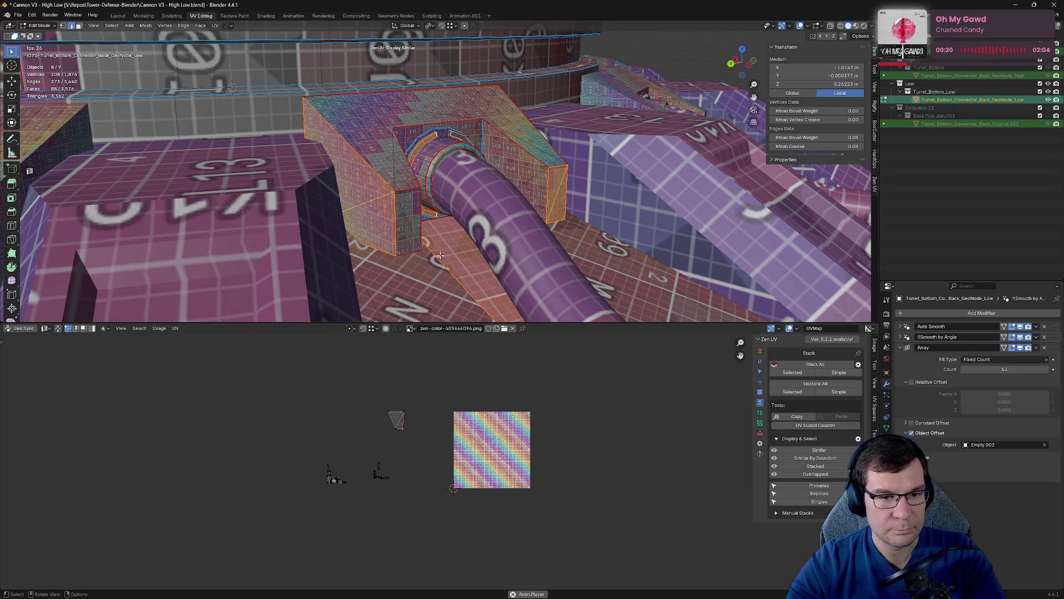
pyautogui.click(440, 255)
pyautogui.press('a')
pyautogui.moveTo(243, 370); pyautogui.dragTo(423, 509)
pyautogui.click(826, 492)
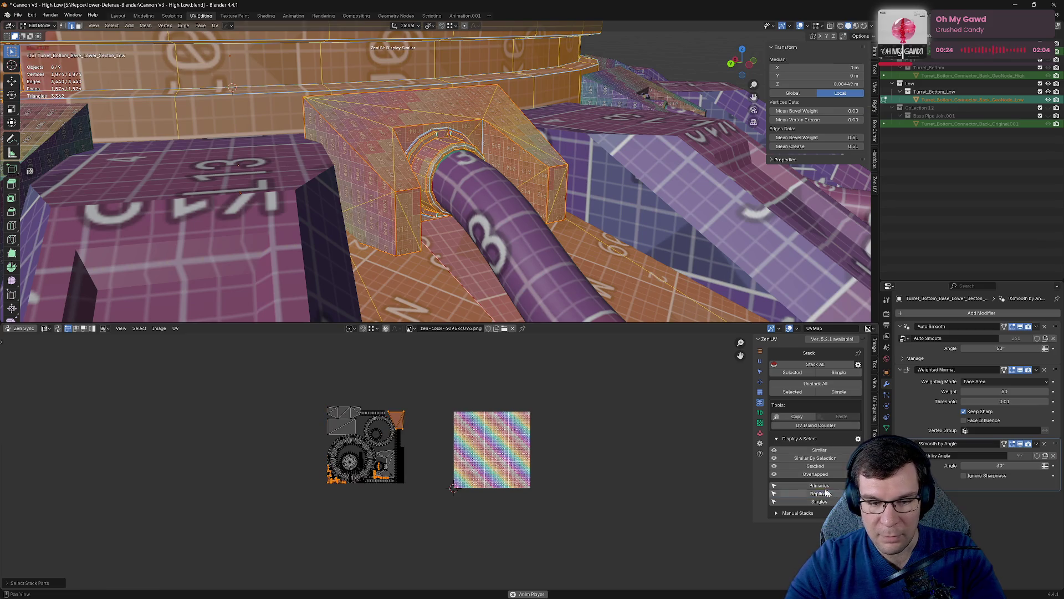
# Move the replica islands right of the tile and apply Average Islands Scale to the main islands.
pyautogui.press('g')
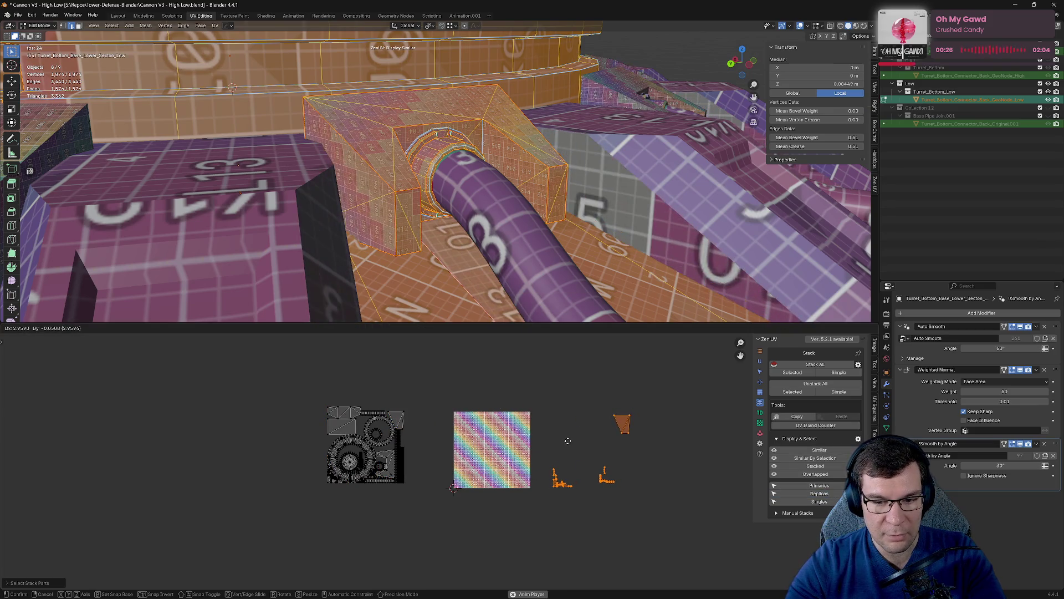
pyautogui.click(568, 440)
pyautogui.click(501, 377)
pyautogui.moveTo(257, 379); pyautogui.dragTo(444, 531)
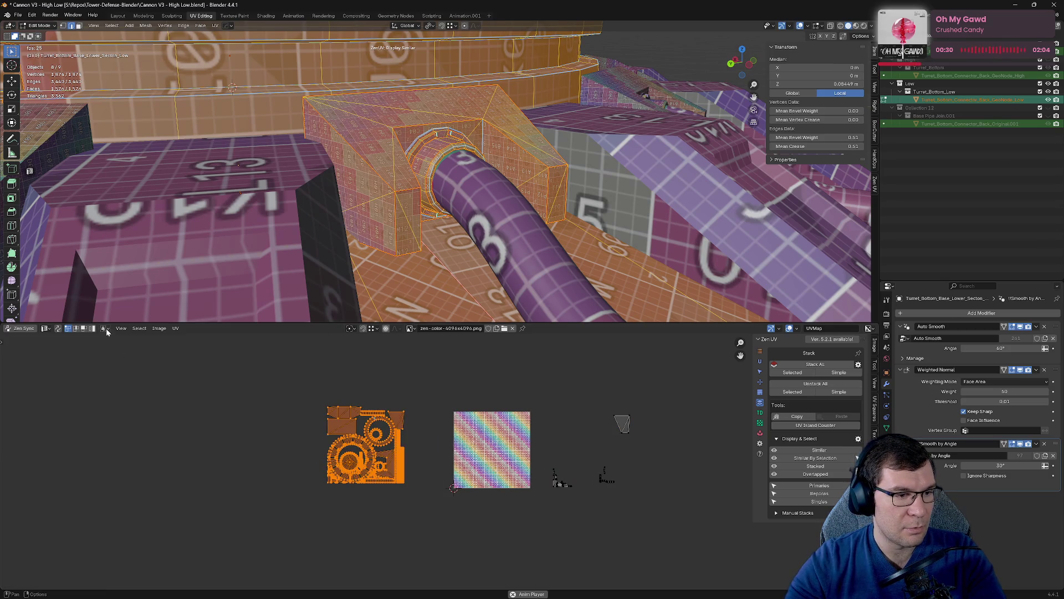
pyautogui.click(136, 328)
pyautogui.moveTo(175, 328)
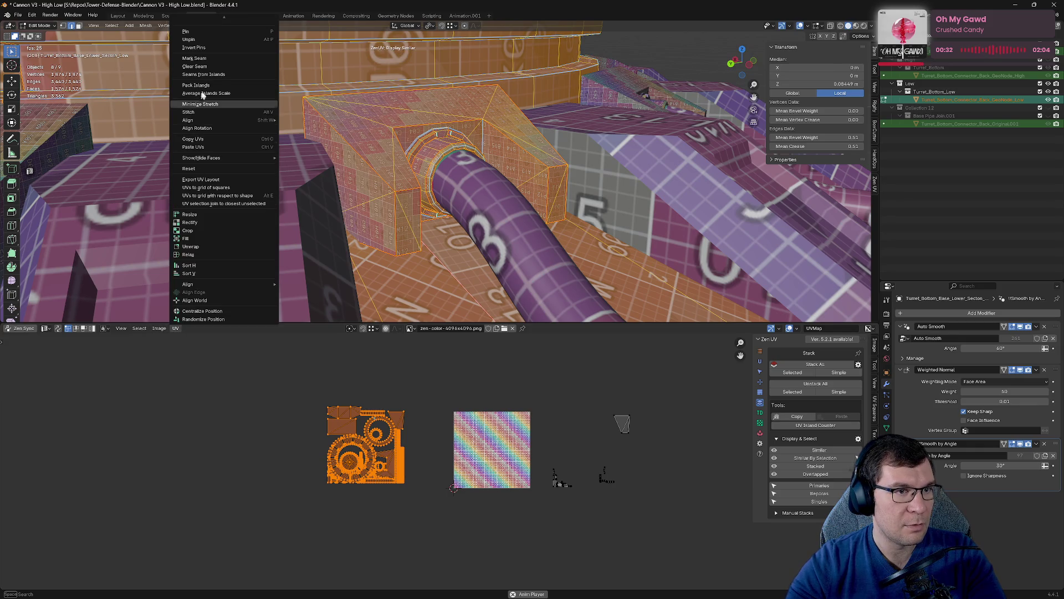
pyautogui.click(220, 93)
# Try packing the rescaled islands with UVPackmaster, then undo the pack.
pyautogui.moveTo(232, 366)
pyautogui.mouseDown()
pyautogui.moveTo(432, 583)
pyautogui.moveTo(428, 572)
pyautogui.mouseUp()
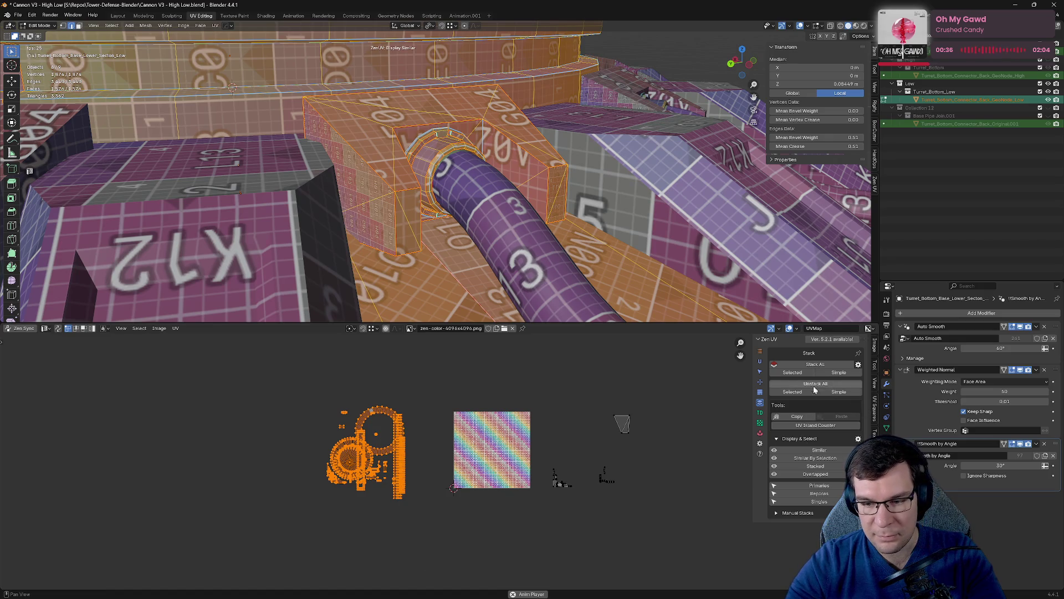
pyautogui.click(875, 482)
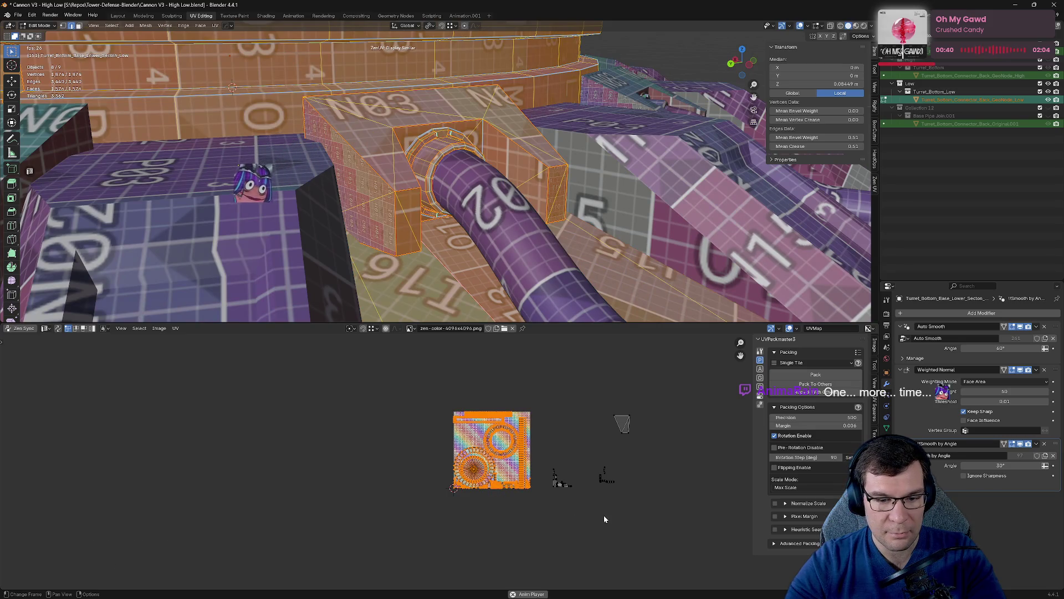
pyautogui.moveTo(549, 403); pyautogui.dragTo(507, 352, button='middle')
pyautogui.moveTo(506, 353); pyautogui.dragTo(633, 492)
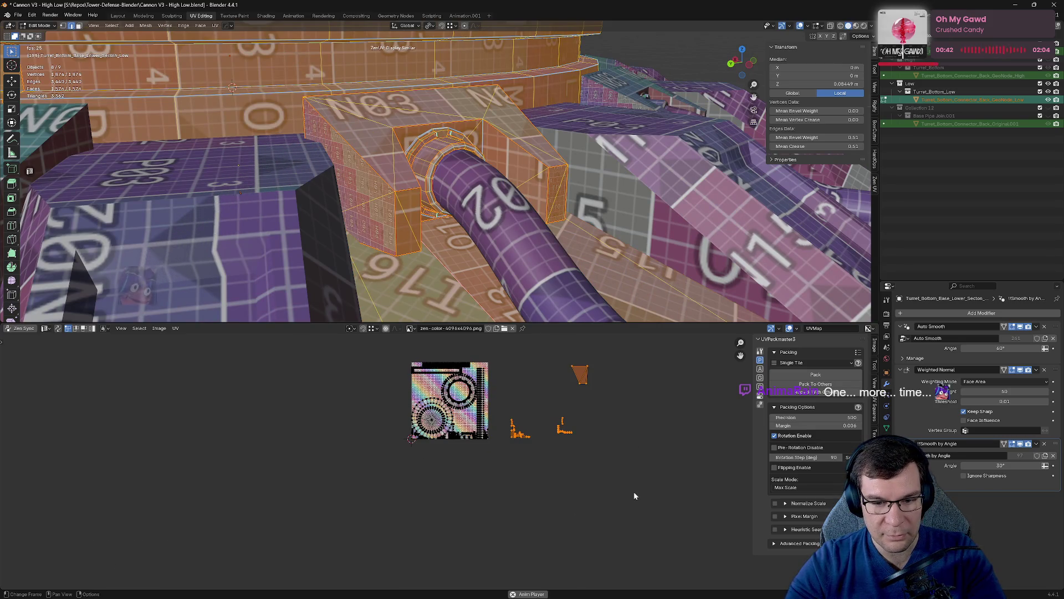
pyautogui.click(582, 472)
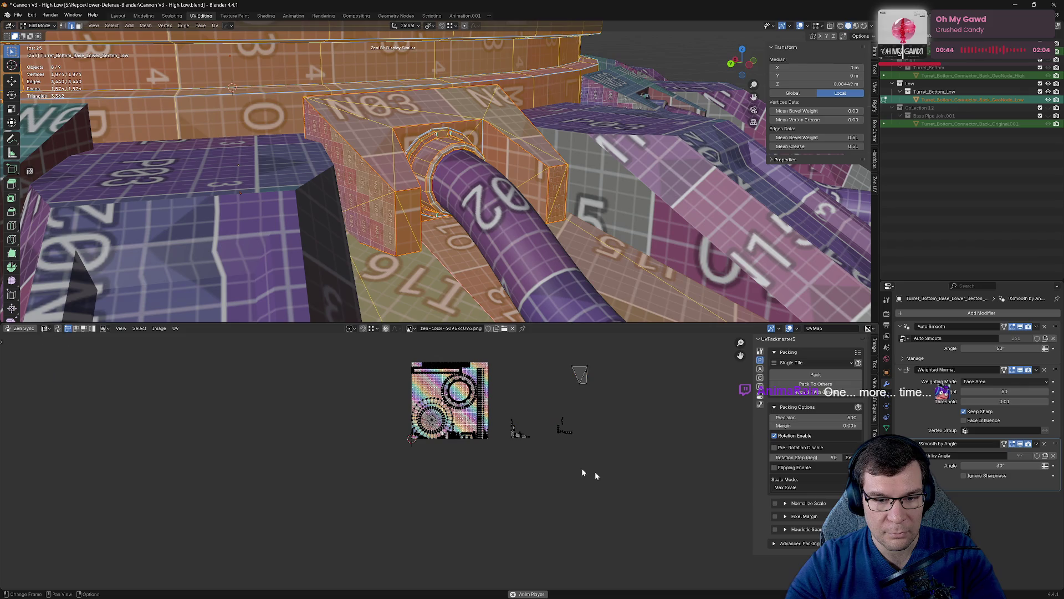
pyautogui.moveTo(316, 355)
pyautogui.mouseDown()
pyautogui.moveTo(673, 492)
pyautogui.moveTo(617, 490)
pyautogui.mouseUp()
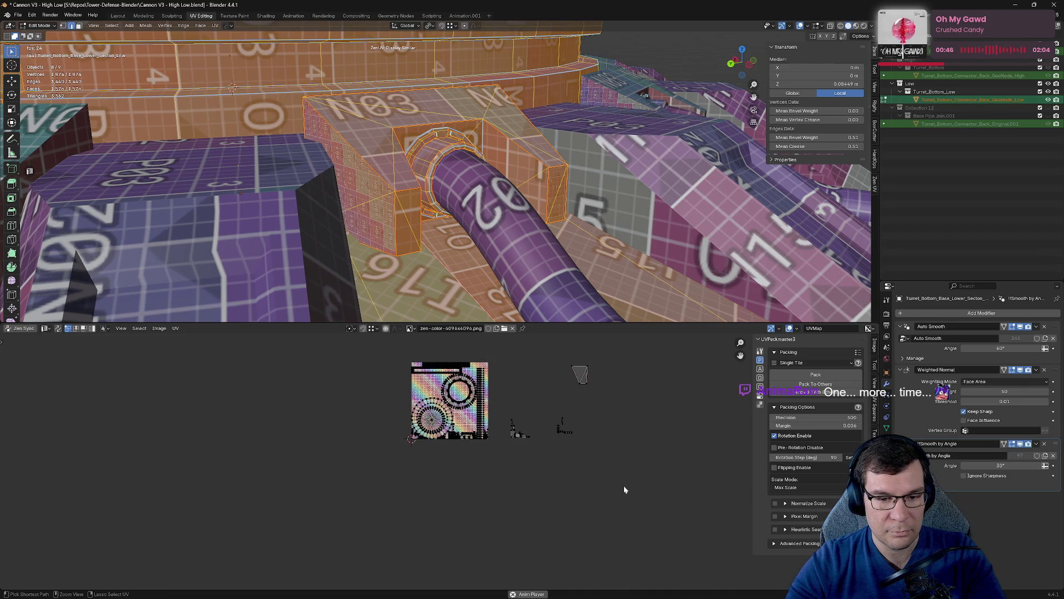
pyautogui.hotkey('ctrl', 'z')
# Reapply Average Islands Scale to all main islands and reselect them.
pyautogui.moveTo(250, 350); pyautogui.dragTo(660, 510)
pyautogui.click(173, 328)
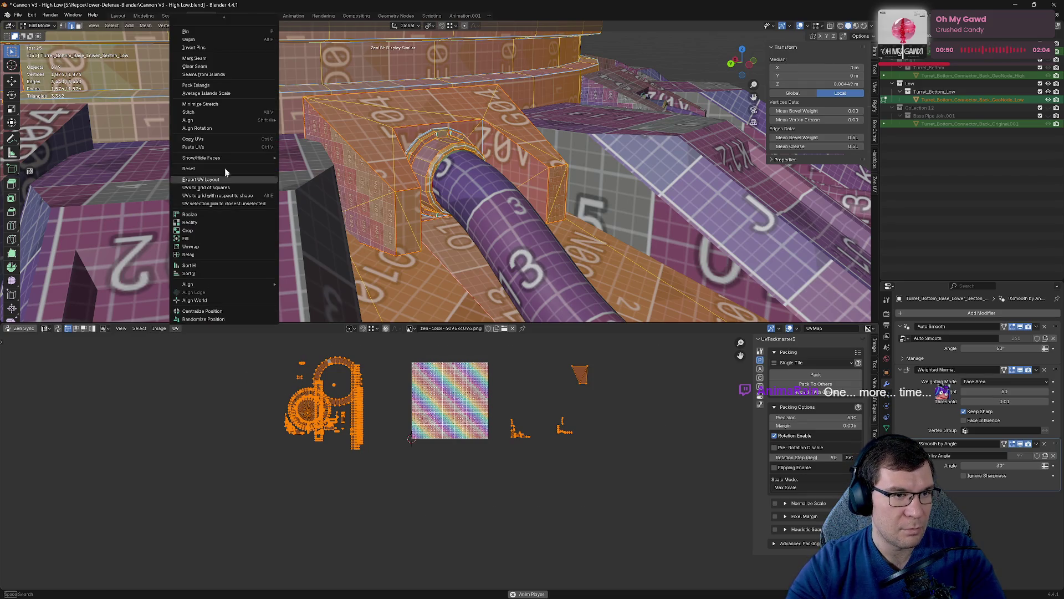
pyautogui.click(206, 93)
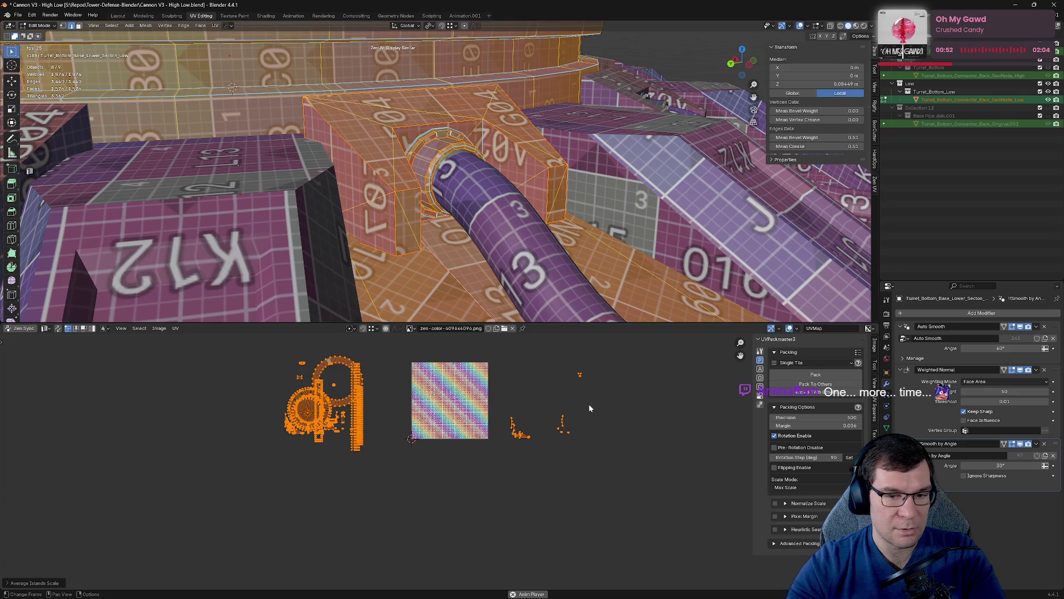
pyautogui.click(593, 427)
pyautogui.moveTo(249, 343)
pyautogui.mouseDown()
pyautogui.moveTo(411, 488)
pyautogui.moveTo(388, 487)
pyautogui.moveTo(681, 504)
pyautogui.mouseUp()
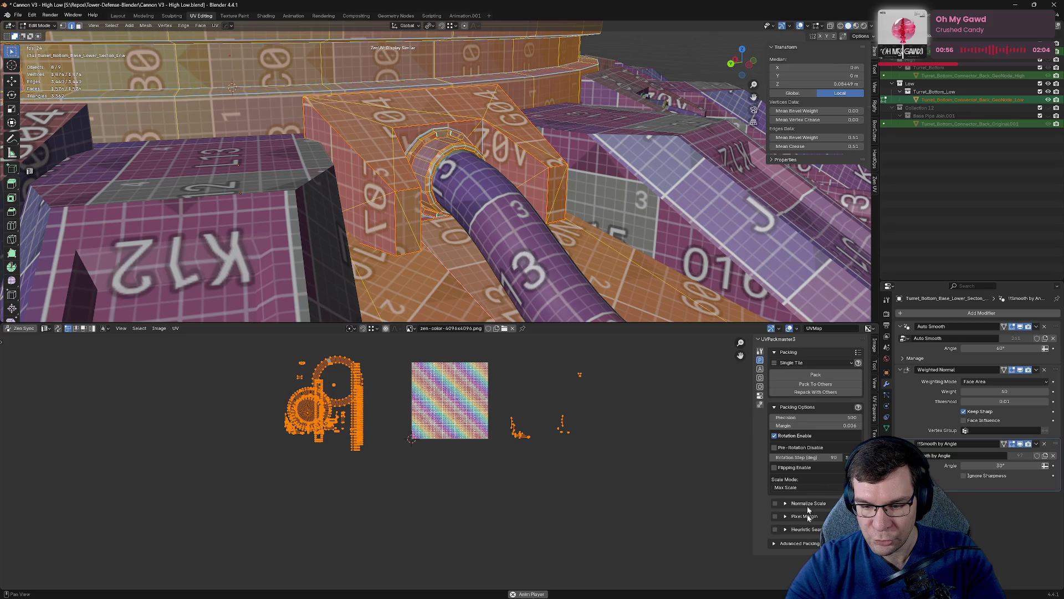
pyautogui.click(875, 409)
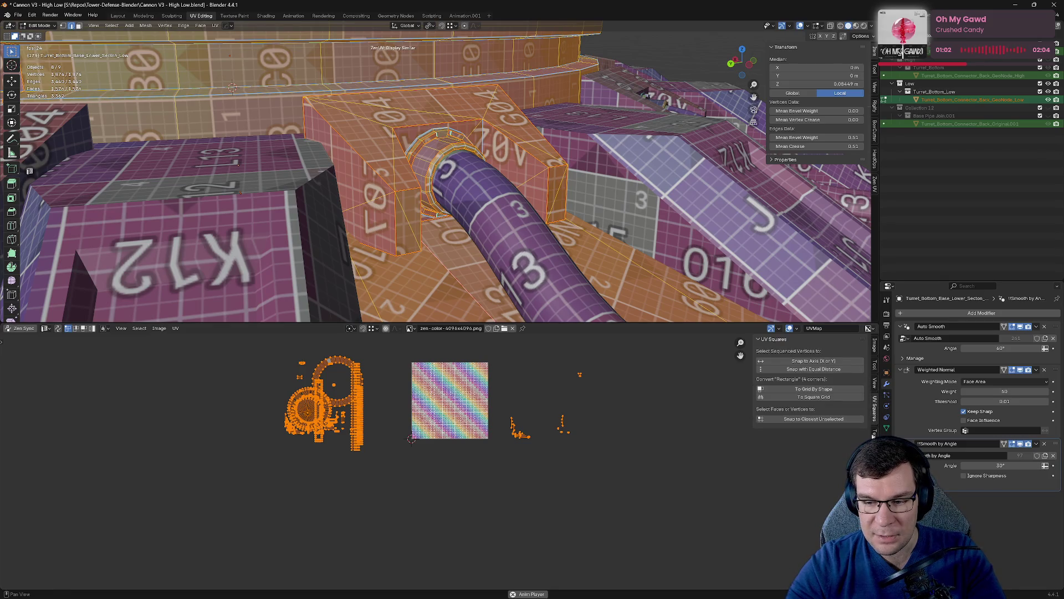
# Select the stacked replica islands, move them aside, and select the main island cluster.
pyautogui.click(874, 460)
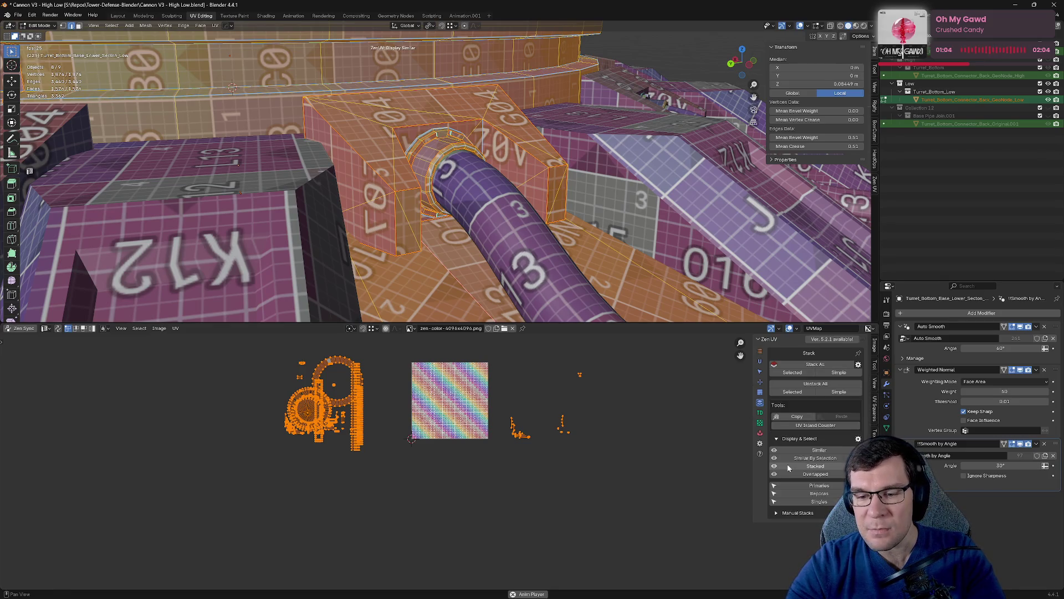
pyautogui.click(819, 495)
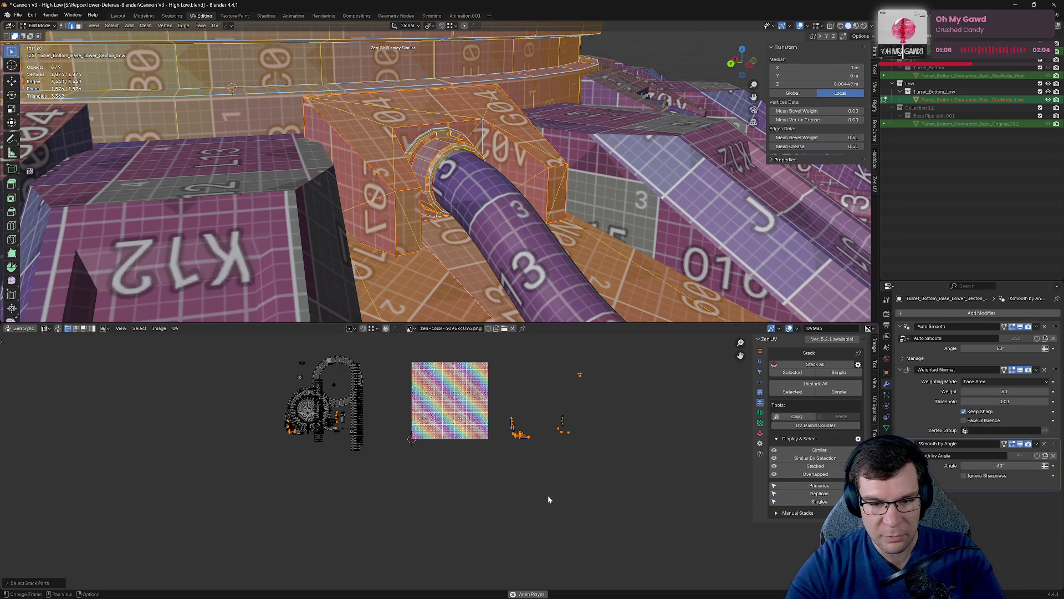
pyautogui.press('g')
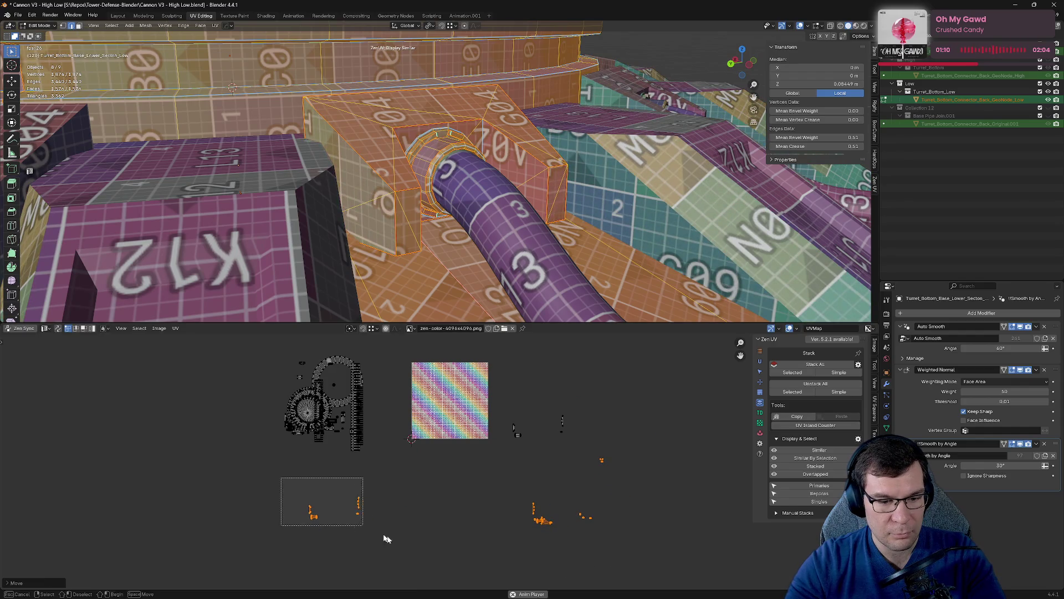
pyautogui.click(652, 527)
pyautogui.press('g')
pyautogui.click(292, 427)
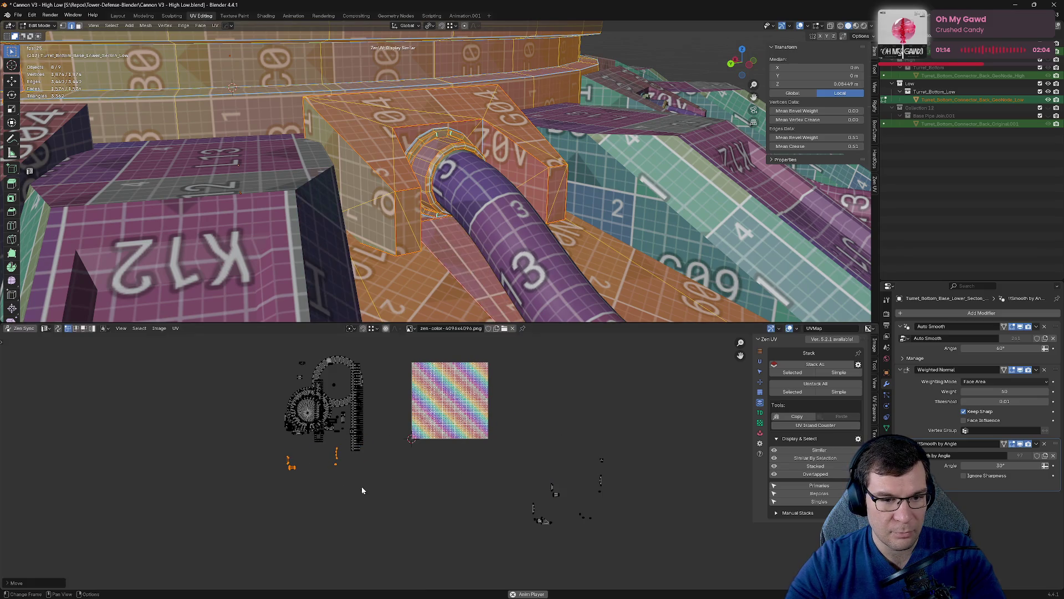
pyautogui.scroll(-3, 355, 482)
pyautogui.moveTo(296, 373); pyautogui.dragTo(421, 497)
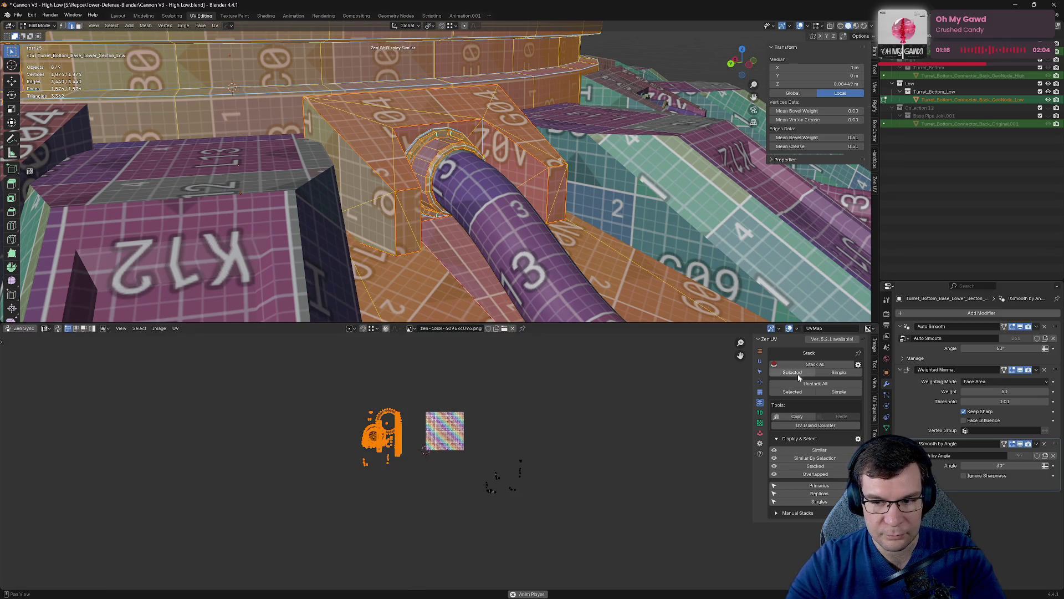
# Pack the island cluster into the texture square with UVPackmaster3 and undo one step.
pyautogui.click(760, 435)
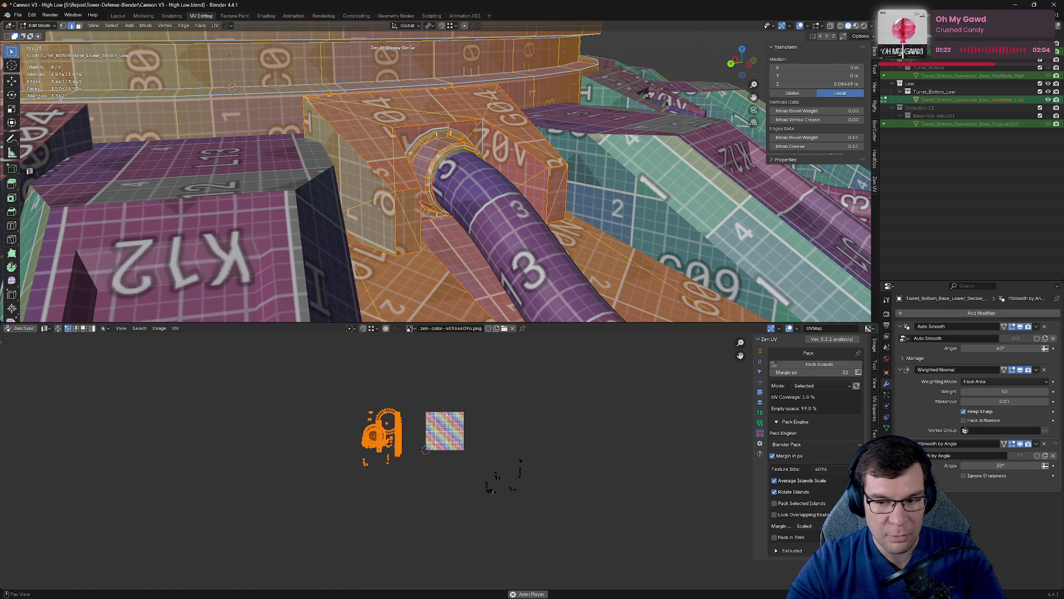
pyautogui.click(875, 421)
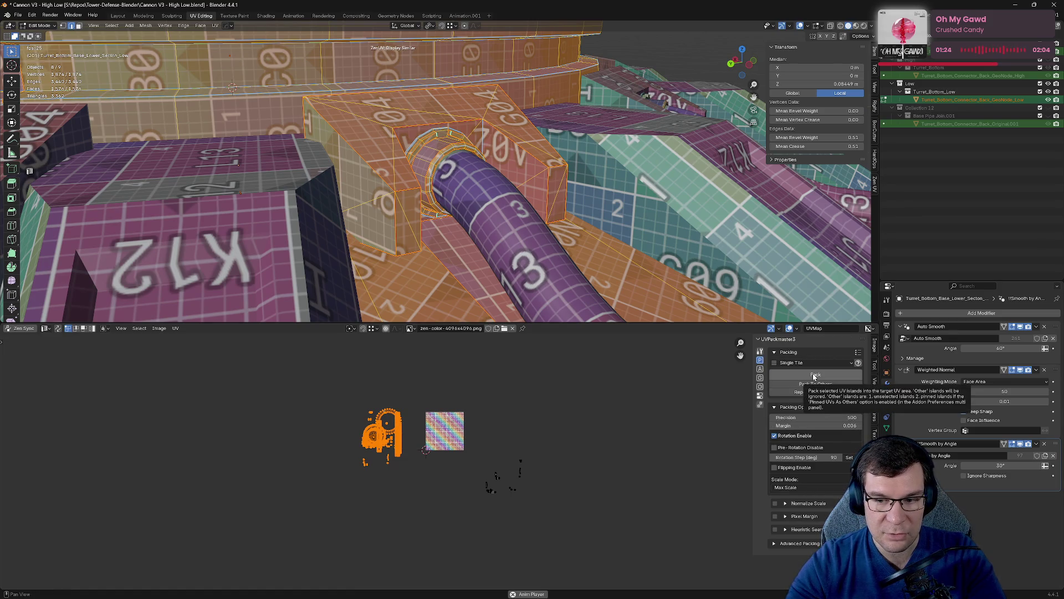
pyautogui.click(814, 377)
pyautogui.scroll(4, 442, 462)
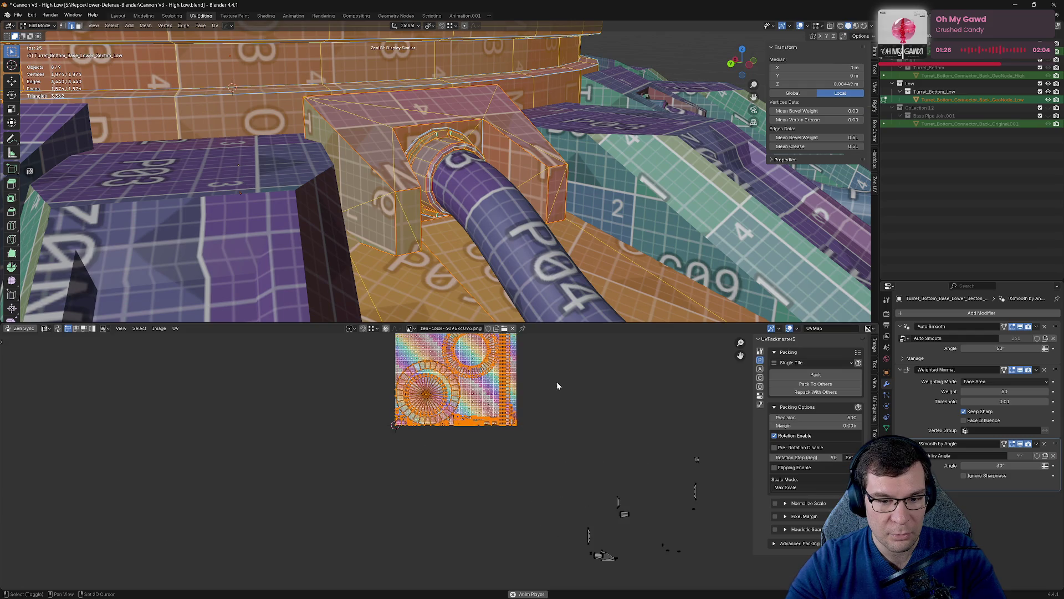
pyautogui.scroll(8, 453, 397)
pyautogui.scroll(-10, 453, 397)
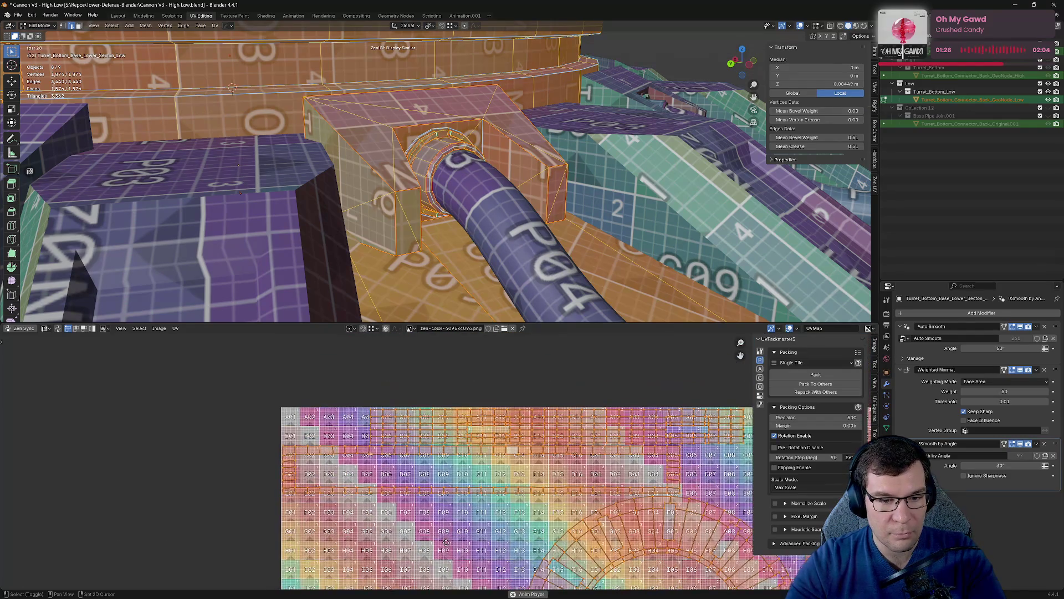
pyautogui.moveTo(390, 420); pyautogui.dragTo(340, 297, button='middle')
pyautogui.hotkey('ctrl', 'z')
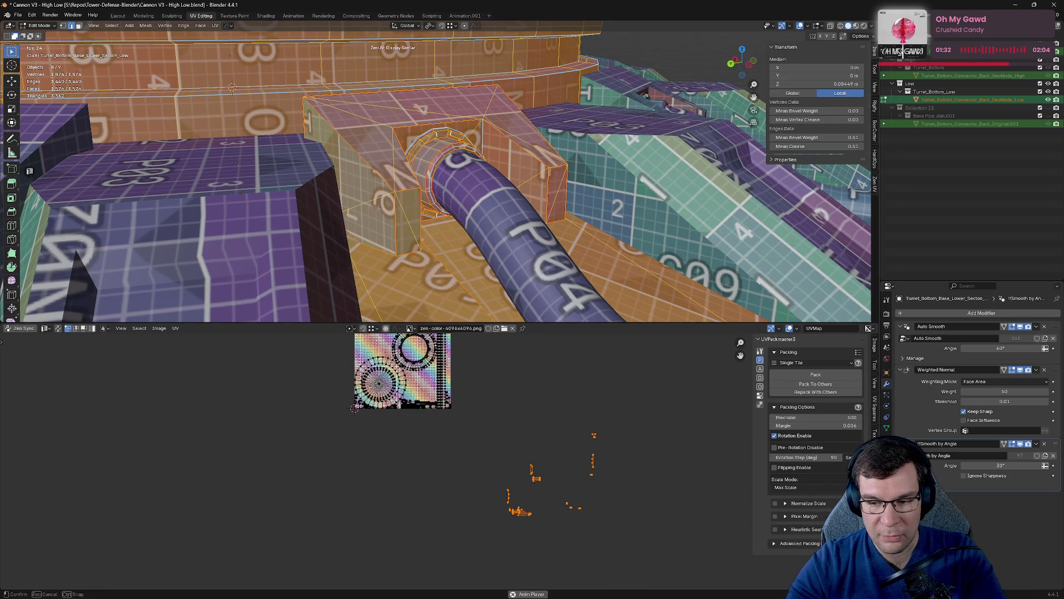
# Stack the matching islands with Zen UV Stack Selected and Stack All, then save.
pyautogui.click(875, 454)
pyautogui.click(760, 393)
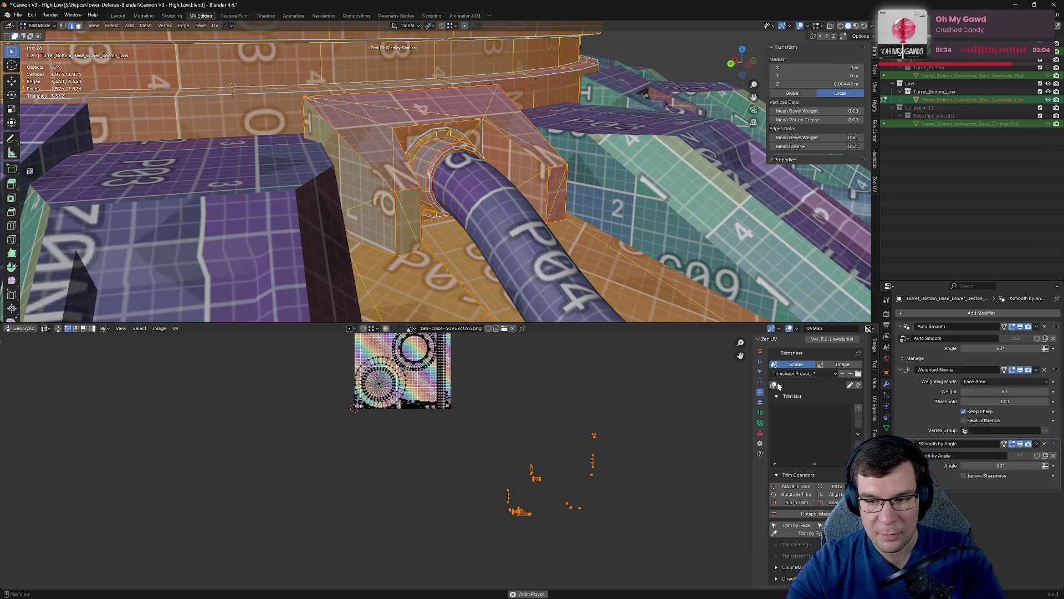
pyautogui.click(760, 402)
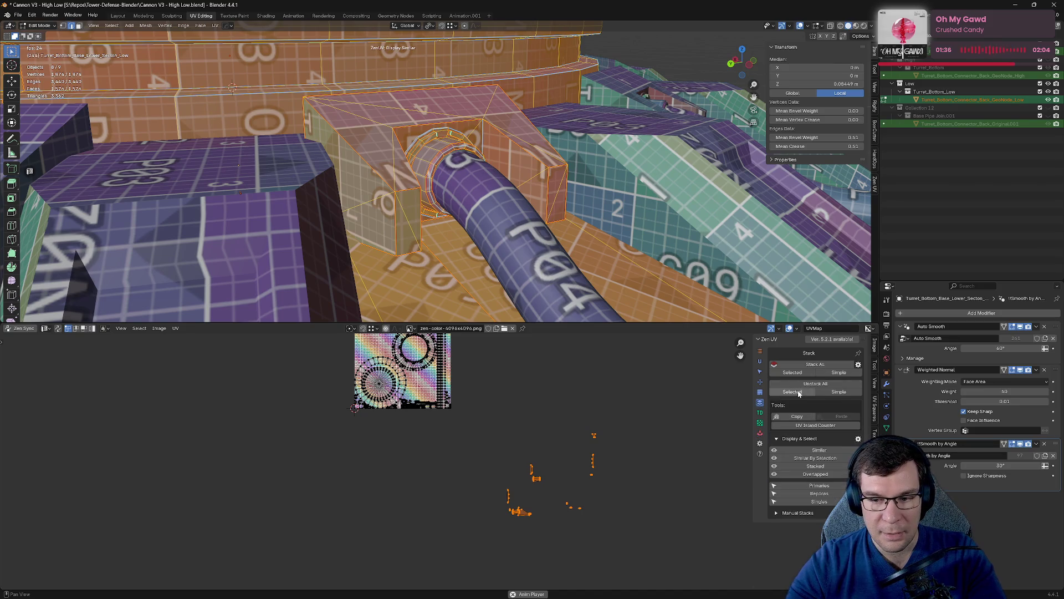
pyautogui.click(800, 375)
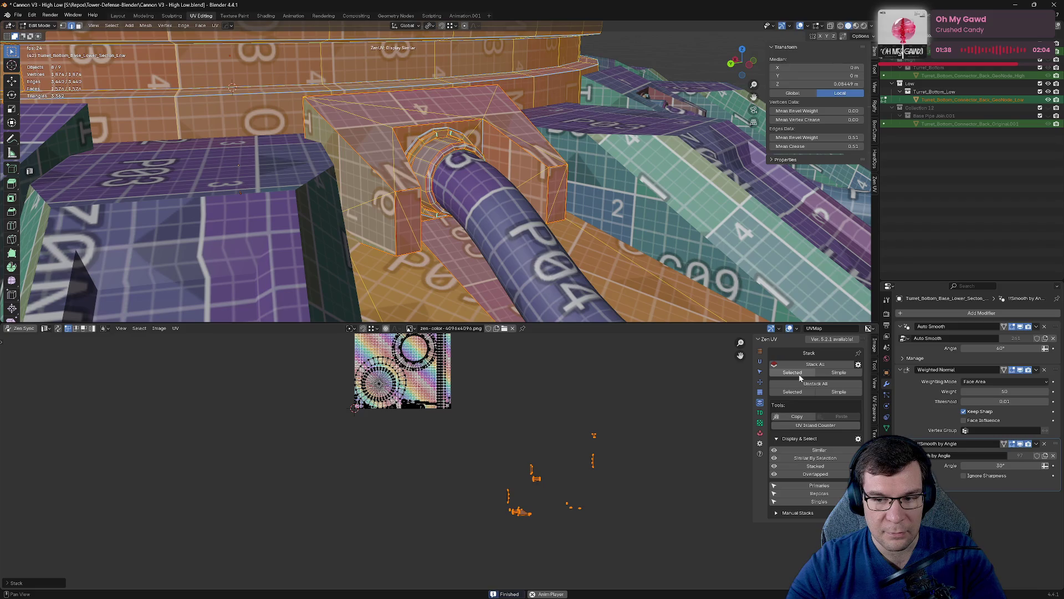
pyautogui.click(816, 365)
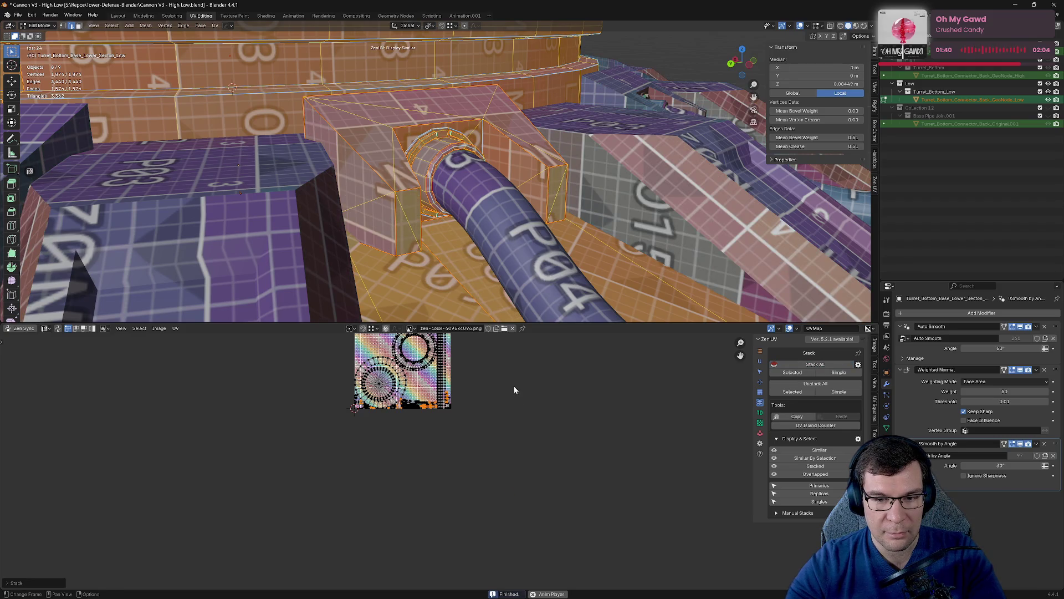
pyautogui.hotkey('ctrl', 's')
pyautogui.scroll(3, 513, 426)
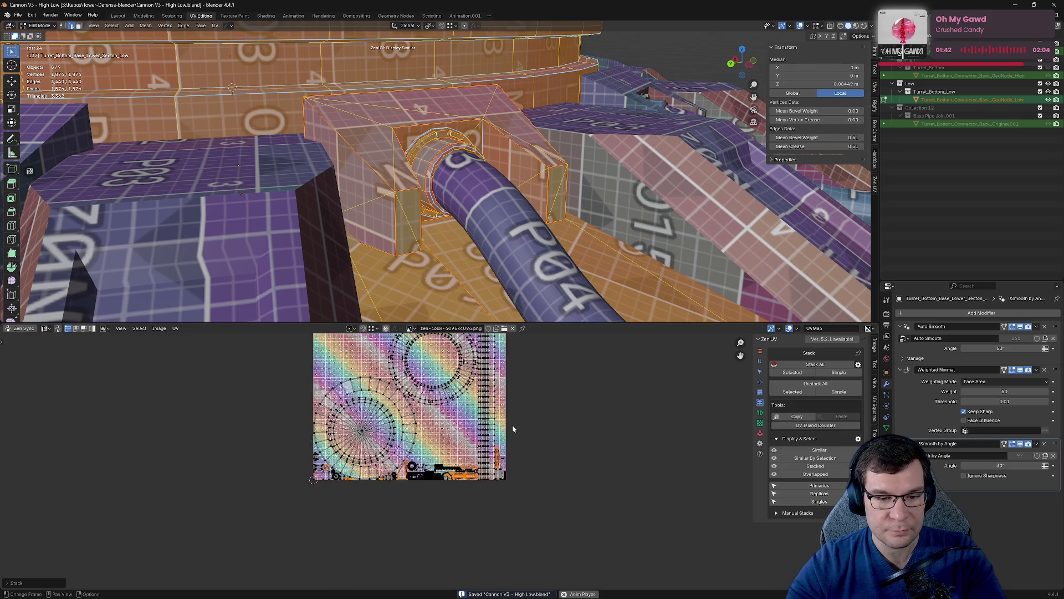
# Frame the selected islands, zoom back out to the full texture, save, and orbit out.
pyautogui.scroll(10, 513, 426)
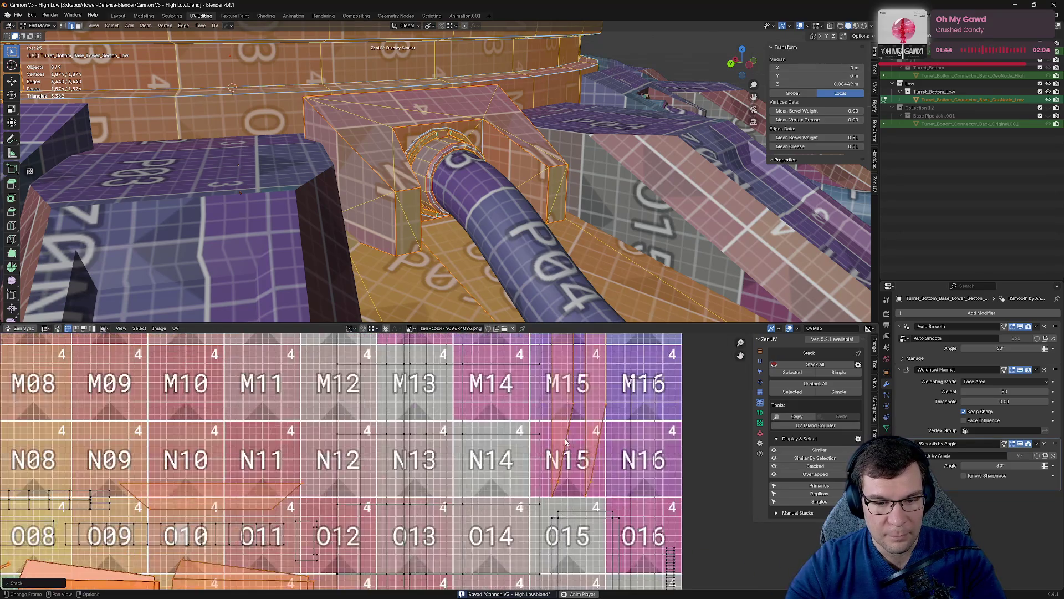
pyautogui.press('KP_Decimal')
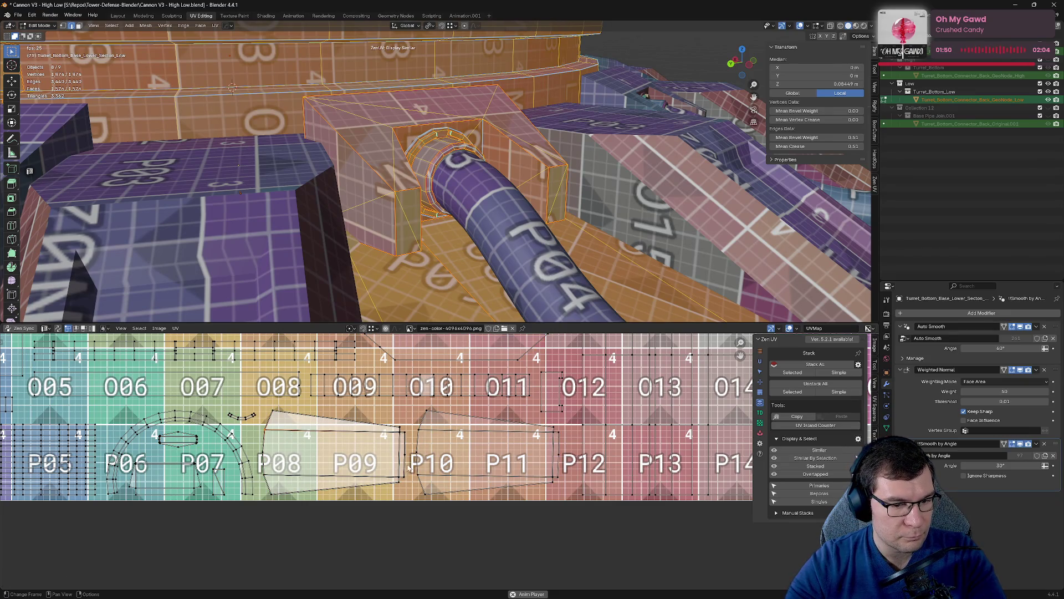
pyautogui.scroll(-6, 551, 425)
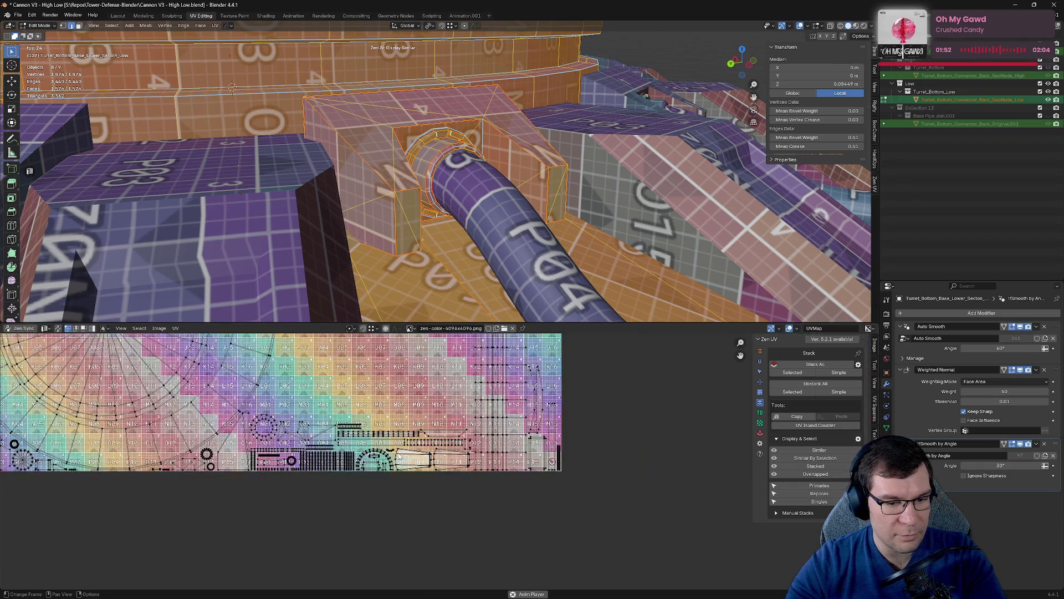
pyautogui.scroll(-4, 565, 404)
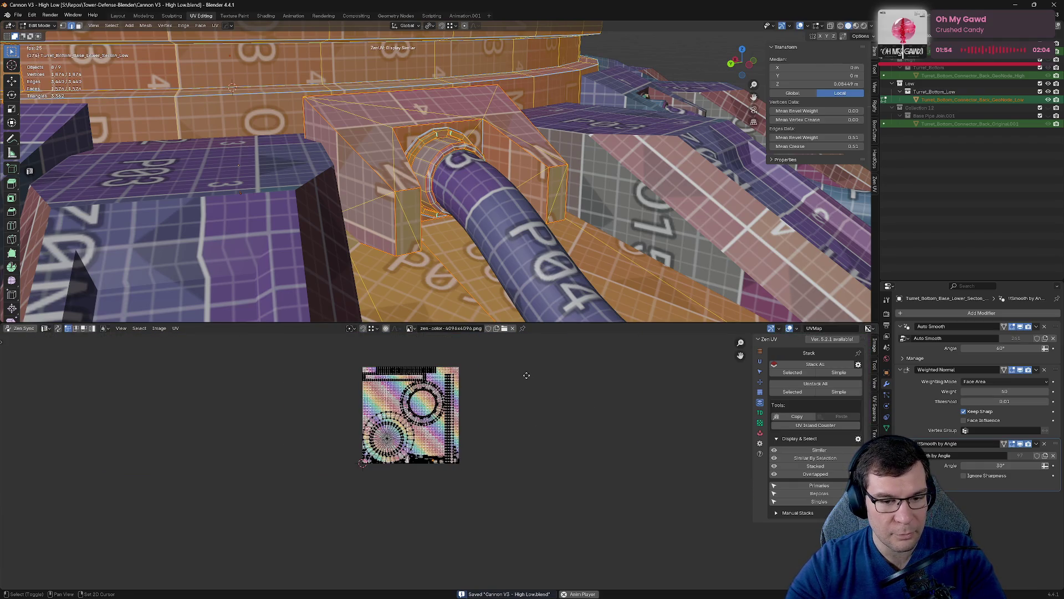
pyautogui.moveTo(526, 373); pyautogui.dragTo(531, 413, button='middle')
pyautogui.hotkey('ctrl', 's')
pyautogui.scroll(-10, 531, 198)
pyautogui.moveTo(537, 206)
pyautogui.mouseDown(button='middle')
pyautogui.moveTo(527, 228)
pyautogui.moveTo(546, 228)
pyautogui.moveTo(393, 68)
pyautogui.mouseUp(button='middle')
# Clear the mesh selection and exit Edit Mode back to Object Mode.
pyautogui.click(570, 213)
pyautogui.click(376, 107)
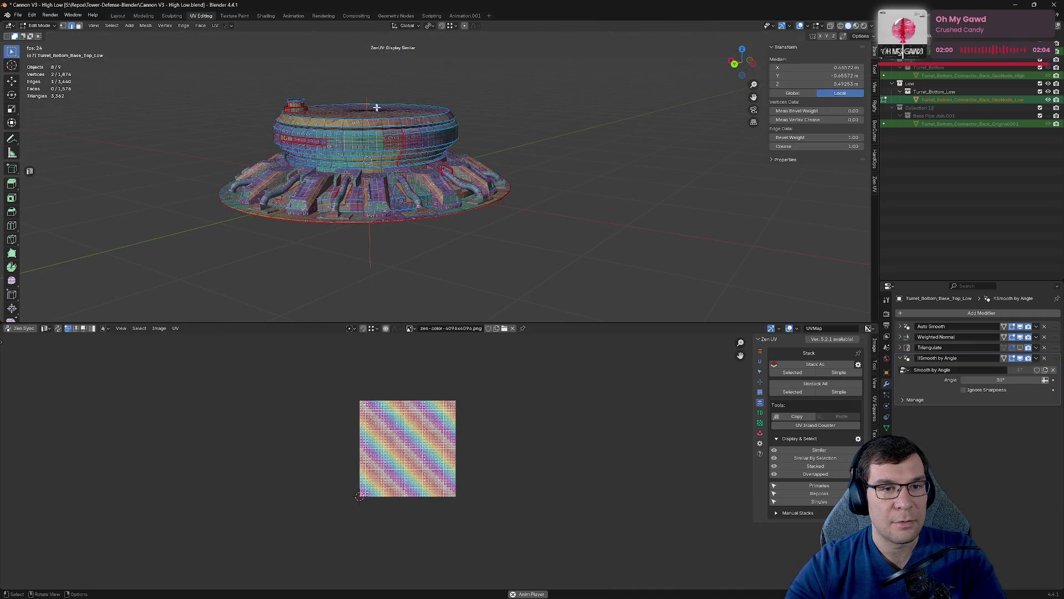
pyautogui.press('Tab')
# Move Empty.003 into the Empties collection and save the file.
pyautogui.click(371, 246)
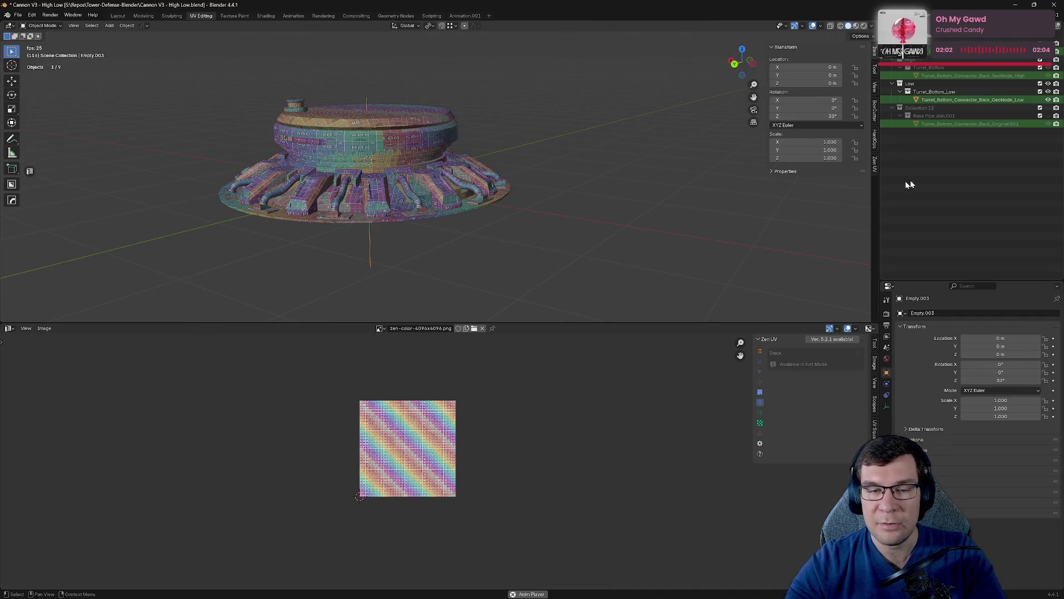
pyautogui.rightClick(388, 246)
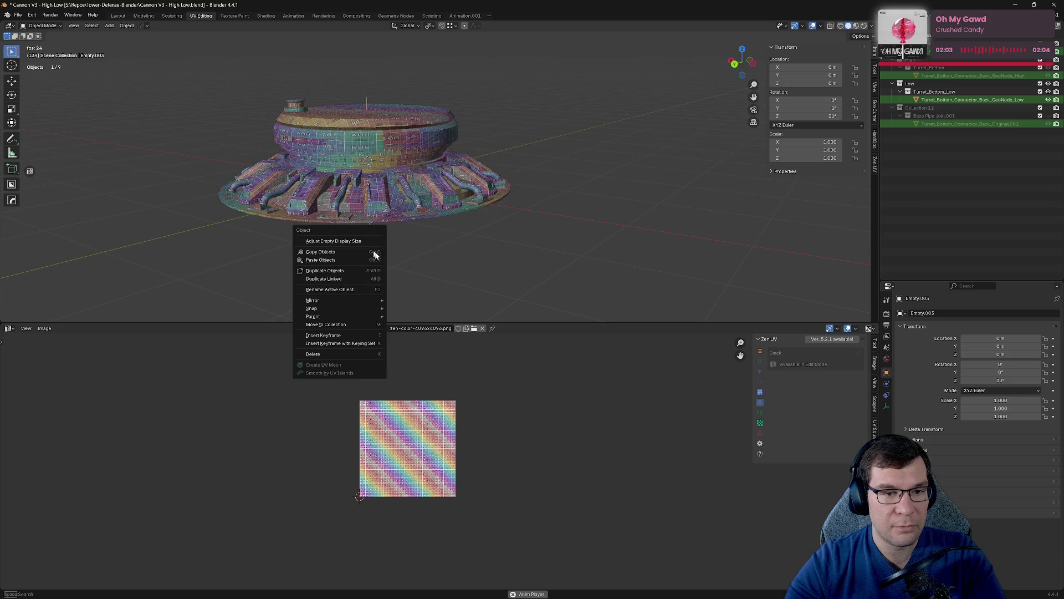
pyautogui.click(371, 326)
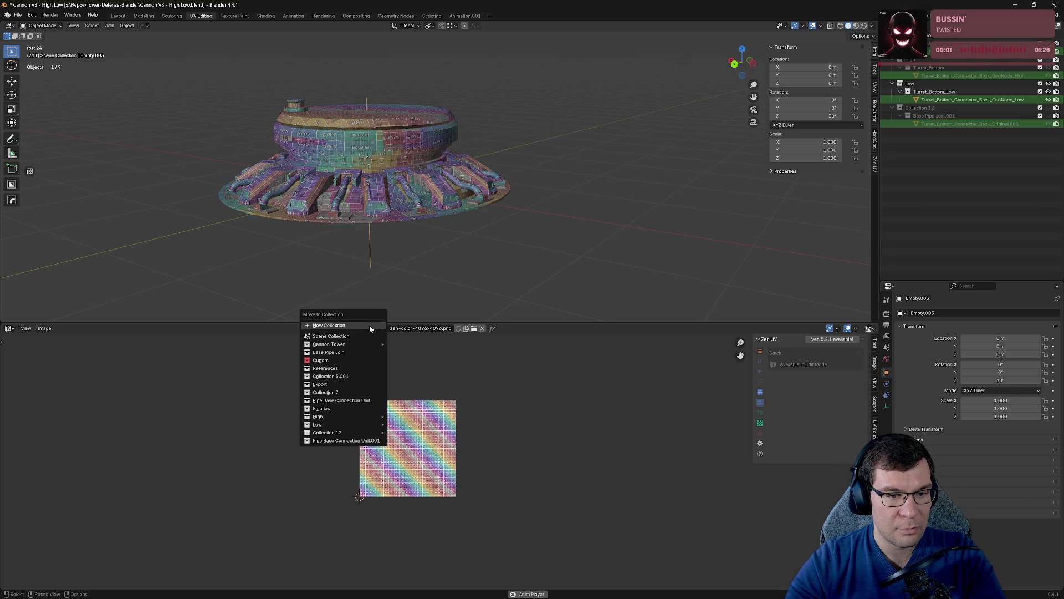
pyautogui.click(335, 409)
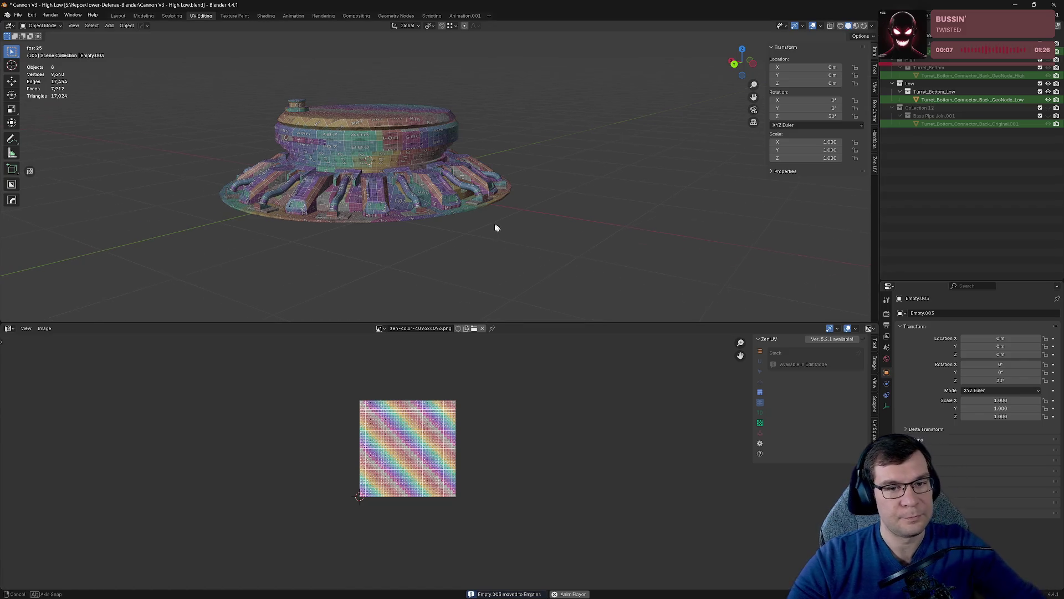
pyautogui.moveTo(495, 228); pyautogui.dragTo(501, 228, button='middle')
pyautogui.hotkey('ctrl', 's')
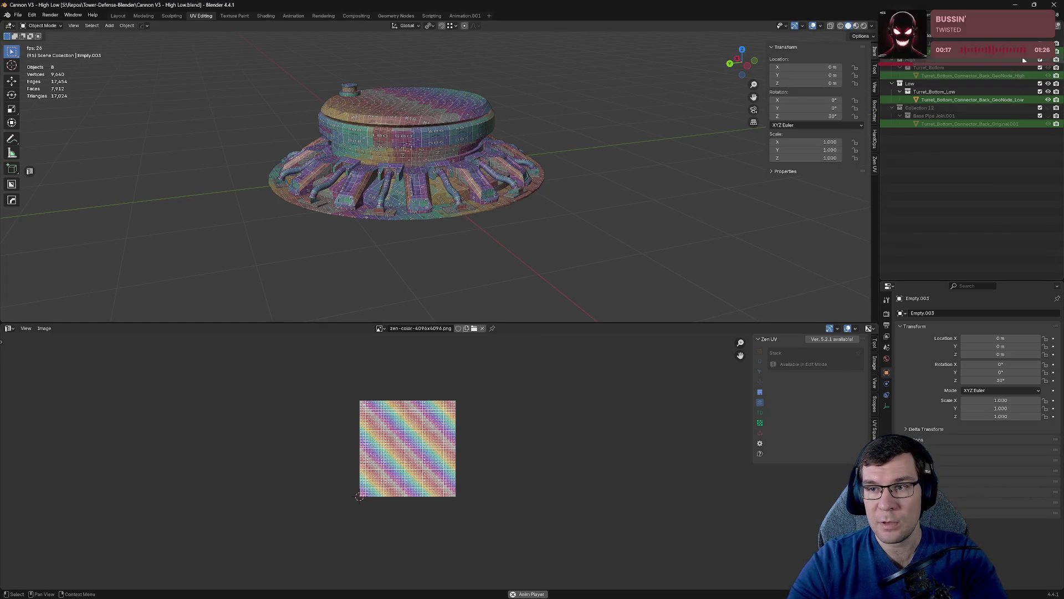
pyautogui.scroll(10, 971, 84)
# In the Outliner's Low collection, make Turret_Top_Low and Turret_Middle_Low visible again.
pyautogui.click(893, 116)
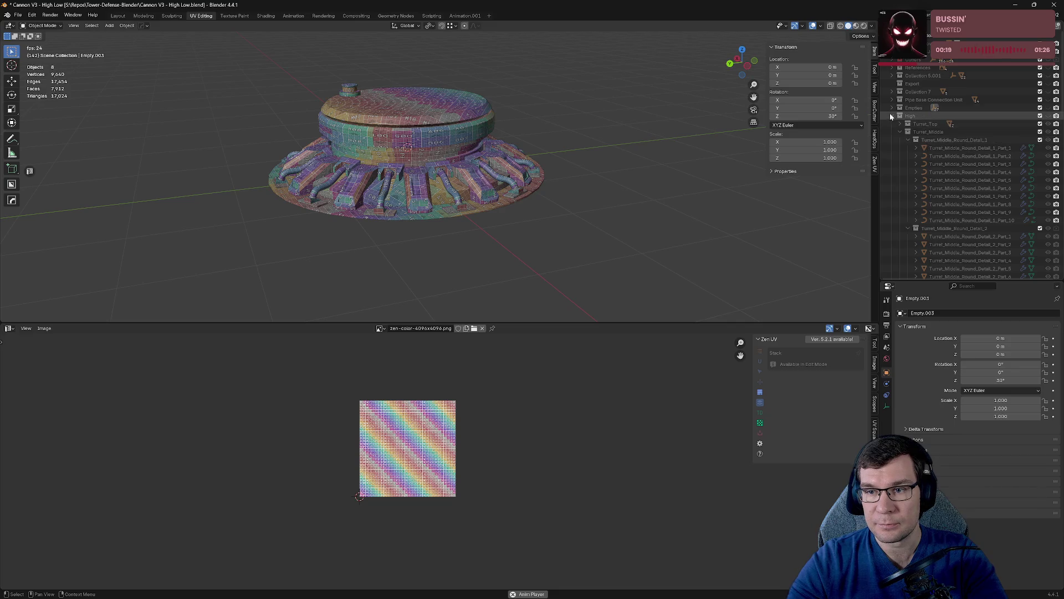
pyautogui.click(893, 123)
pyautogui.click(1049, 131)
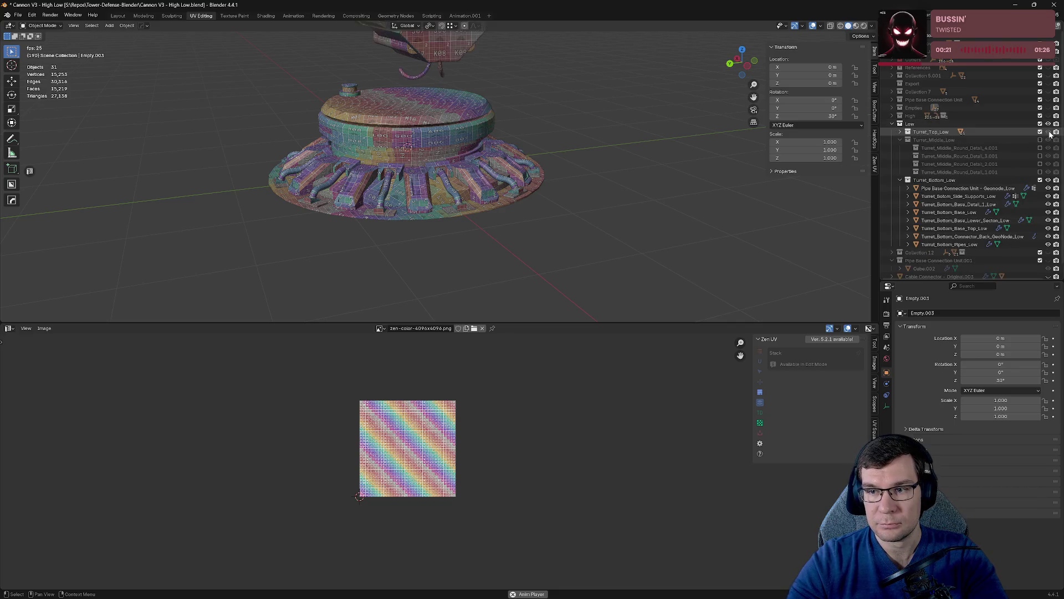
pyautogui.click(893, 123)
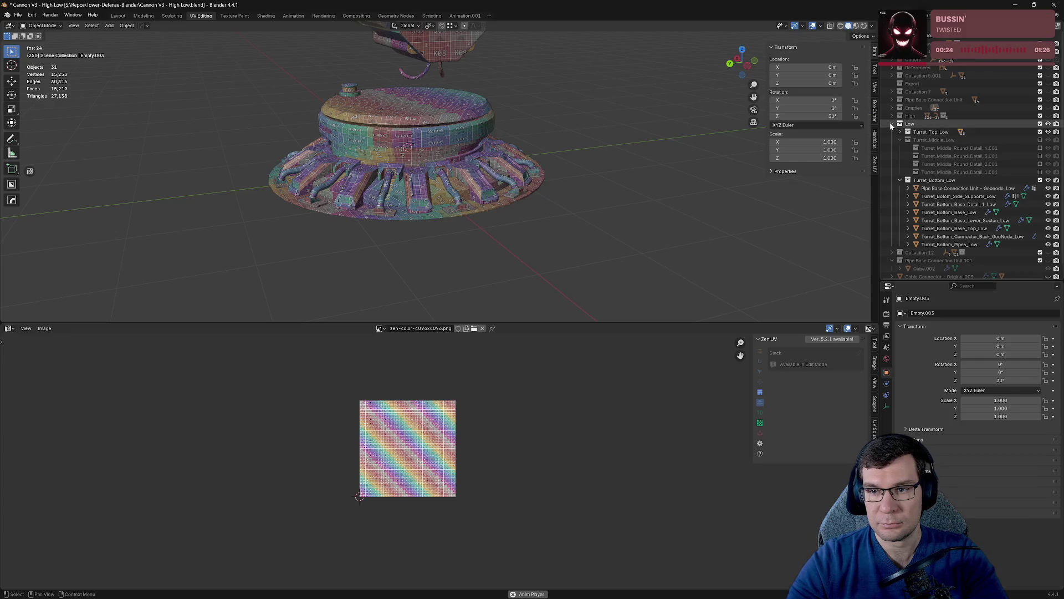
pyautogui.click(1048, 132)
pyautogui.click(1048, 132)
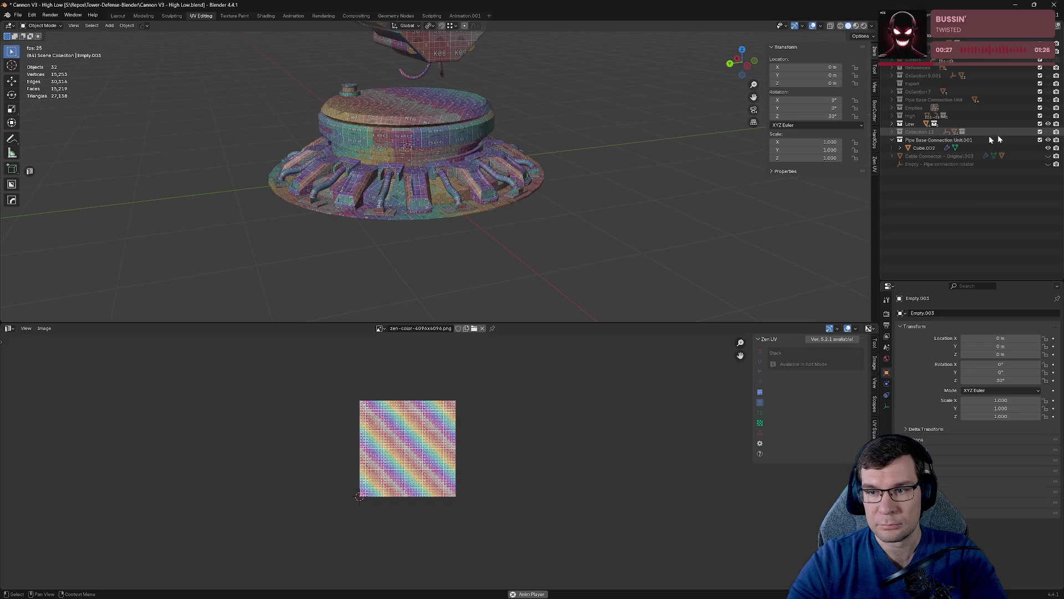
pyautogui.click(896, 125)
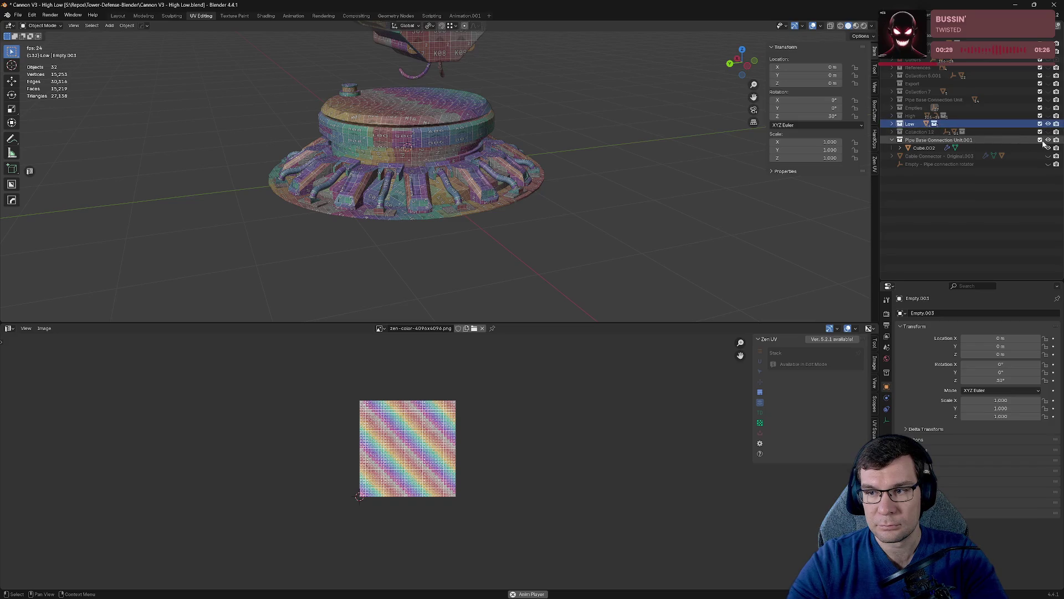
pyautogui.press('Right')
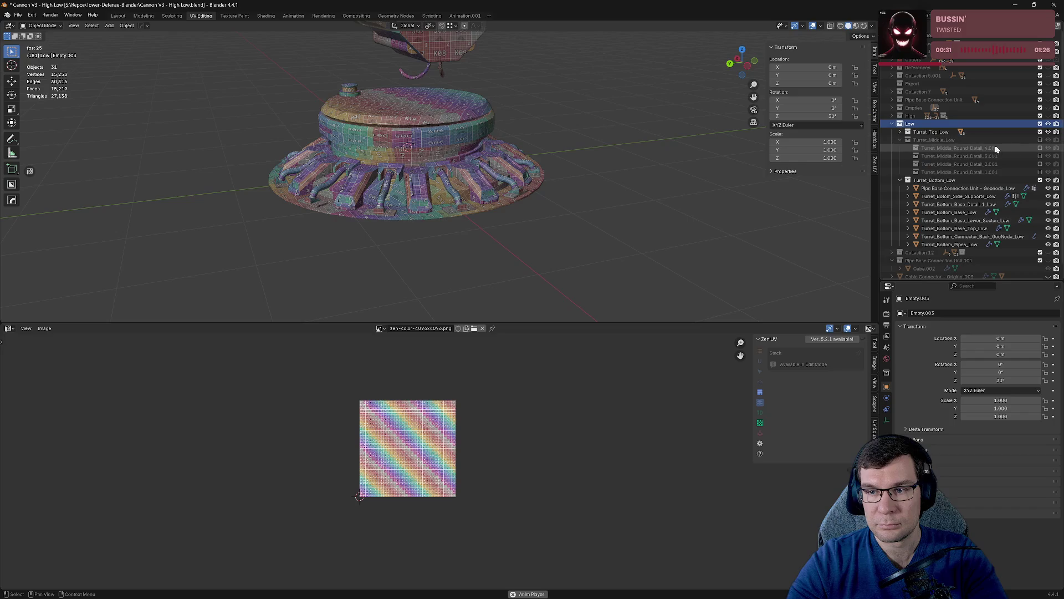
pyautogui.click(1047, 141)
# Isolate the lower base section ring in local view and enter Edit Mode on it.
pyautogui.moveTo(560, 155)
pyautogui.mouseDown(button='middle')
pyautogui.moveTo(431, 152)
pyautogui.moveTo(556, 138)
pyautogui.moveTo(623, 159)
pyautogui.moveTo(600, 170)
pyautogui.moveTo(563, 254)
pyautogui.moveTo(572, 210)
pyautogui.moveTo(552, 255)
pyautogui.moveTo(537, 169)
pyautogui.moveTo(558, 185)
pyautogui.moveTo(543, 152)
pyautogui.moveTo(333, 122)
pyautogui.moveTo(361, 127)
pyautogui.moveTo(382, 148)
pyautogui.moveTo(513, 161)
pyautogui.moveTo(484, 180)
pyautogui.moveTo(296, 191)
pyautogui.mouseUp(button='middle')
pyautogui.click(500, 254)
pyautogui.scroll(5, 519, 211)
pyautogui.press('KP_Divide')
pyautogui.scroll(5, 522, 169)
pyautogui.press('Tab')
# Zoom in on a slot in the ring and select its diagonal edge.
pyautogui.scroll(-5, 296, 191)
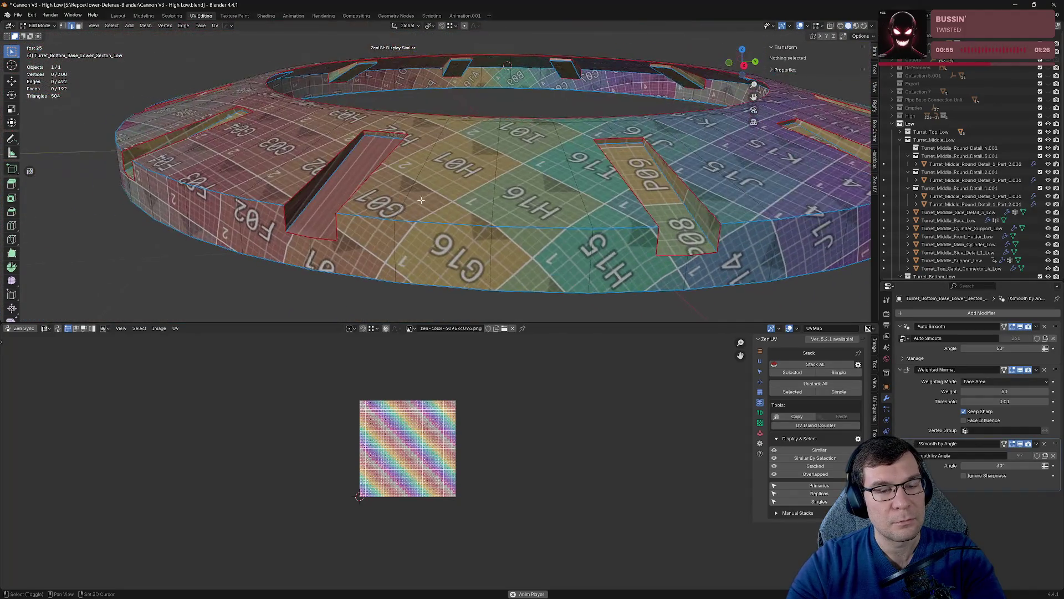
pyautogui.scroll(8, 388, 178)
pyautogui.moveTo(388, 178); pyautogui.dragTo(402, 175, button='middle')
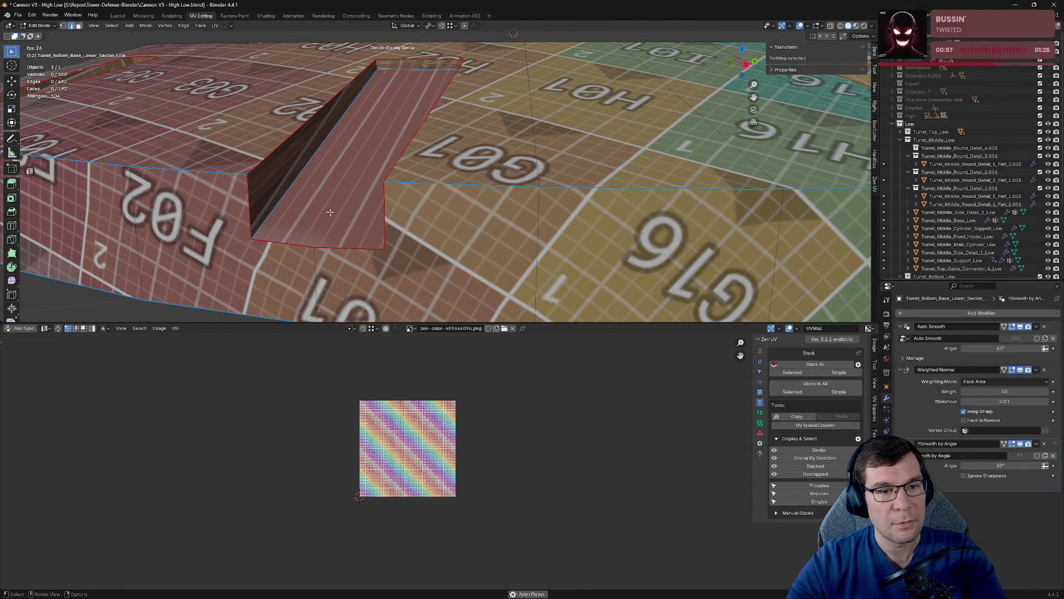
pyautogui.click(289, 179)
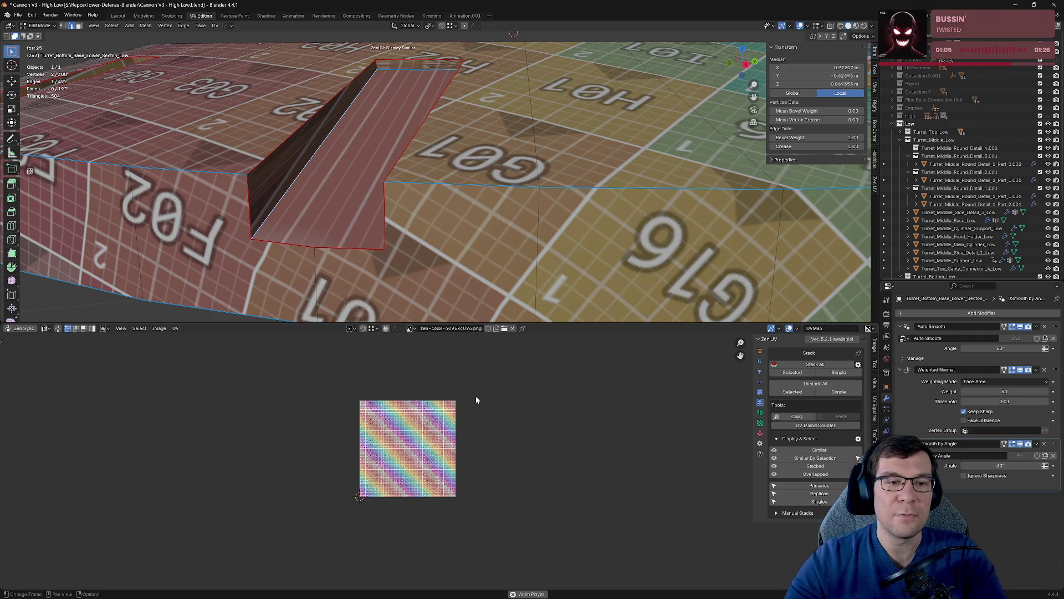
# Return to Object Mode, exit local view, frame the base disc, and hide Turret_Top_Low.
pyautogui.press('Home')
pyautogui.press('Tab')
pyautogui.press('KP_Divide')
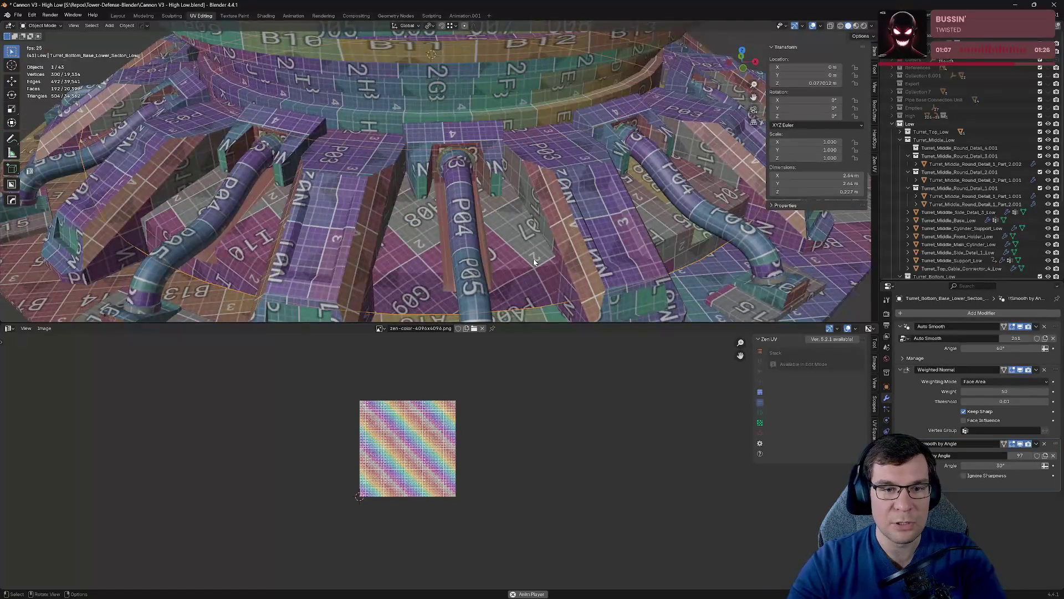
pyautogui.press('KP_Decimal')
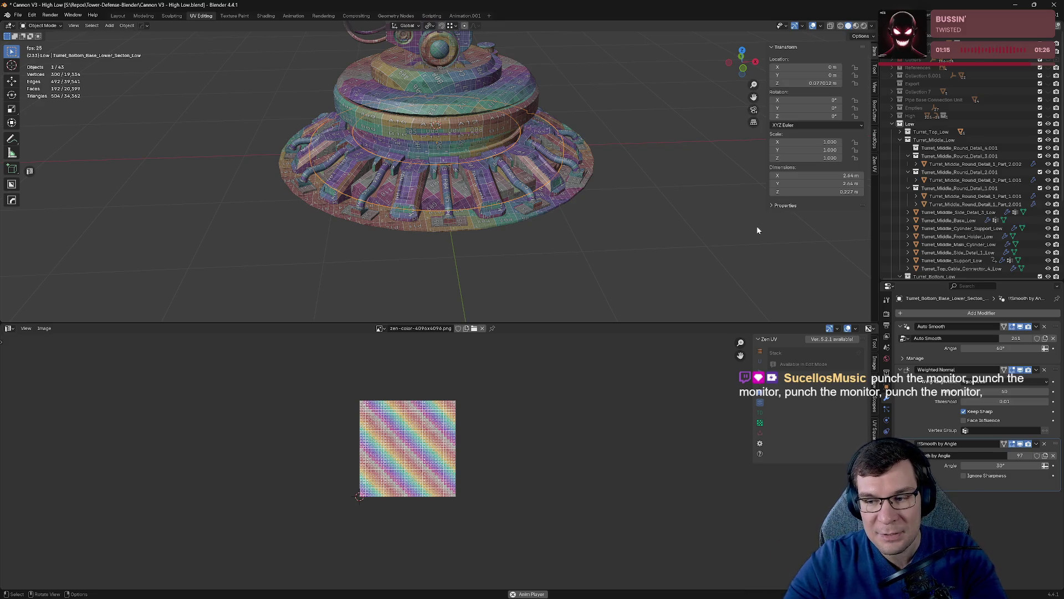
pyautogui.click(1048, 132)
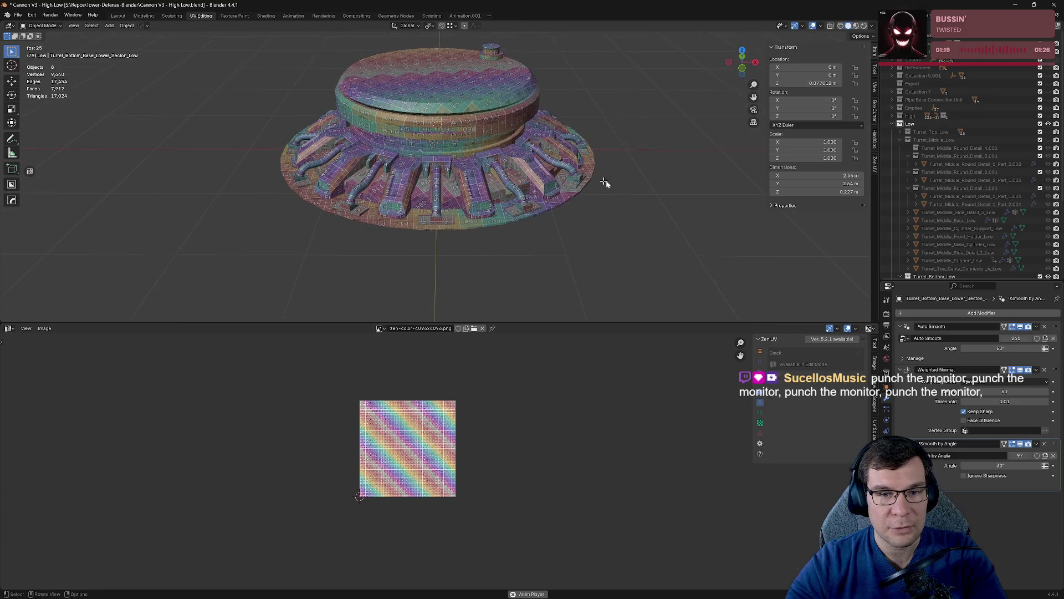
# Select all eight base parts in Edit Mode and scale up all their UV islands.
pyautogui.press('a')
pyautogui.scroll(-3, 665, 197)
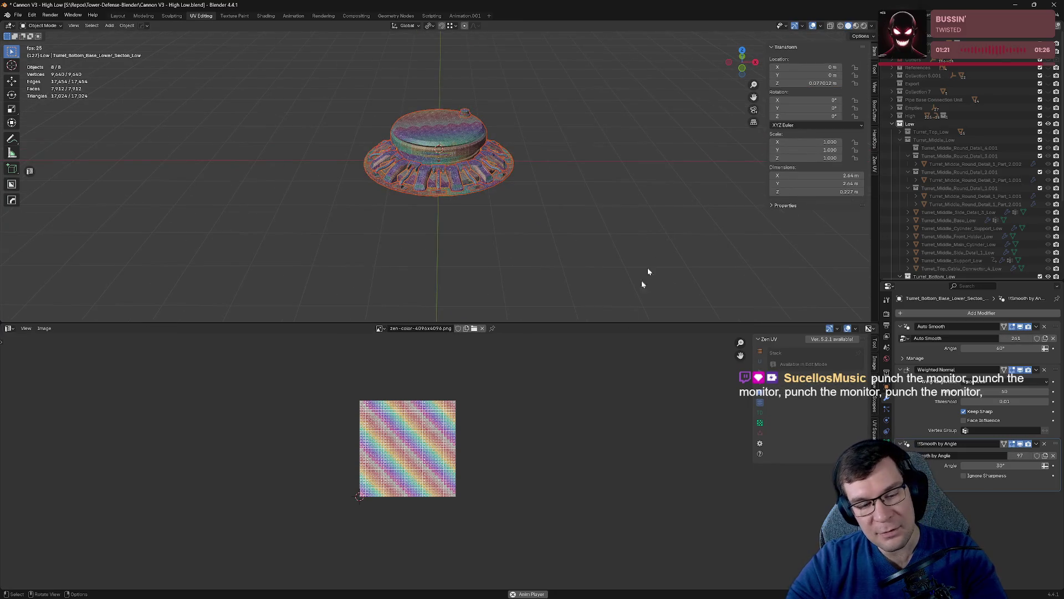
pyautogui.press('Tab')
pyautogui.press('a')
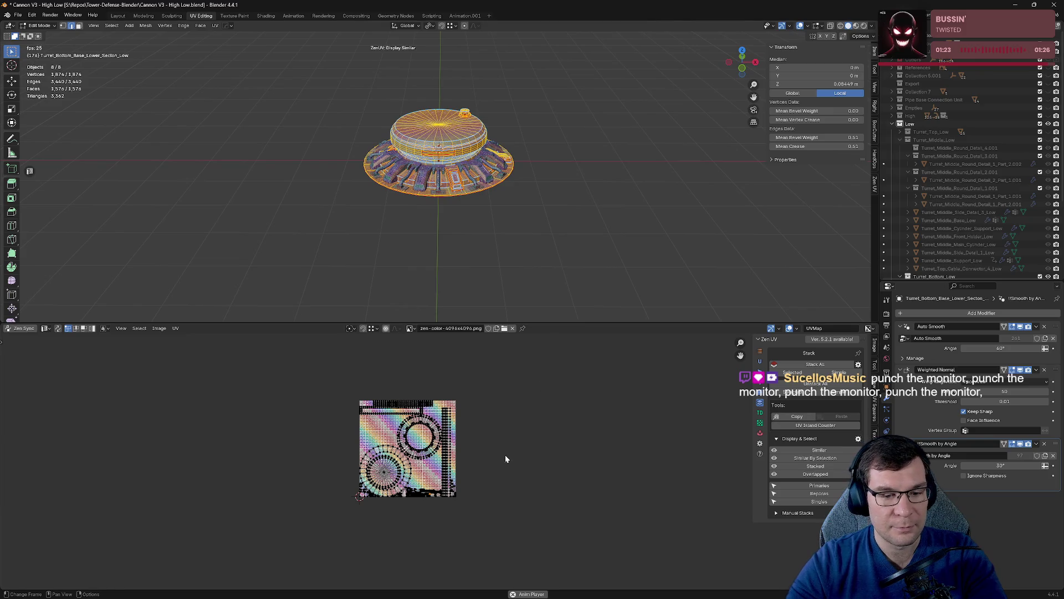
pyautogui.press('a')
pyautogui.press('g')
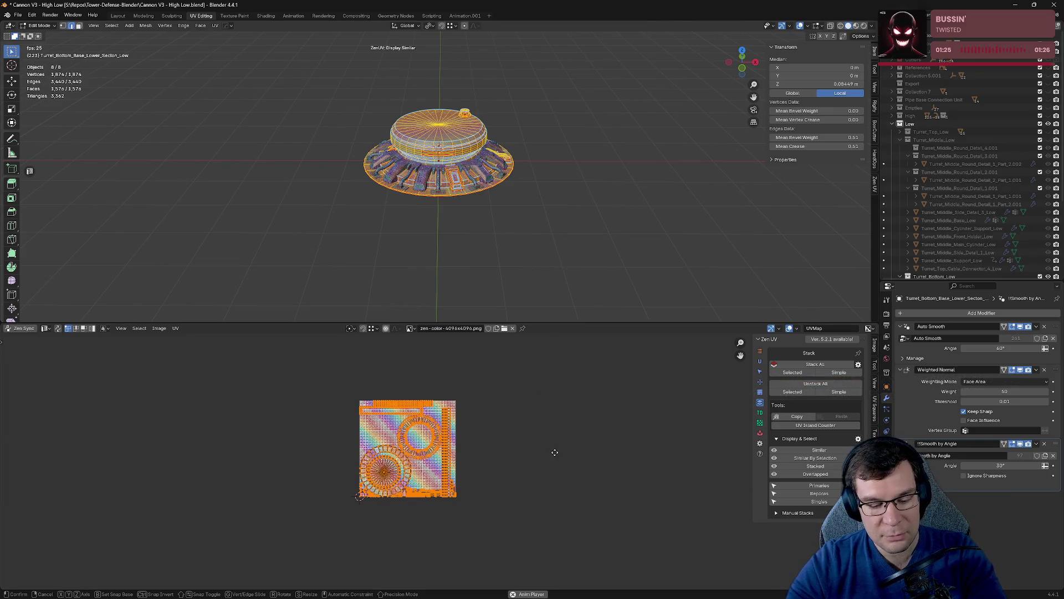
pyautogui.press('s')
pyautogui.click(630, 446)
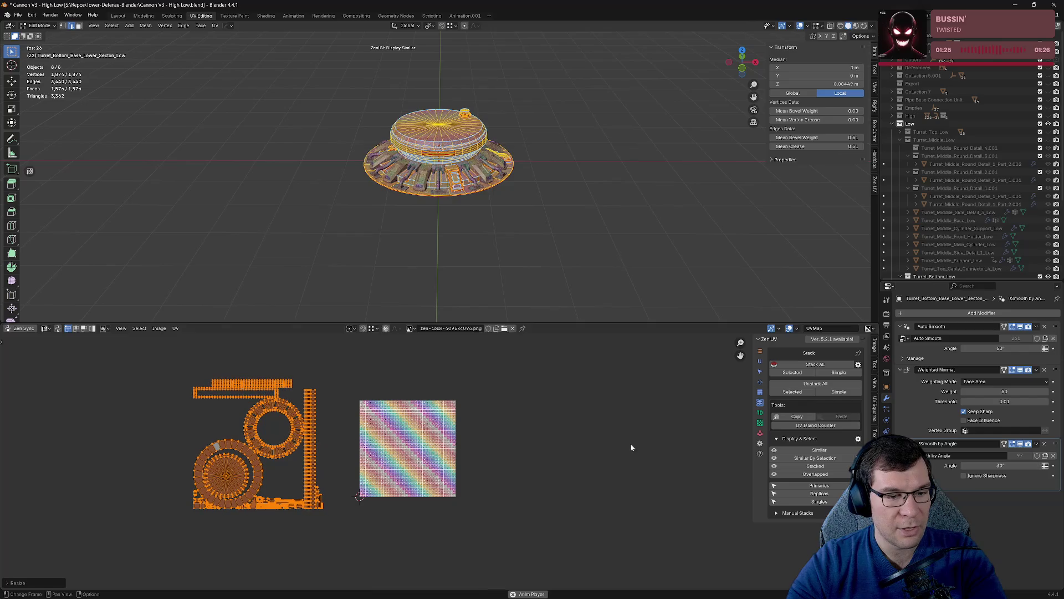
# Apply UV > Average Islands Scale to all islands and save the file.
pyautogui.click(139, 327)
pyautogui.moveTo(175, 327)
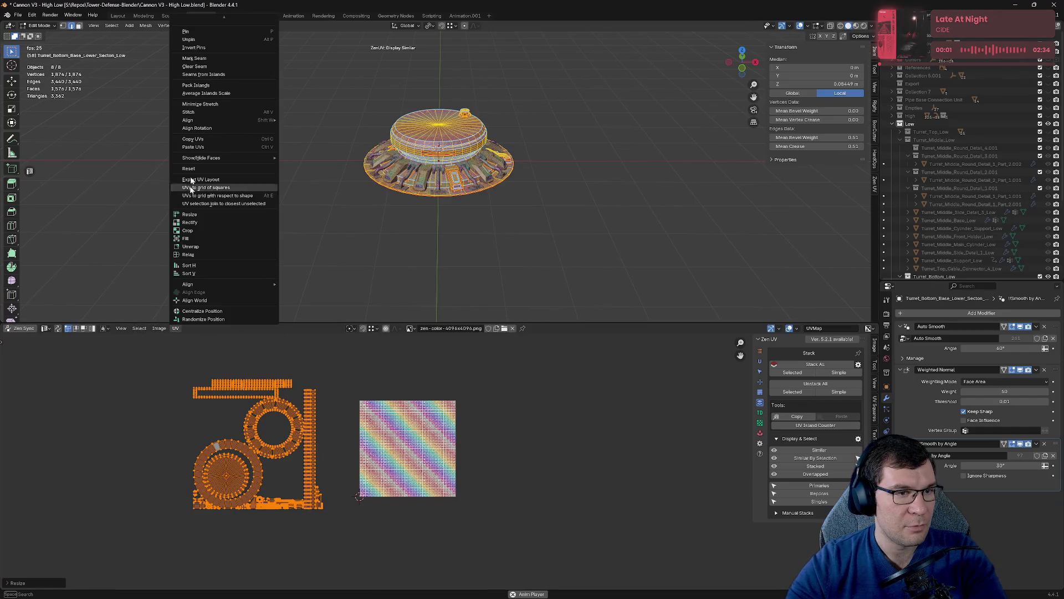
pyautogui.click(221, 93)
pyautogui.hotkey('ctrl', 's')
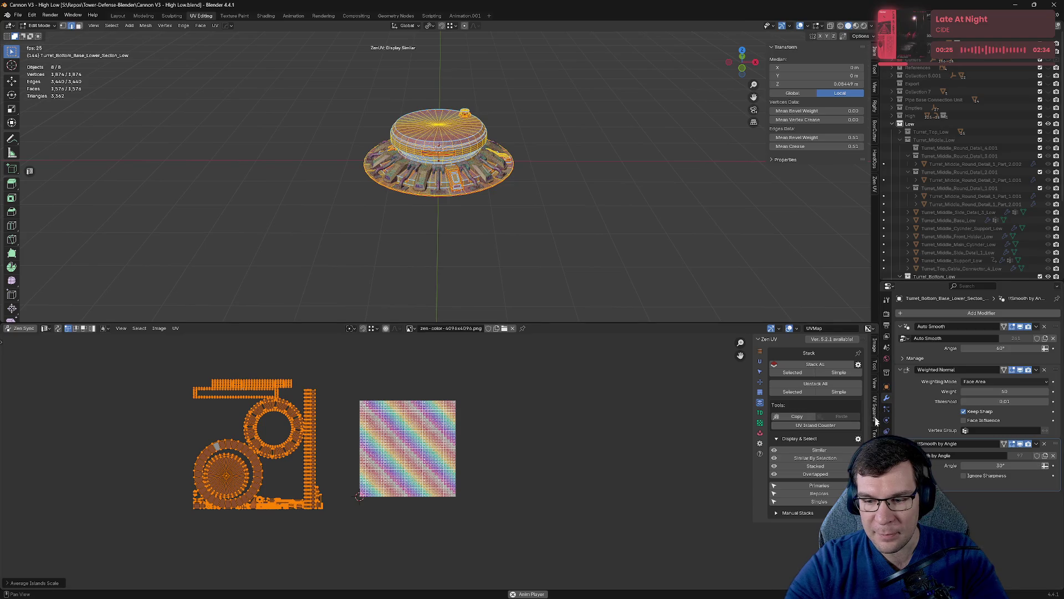
# Pack all UV islands into the texture tile with UVPackmaster3 and save.
pyautogui.click(875, 482)
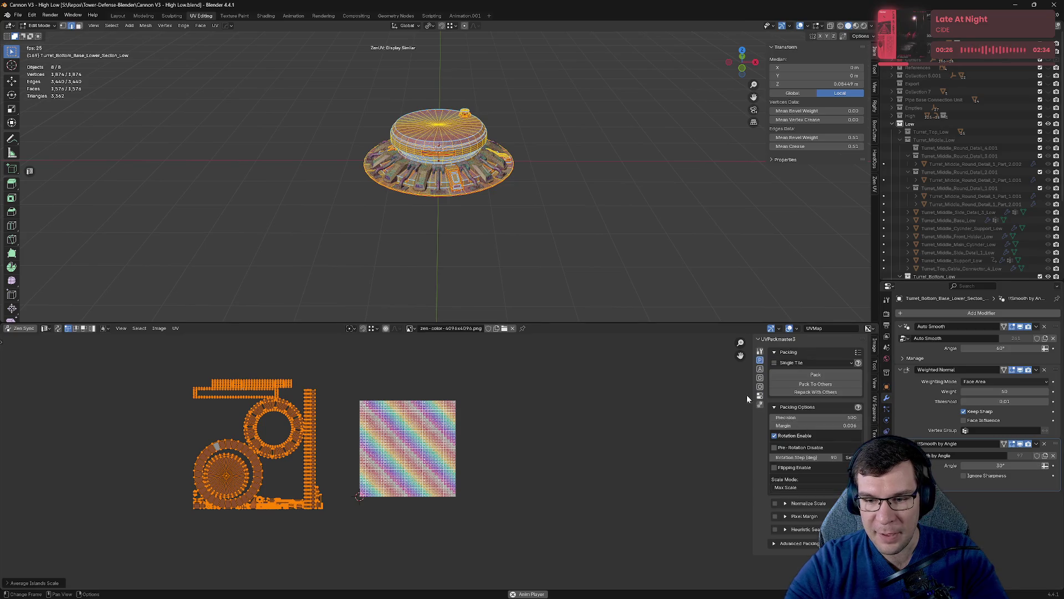
pyautogui.click(821, 377)
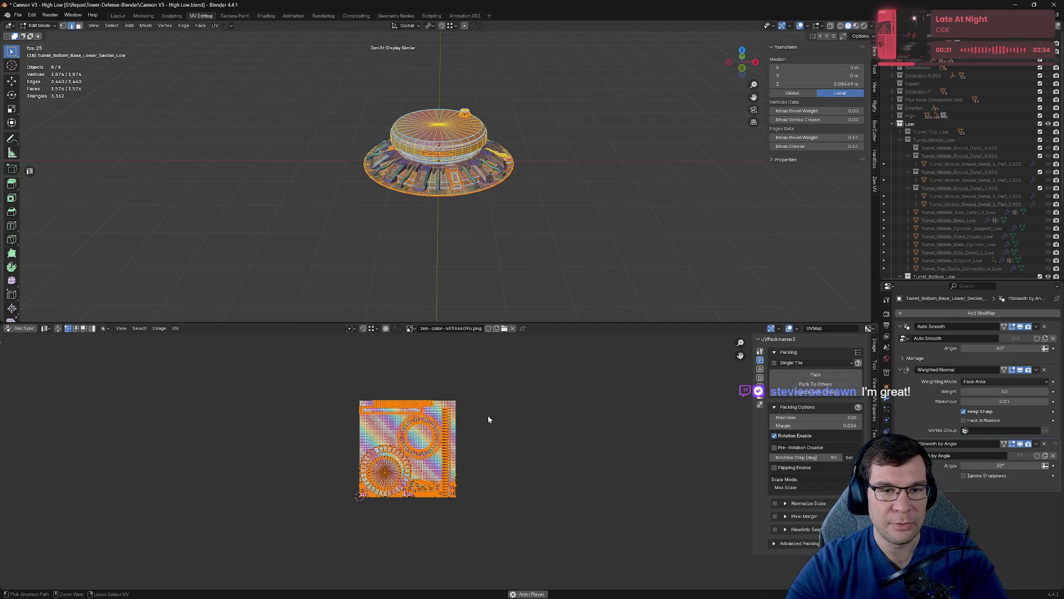
pyautogui.hotkey('ctrl', 's')
pyautogui.scroll(4, 483, 196)
pyautogui.scroll(5, 483, 196)
pyautogui.scroll(-5, 484, 195)
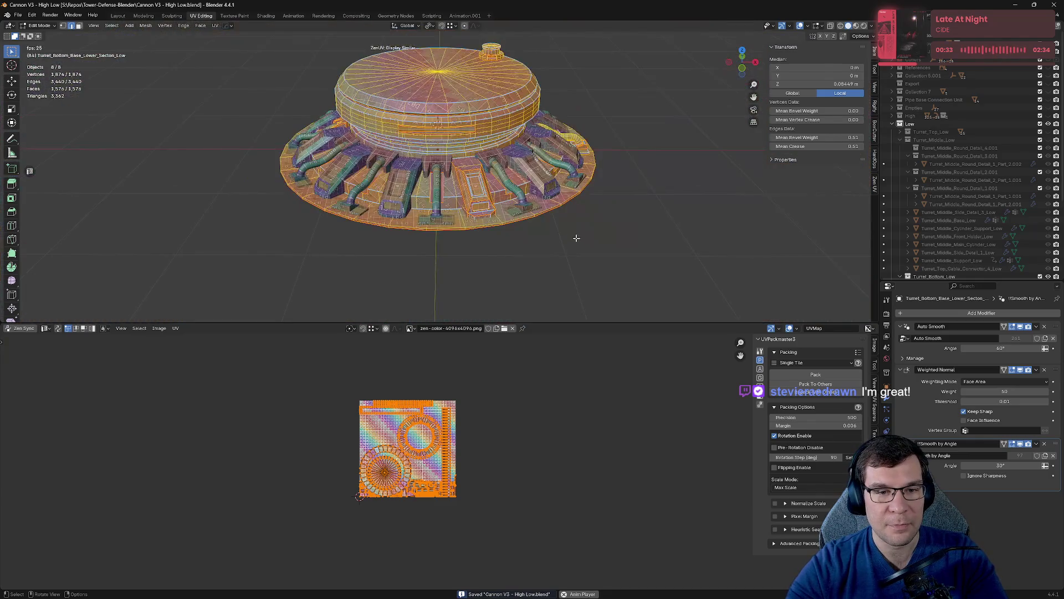
# Isolate the lower base ring in local view and select a slot's top edge.
pyautogui.press('Tab')
pyautogui.click(446, 195)
pyautogui.press('KP_Divide')
pyautogui.press('Tab')
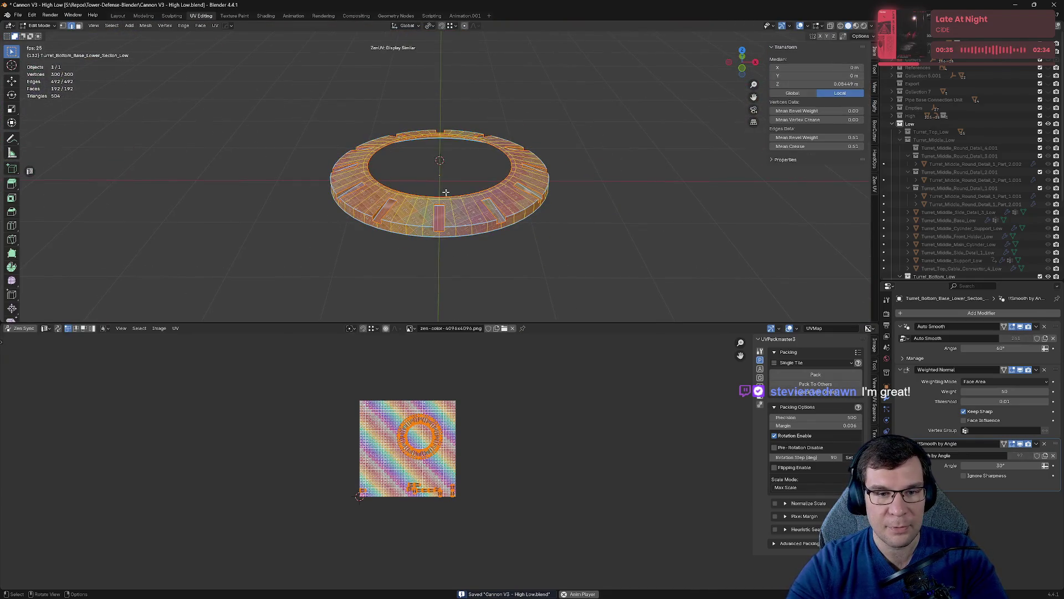
pyautogui.scroll(3, 501, 237)
pyautogui.scroll(2, 506, 196)
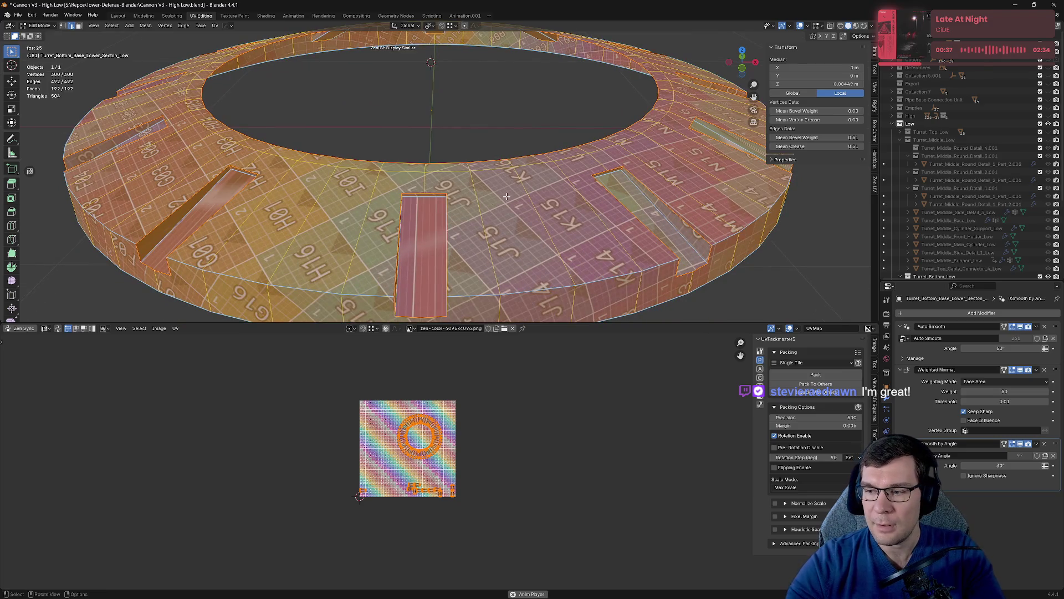
pyautogui.press('Tab')
pyautogui.press('Tab')
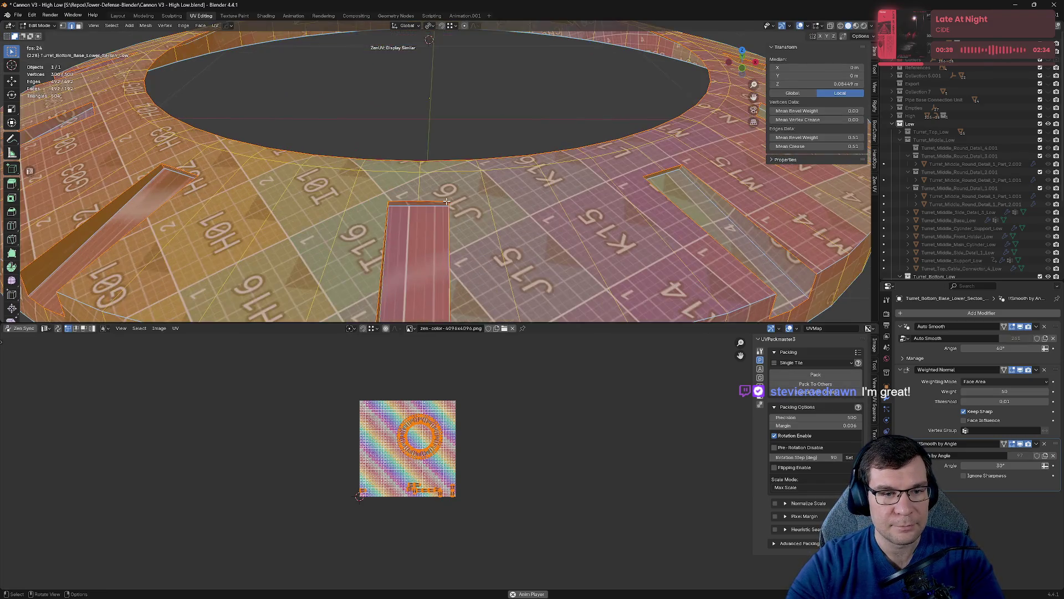
pyautogui.scroll(5, 535, 118)
pyautogui.click(534, 118)
# Mark the selected slot edge as a seam via the Zen UV pie menu, then save.
pyautogui.hotkey('alt', 'e')
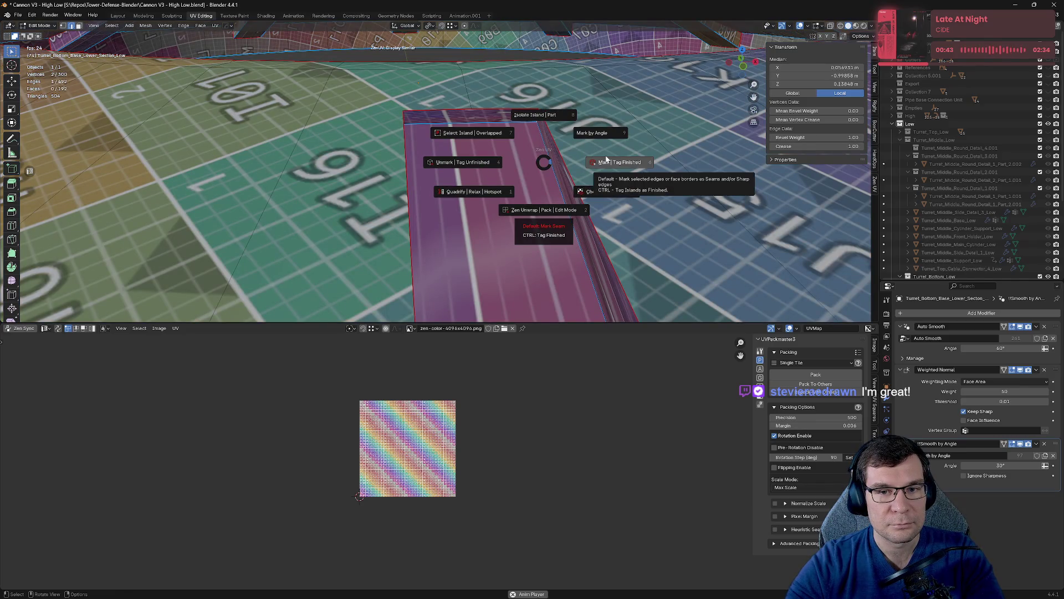
pyautogui.click(603, 160)
pyautogui.scroll(-8, 387, 172)
pyautogui.moveTo(386, 171); pyautogui.dragTo(451, 174, button='middle')
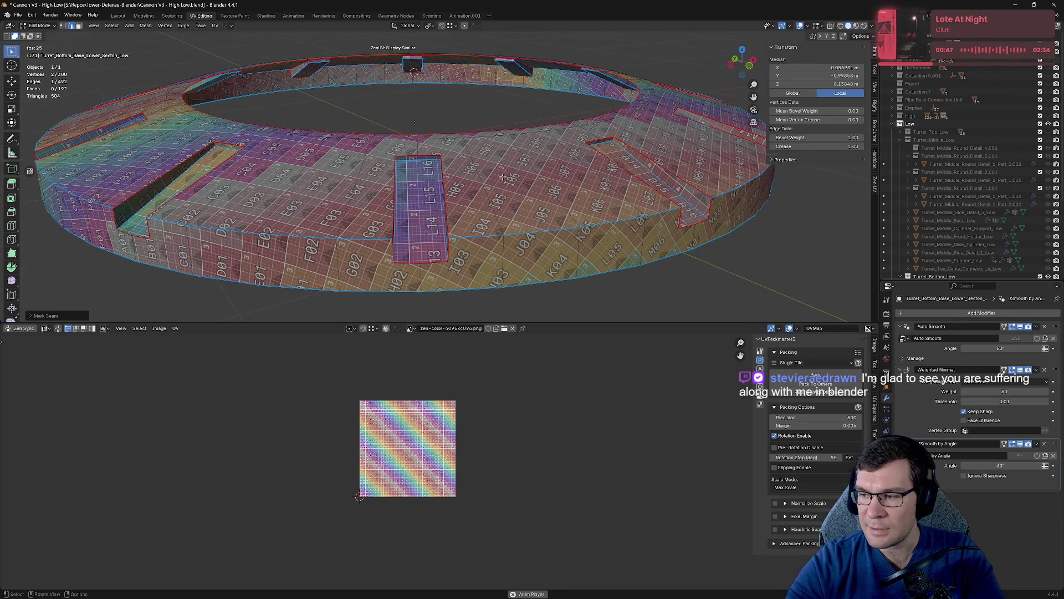
pyautogui.hotkey('ctrl', 's')
# Check the seams around the ring, select another slot edge, save, and switch to Substance 3D Painter.
pyautogui.moveTo(507, 179); pyautogui.dragTo(486, 186, button='middle')
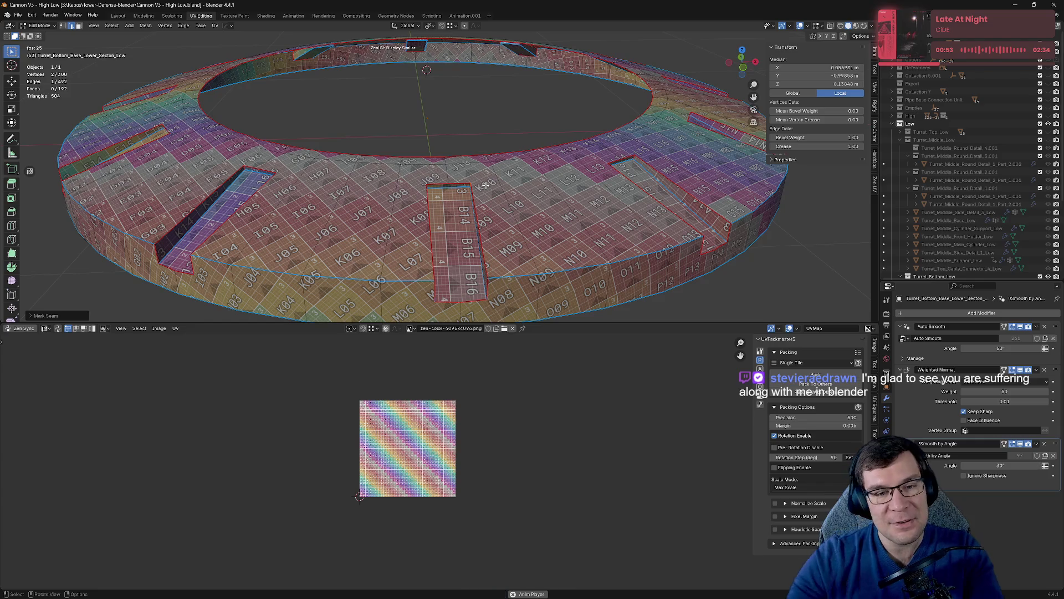
pyautogui.keyDown('ctrl'); pyautogui.moveTo(486, 185); pyautogui.dragTo(586, 151, button='middle'); pyautogui.keyUp('ctrl')
pyautogui.press('Escape')
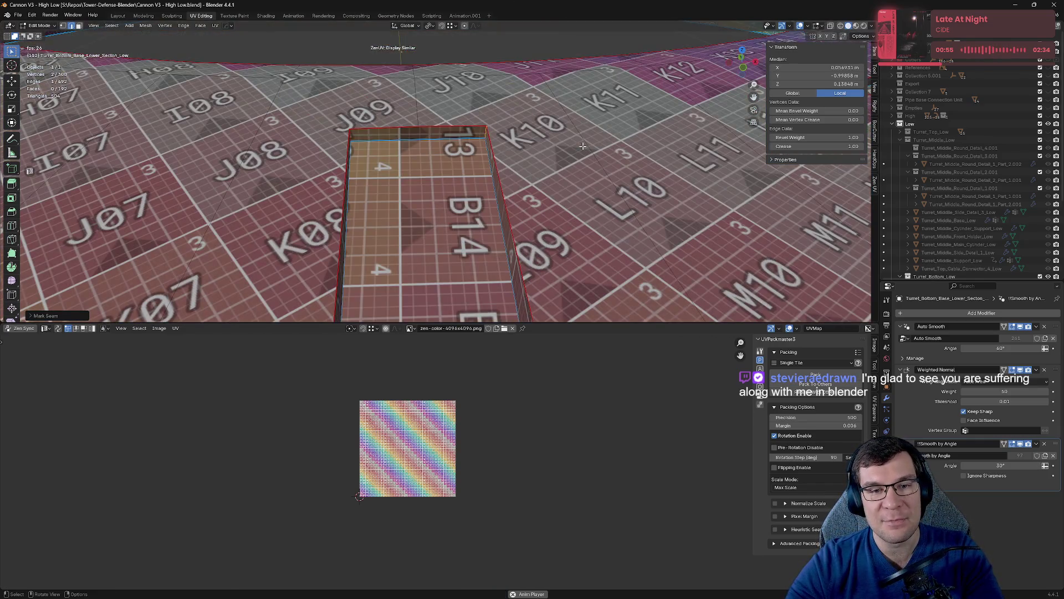
pyautogui.click(479, 138)
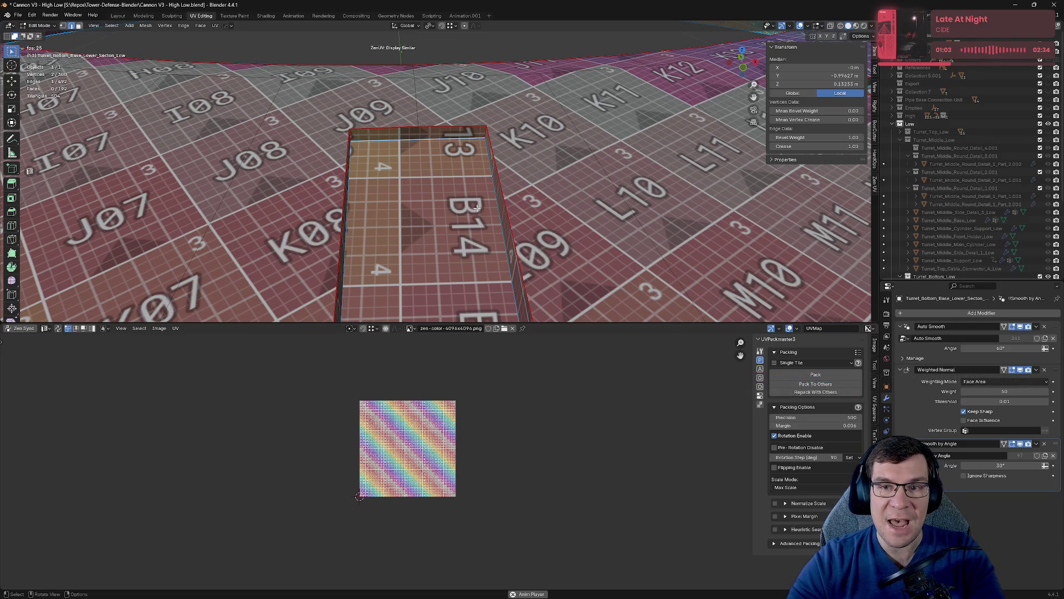
pyautogui.scroll(-5, 477, 208)
pyautogui.moveTo(595, 190)
pyautogui.mouseDown(button='middle')
pyautogui.moveTo(581, 189)
pyautogui.moveTo(642, 188)
pyautogui.moveTo(643, 176)
pyautogui.mouseUp(button='middle')
pyautogui.hotkey('ctrl', 's')
pyautogui.press('Tab')
pyautogui.press('Tab')
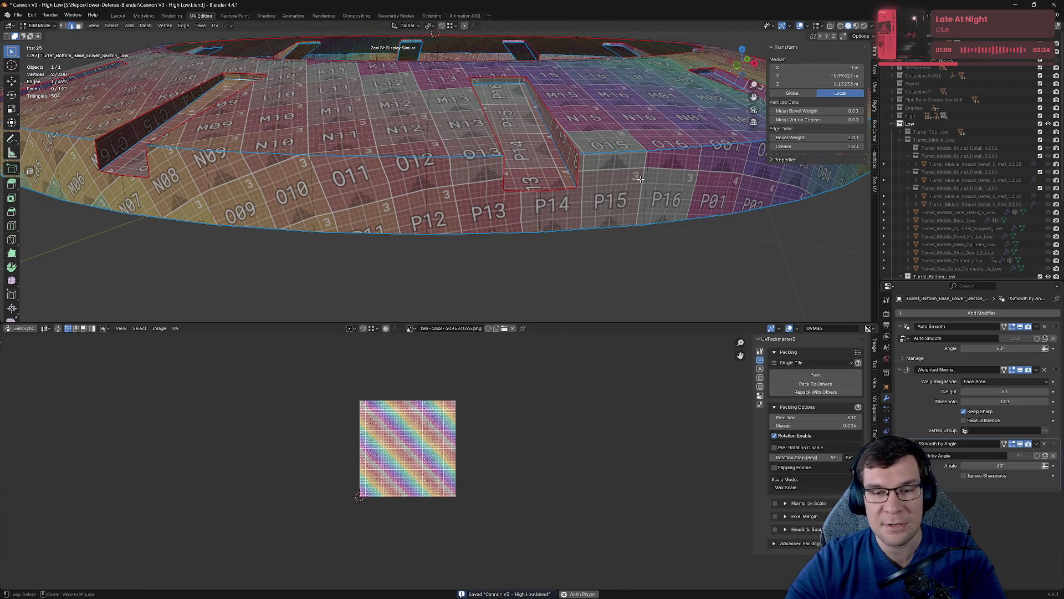
pyautogui.hotkey('alt', 'Tab')
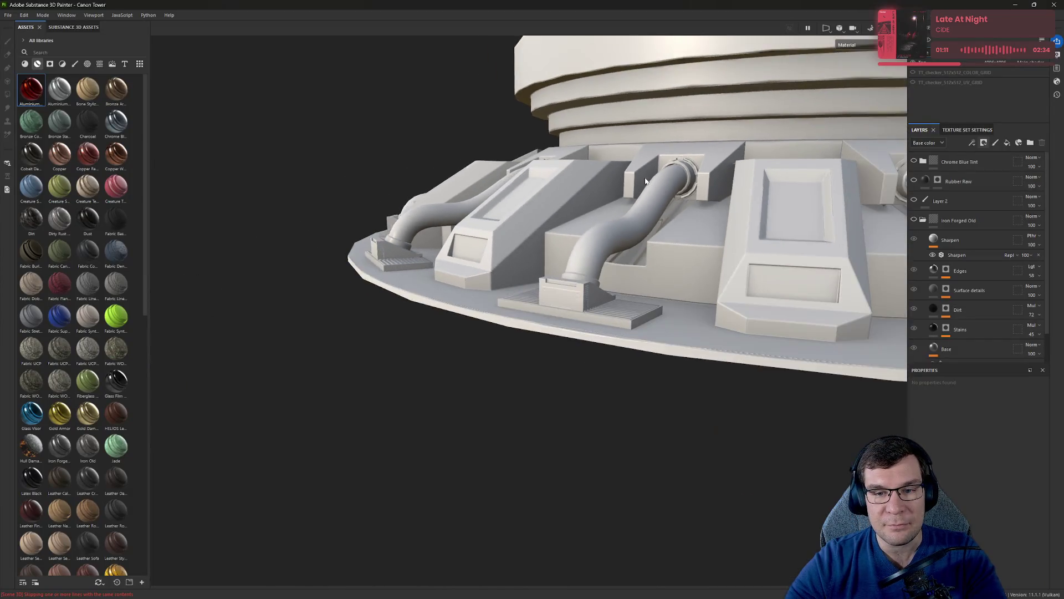
# Orbit and zoom around the textured cannon turret in Painter, then close Painter.
pyautogui.scroll(3, 645, 180)
pyautogui.moveTo(676, 145)
pyautogui.keyDown('alt'); pyautogui.mouseDown()
pyautogui.moveTo(681, 129)
pyautogui.moveTo(635, 124)
pyautogui.mouseUp(); pyautogui.keyUp('alt')
pyautogui.scroll(5, 635, 123)
pyautogui.moveTo(551, 252)
pyautogui.keyDown('alt'); pyautogui.mouseDown()
pyautogui.moveTo(551, 227)
pyautogui.moveTo(501, 388)
pyautogui.moveTo(557, 261)
pyautogui.moveTo(540, 349)
pyautogui.moveTo(573, 217)
pyautogui.moveTo(468, 441)
pyautogui.moveTo(601, 202)
pyautogui.moveTo(541, 406)
pyautogui.moveTo(557, 96)
pyautogui.moveTo(619, 184)
pyautogui.moveTo(673, 121)
pyautogui.moveTo(465, 293)
pyautogui.mouseUp(); pyautogui.keyUp('alt')
pyautogui.scroll(-10, 465, 293)
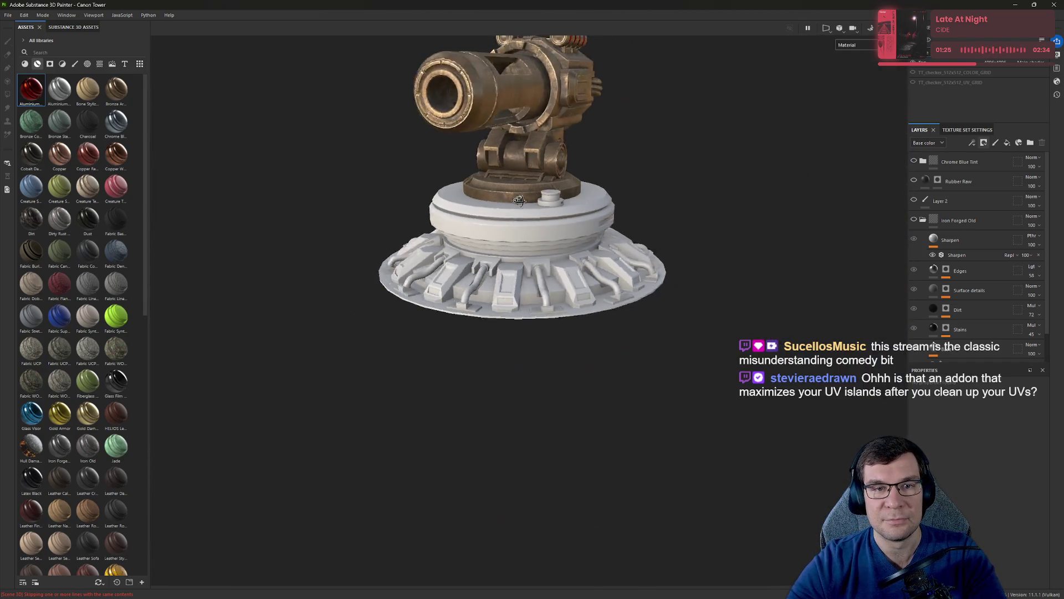
pyautogui.moveTo(359, 178)
pyautogui.keyDown('alt'); pyautogui.mouseDown()
pyautogui.moveTo(468, 147)
pyautogui.moveTo(554, 278)
pyautogui.moveTo(642, 316)
pyautogui.moveTo(587, 300)
pyautogui.mouseUp(); pyautogui.keyUp('alt')
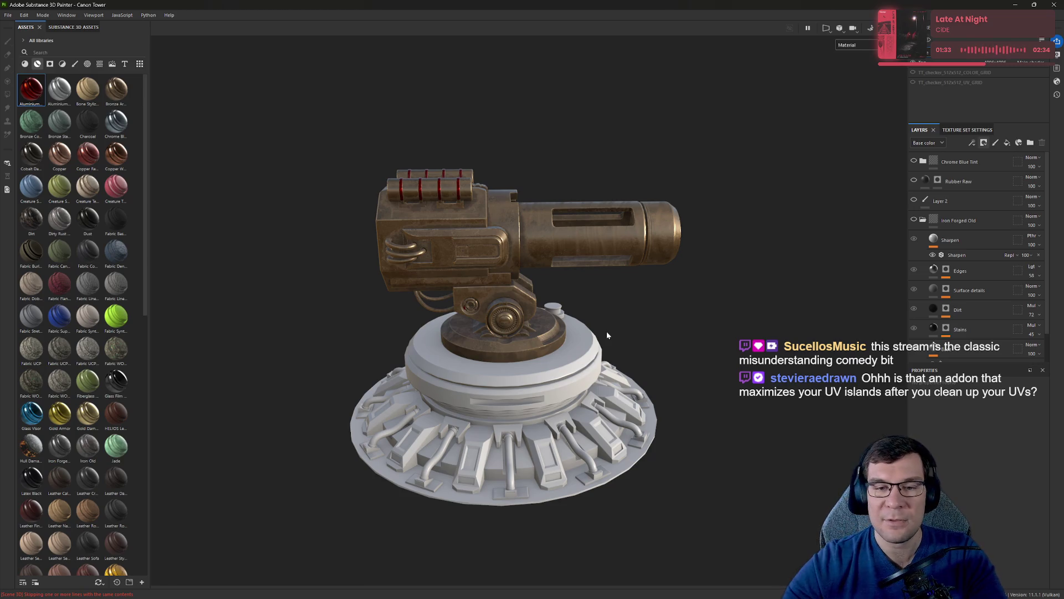
pyautogui.click(1047, 6)
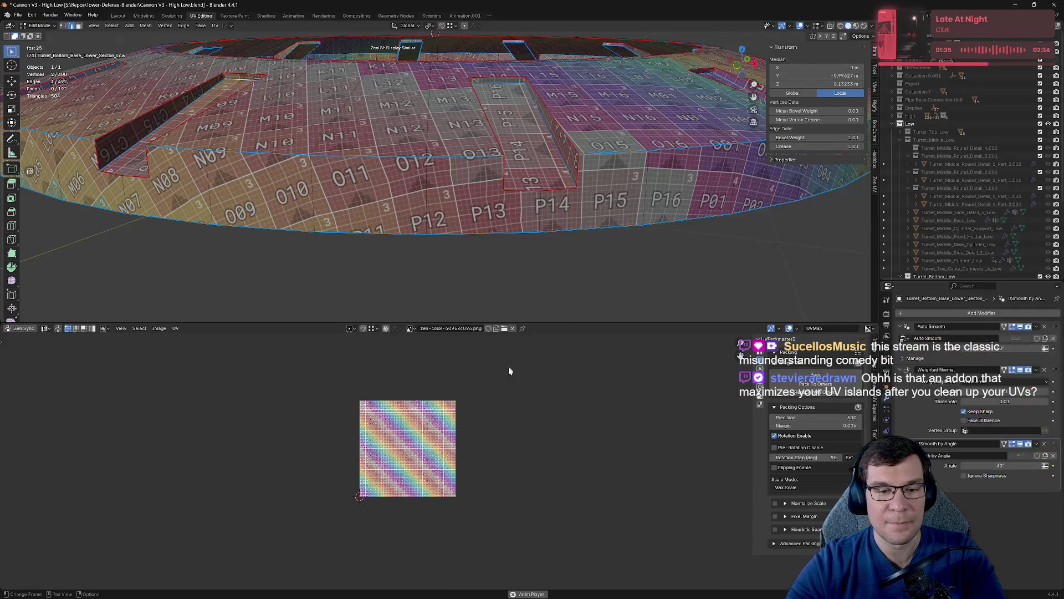
# Leave local view, edit all base parts, and move their UV islands off the tile to the left.
pyautogui.scroll(-8, 576, 258)
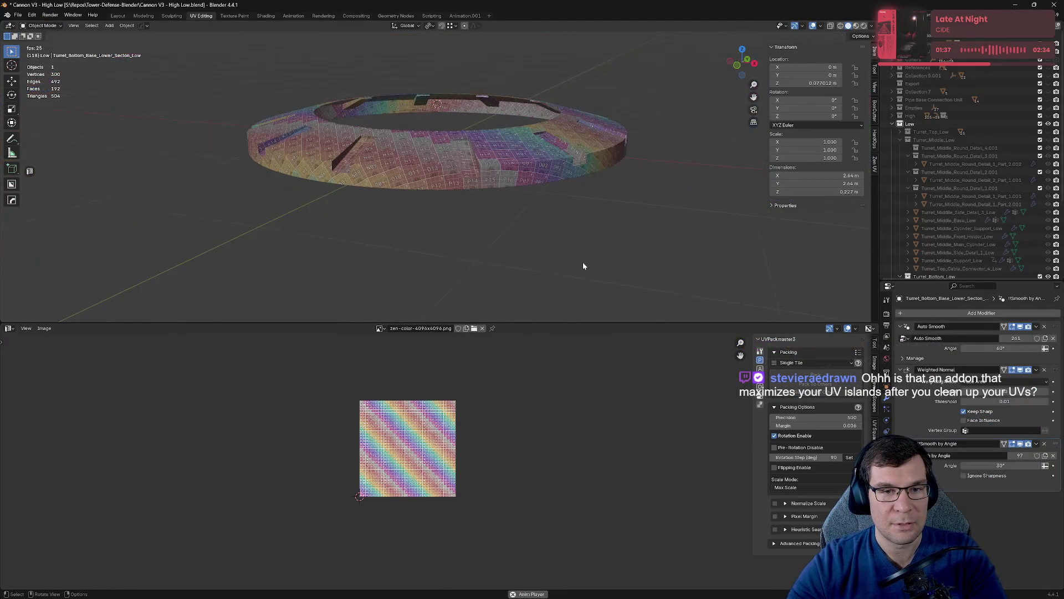
pyautogui.press('KP_Divide')
pyautogui.press('Tab')
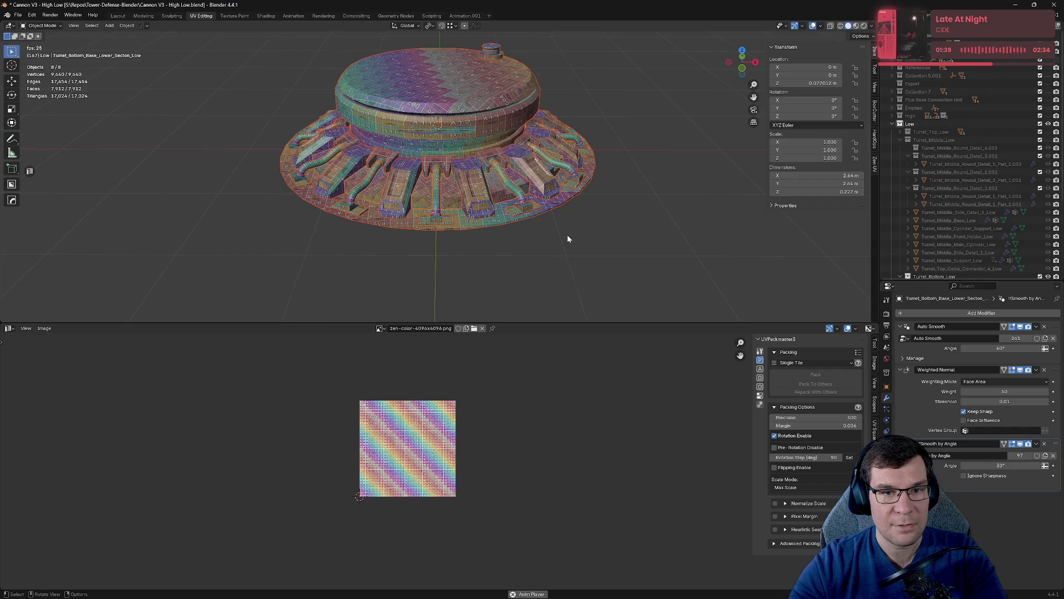
pyautogui.scroll(-3, 570, 230)
pyautogui.press('Tab')
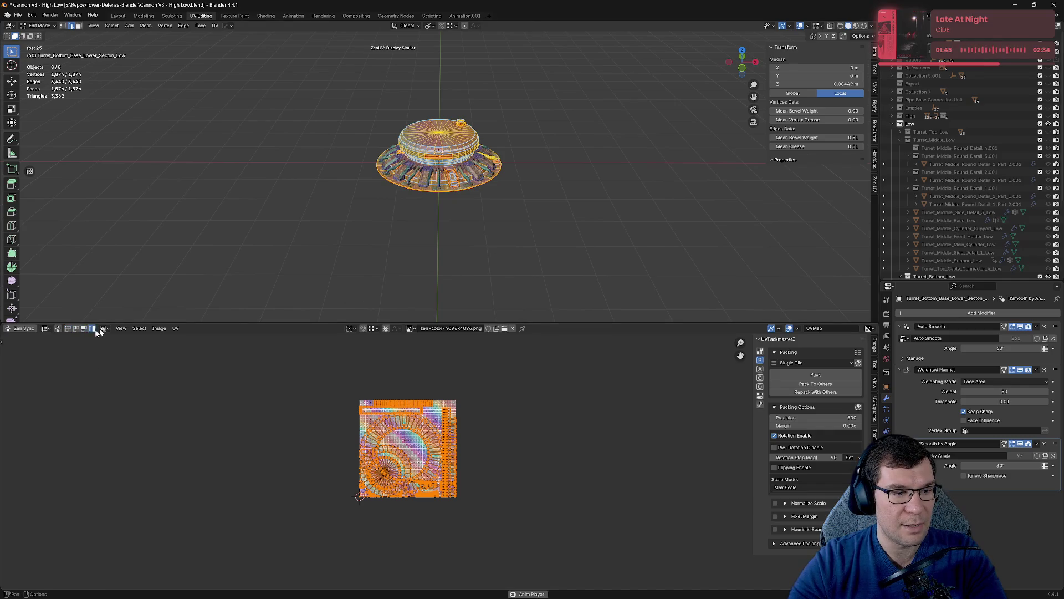
pyautogui.moveTo(247, 370); pyautogui.dragTo(521, 528)
pyautogui.press('g')
pyautogui.click(336, 499)
# Enlarge the UV editor view, box-select all the islands, and rescale them.
pyautogui.click(291, 463)
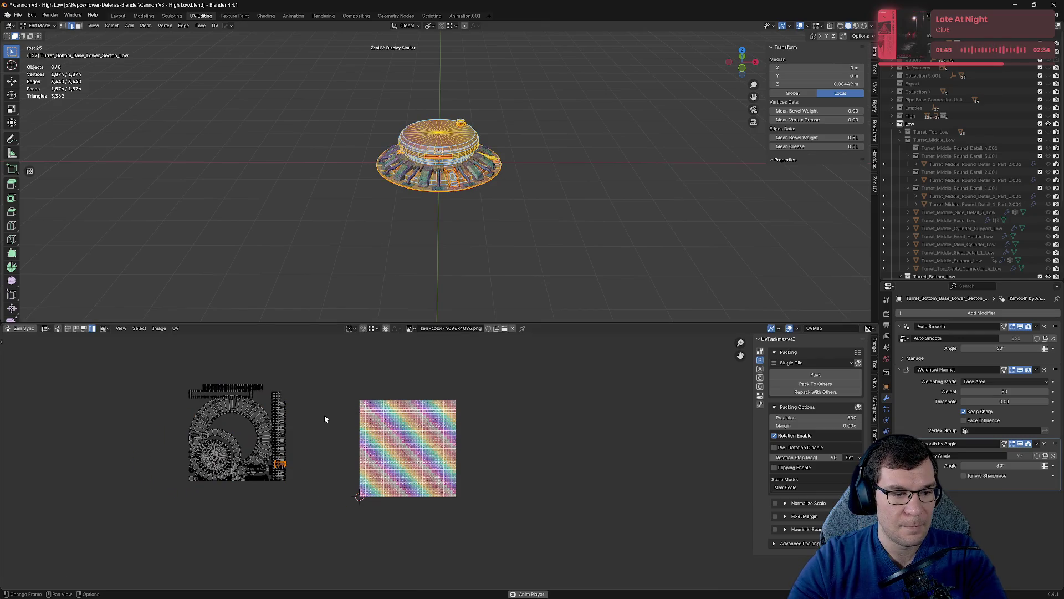
pyautogui.moveTo(324, 415); pyautogui.dragTo(434, 424, button='middle')
pyautogui.moveTo(482, 323)
pyautogui.mouseDown()
pyautogui.moveTo(515, 186)
pyautogui.moveTo(515, 100)
pyautogui.mouseUp()
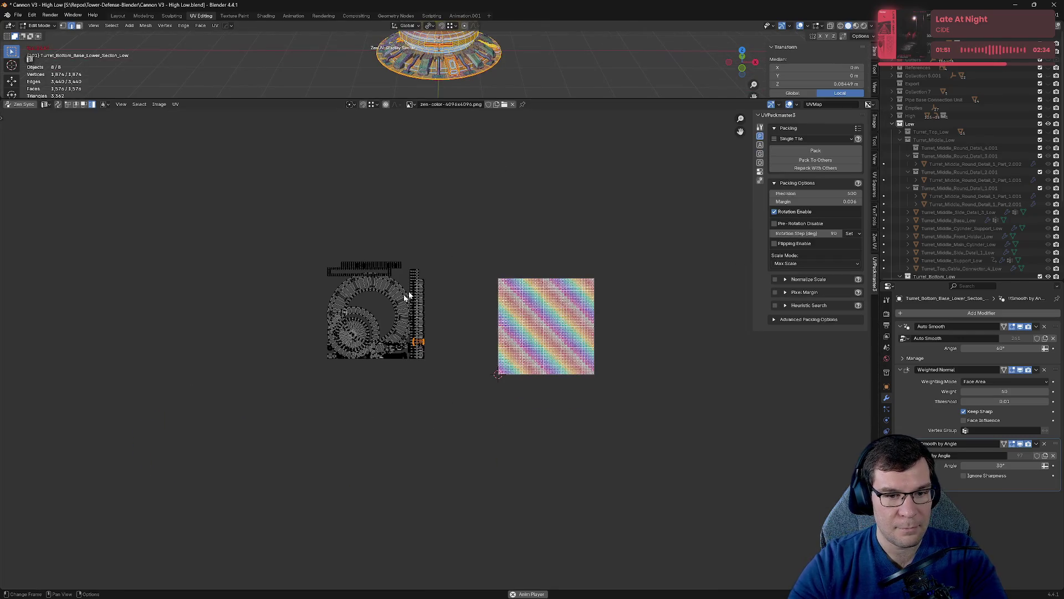
pyautogui.scroll(4, 391, 290)
pyautogui.moveTo(438, 250); pyautogui.dragTo(482, 313, button='middle')
pyautogui.moveTo(94, 146); pyautogui.dragTo(552, 480)
pyautogui.press('s')
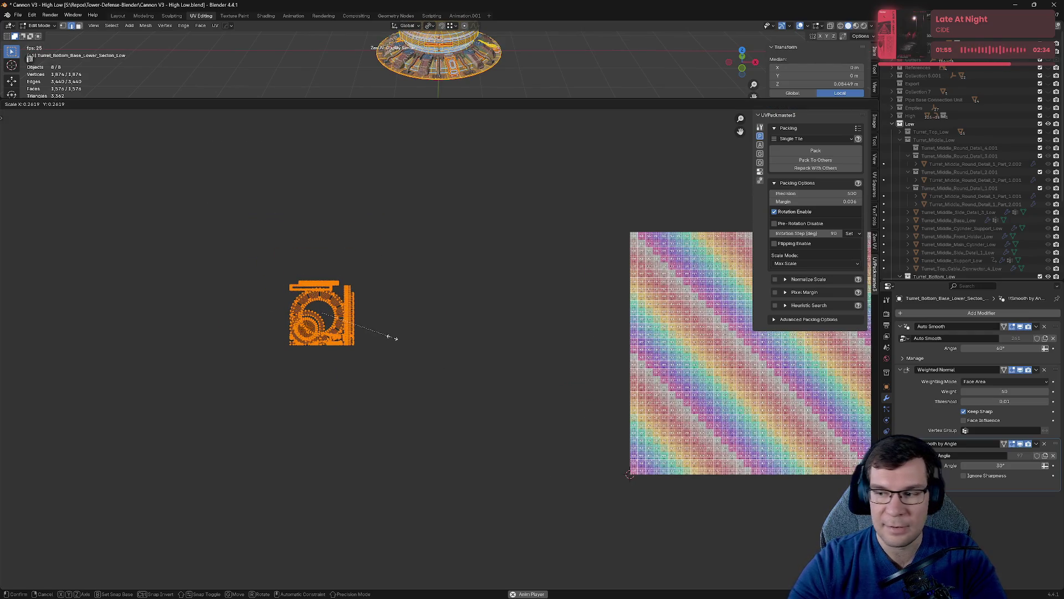
pyautogui.click(391, 337)
pyautogui.click(445, 347)
# Move the islands beside the checker tile, reselect them, and pack them with UVPackmaster3.
pyautogui.moveTo(544, 323)
pyautogui.mouseDown(button='middle')
pyautogui.moveTo(430, 330)
pyautogui.moveTo(488, 358)
pyautogui.mouseUp(button='middle')
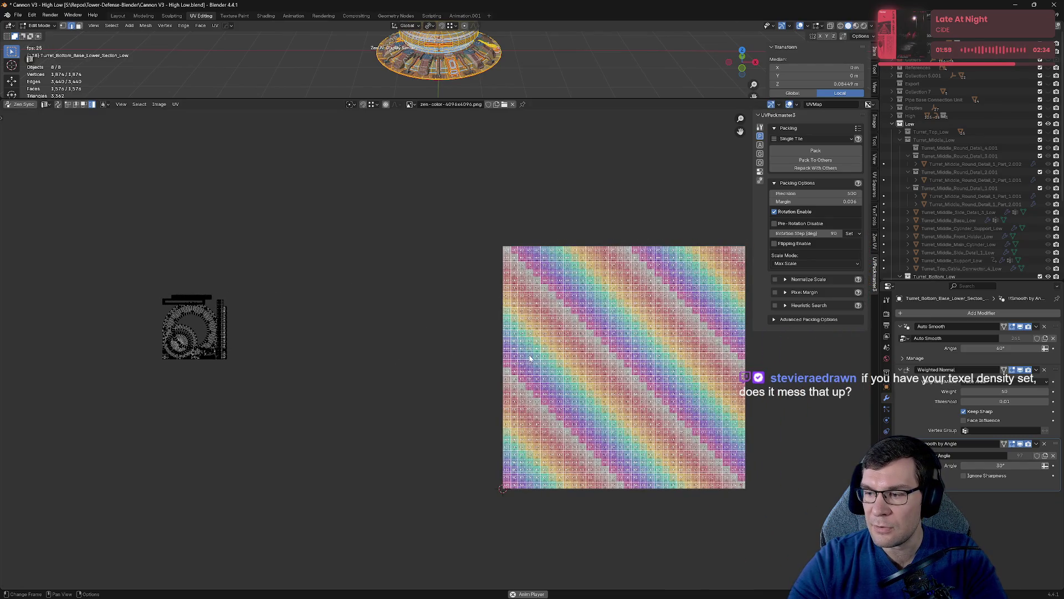
pyautogui.moveTo(80, 226); pyautogui.dragTo(335, 451)
pyautogui.moveTo(194, 327); pyautogui.dragTo(369, 349)
pyautogui.moveTo(715, 376); pyautogui.dragTo(562, 361, button='middle')
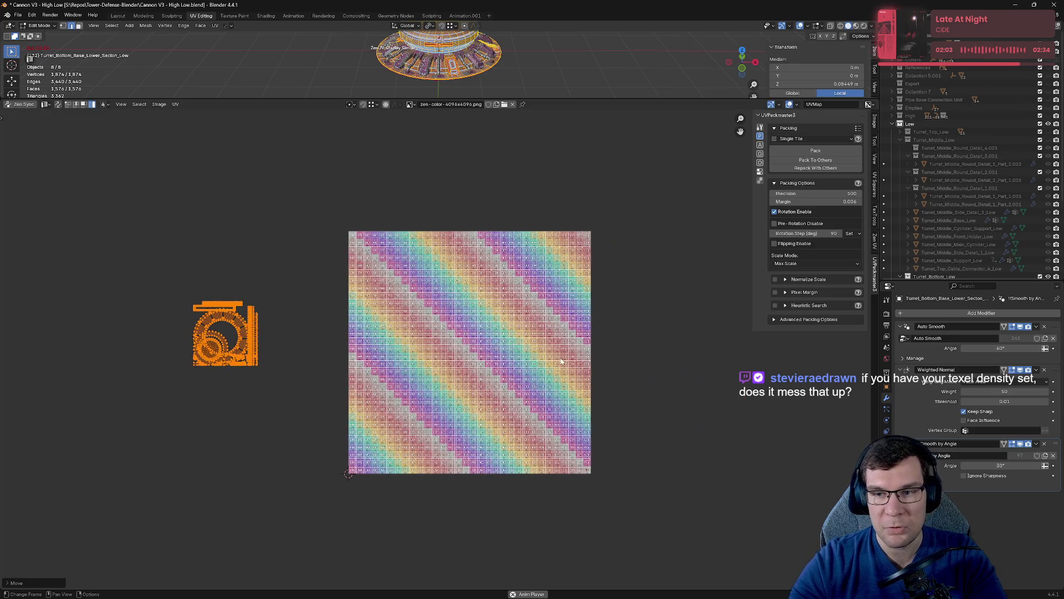
pyautogui.click(722, 273)
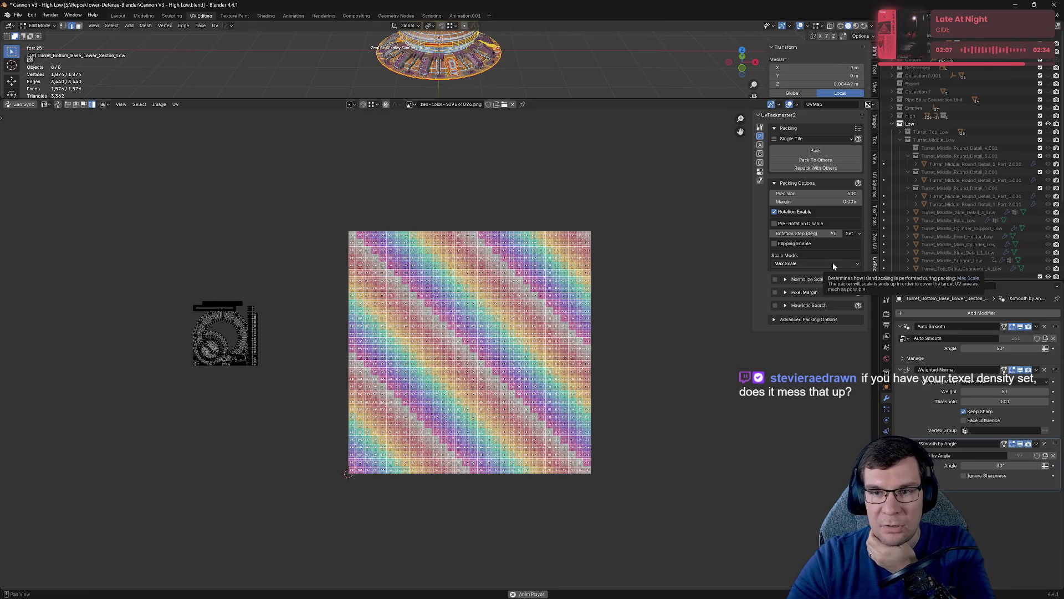
pyautogui.moveTo(276, 182); pyautogui.dragTo(627, 499)
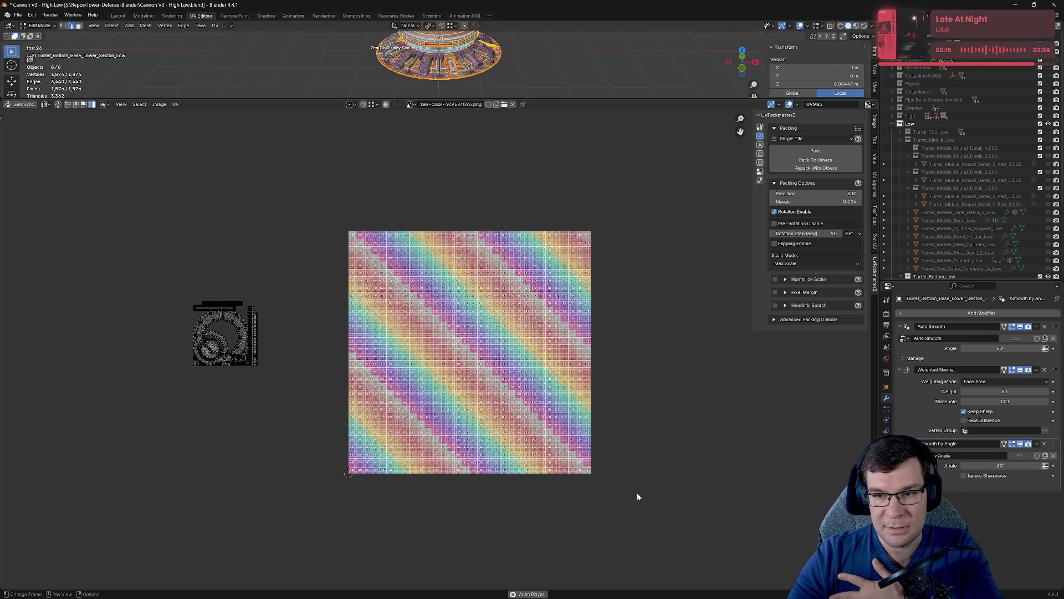
pyautogui.moveTo(637, 482)
pyautogui.mouseDown()
pyautogui.moveTo(373, 282)
pyautogui.moveTo(347, 197)
pyautogui.moveTo(317, 200)
pyautogui.mouseUp()
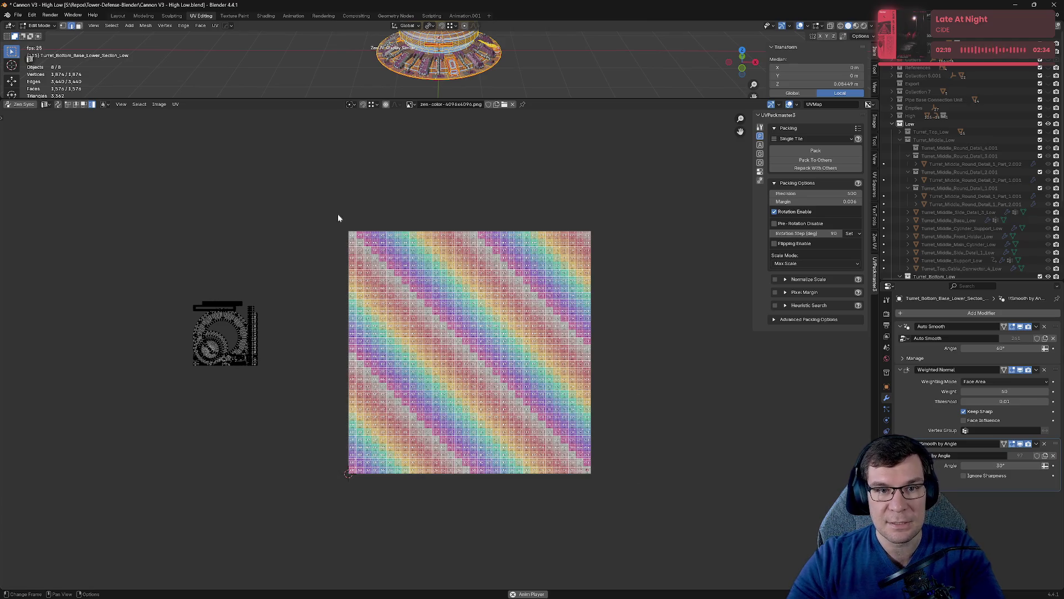
pyautogui.moveTo(140, 230); pyautogui.dragTo(305, 438)
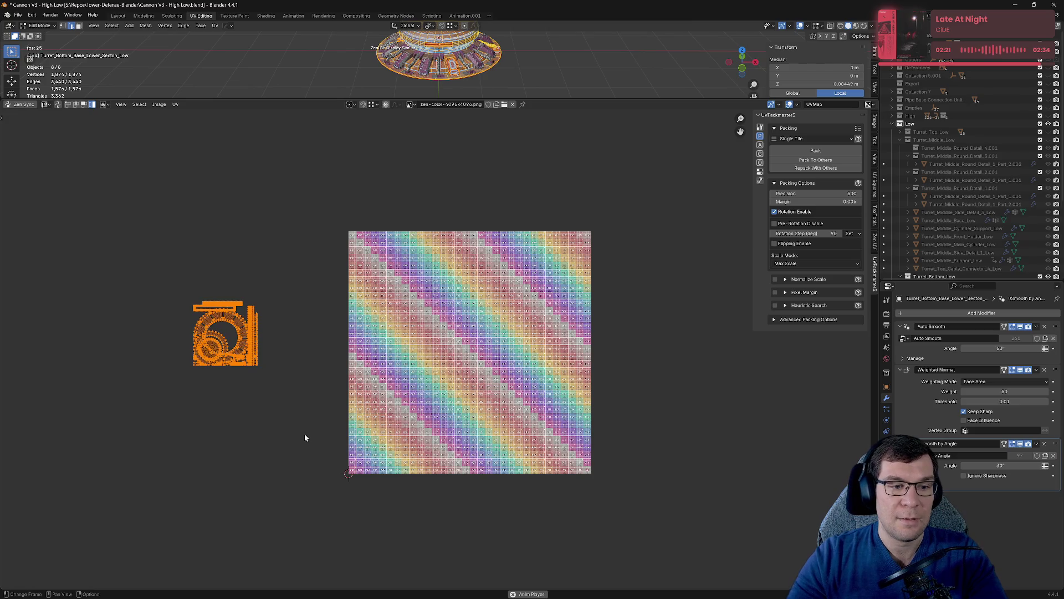
pyautogui.click(819, 151)
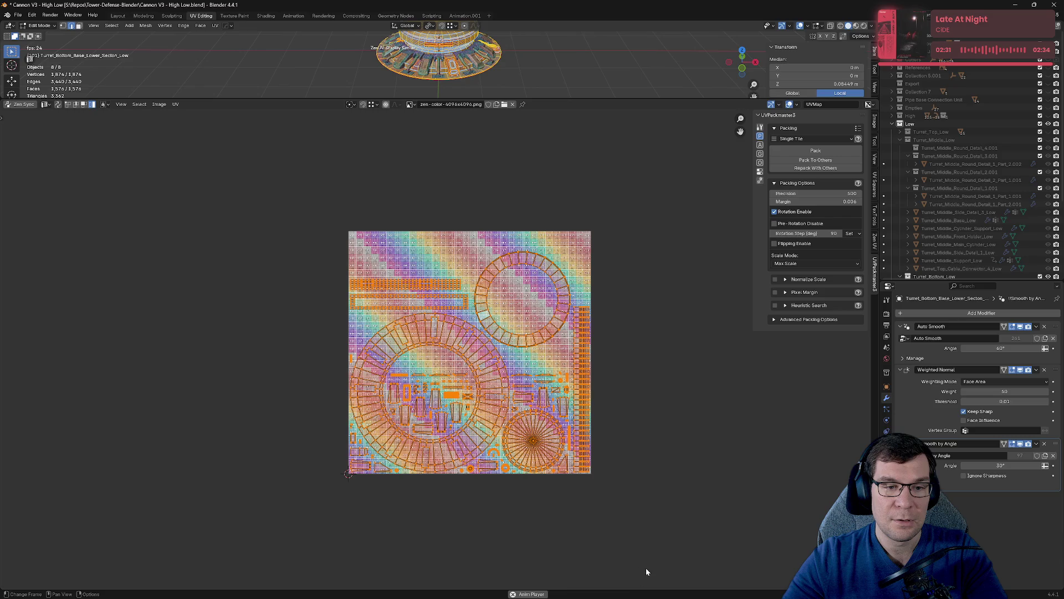
# Move the islands aside, then select the ring island with L, scale it up, and reposition it.
pyautogui.press('g')
pyautogui.click(369, 512)
pyautogui.moveTo(246, 248); pyautogui.dragTo(357, 254, button='middle')
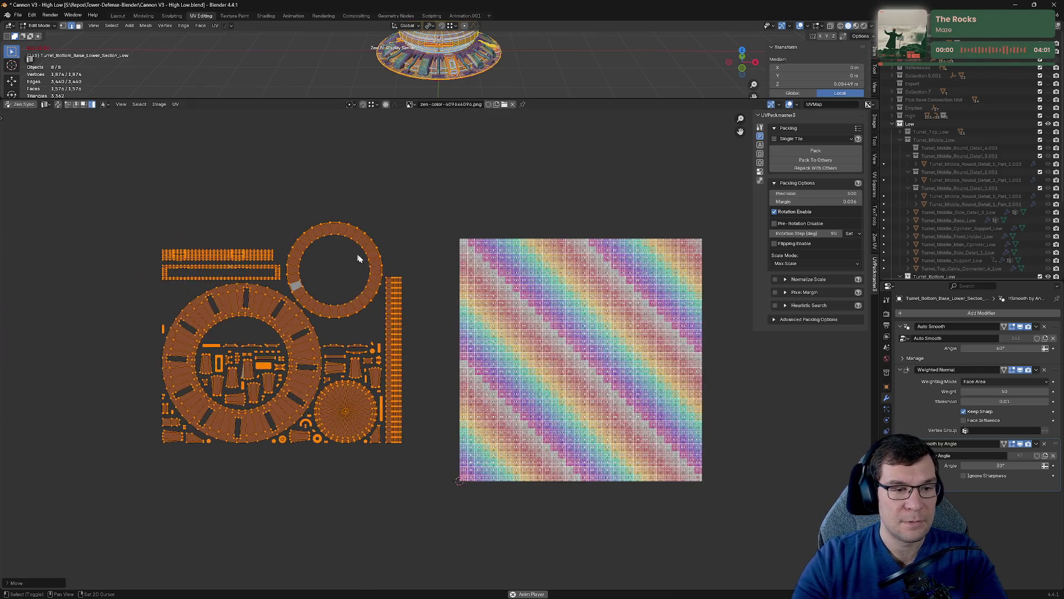
pyautogui.click(394, 251)
pyautogui.press('l')
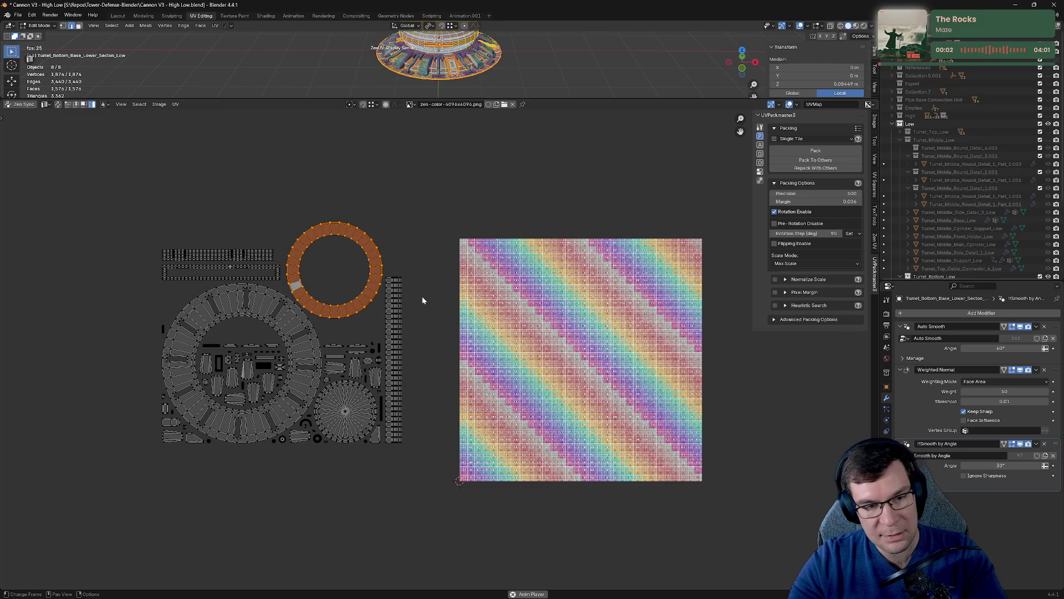
pyautogui.press('s')
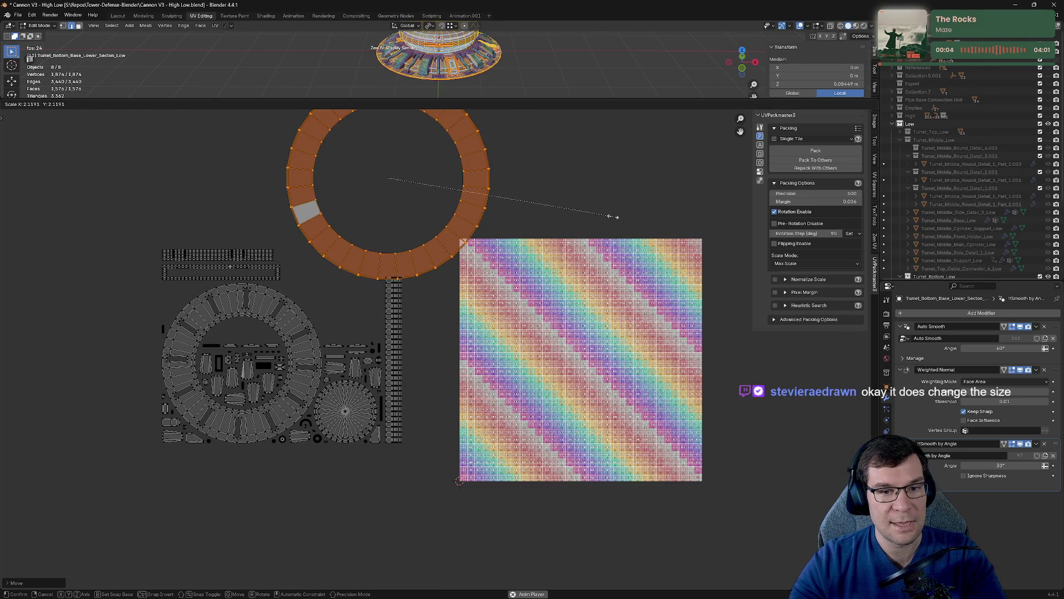
pyautogui.click(613, 216)
pyautogui.scroll(-5, 560, 243)
pyautogui.press('g')
pyautogui.click(504, 242)
# Select all islands, run UV > Average Islands Scale, and repack them with UVPackmaster3.
pyautogui.click(255, 231)
pyautogui.moveTo(214, 211)
pyautogui.mouseDown()
pyautogui.moveTo(426, 447)
pyautogui.moveTo(444, 444)
pyautogui.mouseUp()
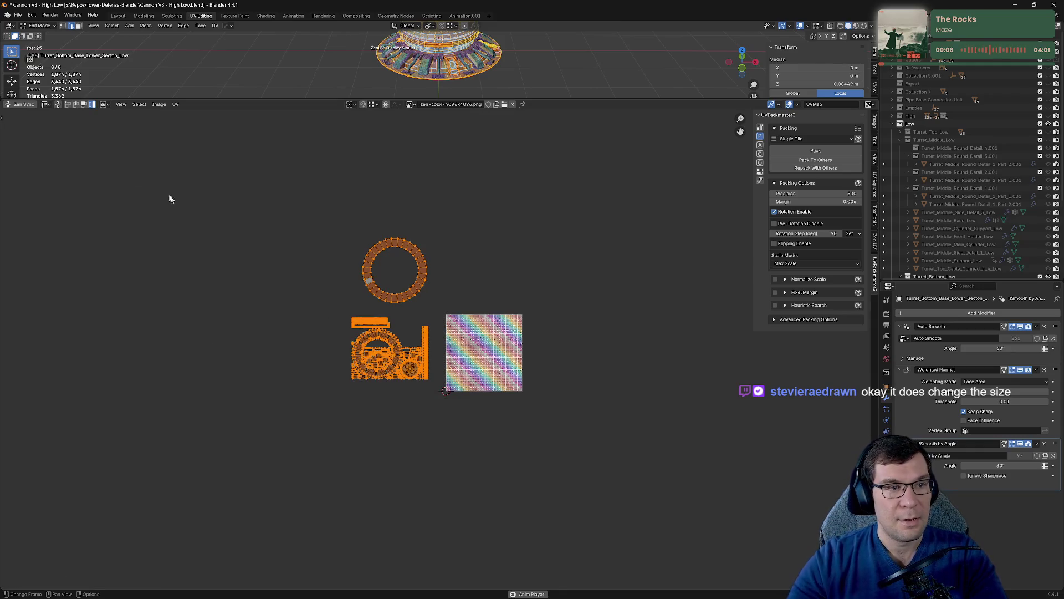
pyautogui.click(175, 104)
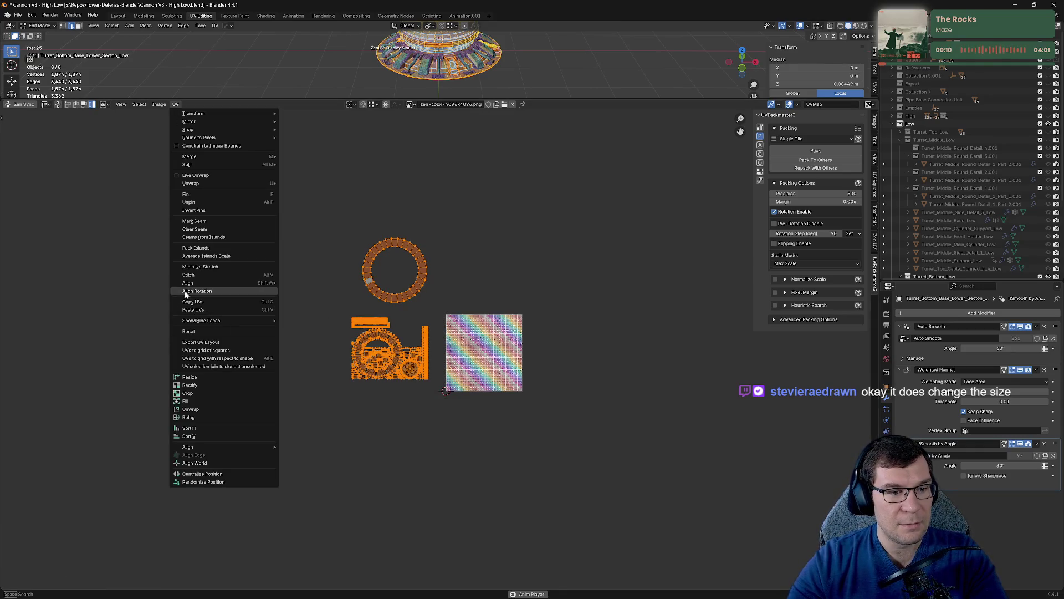
pyautogui.click(241, 256)
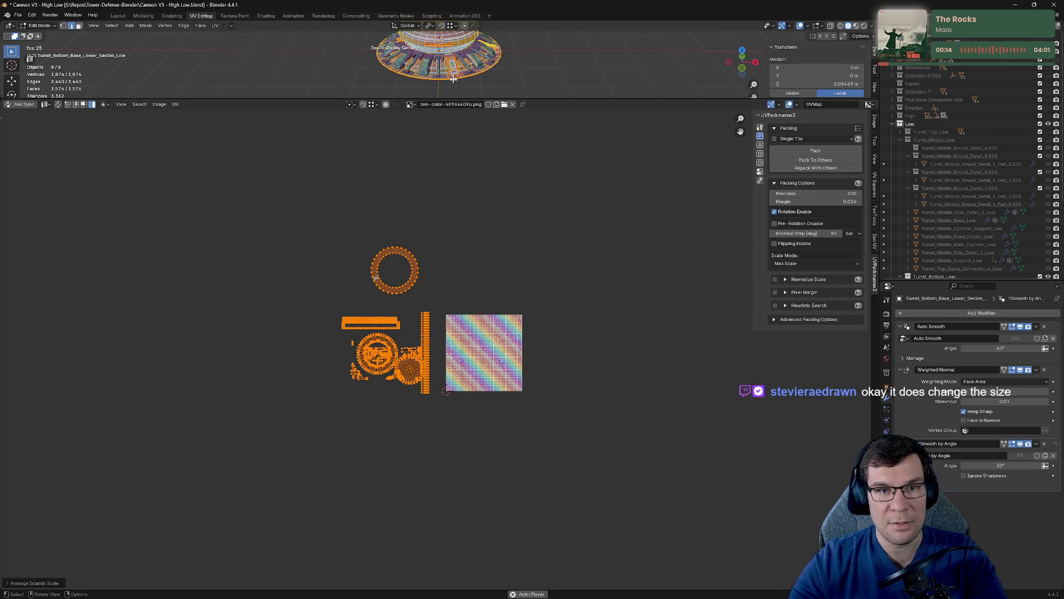
pyautogui.scroll(4, 392, 320)
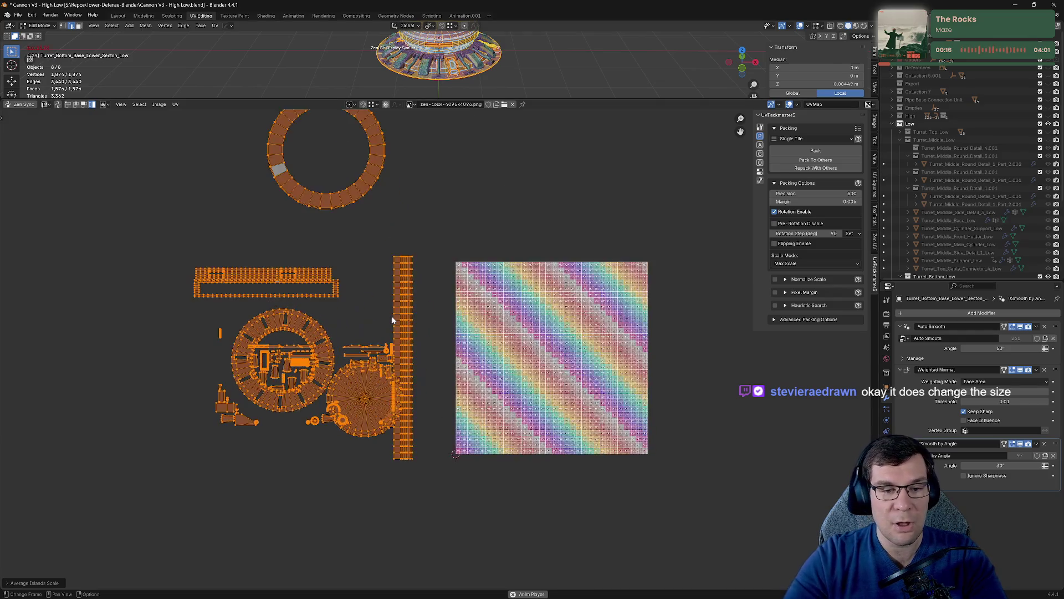
pyautogui.hotkey('alt', 'a')
pyautogui.press('a')
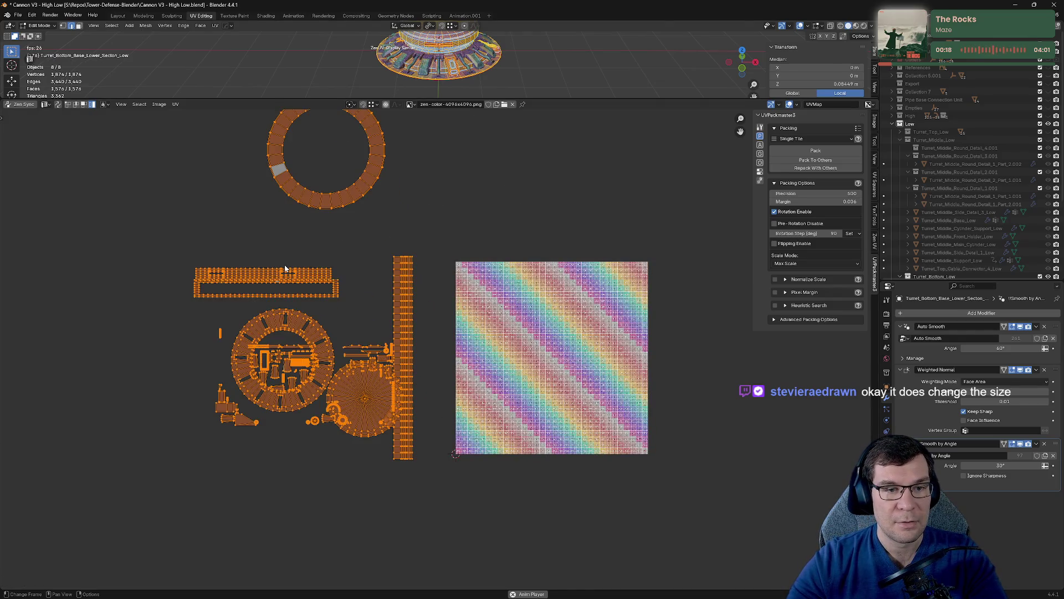
pyautogui.click(823, 150)
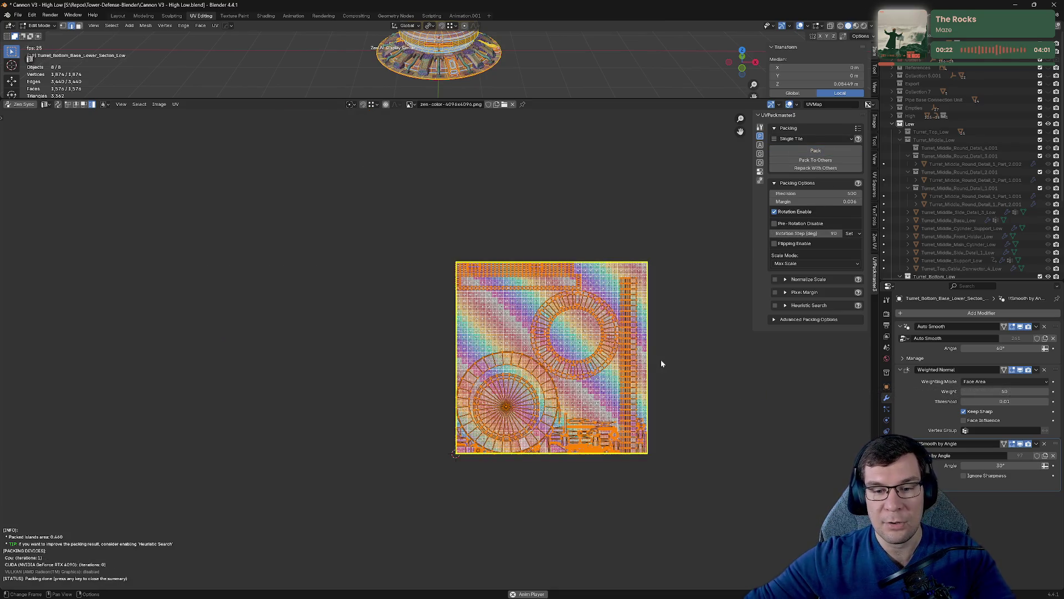
# Zoom and pan across the packed UV tile to check checker density, then save Cannon V3 - High Low.blend.
pyautogui.scroll(4, 685, 392)
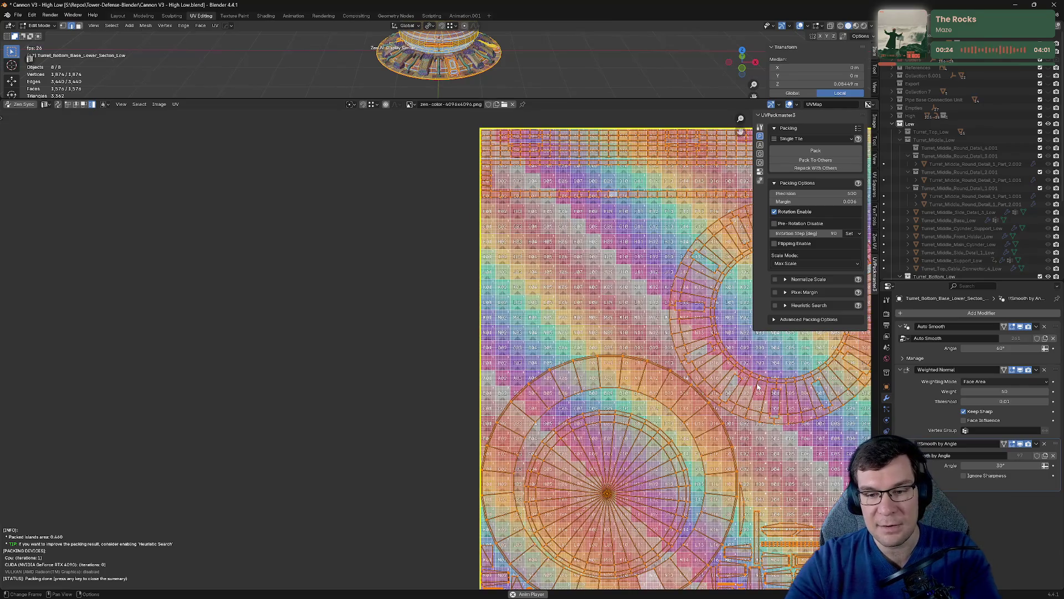
pyautogui.moveTo(812, 452); pyautogui.dragTo(636, 476, button='middle')
pyautogui.moveTo(683, 300)
pyautogui.mouseDown(button='middle')
pyautogui.moveTo(664, 282)
pyautogui.moveTo(550, 251)
pyautogui.moveTo(524, 119)
pyautogui.mouseUp(button='middle')
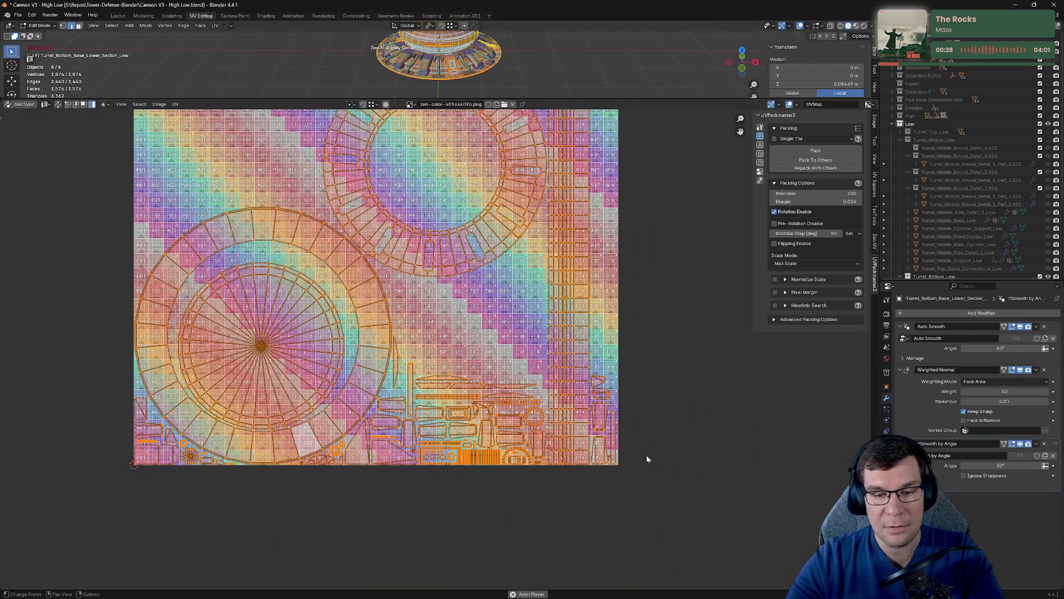
pyautogui.scroll(4, 646, 459)
pyautogui.moveTo(646, 459); pyautogui.dragTo(578, 355, button='middle')
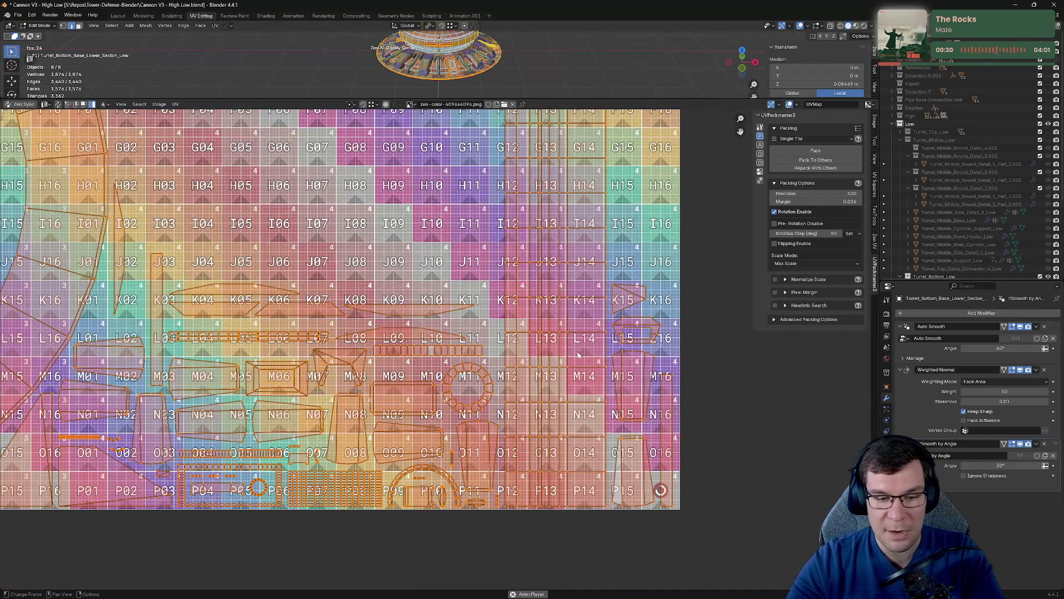
pyautogui.scroll(-6, 578, 355)
pyautogui.moveTo(564, 233)
pyautogui.mouseDown(button='middle')
pyautogui.moveTo(527, 363)
pyautogui.moveTo(553, 291)
pyautogui.mouseUp(button='middle')
pyautogui.hotkey('ctrl', 's')
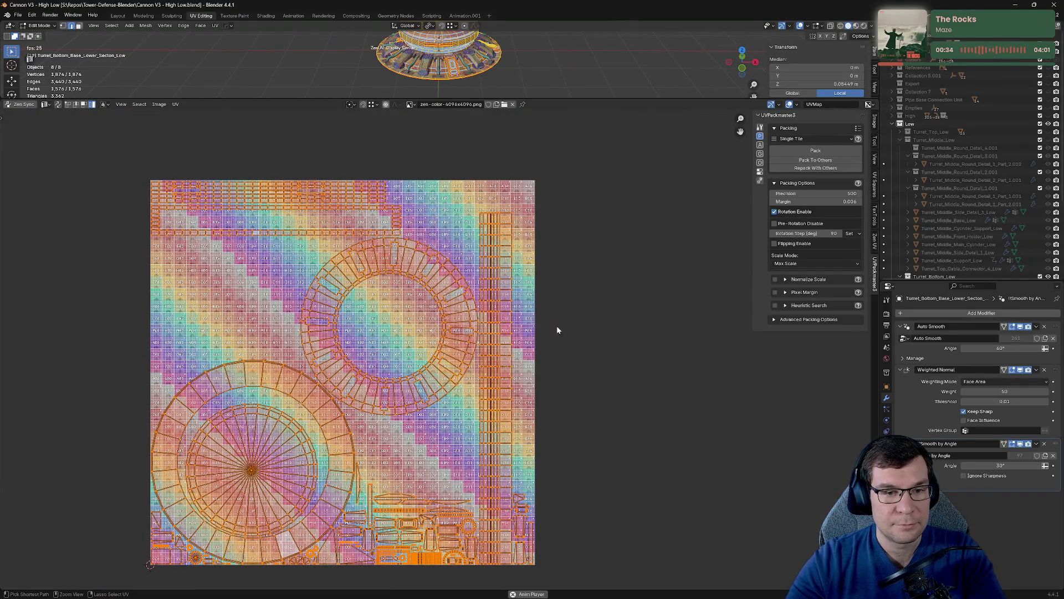
pyautogui.scroll(-2, 552, 322)
pyautogui.moveTo(519, 329); pyautogui.dragTo(580, 309, button='middle')
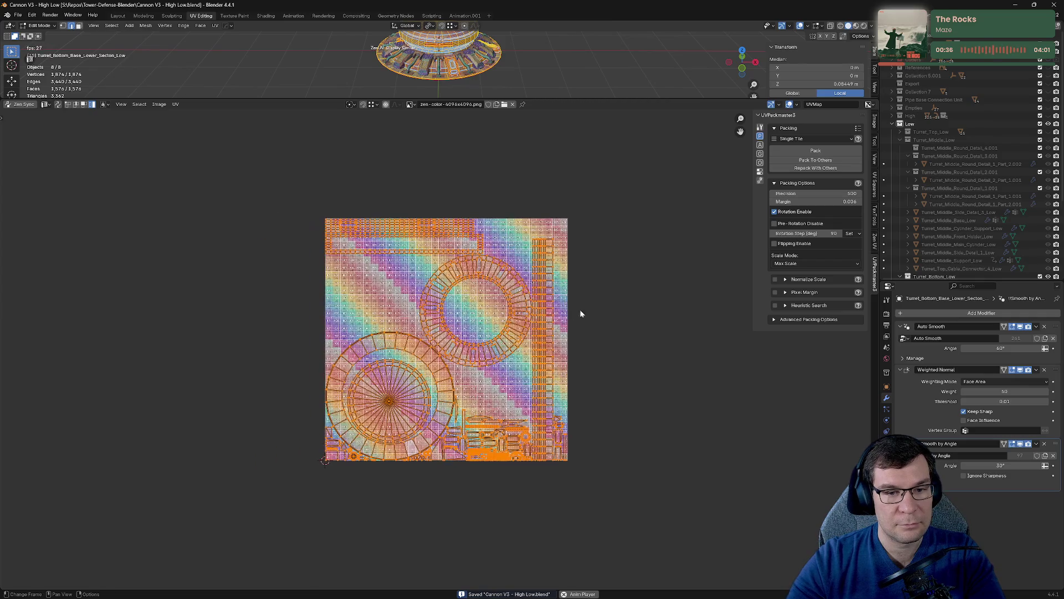
pyautogui.scroll(-3, 595, 303)
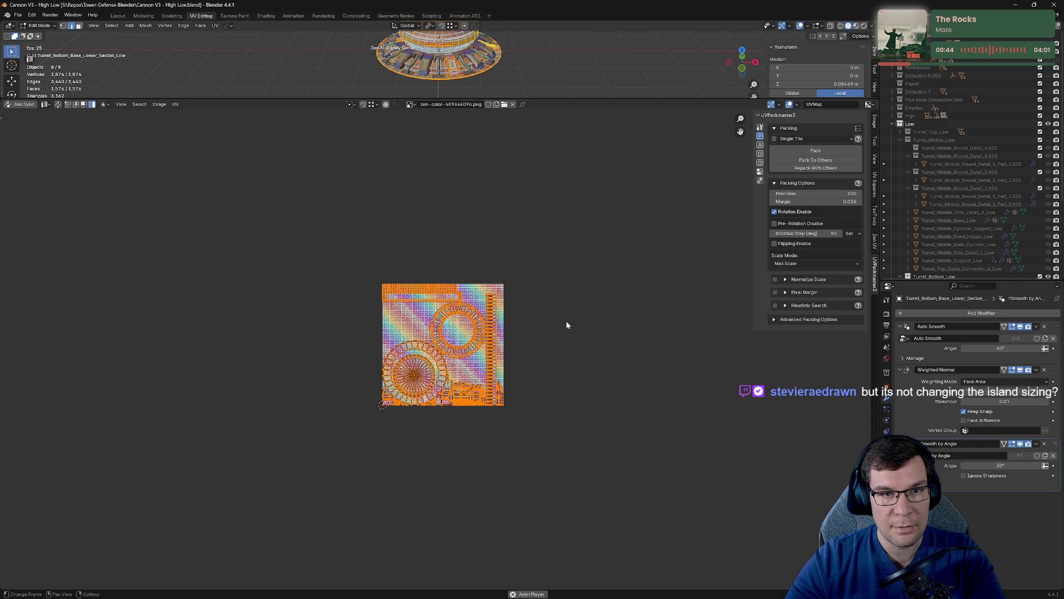
# Make the 3D view taller, save the file, and open UVPackmaster3's Normalize Scale help page.
pyautogui.moveTo(543, 97); pyautogui.dragTo(537, 261)
pyautogui.scroll(6, 572, 438)
pyautogui.moveTo(571, 438); pyautogui.dragTo(388, 441, button='middle')
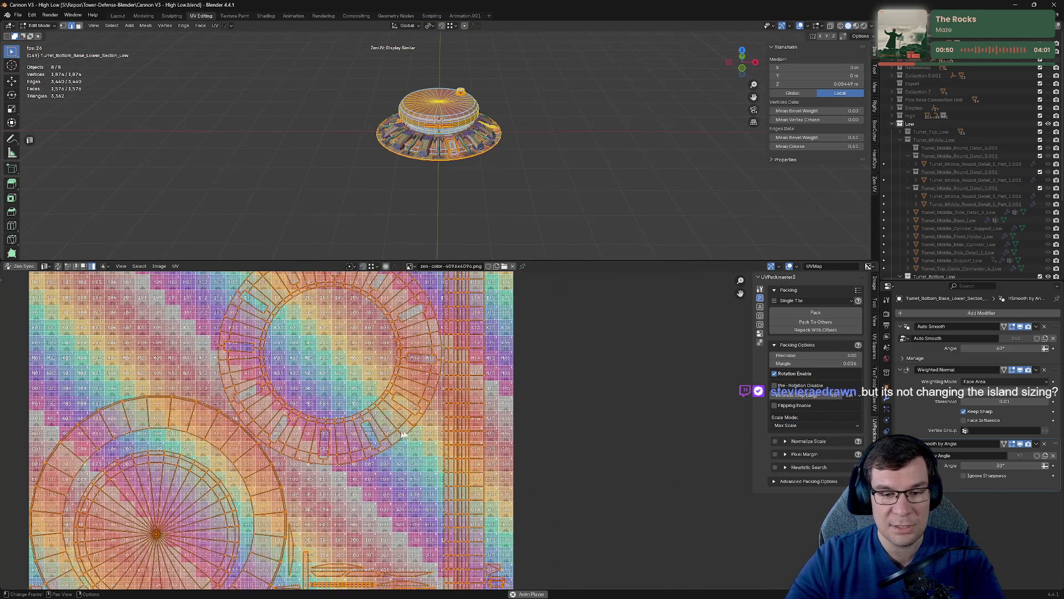
pyautogui.scroll(5, 376, 328)
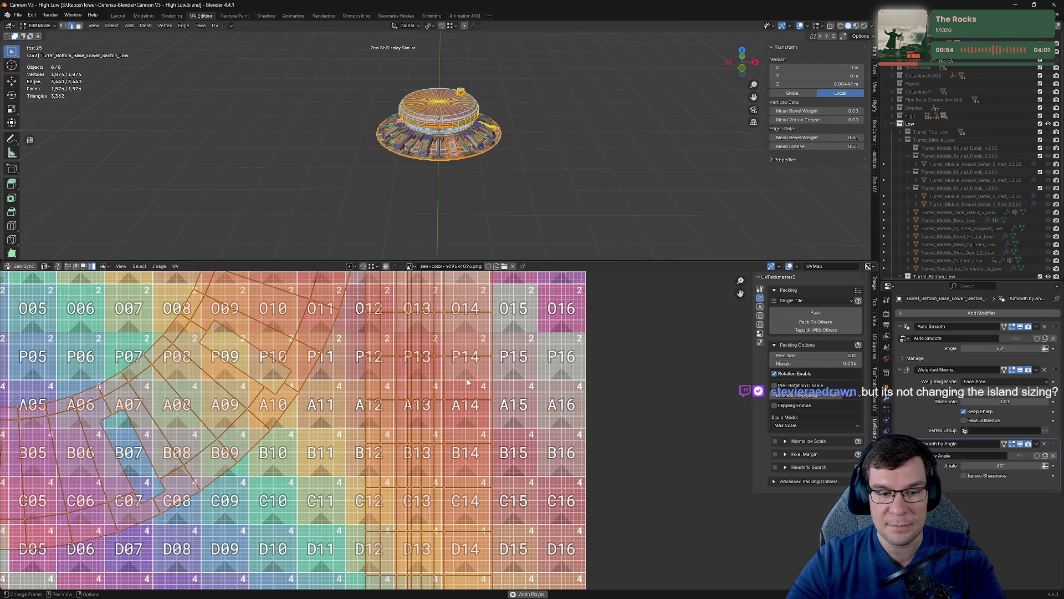
pyautogui.scroll(-10, 467, 382)
pyautogui.hotkey('ctrl', 's')
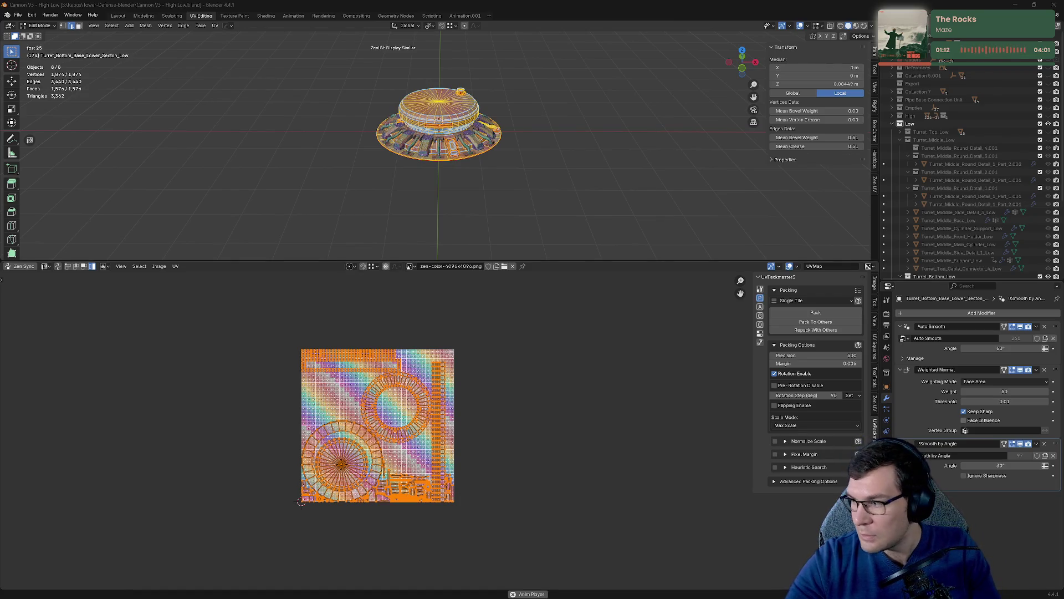
pyautogui.click(858, 441)
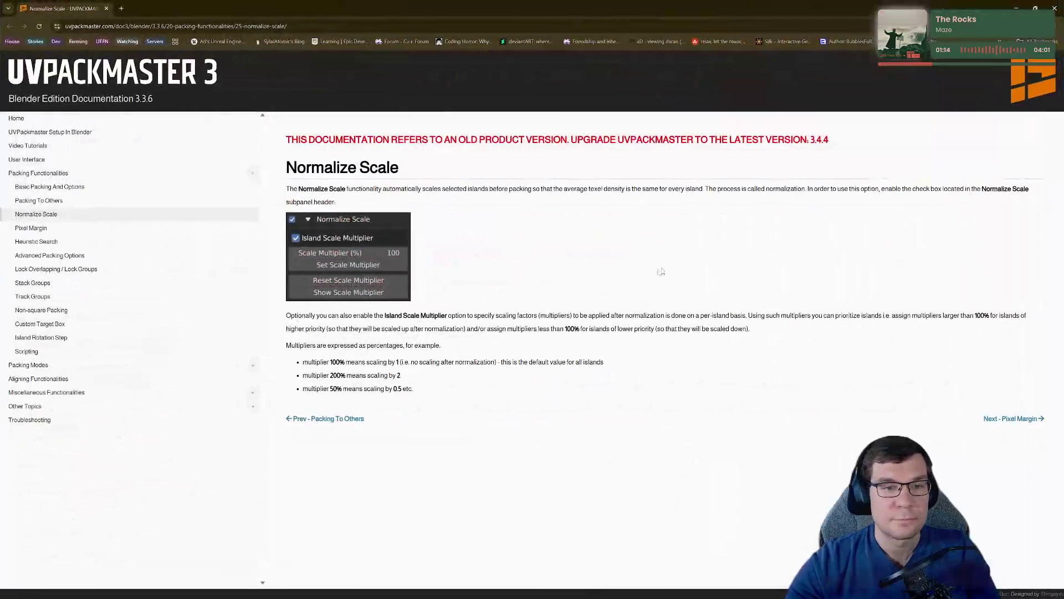
# Highlight the Normalize Scale texel-density explanation, then restore the browser and return to Blender.
pyautogui.moveTo(320, 189); pyautogui.dragTo(411, 197)
pyautogui.click(594, 226)
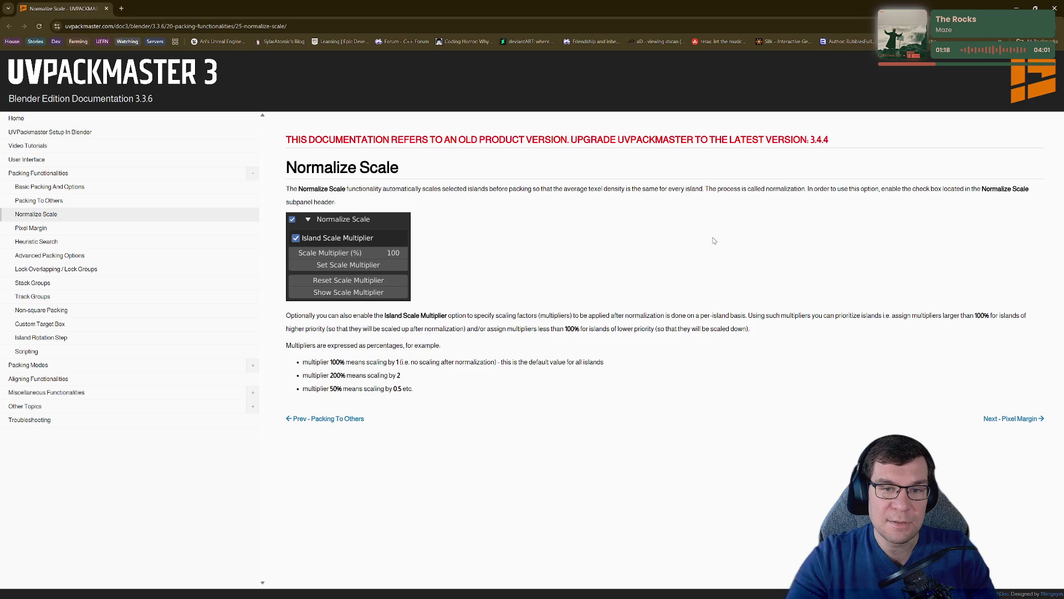
pyautogui.moveTo(556, 186); pyautogui.dragTo(642, 191)
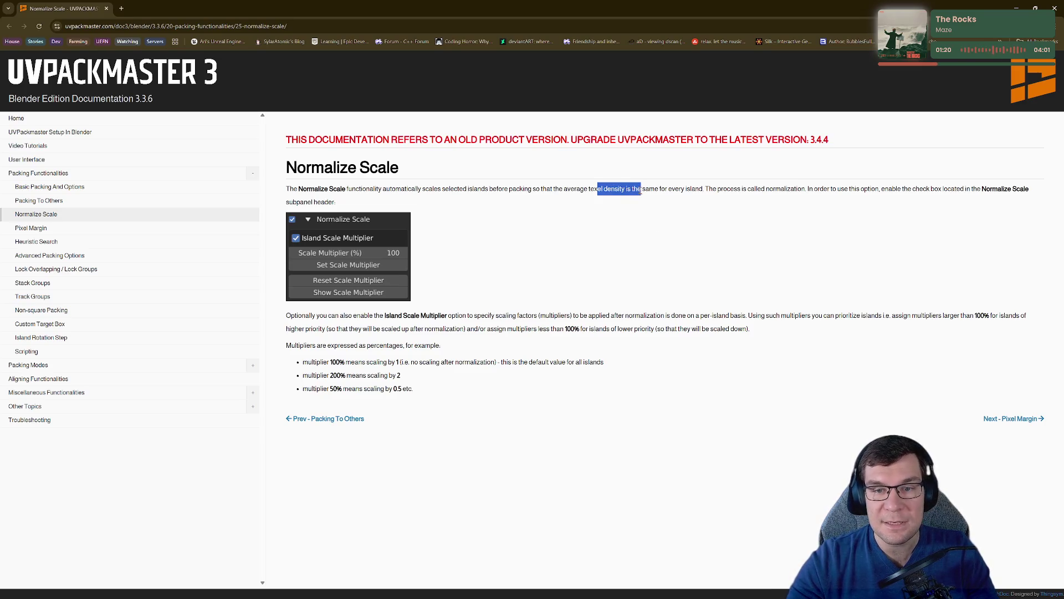
pyautogui.moveTo(705, 189); pyautogui.dragTo(576, 189)
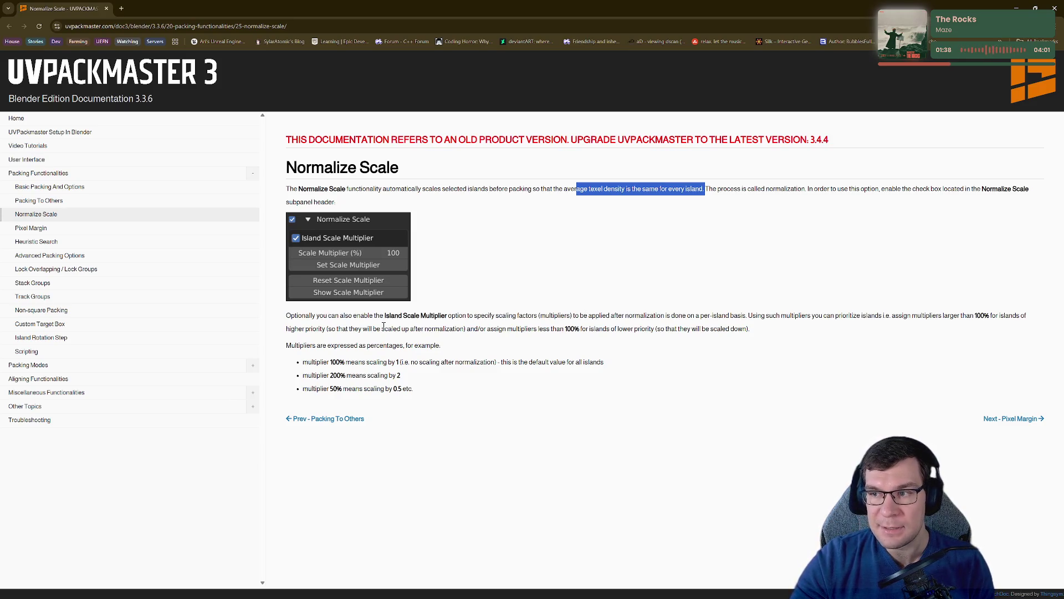
pyautogui.doubleClick(588, 3)
pyautogui.click(569, 33)
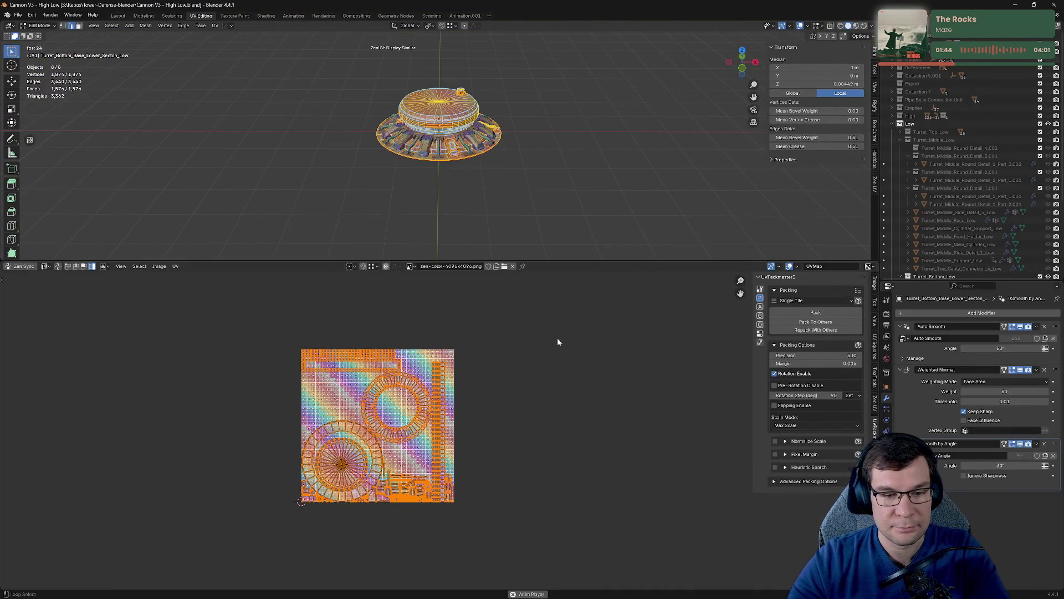
# Shrink the UVPackmaster documentation window and move it aside, then go back to Blender and clear the UV selection.
pyautogui.hotkey('alt', 'Tab')
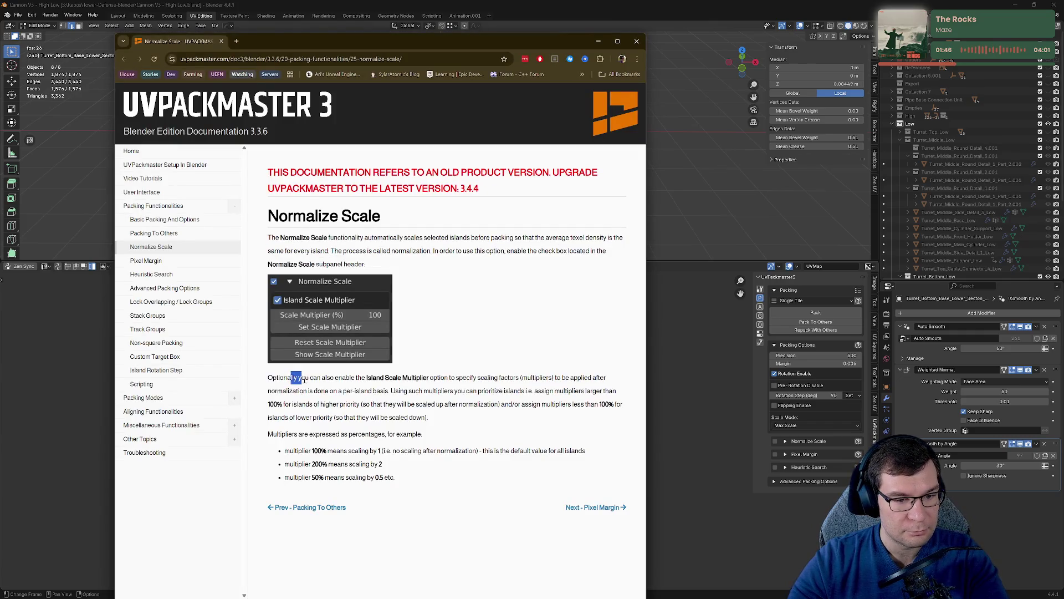
pyautogui.moveTo(304, 380); pyautogui.dragTo(342, 385)
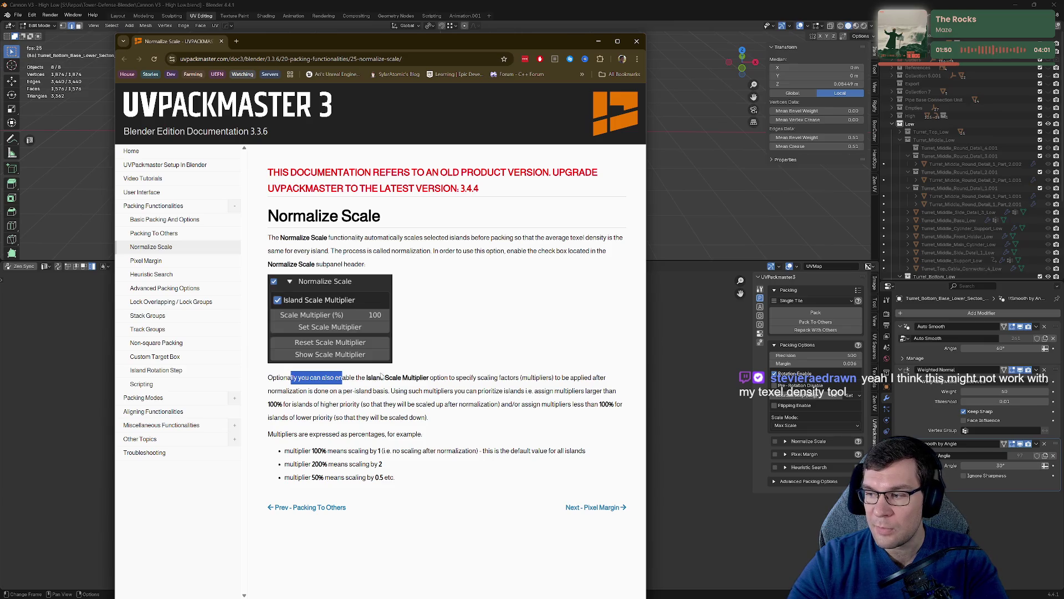
pyautogui.moveTo(646, 34); pyautogui.dragTo(602, 160)
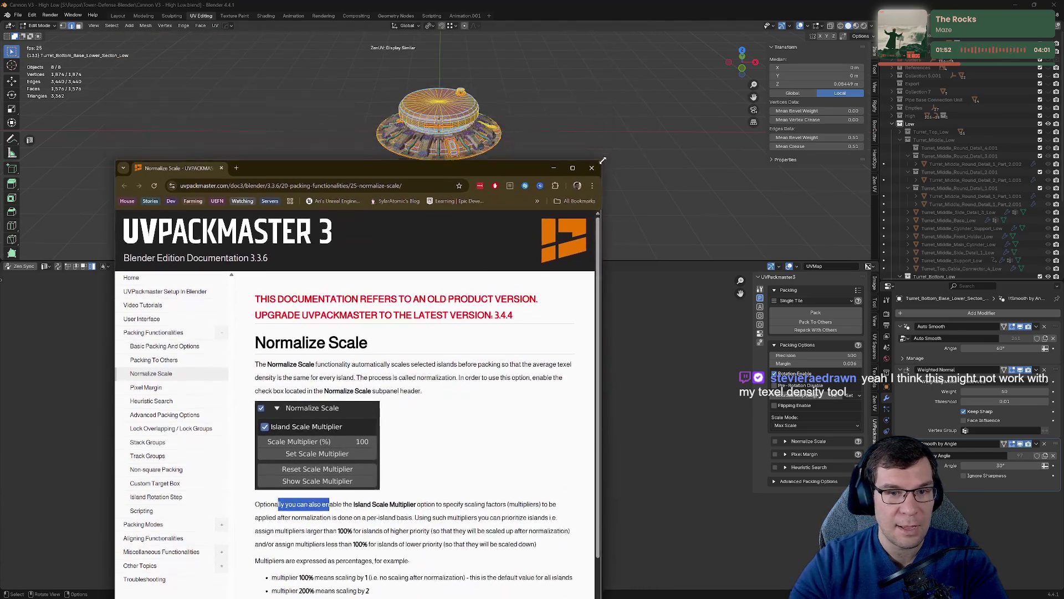
pyautogui.moveTo(540, 174)
pyautogui.mouseDown()
pyautogui.moveTo(590, 77)
pyautogui.moveTo(577, 117)
pyautogui.moveTo(592, 121)
pyautogui.mouseUp()
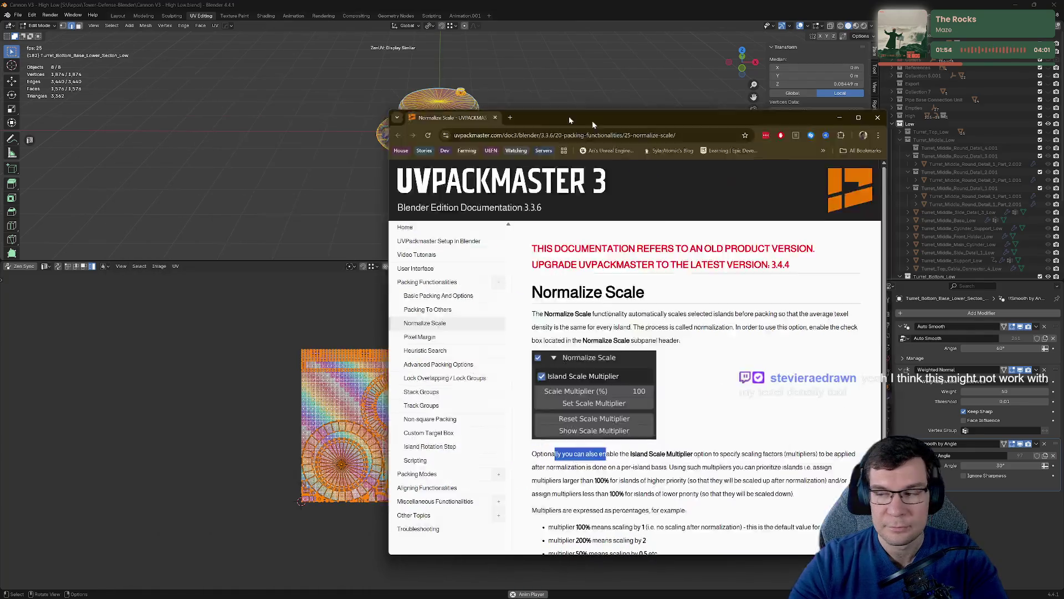
pyautogui.hotkey('alt', 'Tab')
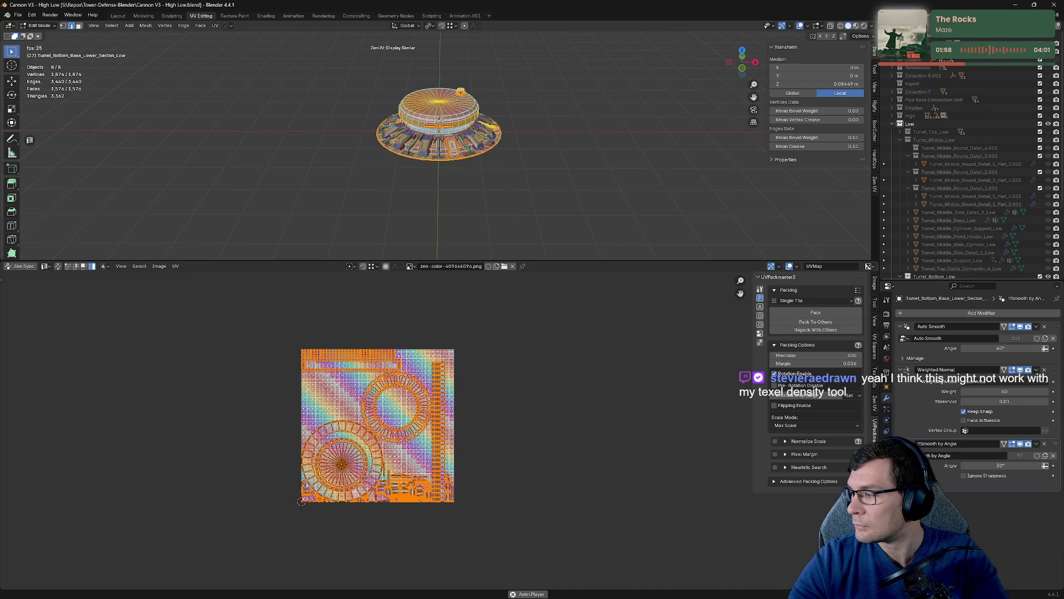
pyautogui.click(494, 444)
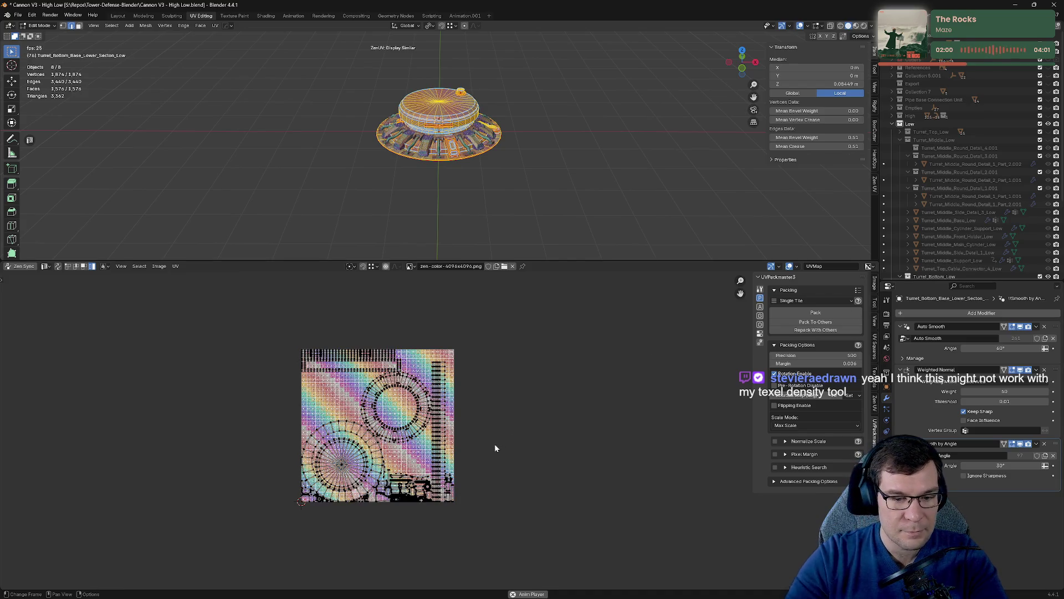
# Frame the packed UV layout and save 'Cannon V3 - High Low.blend'.
pyautogui.scroll(3, 496, 438)
pyautogui.moveTo(497, 433); pyautogui.dragTo(575, 297, button='middle')
pyautogui.hotkey('ctrl', 's')
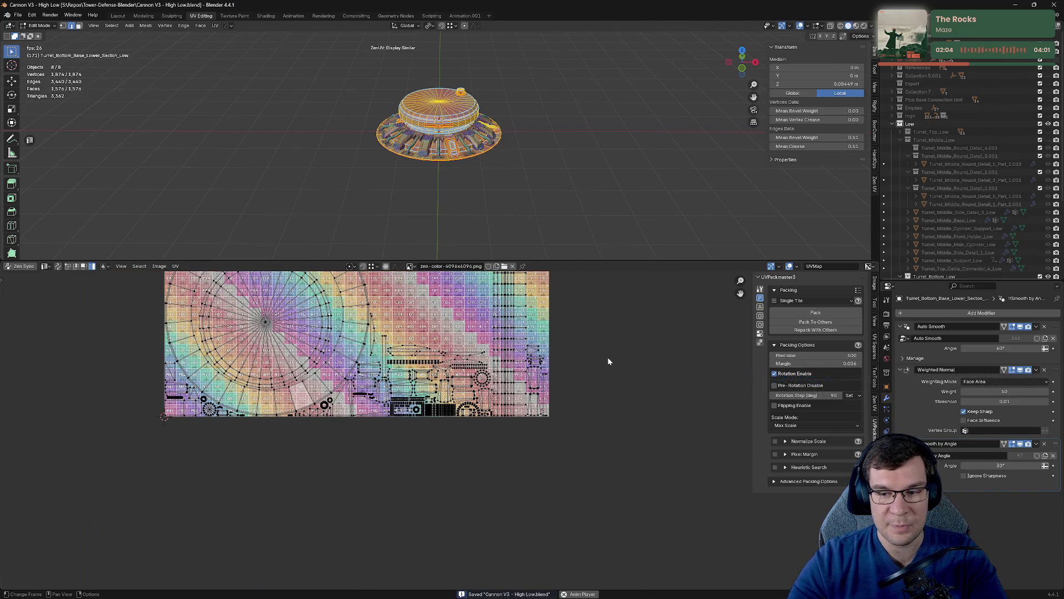
pyautogui.moveTo(623, 332); pyautogui.dragTo(620, 407, button='middle')
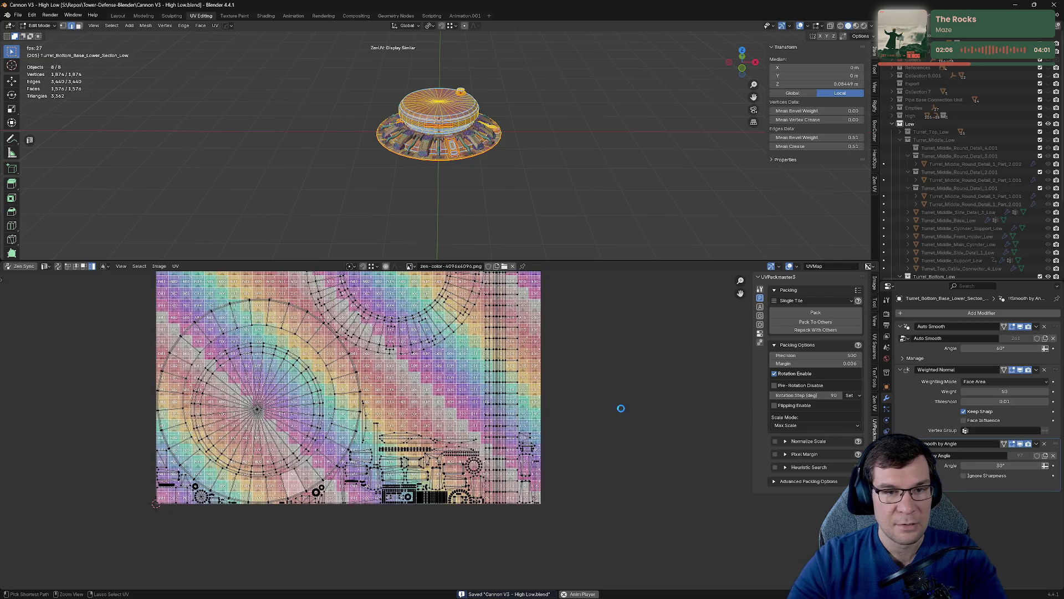
# In object mode, inspect the checker texture on the turret base, enlarge the 3D viewport, and save again.
pyautogui.click(568, 201)
pyautogui.press('Tab')
pyautogui.scroll(8, 537, 142)
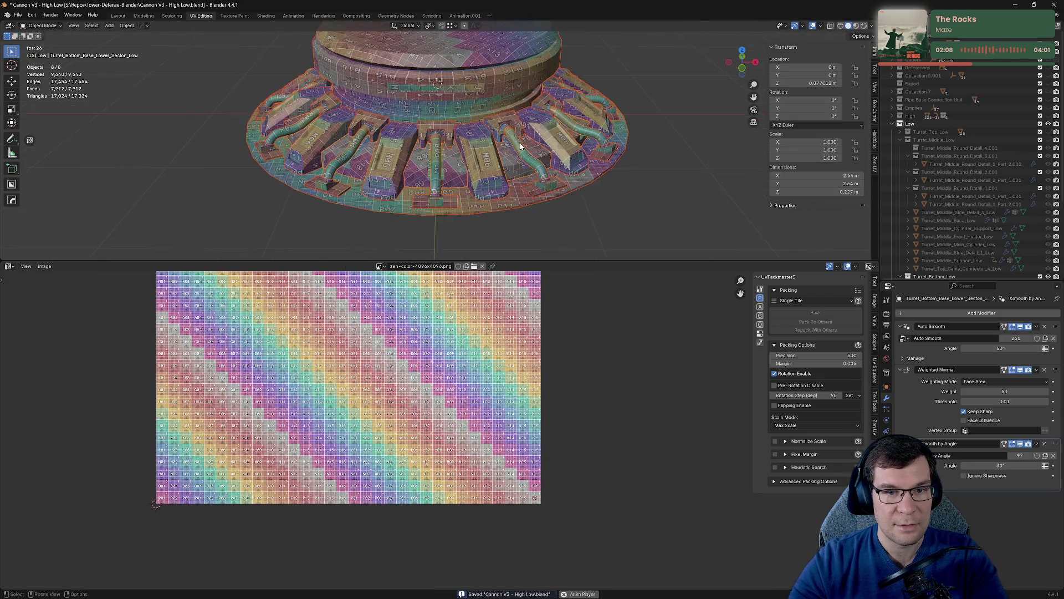
pyautogui.moveTo(581, 189)
pyautogui.mouseDown(button='middle')
pyautogui.moveTo(523, 166)
pyautogui.moveTo(372, 170)
pyautogui.moveTo(554, 166)
pyautogui.mouseUp(button='middle')
pyautogui.scroll(-10, 372, 171)
pyautogui.click(680, 210)
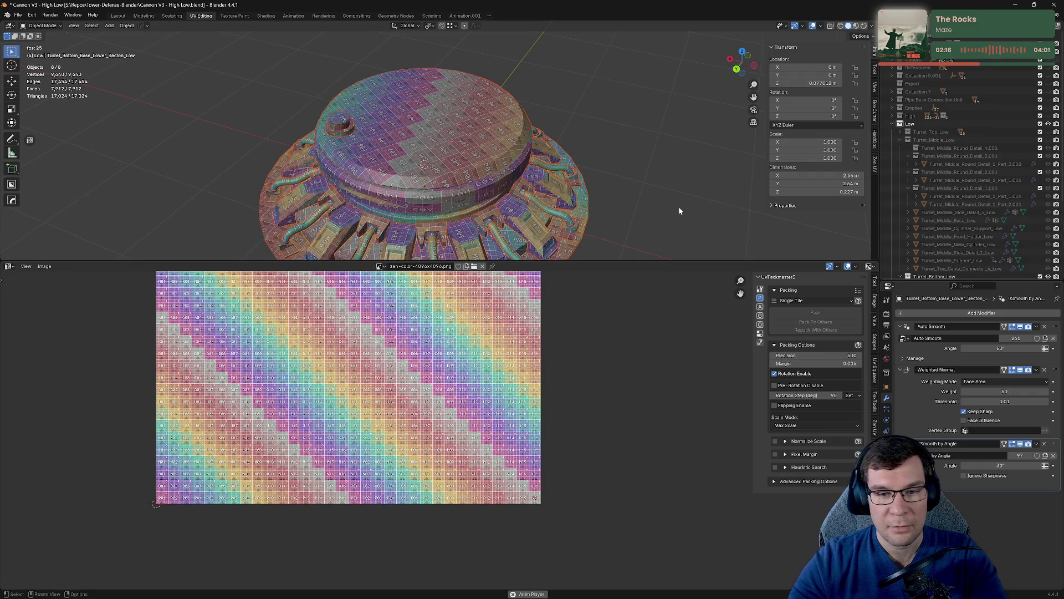
pyautogui.moveTo(607, 261); pyautogui.dragTo(636, 417)
pyautogui.moveTo(635, 300)
pyautogui.mouseDown(button='middle')
pyautogui.moveTo(641, 275)
pyautogui.moveTo(613, 255)
pyautogui.moveTo(591, 264)
pyautogui.moveTo(610, 252)
pyautogui.mouseUp(button='middle')
pyautogui.hotkey('ctrl', 's')
# Select Turret_Bottom_Base_Top_Low and enter edit mode on it.
pyautogui.scroll(5, 618, 262)
pyautogui.scroll(-4, 591, 264)
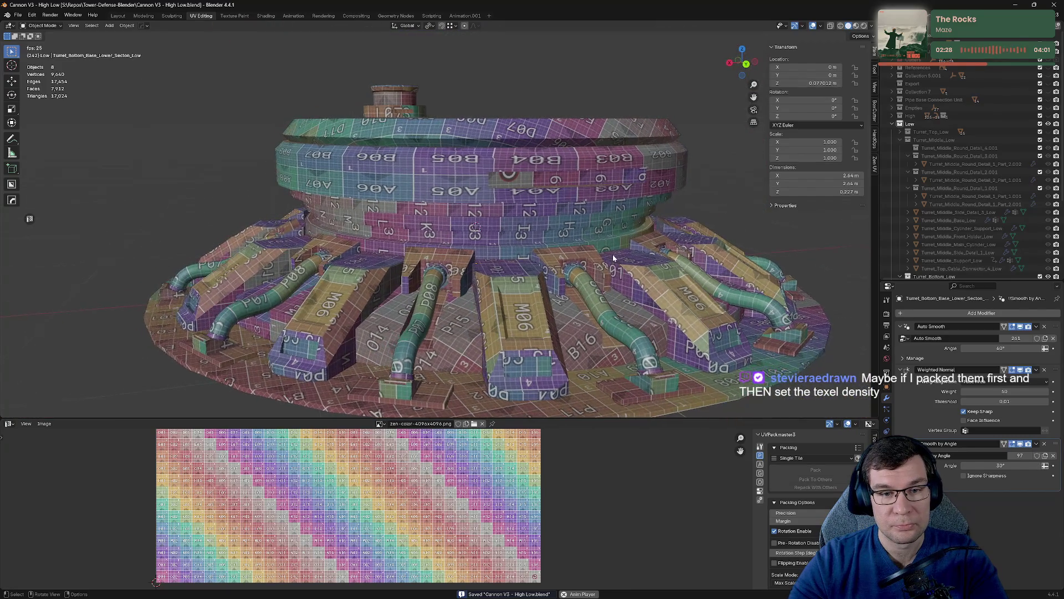
pyautogui.scroll(3, 614, 249)
pyautogui.click(526, 185)
pyautogui.press('Tab')
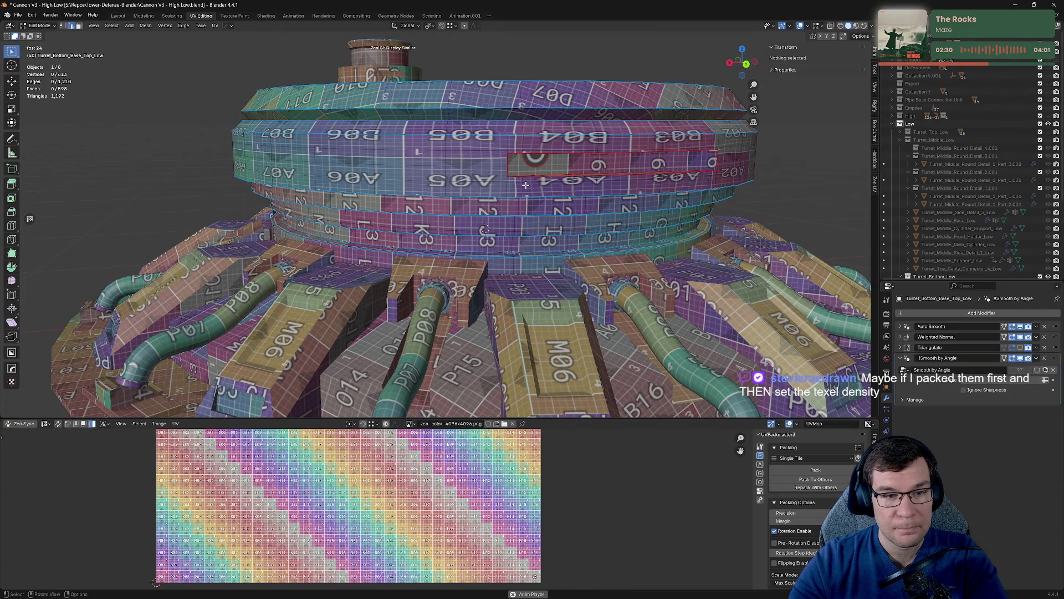
# Isolate the top base part in local view and select all its mesh to show its UV islands.
pyautogui.moveTo(525, 184)
pyautogui.mouseDown(button='middle')
pyautogui.moveTo(588, 167)
pyautogui.moveTo(617, 202)
pyautogui.moveTo(761, 206)
pyautogui.mouseUp(button='middle')
pyautogui.scroll(-3, 610, 215)
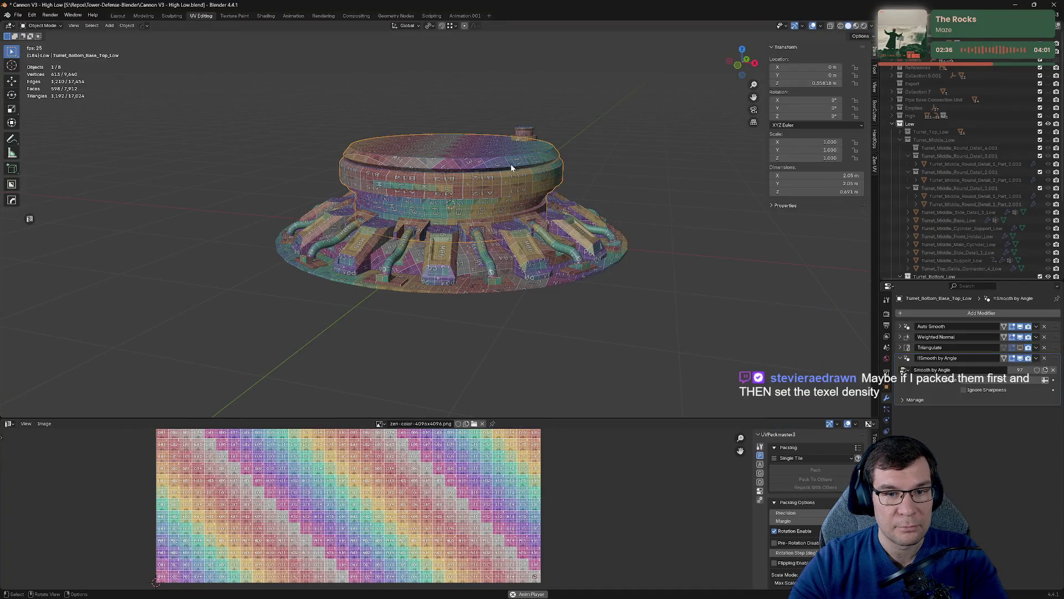
pyautogui.press('KP_Divide')
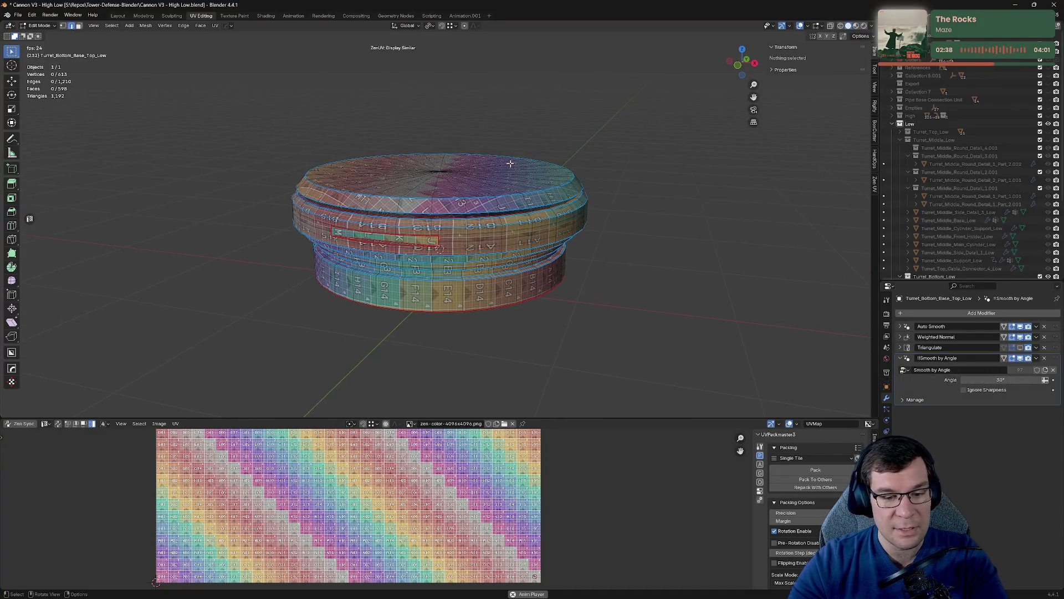
pyautogui.moveTo(553, 418); pyautogui.dragTo(558, 247)
pyautogui.press('a')
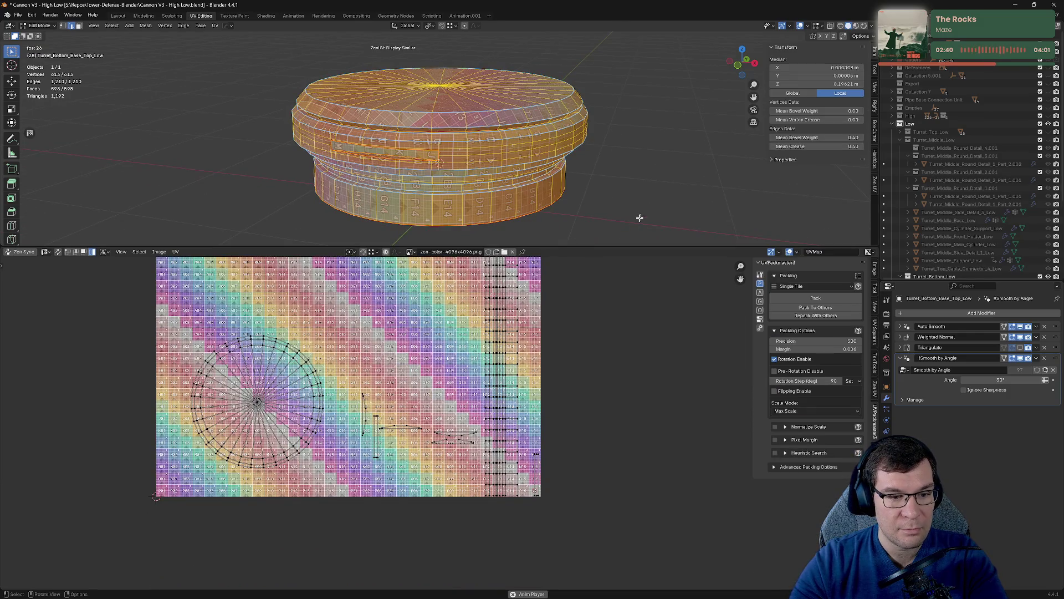
pyautogui.moveTo(551, 320)
pyautogui.mouseDown(button='middle')
pyautogui.moveTo(544, 407)
pyautogui.moveTo(513, 502)
pyautogui.mouseUp(button='middle')
pyautogui.scroll(1, 294, 351)
pyautogui.moveTo(294, 351); pyautogui.dragTo(516, 384, button='middle')
# Select the long strip UV island and move it left, out of the packed layout.
pyautogui.click(527, 355)
pyautogui.doubleClick(565, 394)
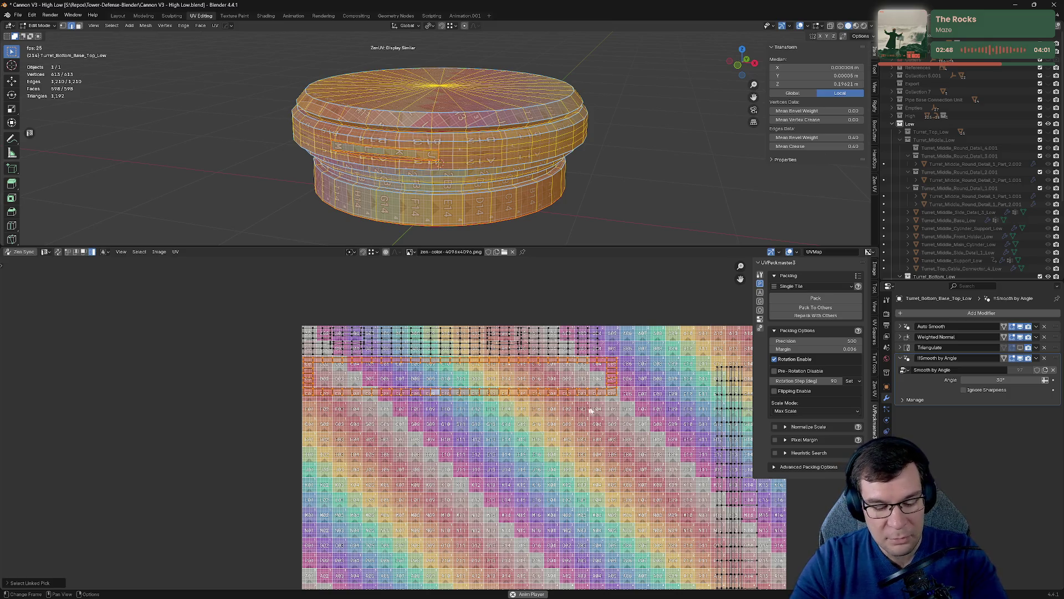
pyautogui.press('g')
pyautogui.click(244, 396)
pyautogui.moveTo(244, 397); pyautogui.dragTo(427, 430, button='middle')
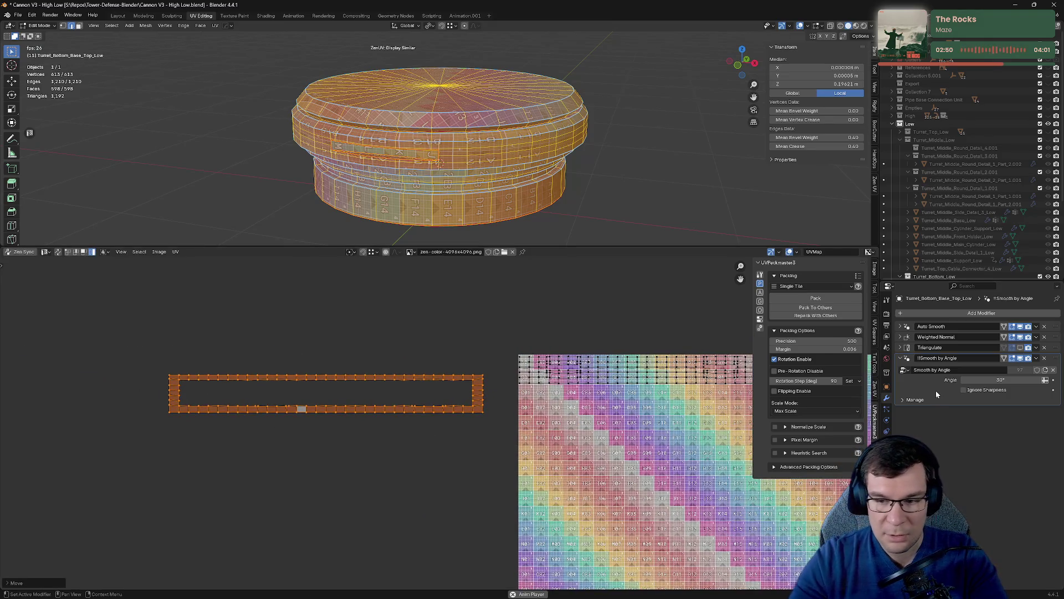
# Expand Zen UV's texel density, checker, packing and transform panels in the sidebar.
pyautogui.click(875, 385)
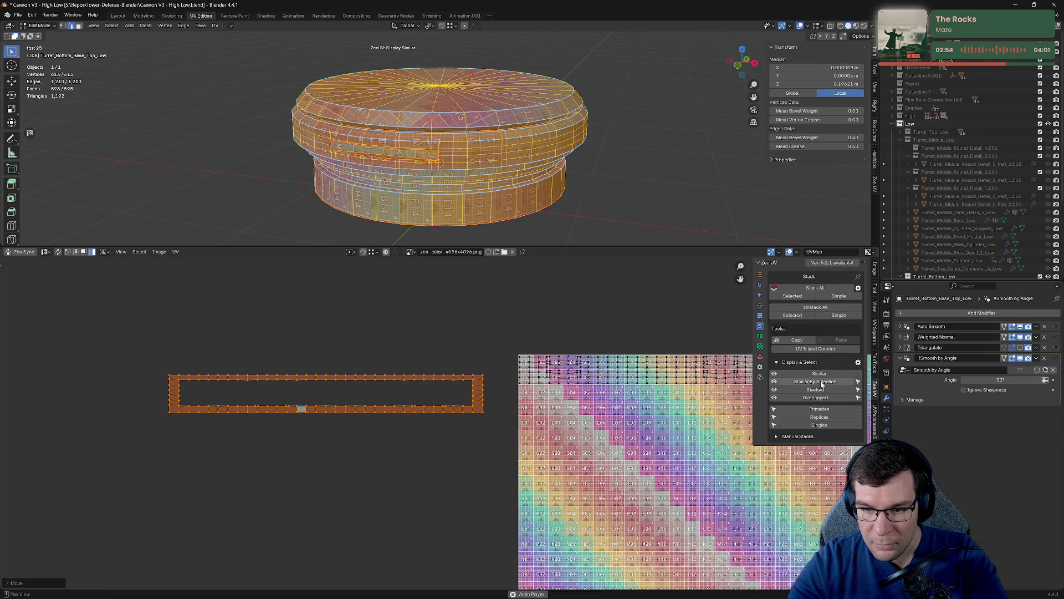
pyautogui.click(760, 337)
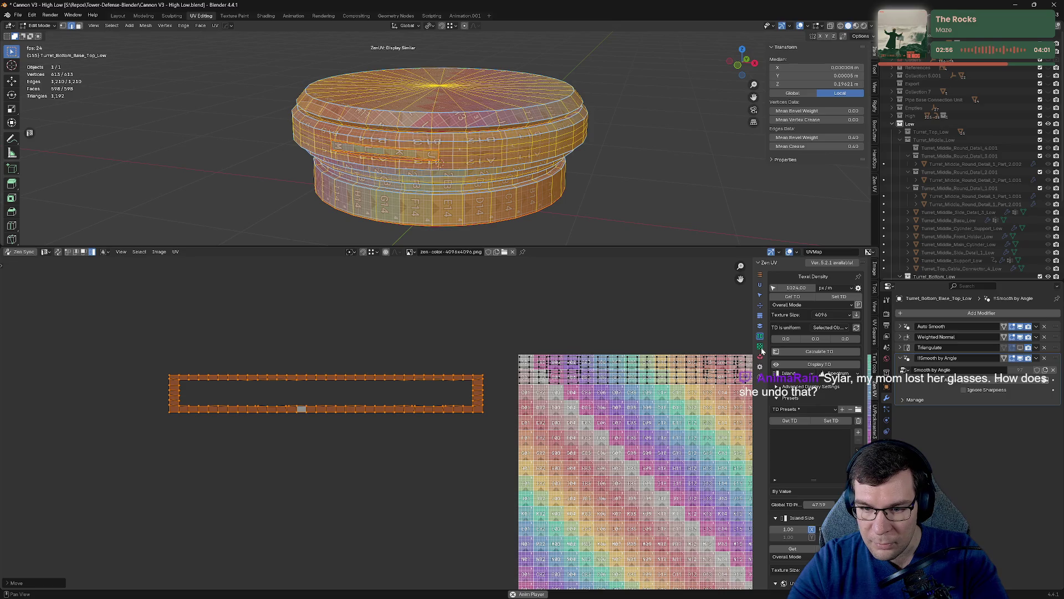
pyautogui.click(762, 348)
pyautogui.click(761, 358)
pyautogui.click(760, 308)
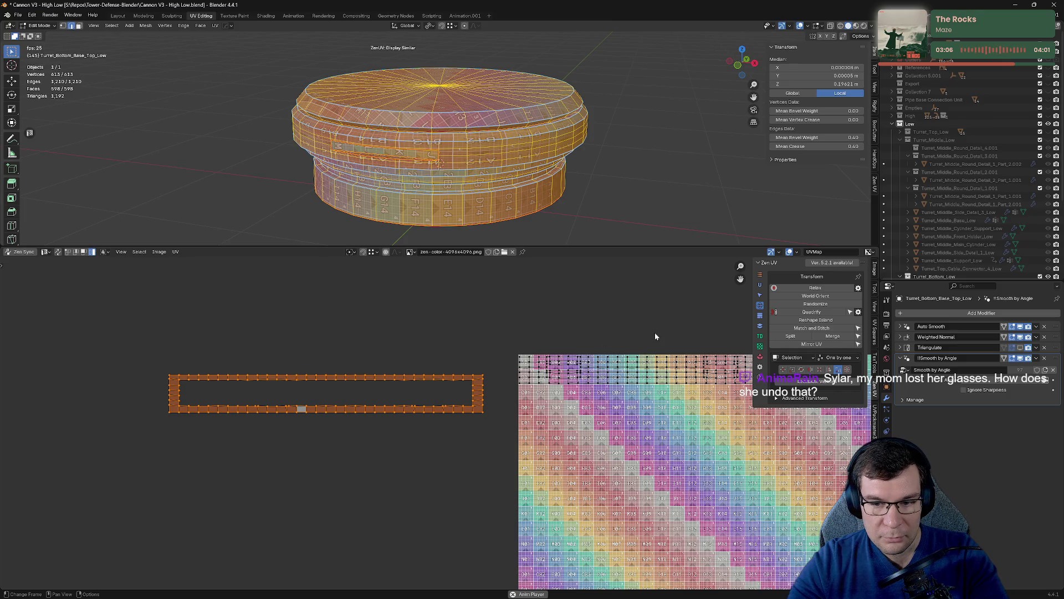
# Deselect the mesh and orbit around the isolated top part.
pyautogui.scroll(3, 658, 328)
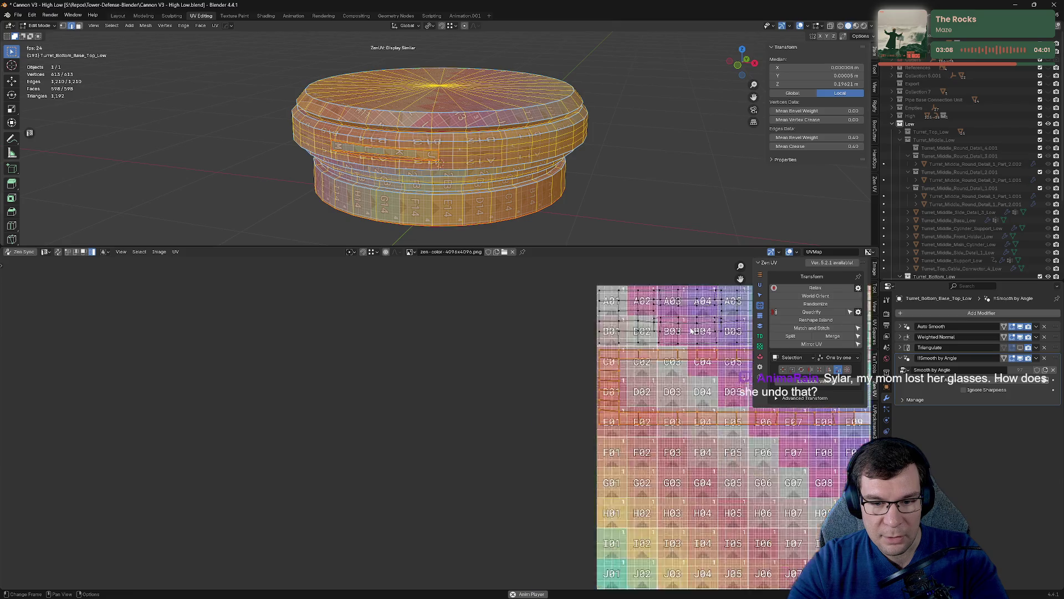
pyautogui.scroll(3, 691, 331)
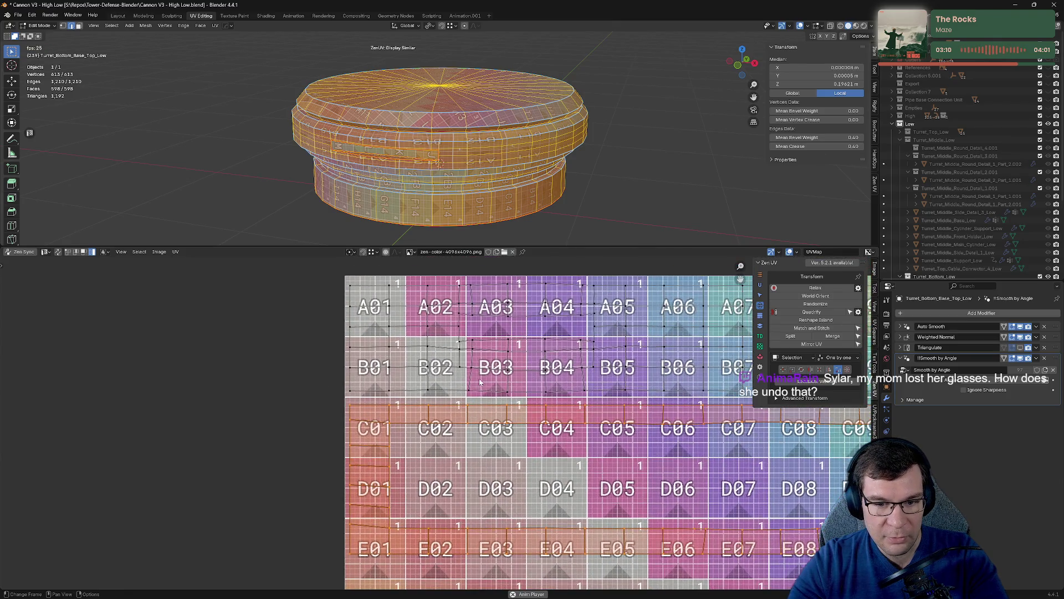
pyautogui.scroll(-2, 480, 382)
pyautogui.hotkey('alt', 'a')
pyautogui.moveTo(421, 166)
pyautogui.mouseDown(button='middle')
pyautogui.moveTo(420, 183)
pyautogui.moveTo(438, 186)
pyautogui.moveTo(451, 172)
pyautogui.moveTo(639, 164)
pyautogui.mouseUp(button='middle')
pyautogui.scroll(4, 451, 187)
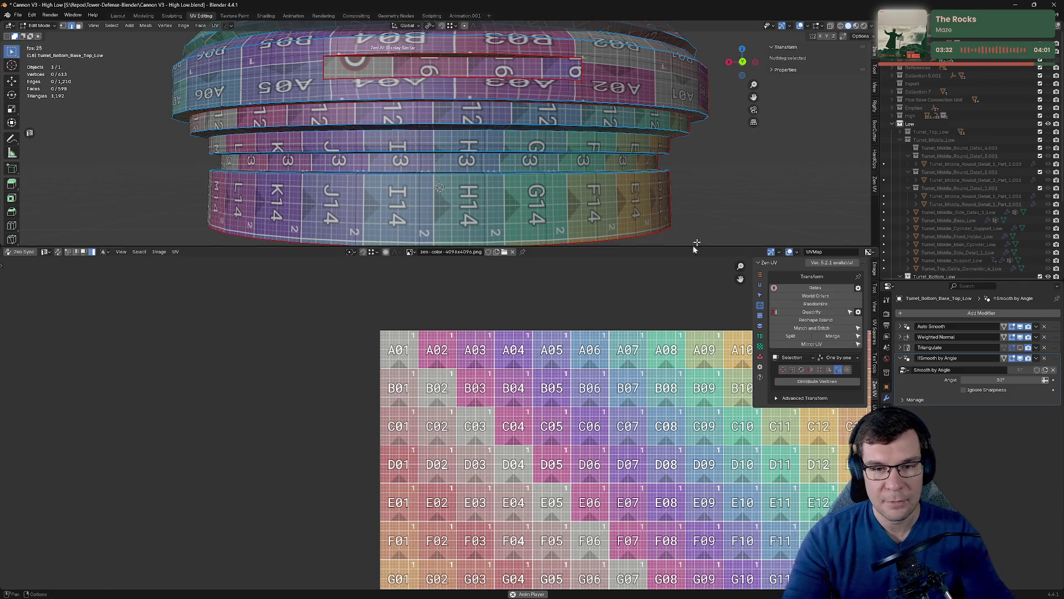
# Leave edit mode, orbit the textured cannon in Substance 3D Painter for comparison, then come back.
pyautogui.moveTo(712, 223); pyautogui.dragTo(710, 158, button='middle')
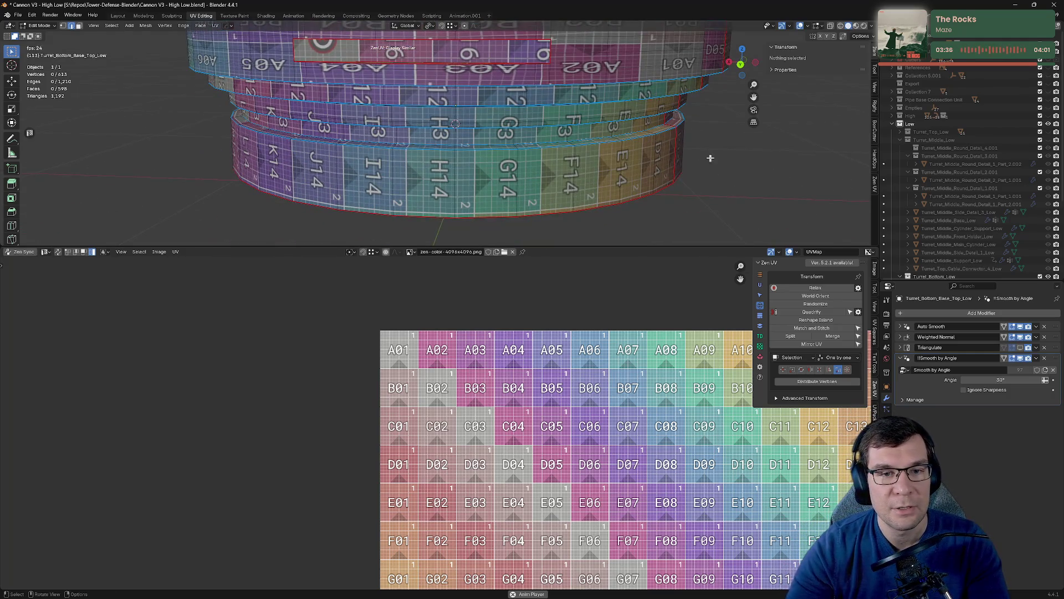
pyautogui.press('Tab')
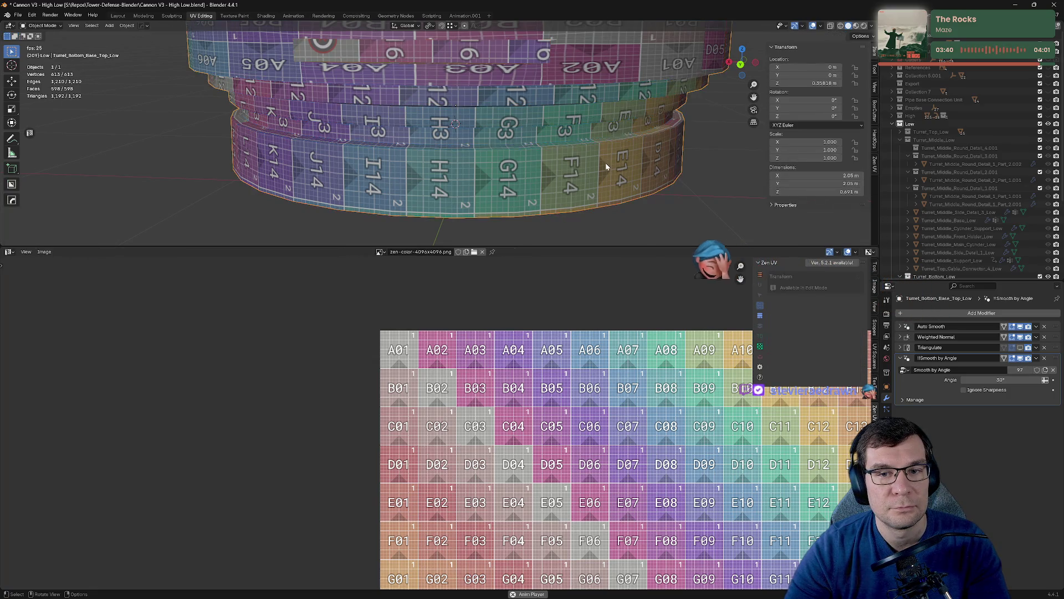
pyautogui.hotkey('alt', 'Tab')
pyautogui.keyDown('alt'); pyautogui.moveTo(619, 162); pyautogui.dragTo(326, 183); pyautogui.keyUp('alt')
pyautogui.scroll(5, 233, 166)
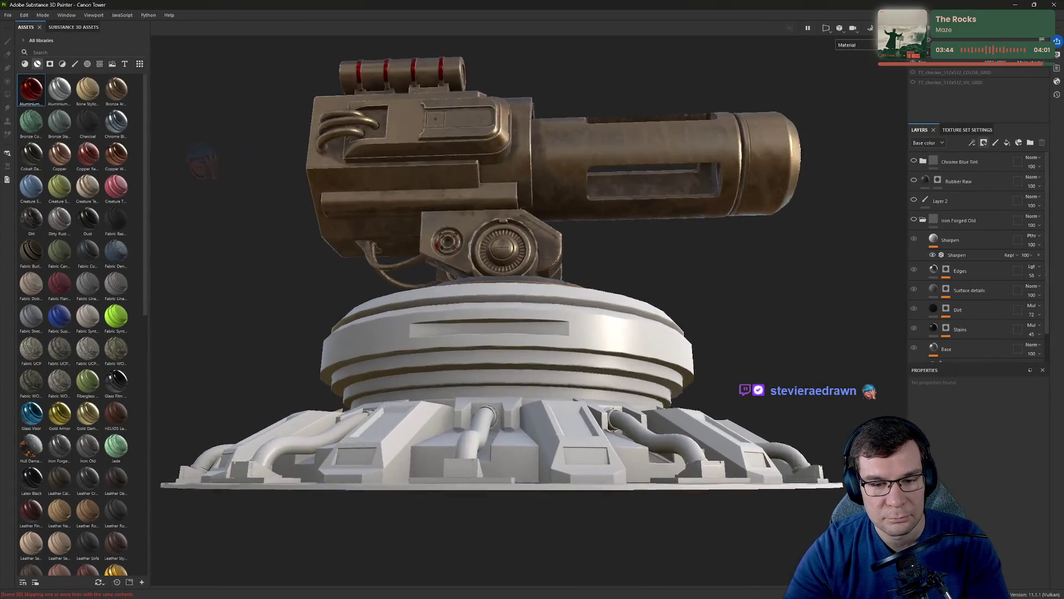
pyautogui.keyDown('alt'); pyautogui.moveTo(202, 161); pyautogui.dragTo(554, 266); pyautogui.keyUp('alt')
pyautogui.hotkey('alt', 'Tab')
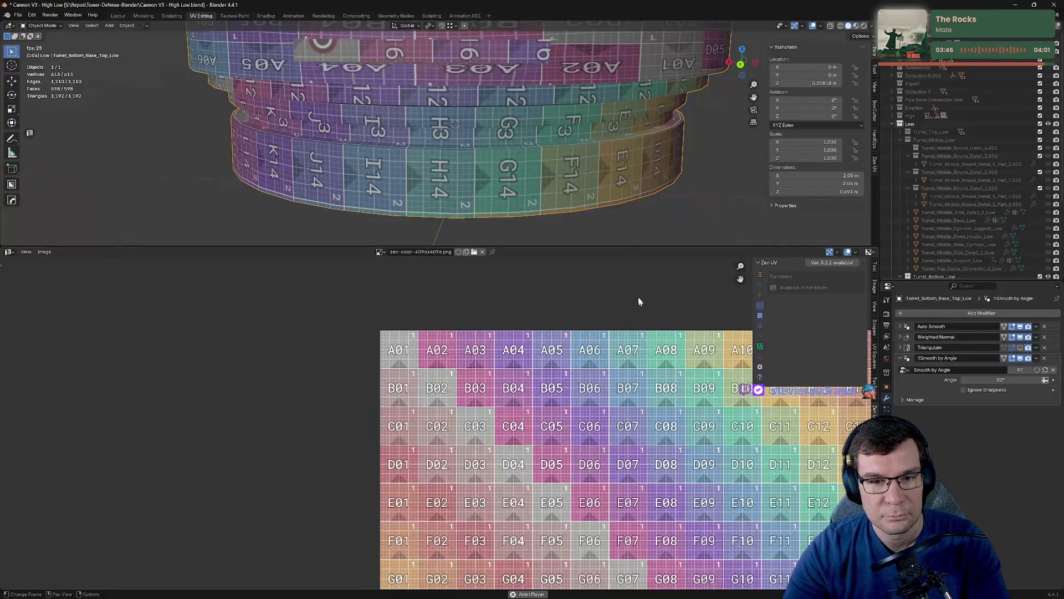
# Isolate the top base part, enlarge the 3D viewport, and enter edit mode.
pyautogui.scroll(-8, 592, 143)
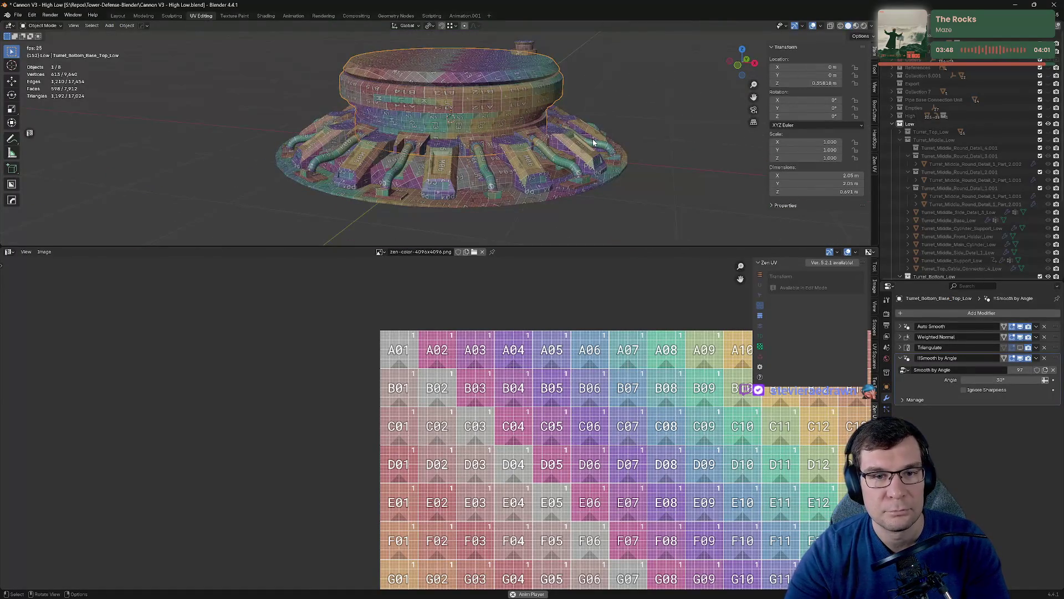
pyautogui.press('KP_Divide')
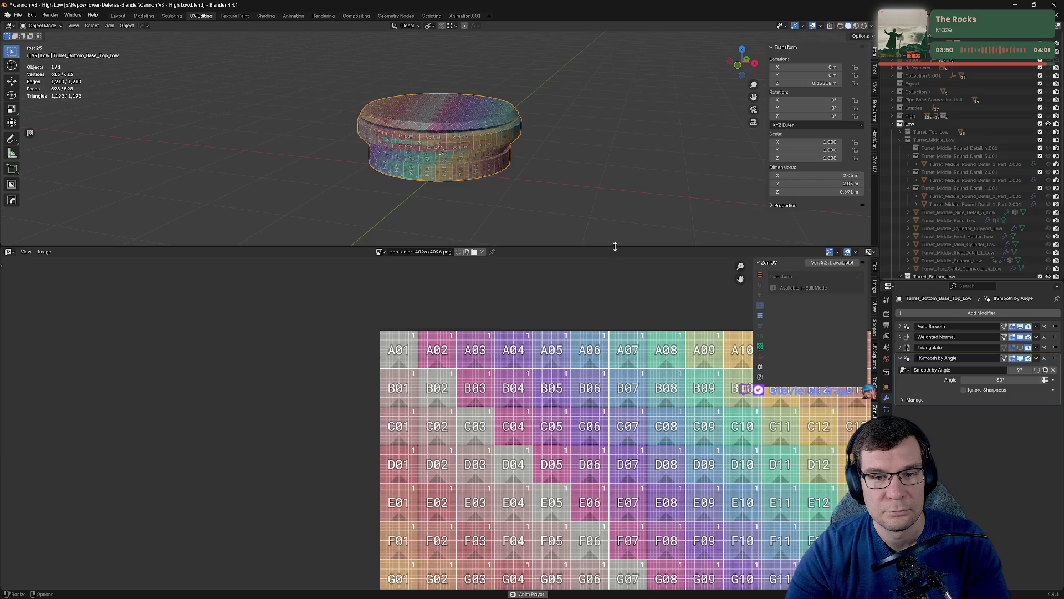
pyautogui.moveTo(615, 246); pyautogui.dragTo(614, 531)
pyautogui.scroll(8, 528, 349)
pyautogui.moveTo(527, 348); pyautogui.dragTo(537, 347, button='middle')
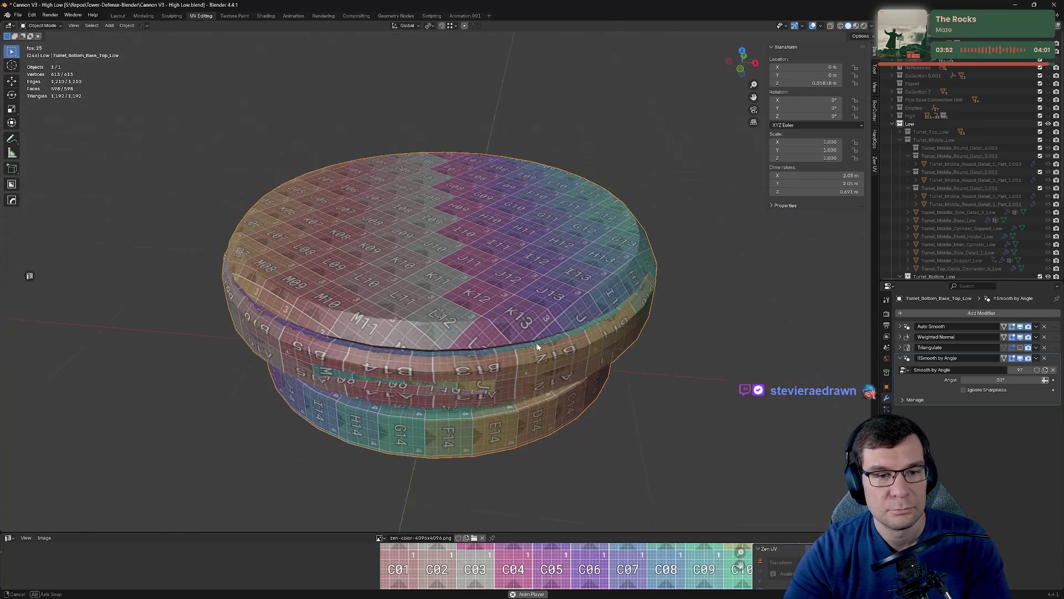
pyautogui.press('Tab')
pyautogui.moveTo(620, 324); pyautogui.dragTo(626, 329, button='middle')
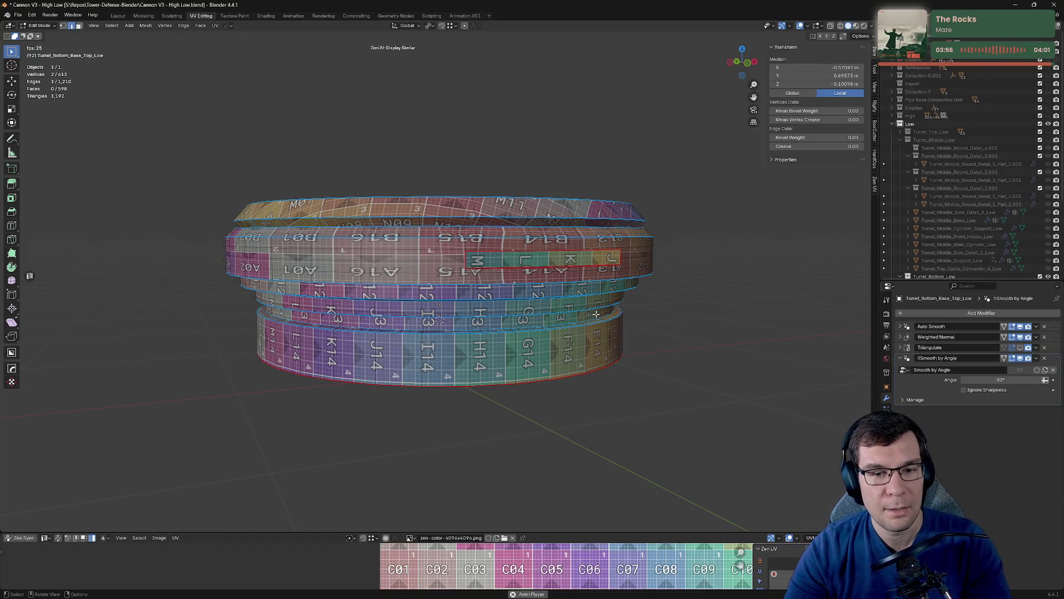
# Mark seams on the whole selected mesh, then mark the bottom edge loop as a seam.
pyautogui.press('a')
pyautogui.hotkey('alt', 'e')
pyautogui.click(551, 323)
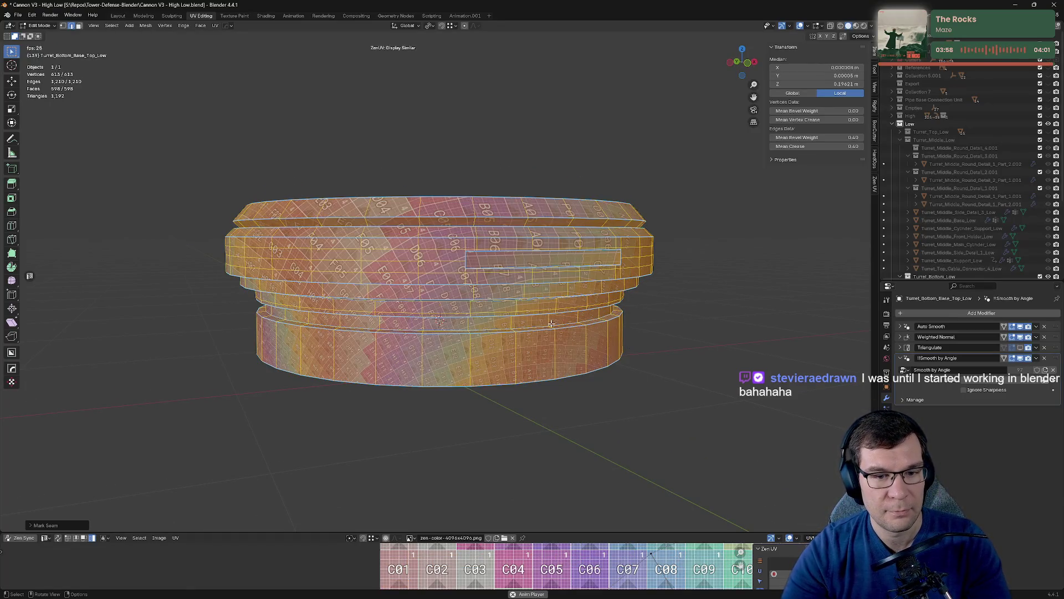
pyautogui.hotkey('alt', 'a')
pyautogui.moveTo(670, 264)
pyautogui.mouseDown(button='middle')
pyautogui.moveTo(559, 284)
pyautogui.moveTo(551, 249)
pyautogui.moveTo(540, 280)
pyautogui.mouseUp(button='middle')
pyautogui.keyDown('alt'); pyautogui.click(498, 335); pyautogui.keyUp('alt')
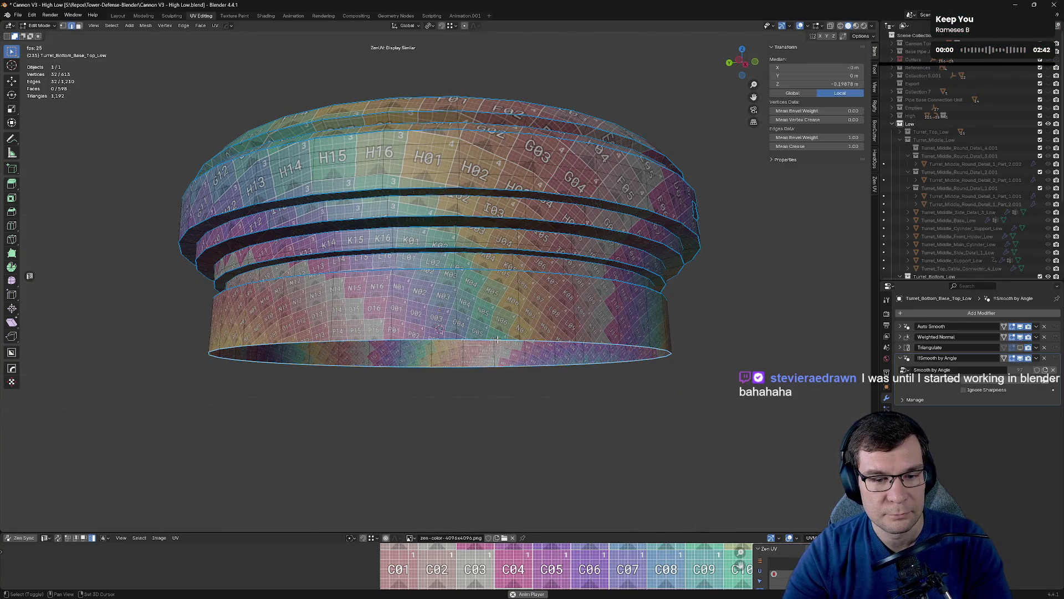
pyautogui.hotkey('alt', 'e')
pyautogui.click(515, 336)
# Mark another edge loop around the turret side as a seam.
pyautogui.click(663, 307)
pyautogui.moveTo(664, 307); pyautogui.dragTo(694, 283, button='middle')
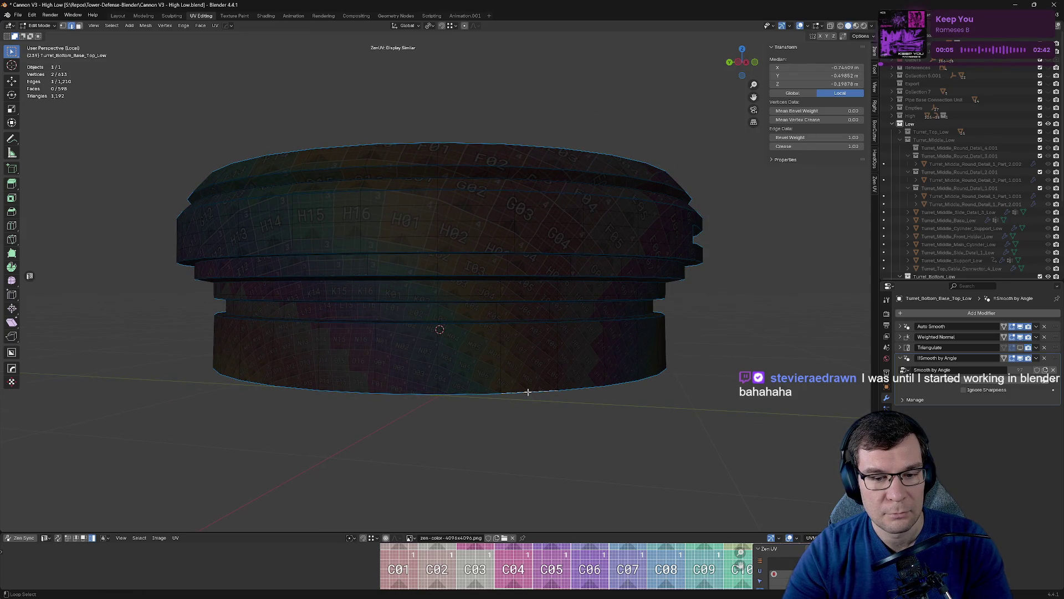
pyautogui.press('a')
pyautogui.keyDown('alt'); pyautogui.click(618, 375); pyautogui.keyUp('alt')
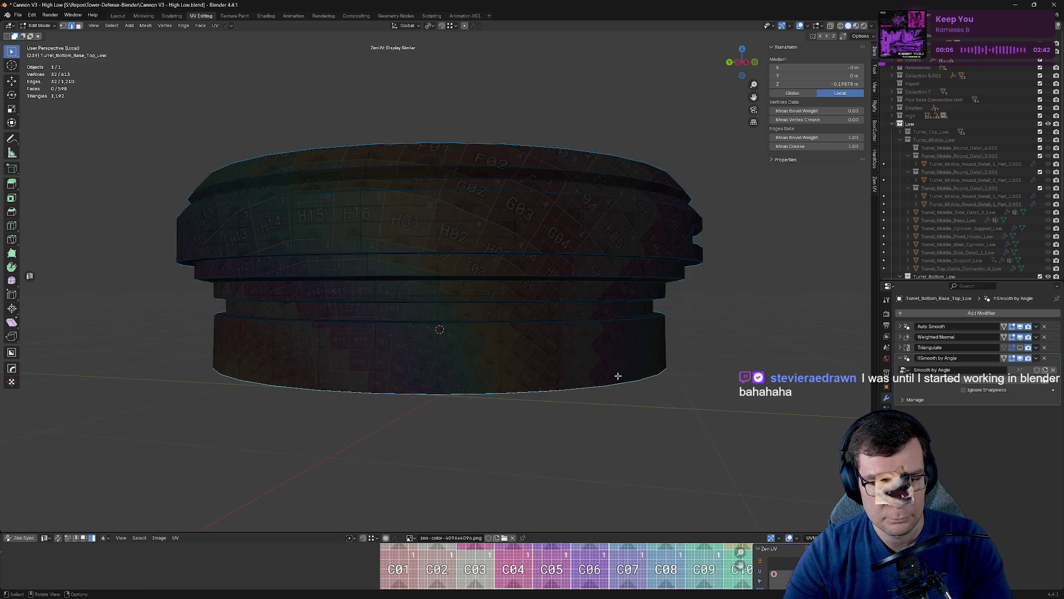
pyautogui.hotkey('alt', 'e')
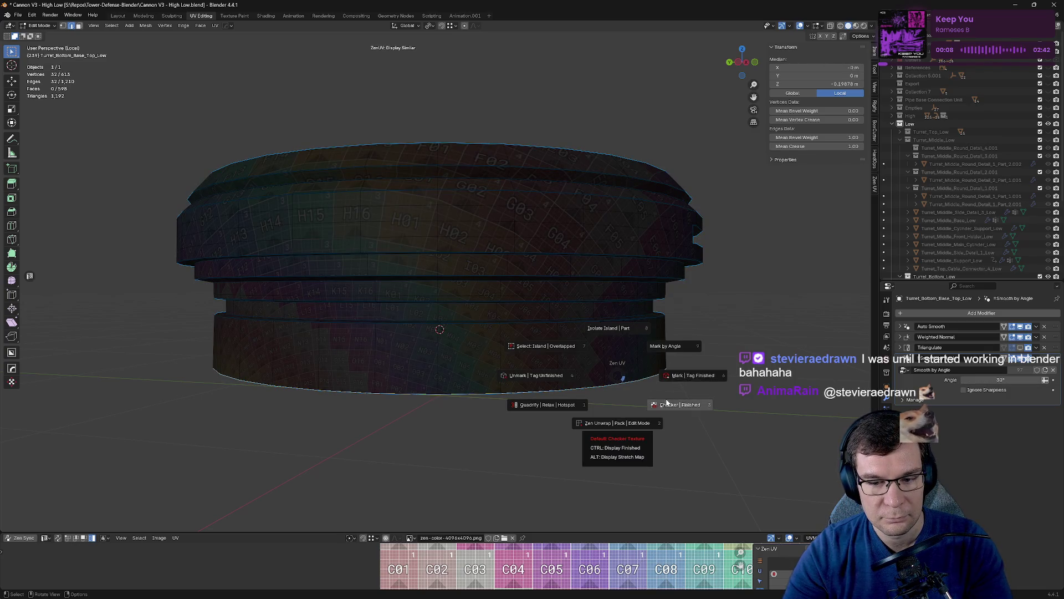
pyautogui.click(685, 373)
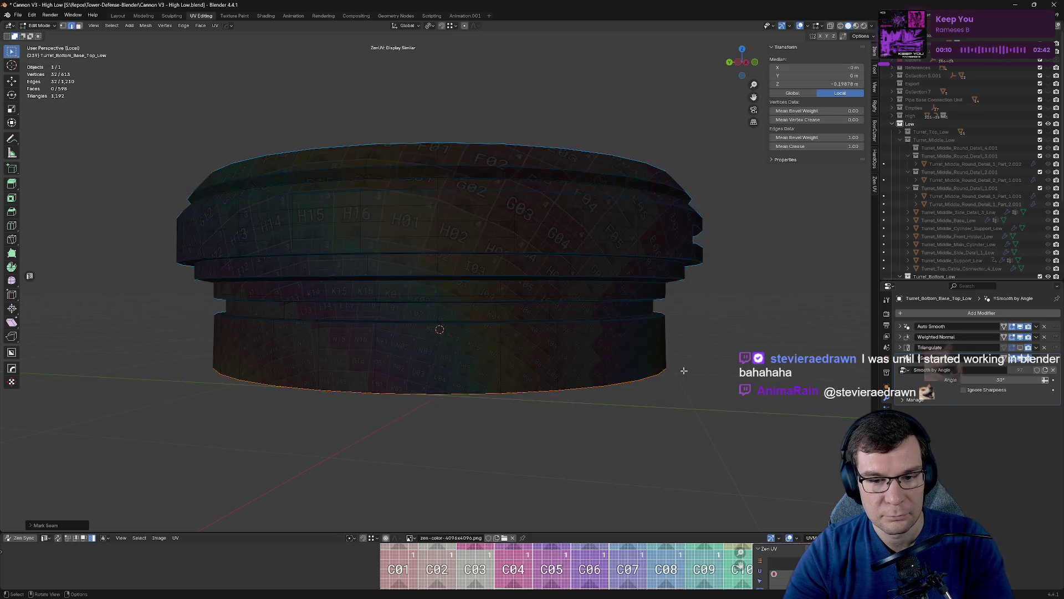
# Switch between edit and object mode to inspect the checker texture from above and below.
pyautogui.press('Tab')
pyautogui.moveTo(722, 297); pyautogui.dragTo(714, 324, button='middle')
pyautogui.press('Tab')
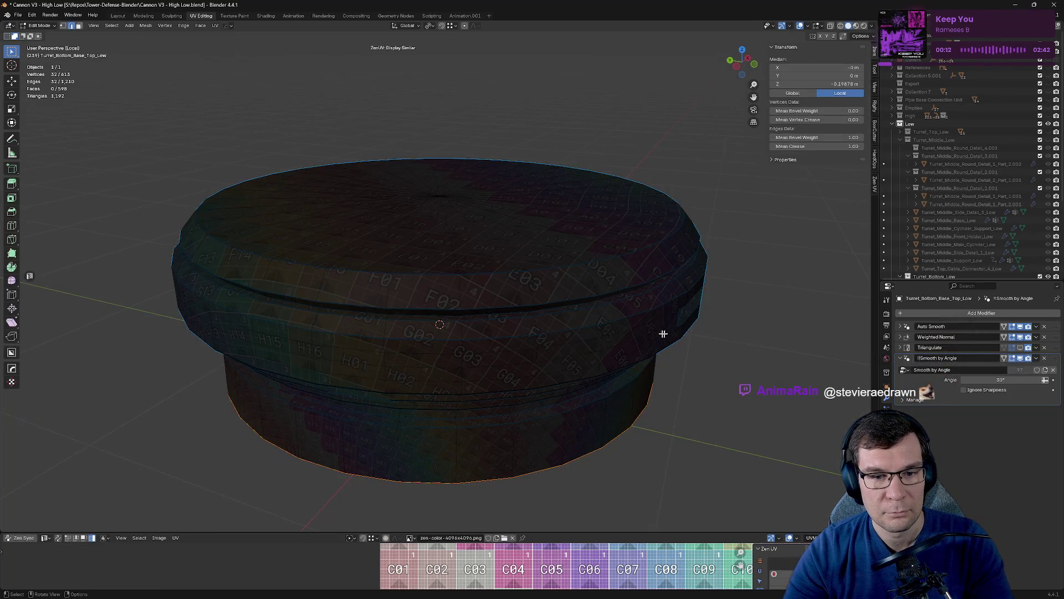
pyautogui.press('Tab')
pyautogui.scroll(-3, 639, 330)
pyautogui.press('Tab')
pyautogui.moveTo(619, 323)
pyautogui.mouseDown(button='middle')
pyautogui.moveTo(492, 287)
pyautogui.moveTo(483, 263)
pyautogui.moveTo(618, 288)
pyautogui.moveTo(577, 316)
pyautogui.moveTo(574, 340)
pyautogui.mouseUp(button='middle')
pyautogui.press('Tab')
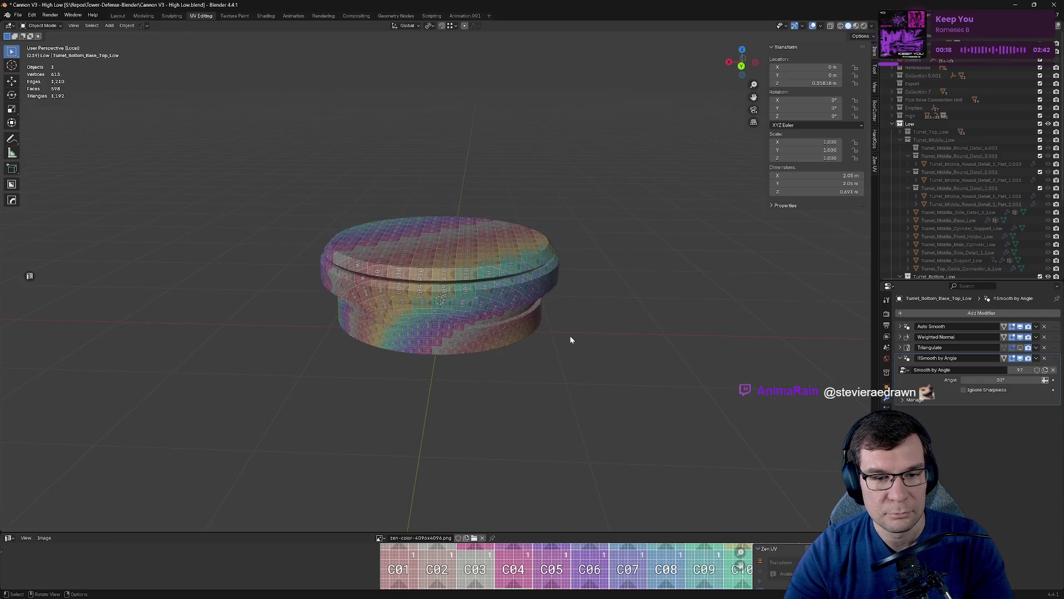
# Turn off the checker display and unmark all seams, untagging finished islands.
pyautogui.press('Tab')
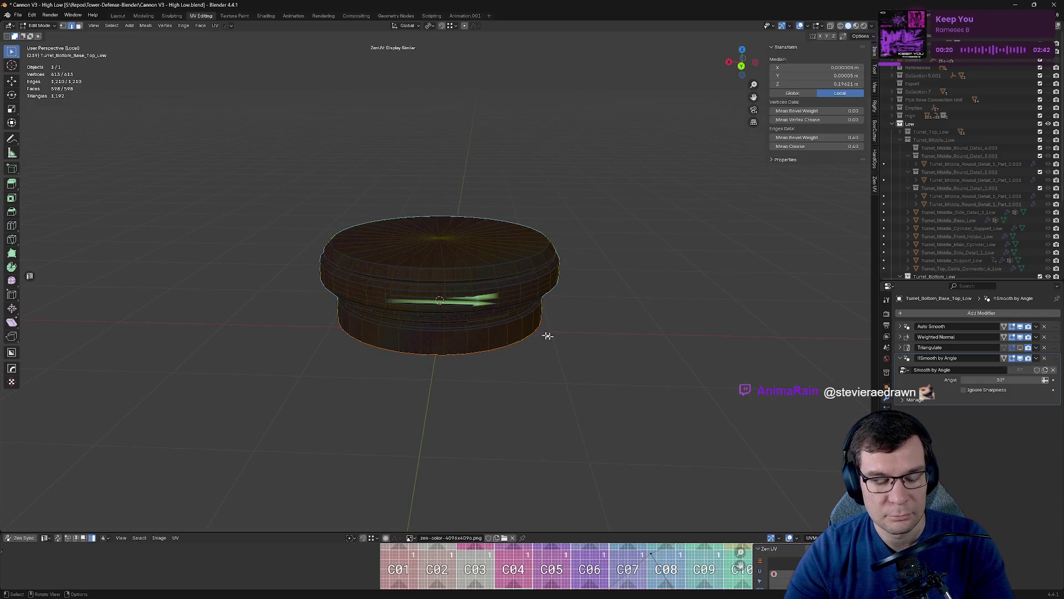
pyautogui.hotkey('alt', 'q')
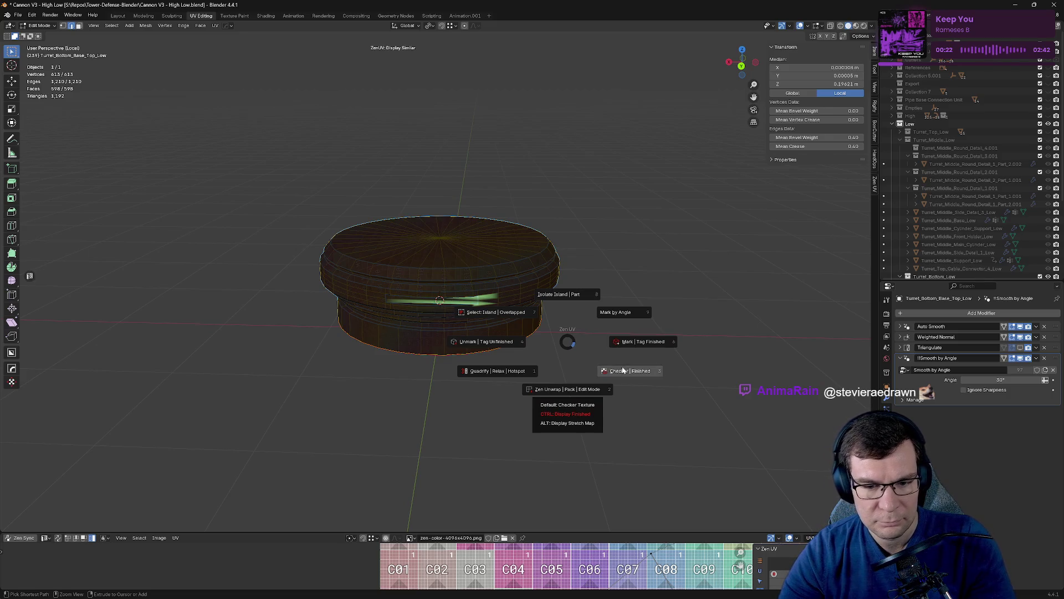
pyautogui.click(624, 370)
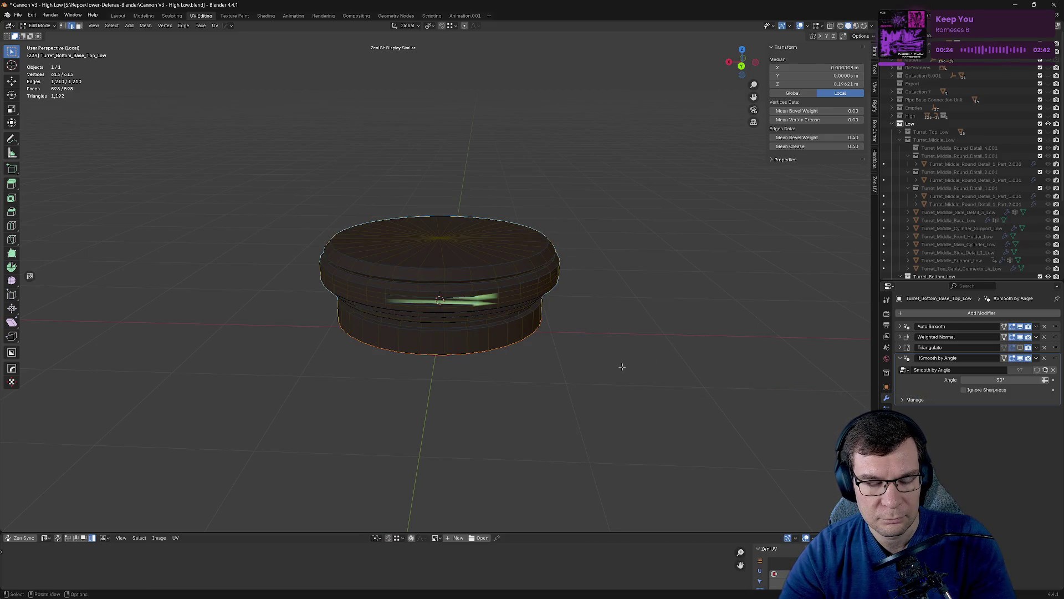
pyautogui.rightClick(622, 367)
pyautogui.hotkey('alt', 'q')
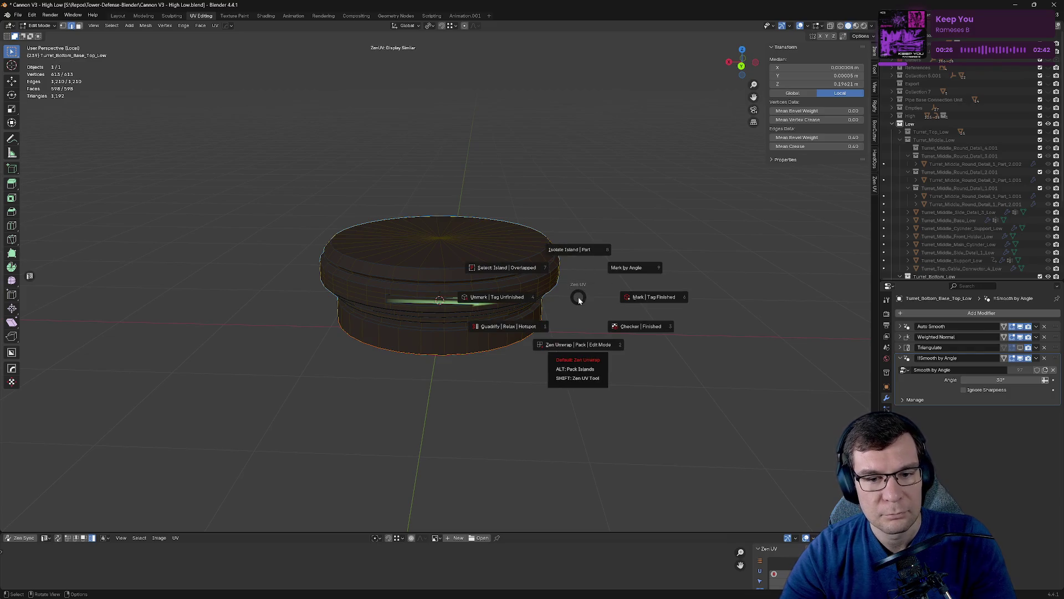
pyautogui.click(522, 297)
# Re-mark seams by face angle, then use Mark | Tag Finished on the islands.
pyautogui.hotkey('alt', 'q')
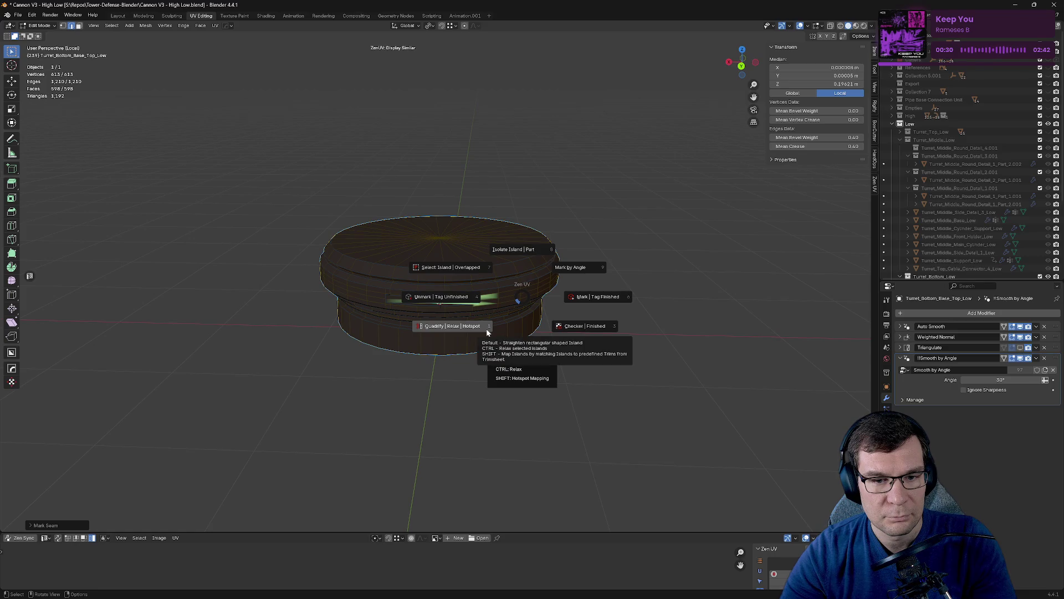
pyautogui.click(529, 251)
pyautogui.hotkey('alt', 'q')
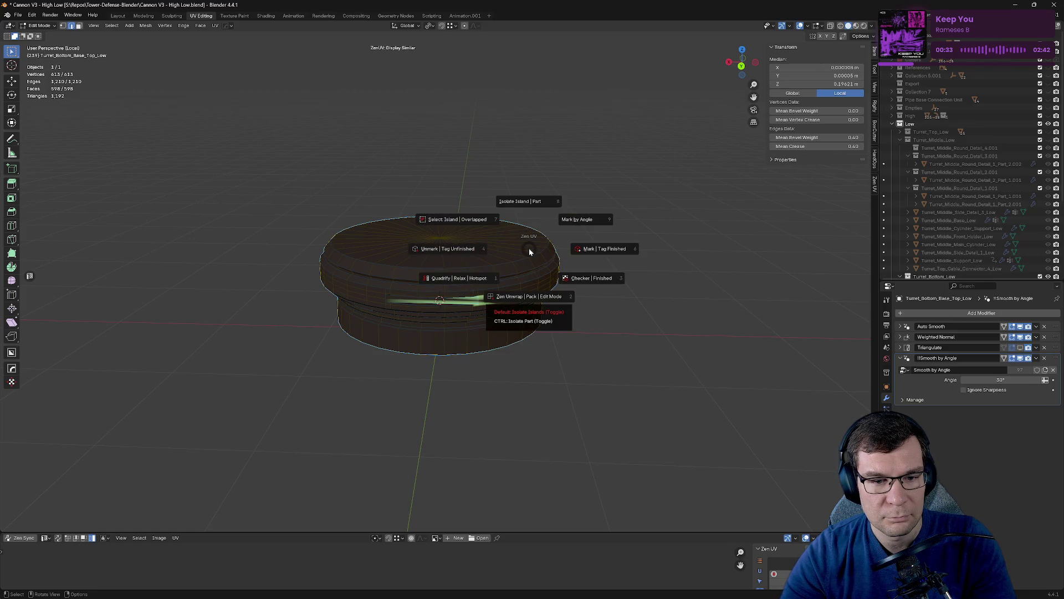
pyautogui.click(586, 223)
pyautogui.hotkey('alt', 'q')
pyautogui.keyDown('ctrl'); pyautogui.click(587, 225); pyautogui.keyUp('ctrl')
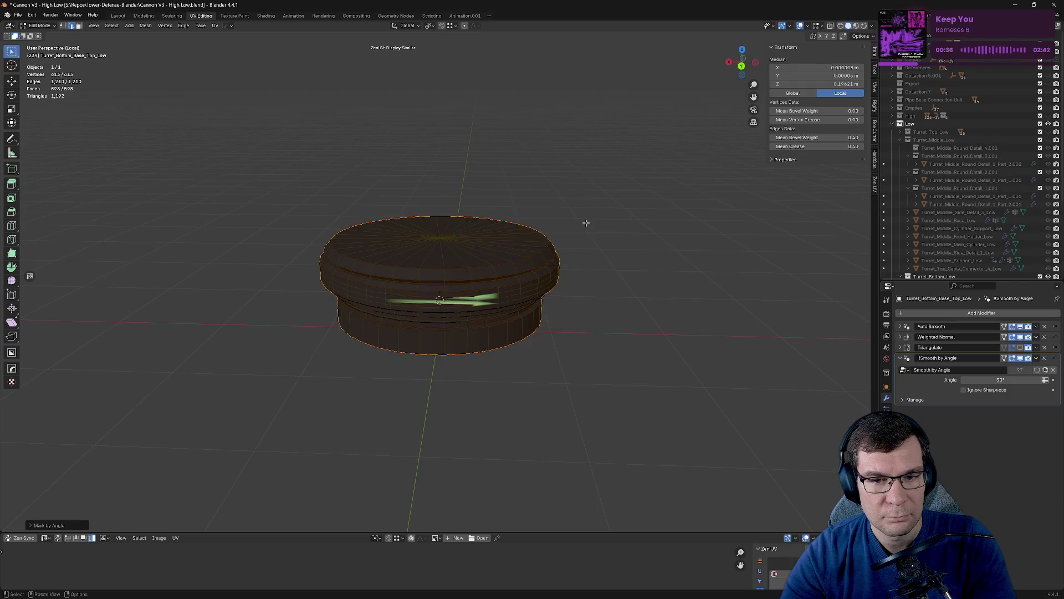
pyautogui.hotkey('alt', 'q')
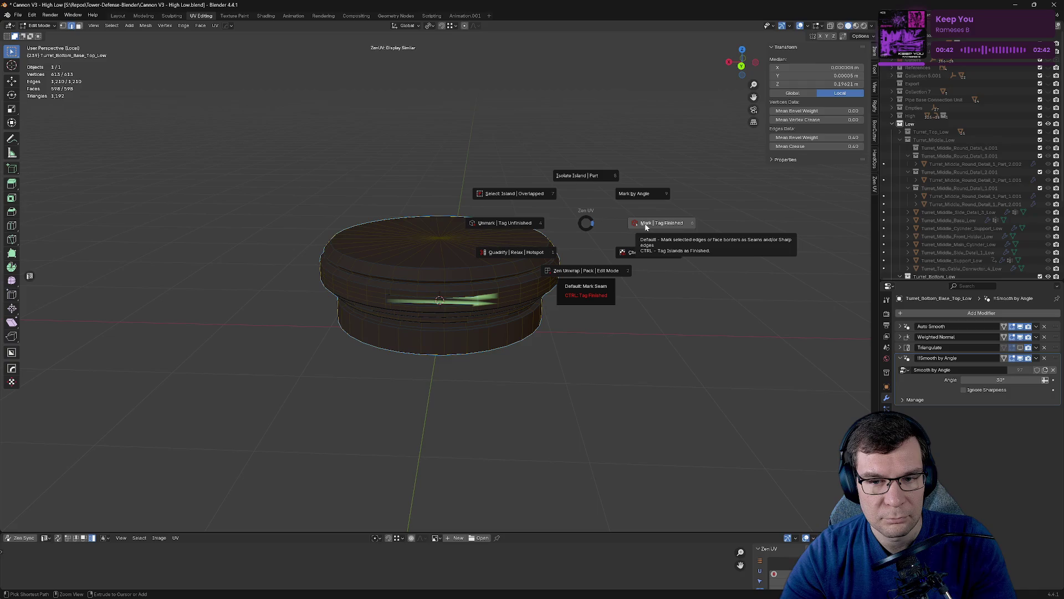
pyautogui.keyDown('ctrl'); pyautogui.click(645, 224); pyautogui.keyUp('ctrl')
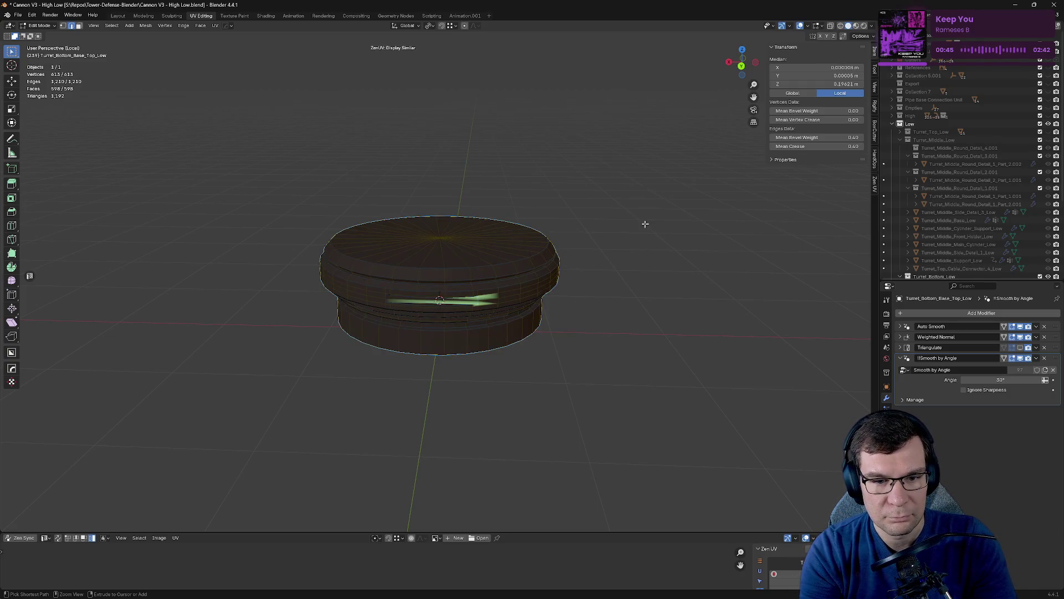
# Turn the checker texture back on, inspect it, and return to editing the turret base.
pyautogui.hotkey('alt', 'q')
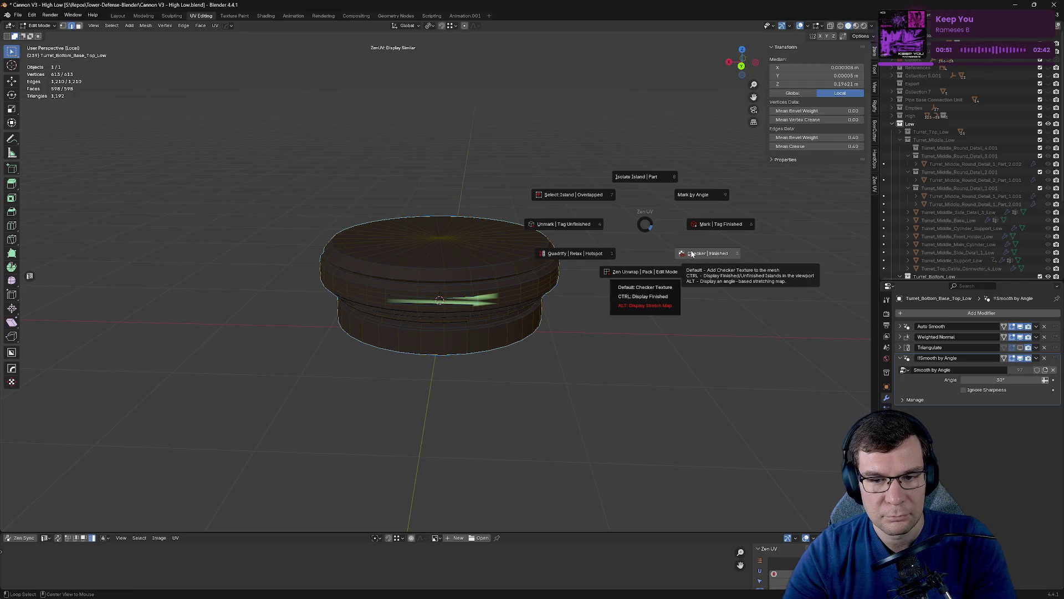
pyautogui.click(692, 253)
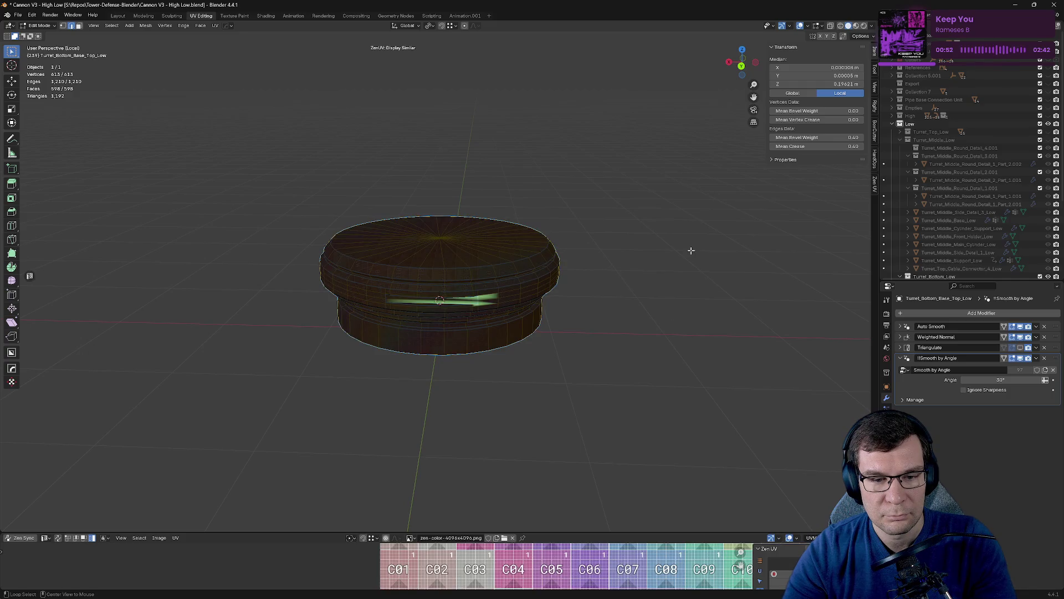
pyautogui.press('v')
pyautogui.press('Tab')
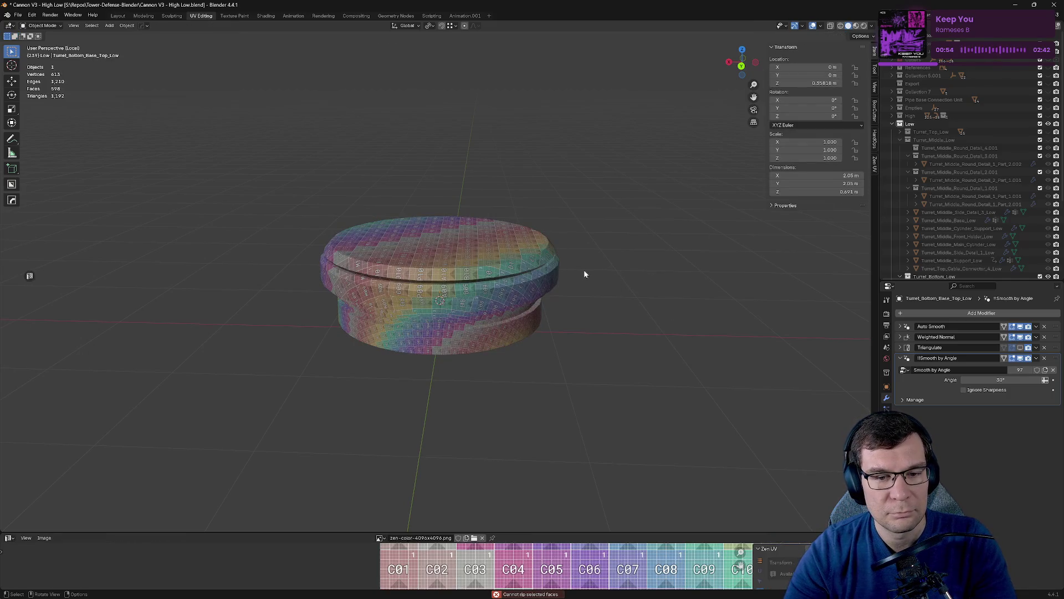
pyautogui.scroll(-5, 599, 272)
pyautogui.click(437, 274)
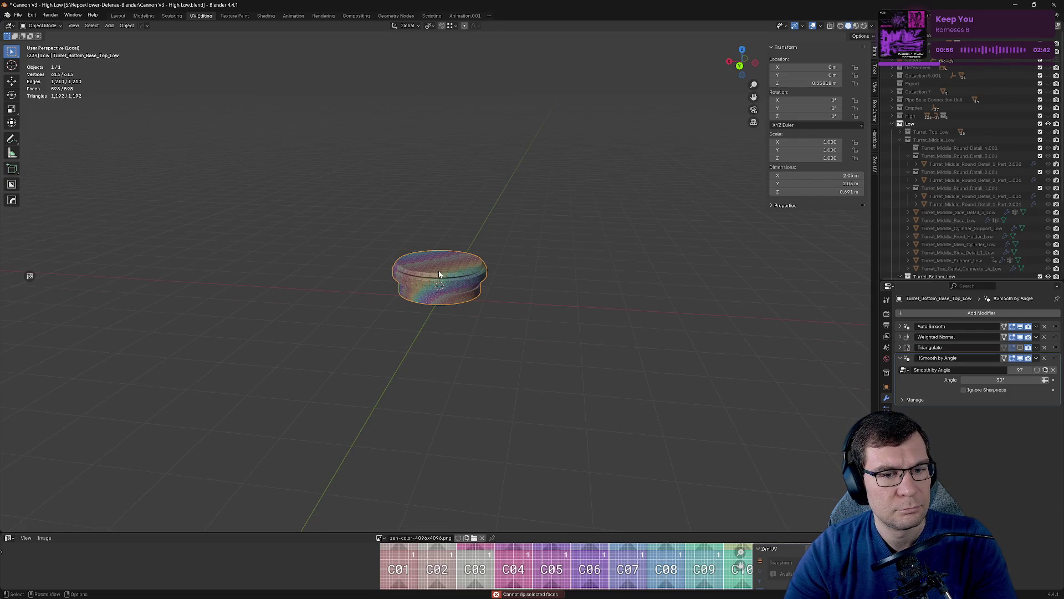
pyautogui.press('Tab')
# Mark the bottom edge loop of the turret base as a seam.
pyautogui.scroll(10, 479, 278)
pyautogui.moveTo(545, 313)
pyautogui.mouseDown(button='middle')
pyautogui.moveTo(580, 272)
pyautogui.moveTo(649, 293)
pyautogui.moveTo(663, 255)
pyautogui.moveTo(469, 245)
pyautogui.mouseUp(button='middle')
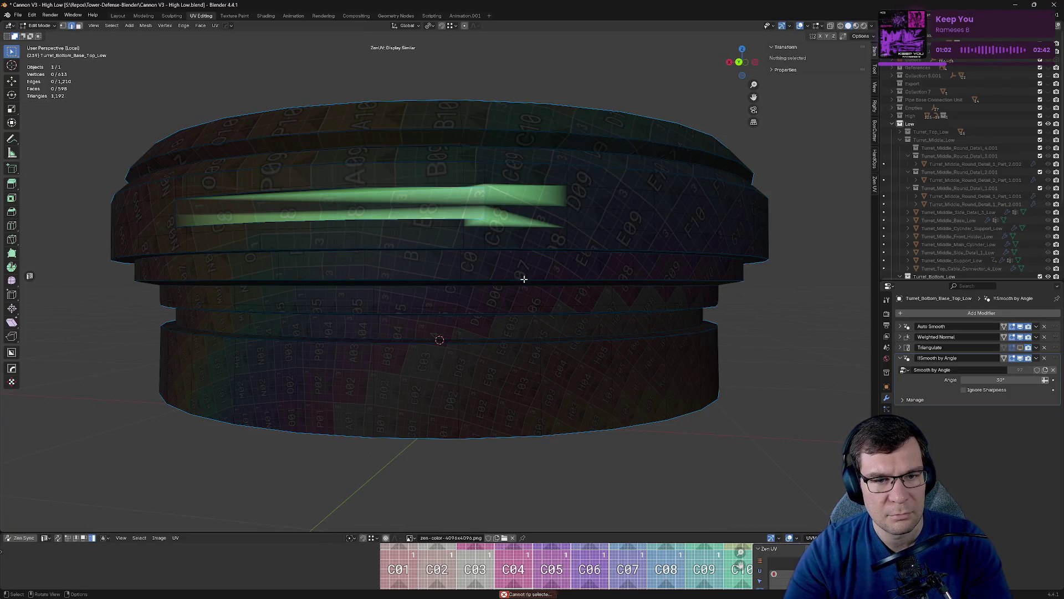
pyautogui.click(499, 428)
pyautogui.keyDown('alt'); pyautogui.click(504, 434); pyautogui.keyUp('alt')
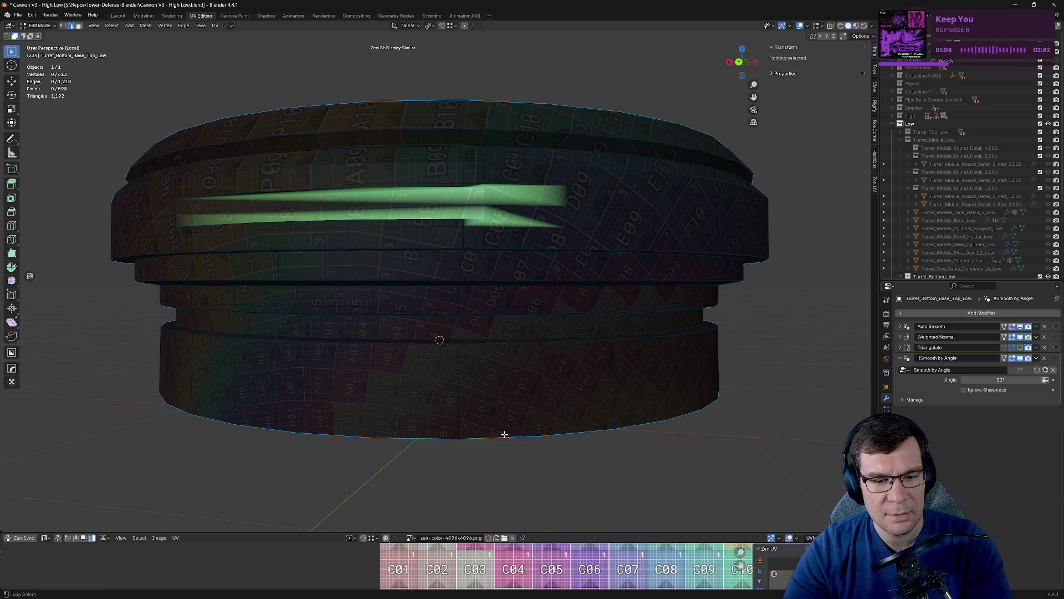
pyautogui.hotkey('alt', 'e')
pyautogui.click(591, 432)
# Mark an additional edge loop on the turret as a seam.
pyautogui.moveTo(591, 432)
pyautogui.mouseDown(button='middle')
pyautogui.moveTo(577, 316)
pyautogui.moveTo(599, 306)
pyautogui.moveTo(505, 168)
pyautogui.mouseUp(button='middle')
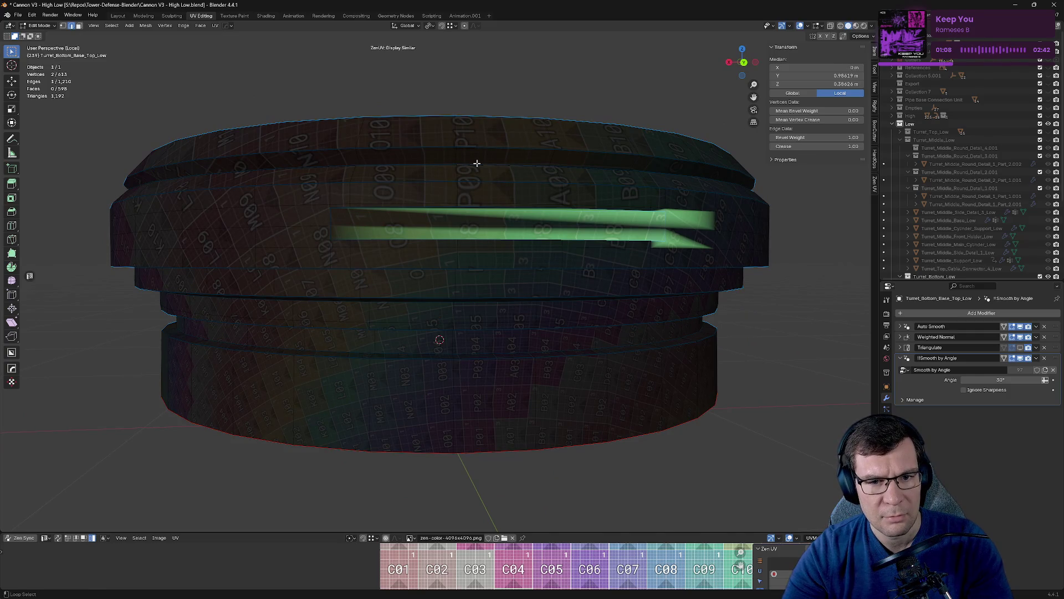
pyautogui.keyDown('alt'); pyautogui.click(492, 178); pyautogui.keyUp('alt')
pyautogui.hotkey('alt', 'e')
pyautogui.click(637, 183)
pyautogui.moveTo(650, 193); pyautogui.dragTo(662, 210, button='middle')
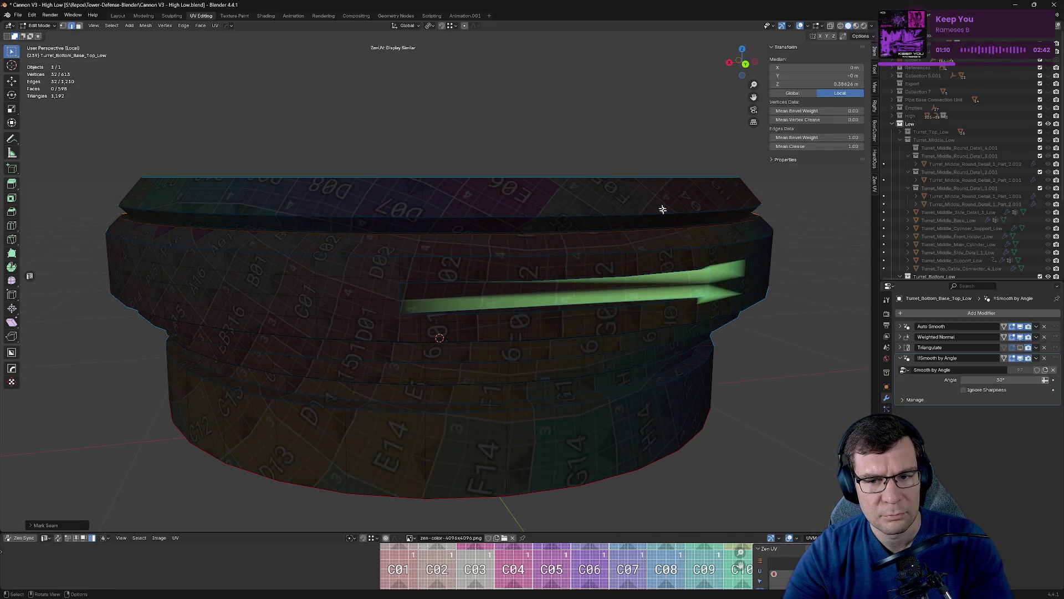
pyautogui.click(672, 272)
pyautogui.scroll(-4, 613, 288)
pyautogui.moveTo(613, 288)
pyautogui.mouseDown(button='middle')
pyautogui.moveTo(618, 309)
pyautogui.moveTo(499, 264)
pyautogui.moveTo(646, 299)
pyautogui.mouseUp(button='middle')
# Save 'Cannon V3 - High Low.blend' and briefly enlarge the UV editor to check the other islands.
pyautogui.hotkey('ctrl', 's')
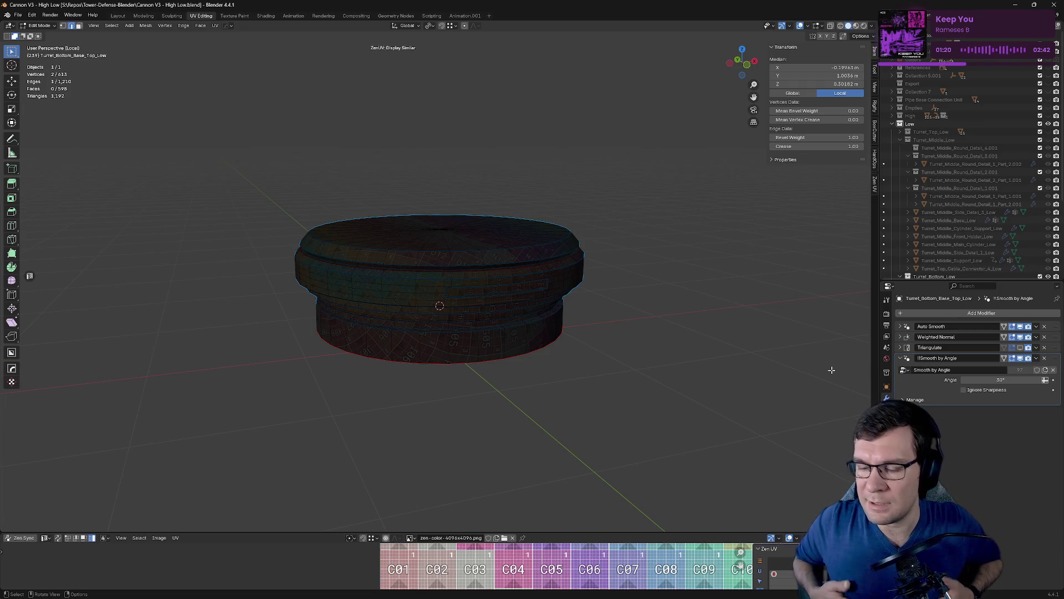
pyautogui.moveTo(664, 534)
pyautogui.mouseDown()
pyautogui.moveTo(682, 303)
pyautogui.moveTo(666, 265)
pyautogui.mouseUp()
pyautogui.scroll(2, 521, 407)
pyautogui.scroll(-3, 521, 408)
pyautogui.moveTo(521, 408)
pyautogui.mouseDown(button='middle')
pyautogui.moveTo(524, 357)
pyautogui.moveTo(548, 318)
pyautogui.mouseUp(button='middle')
pyautogui.moveTo(577, 263); pyautogui.dragTo(565, 503)
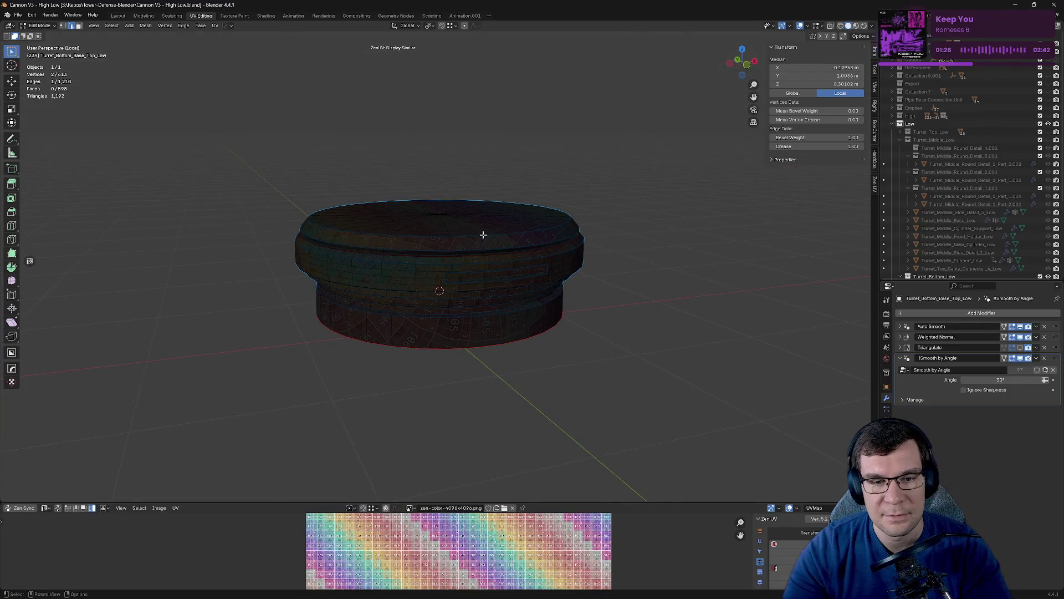
# Select the whole mesh in edit mode and enlarge the UV editor to inspect its layout.
pyautogui.press('Tab')
pyautogui.press('Tab')
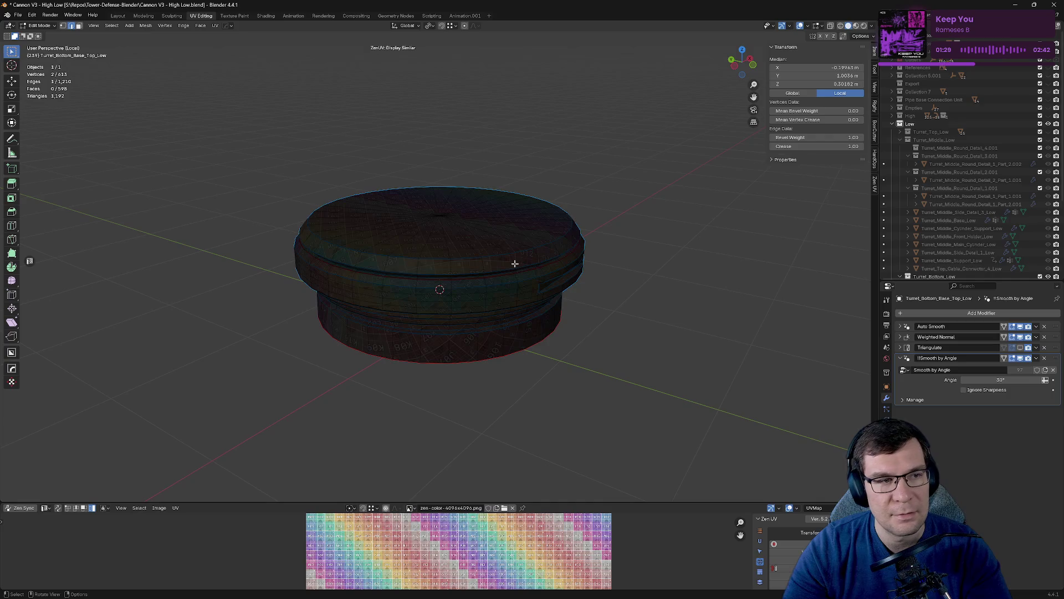
pyautogui.press('Tab')
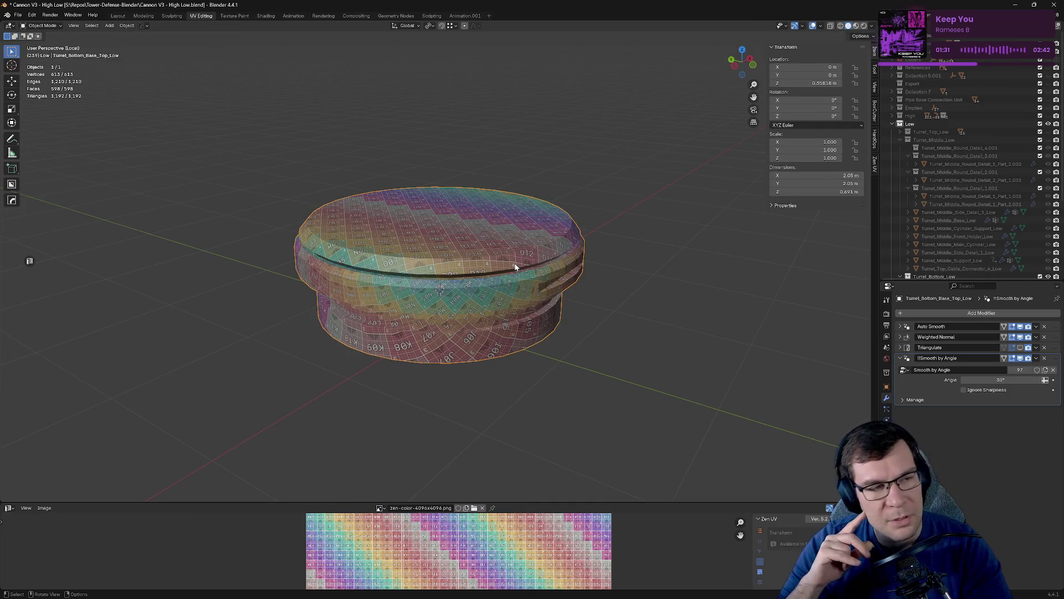
pyautogui.press('Tab')
pyautogui.press('a')
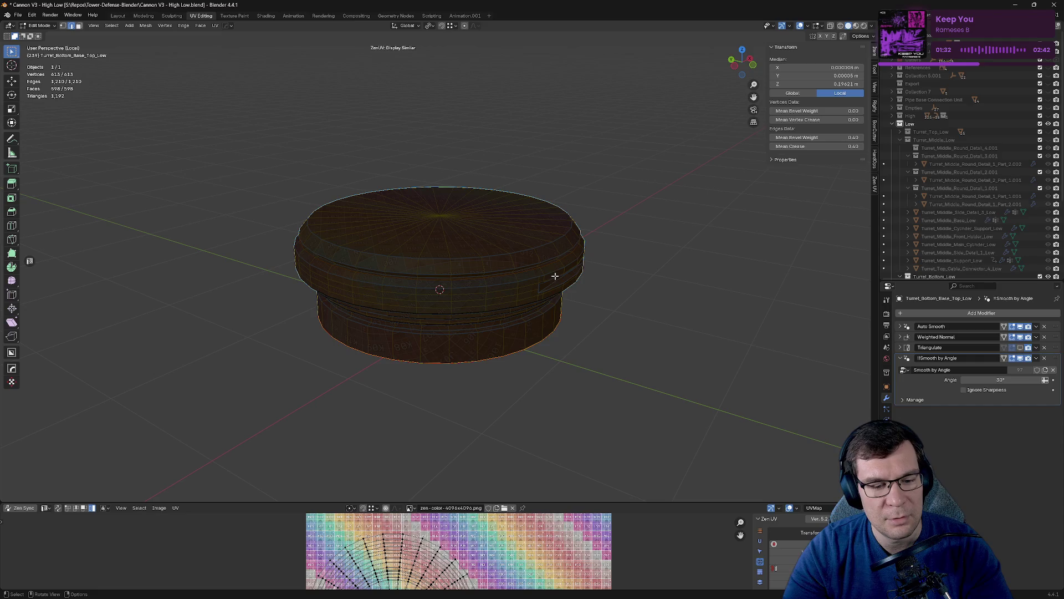
pyautogui.moveTo(546, 501); pyautogui.dragTo(546, 173)
pyautogui.scroll(6, 462, 251)
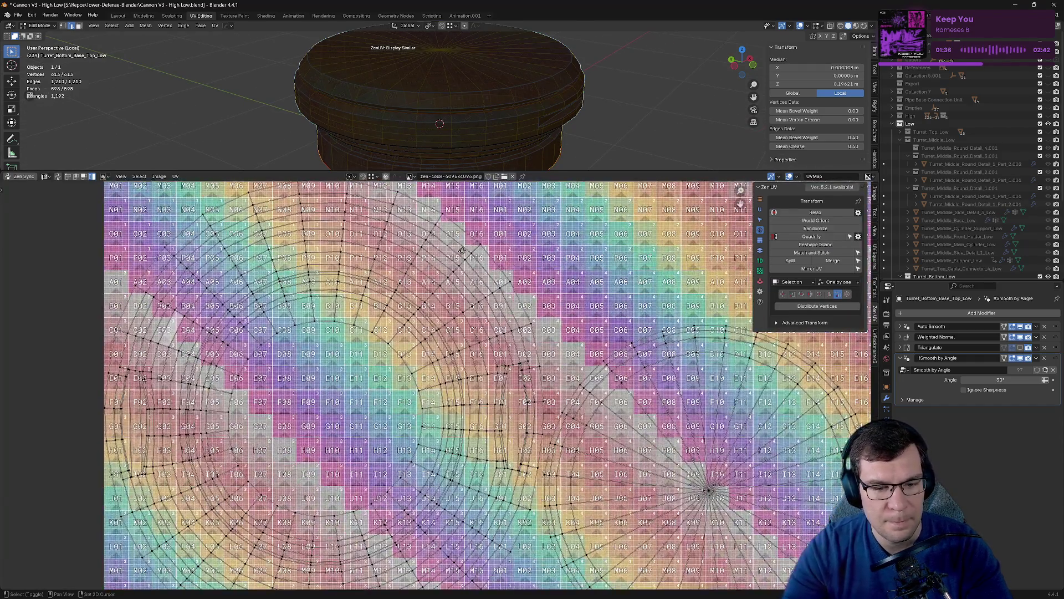
pyautogui.moveTo(462, 250); pyautogui.dragTo(286, 217, button='middle')
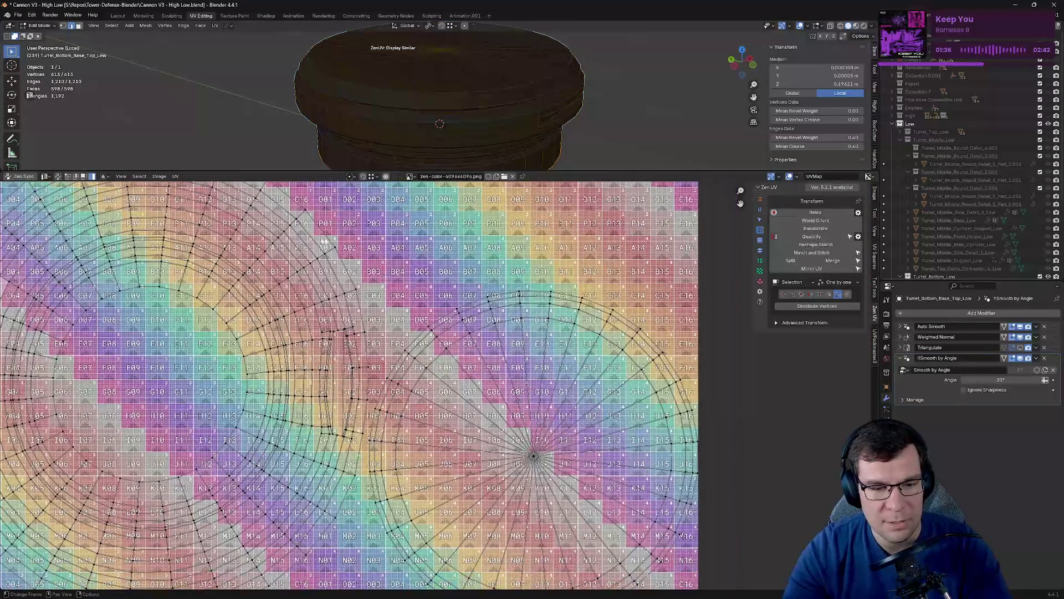
# Shrink the UV editor to a bottom strip, try Zen UV Quadrify, and cancel the vertex slides.
pyautogui.moveTo(523, 172); pyautogui.dragTo(523, 468)
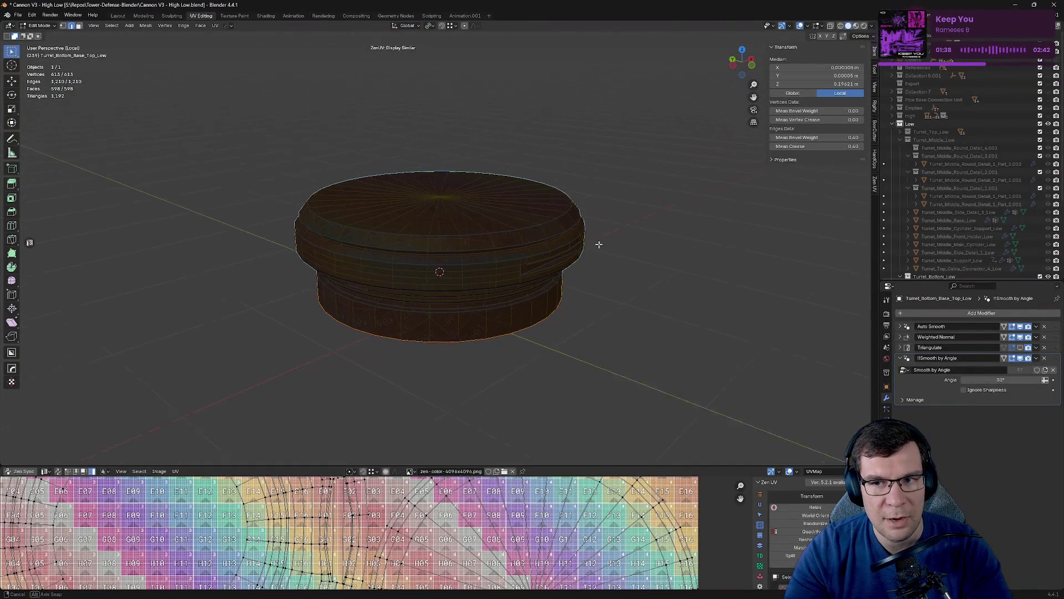
pyautogui.press('Tab')
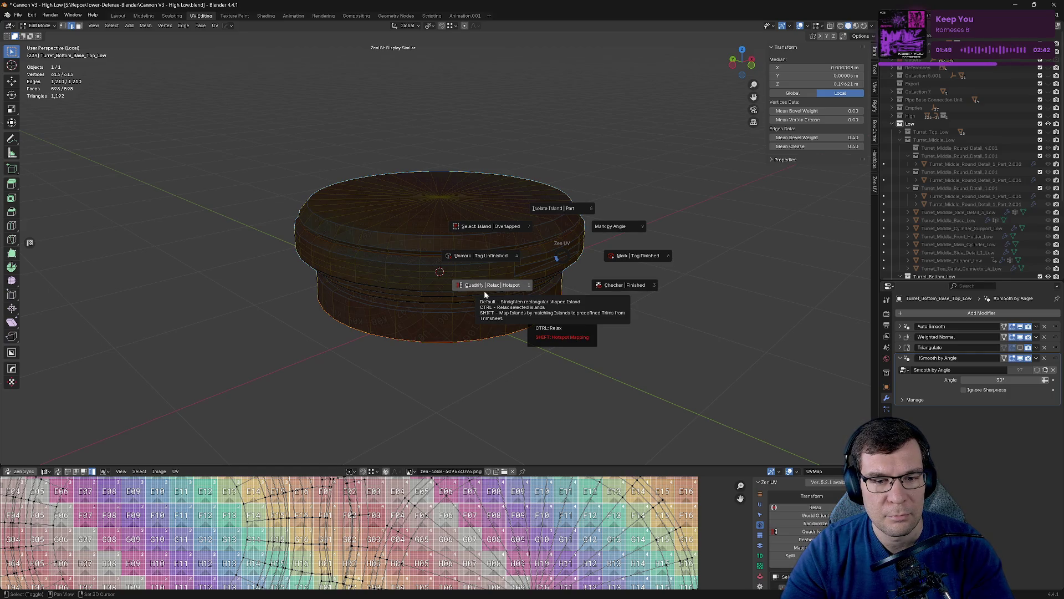
pyautogui.click(484, 293)
pyautogui.hotkey('shift', 'v')
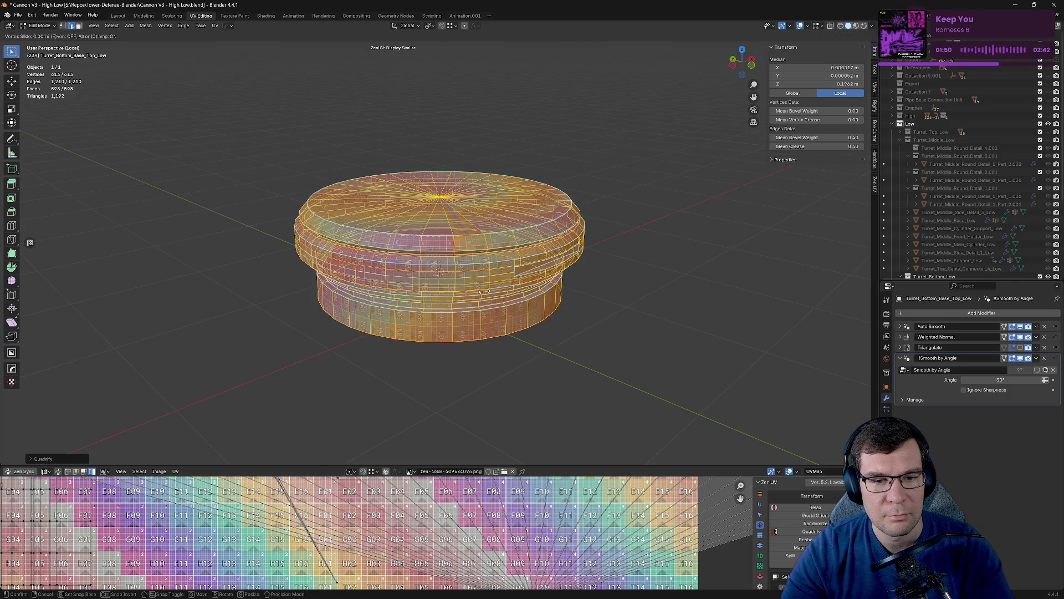
pyautogui.rightClick(547, 292)
pyautogui.hotkey('shift', 'v')
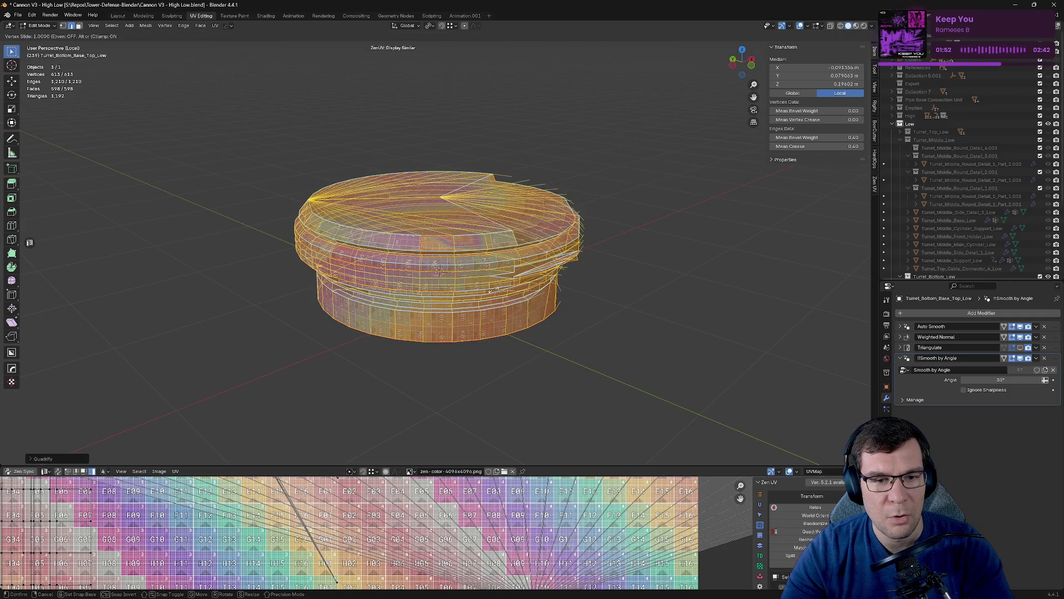
pyautogui.rightClick(671, 214)
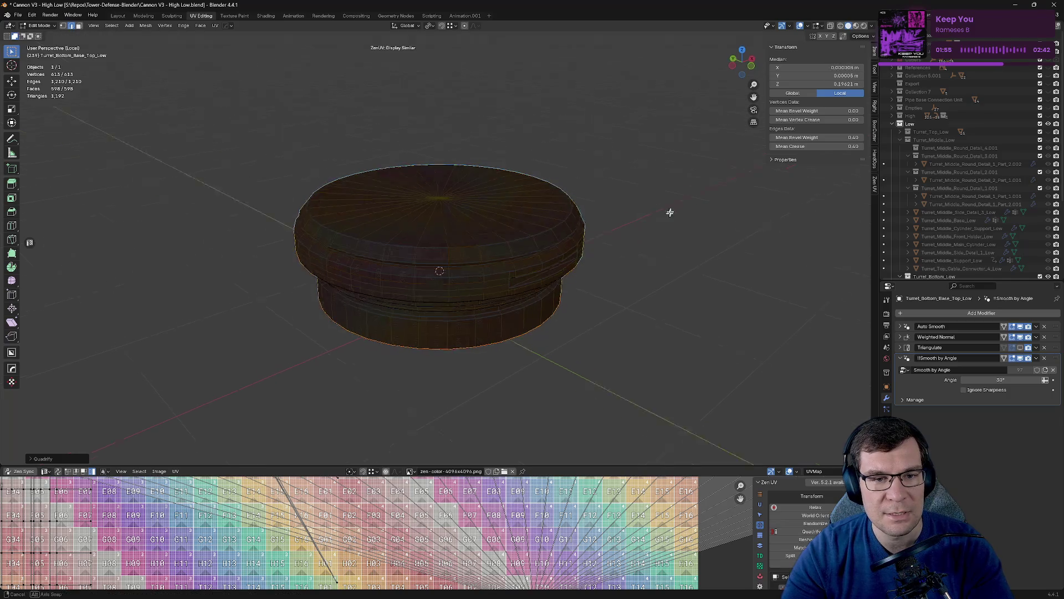
pyautogui.hotkey('shift', 'v')
pyautogui.rightClick(610, 263)
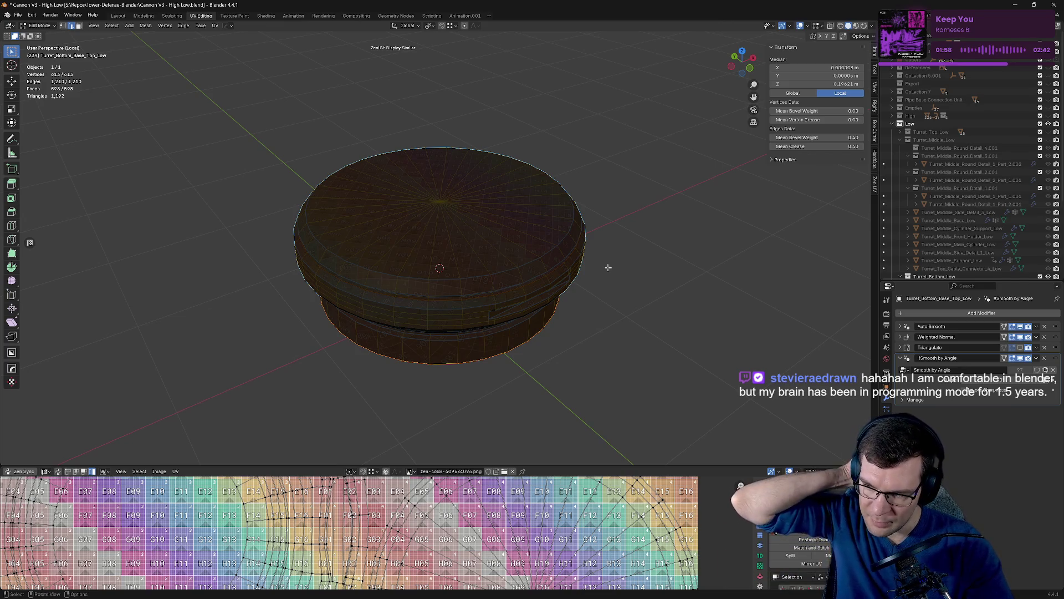
# Compare the textured barrel mount and wheel in Substance Painter, then select an upper rim edge in Blender.
pyautogui.moveTo(603, 265)
pyautogui.mouseDown(button='middle')
pyautogui.moveTo(574, 200)
pyautogui.moveTo(611, 241)
pyautogui.moveTo(632, 240)
pyautogui.mouseUp(button='middle')
pyautogui.hotkey('alt', 'Tab')
pyautogui.moveTo(682, 263)
pyautogui.keyDown('alt'); pyautogui.mouseDown()
pyautogui.moveTo(606, 352)
pyautogui.moveTo(863, 346)
pyautogui.mouseUp(); pyautogui.keyUp('alt')
pyautogui.moveTo(863, 345)
pyautogui.keyDown('alt'); pyautogui.mouseDown(button='right')
pyautogui.moveTo(887, 499)
pyautogui.moveTo(642, 162)
pyautogui.mouseUp(button='right'); pyautogui.keyUp('alt')
pyautogui.scroll(3, 642, 162)
pyautogui.scroll(3, 629, 90)
pyautogui.scroll(-5, 628, 91)
pyautogui.hotkey('alt', 'Tab')
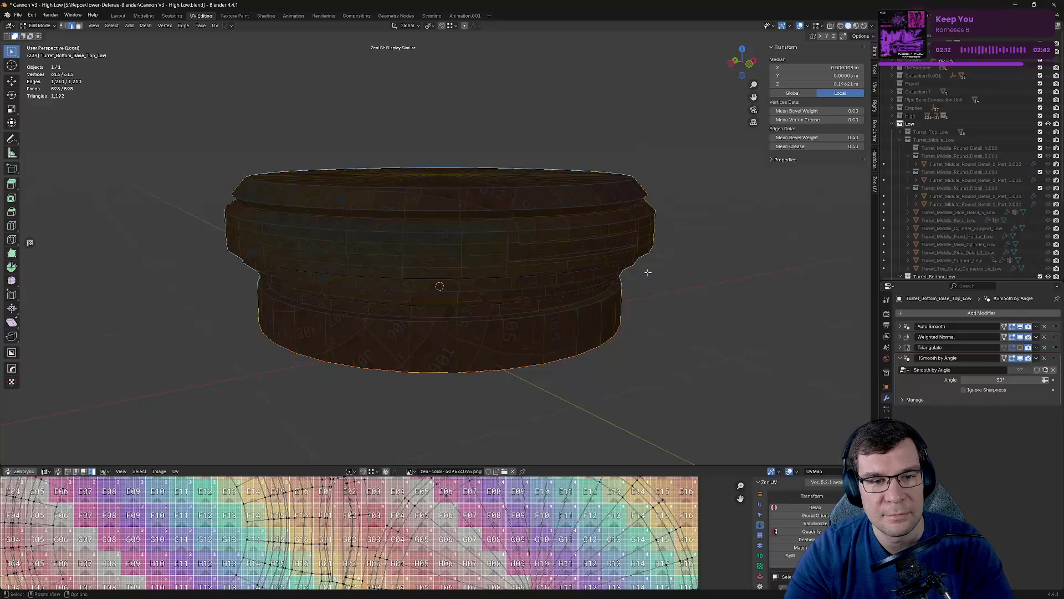
pyautogui.click(594, 213)
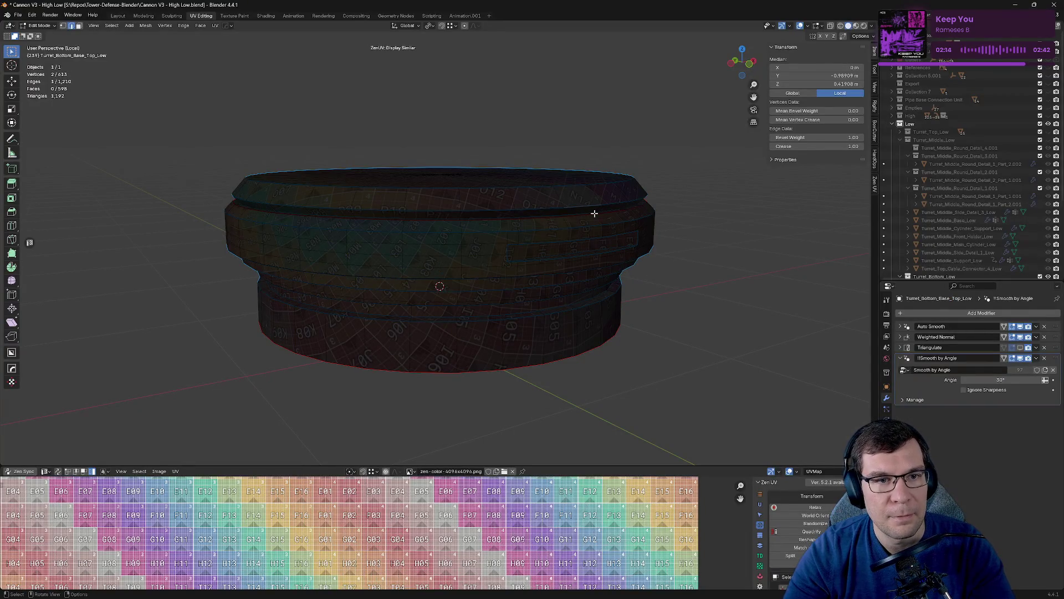
# Mark seams across the whole turret base top mesh with Zen UV and re-unwrap it.
pyautogui.click(393, 48)
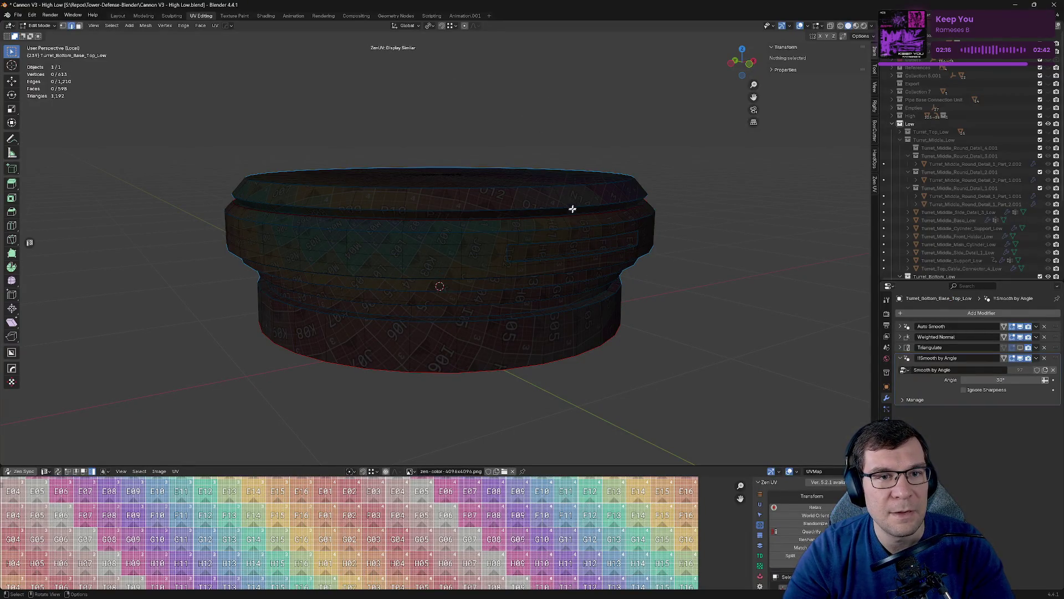
pyautogui.press('a')
pyautogui.hotkey('alt', 'e')
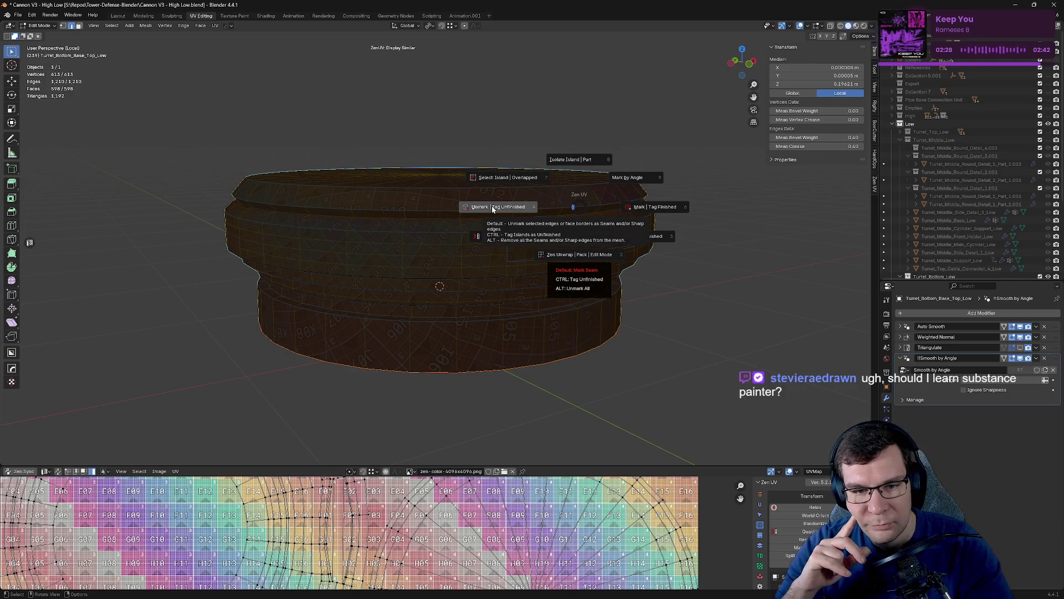
pyautogui.click(761, 206)
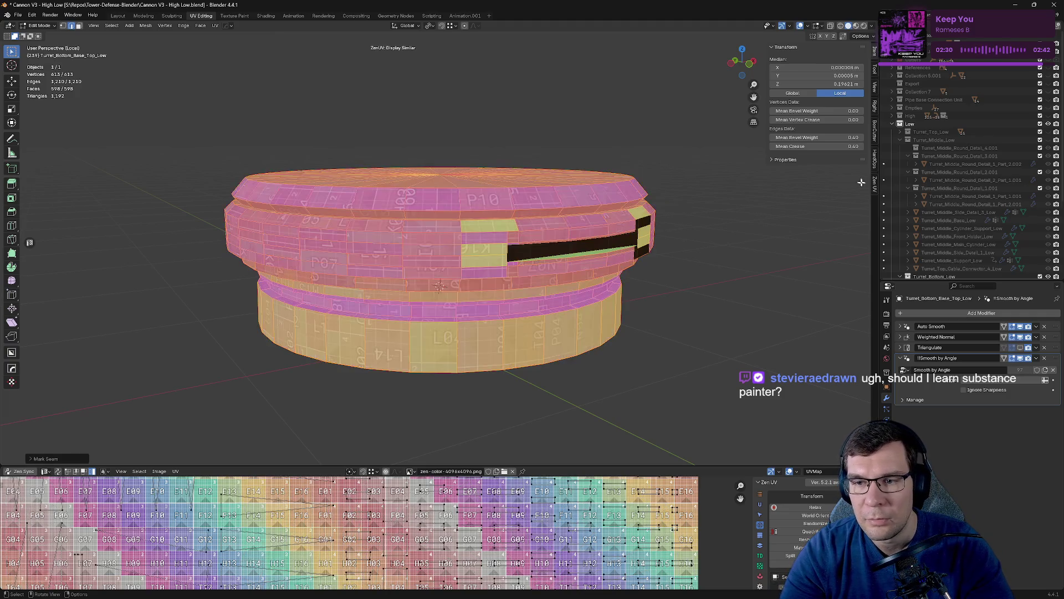
pyautogui.press('u')
pyautogui.click(720, 227)
pyautogui.press('u')
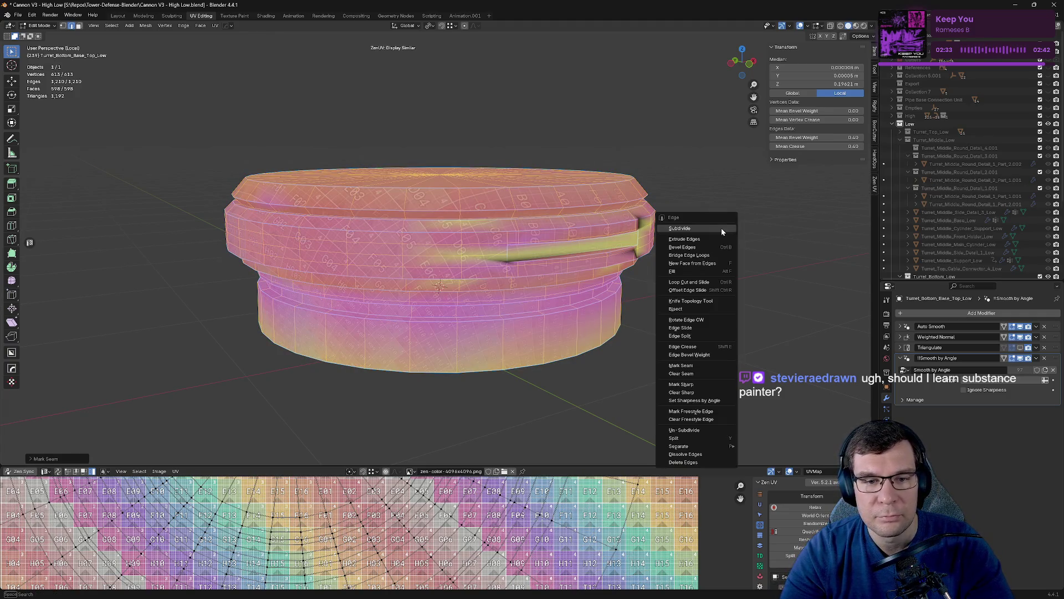
# Select the islands and their similar islands with Zen UV, then reselect the whole mesh.
pyautogui.hotkey('alt', 'q')
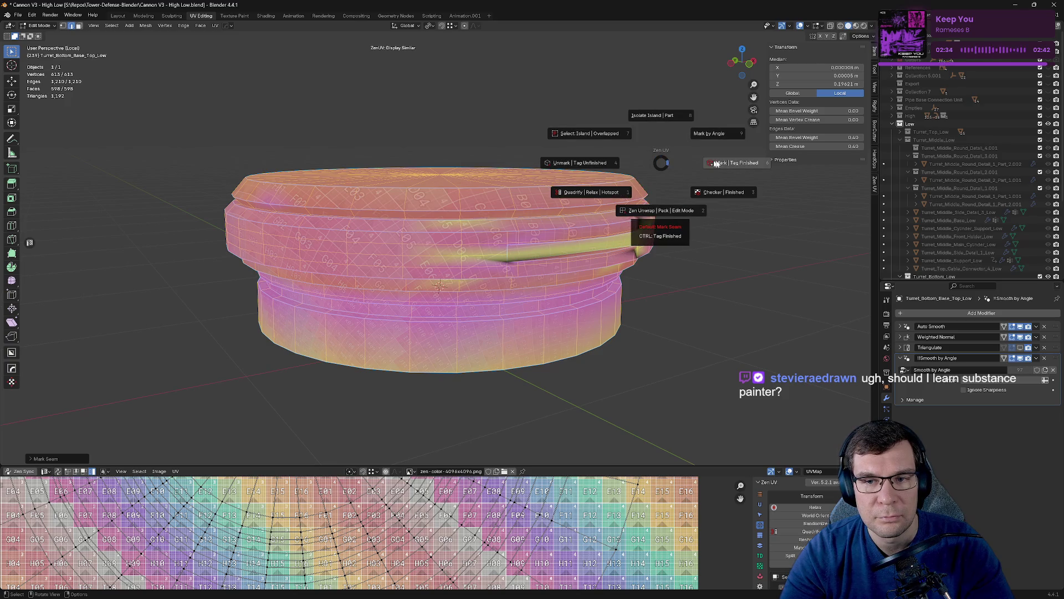
pyautogui.click(585, 133)
pyautogui.hotkey('alt', 'q')
pyautogui.click(565, 118)
pyautogui.hotkey('alt', 'q')
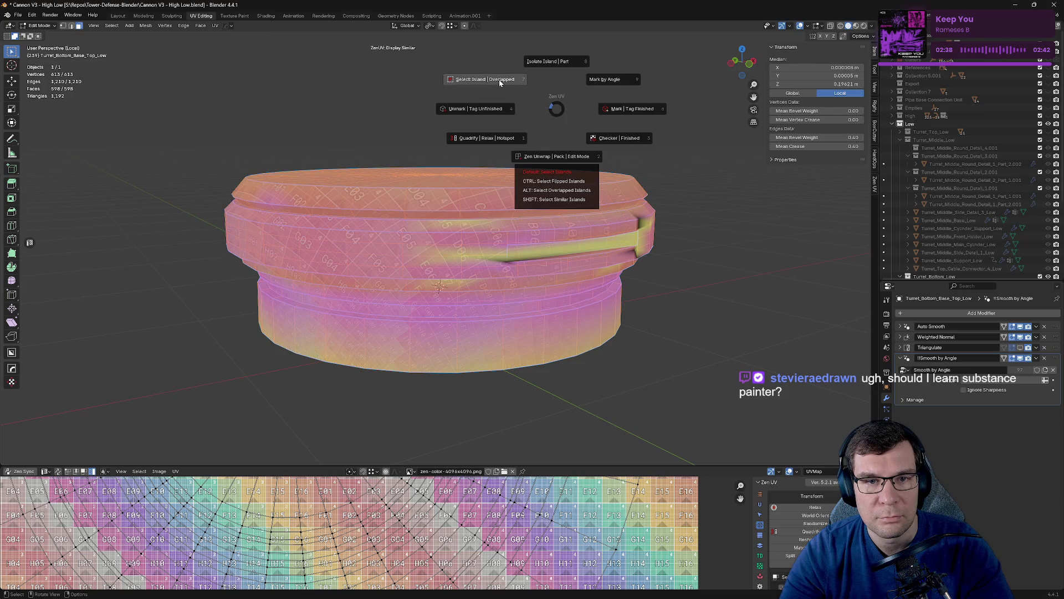
pyautogui.press('shift')
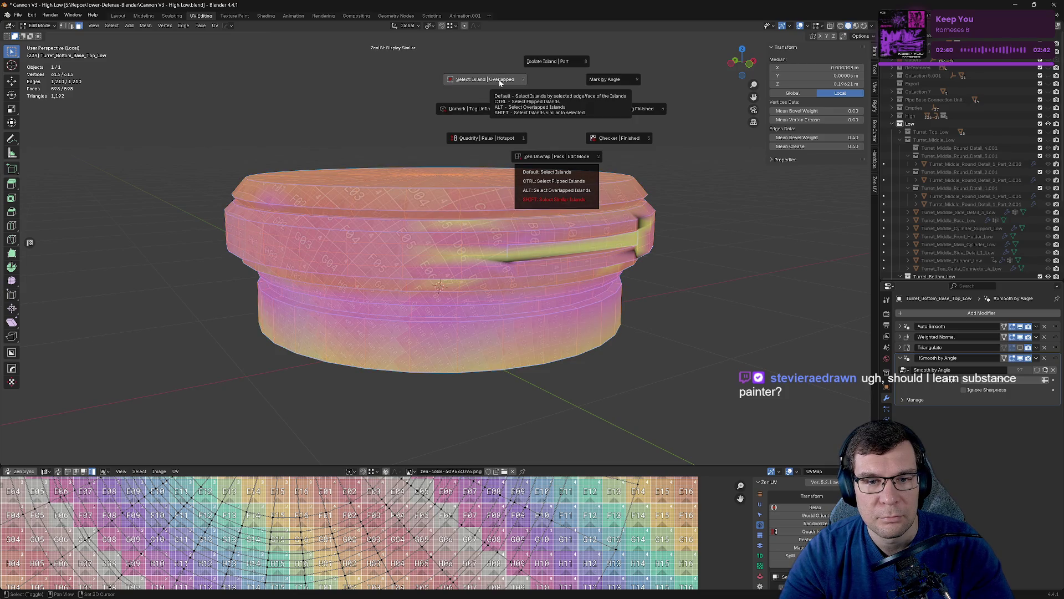
pyautogui.keyDown('shift'); pyautogui.click(500, 82); pyautogui.keyUp('shift')
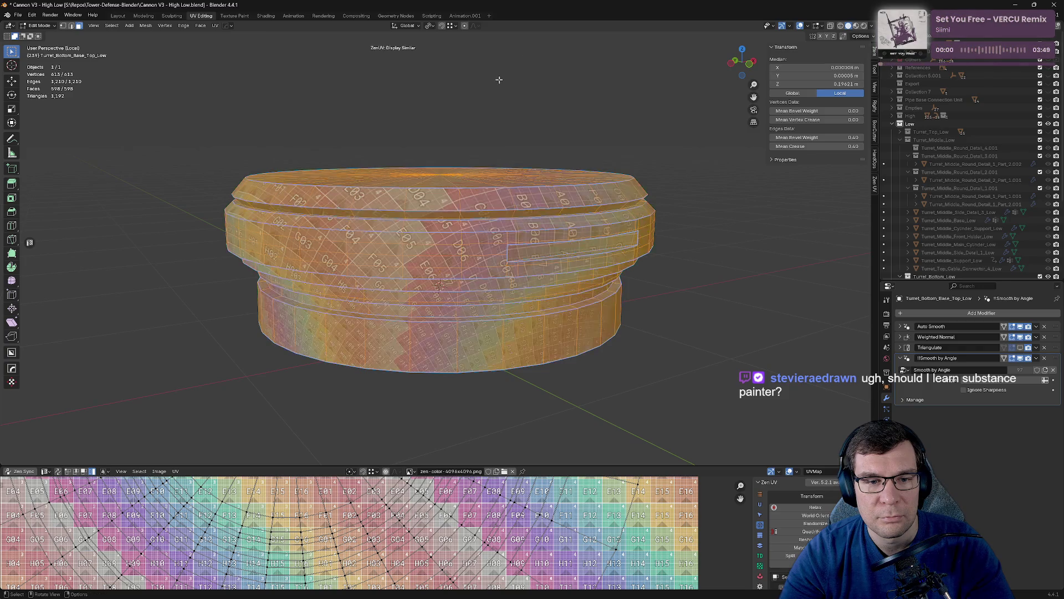
pyautogui.press('Tab')
pyautogui.press('Tab')
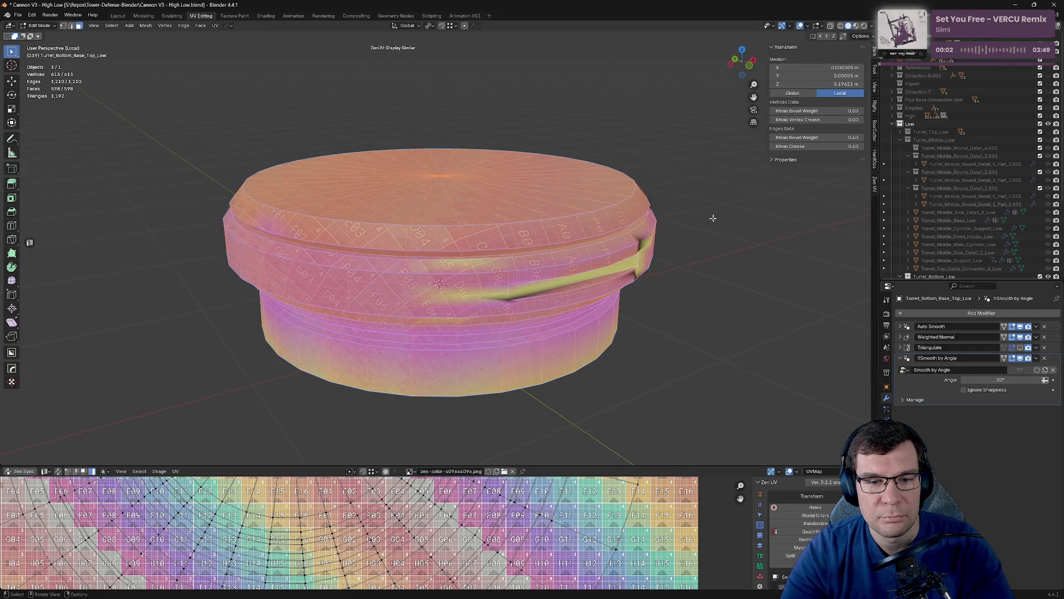
pyautogui.hotkey('alt', 'a')
pyautogui.press('a')
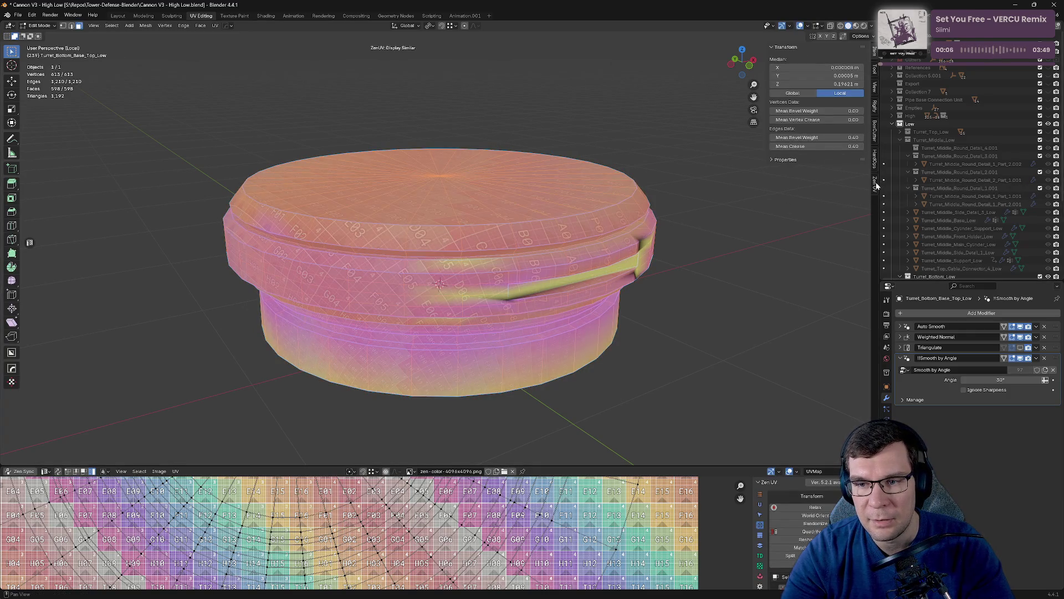
# In the Zen UV sidebar panel, toggle the similar-islands display overlays and clear the selection.
pyautogui.click(875, 183)
pyautogui.click(788, 159)
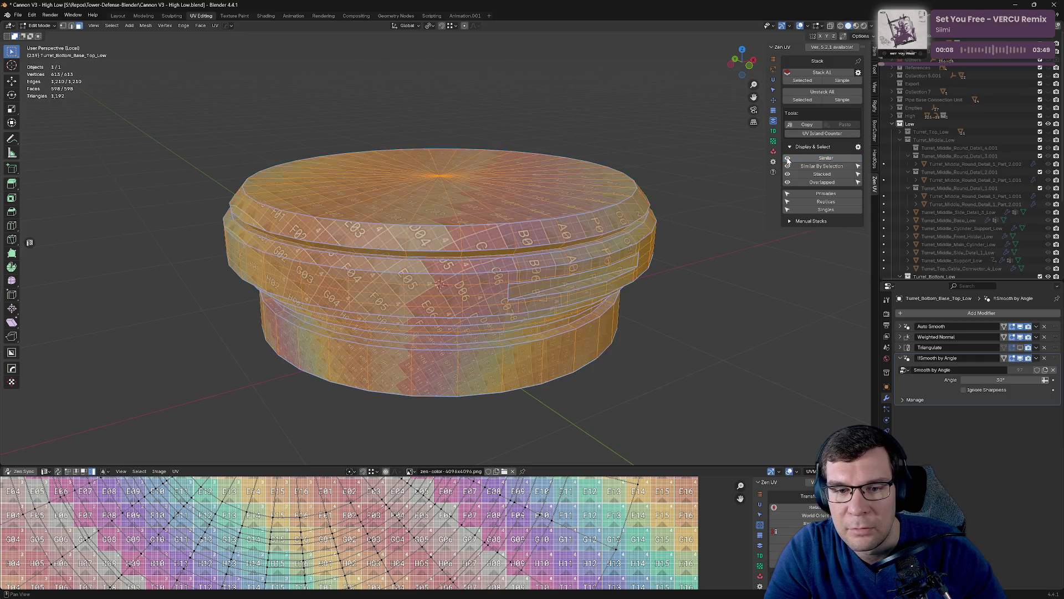
pyautogui.click(787, 167)
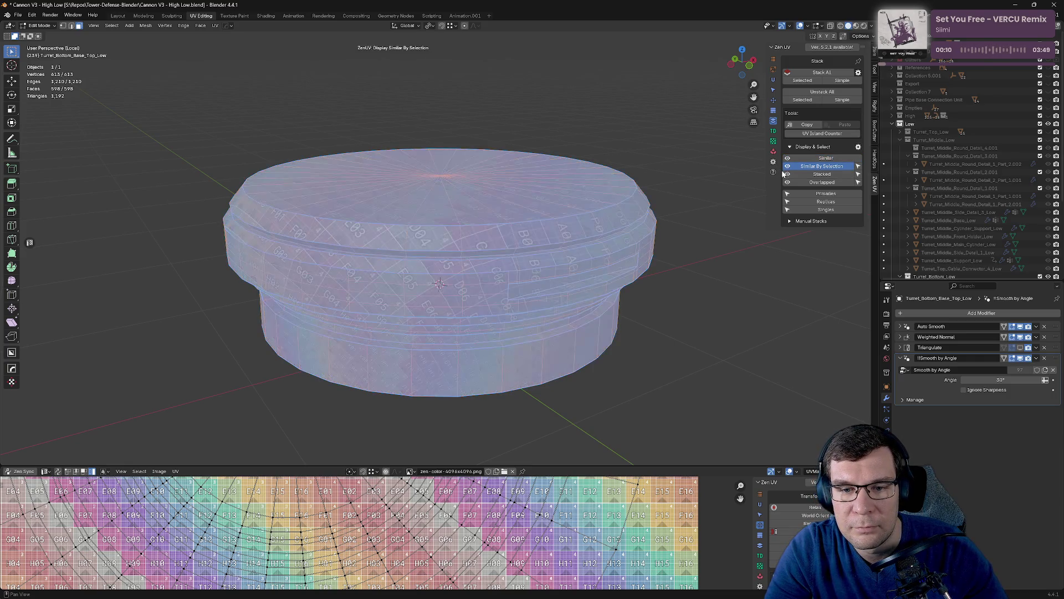
pyautogui.click(788, 168)
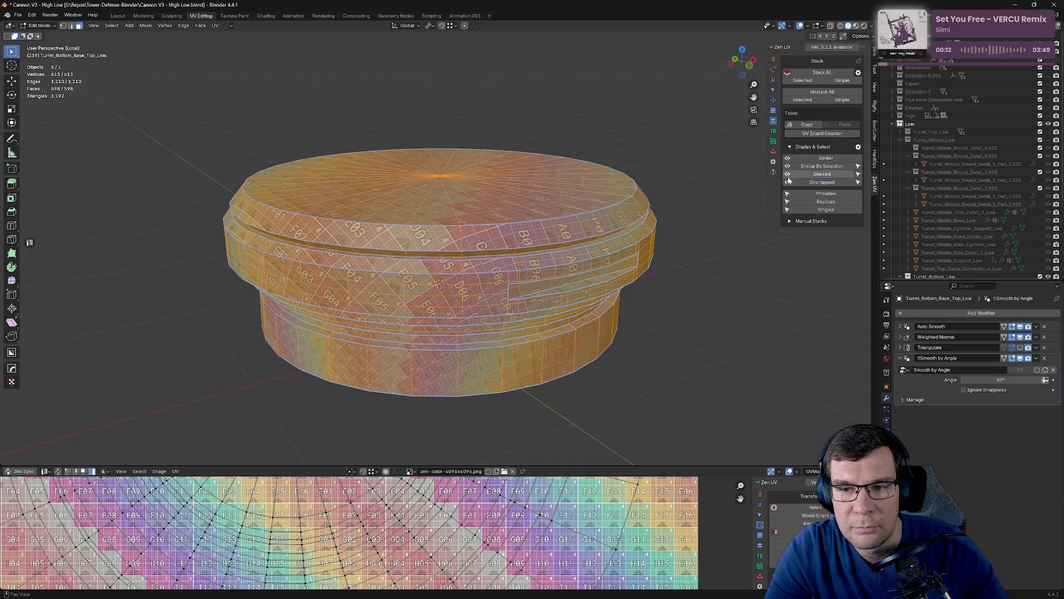
pyautogui.click(673, 224)
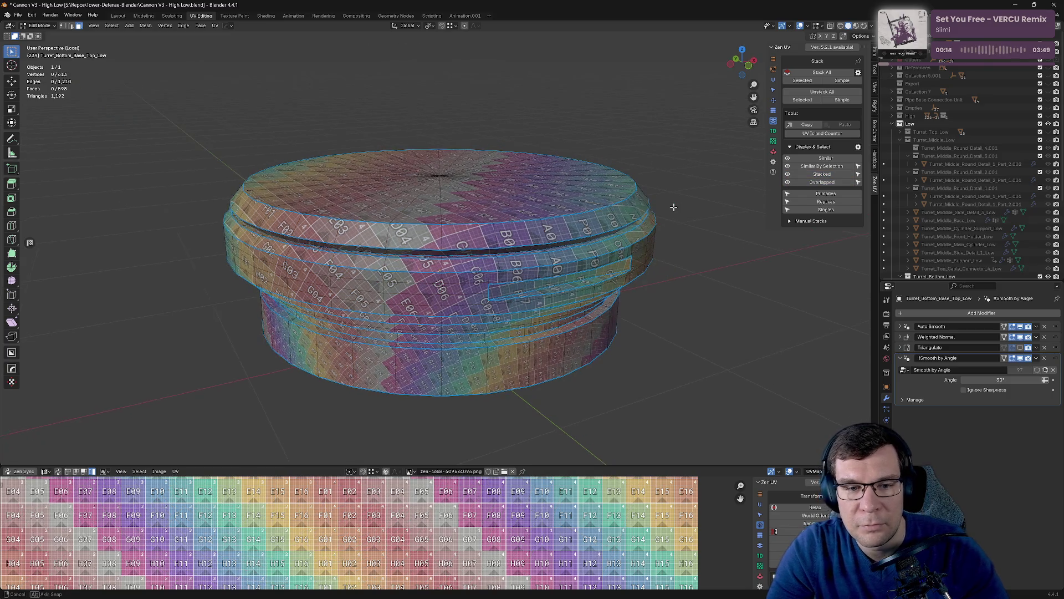
# Mark the bottom rim edge loop and the groove edge loop as seams.
pyautogui.moveTo(674, 207); pyautogui.dragTo(578, 300, button='middle')
pyautogui.click(510, 330)
pyautogui.press('2')
pyautogui.keyDown('alt'); pyautogui.click(513, 331); pyautogui.keyUp('alt')
pyautogui.hotkey('alt', 'q')
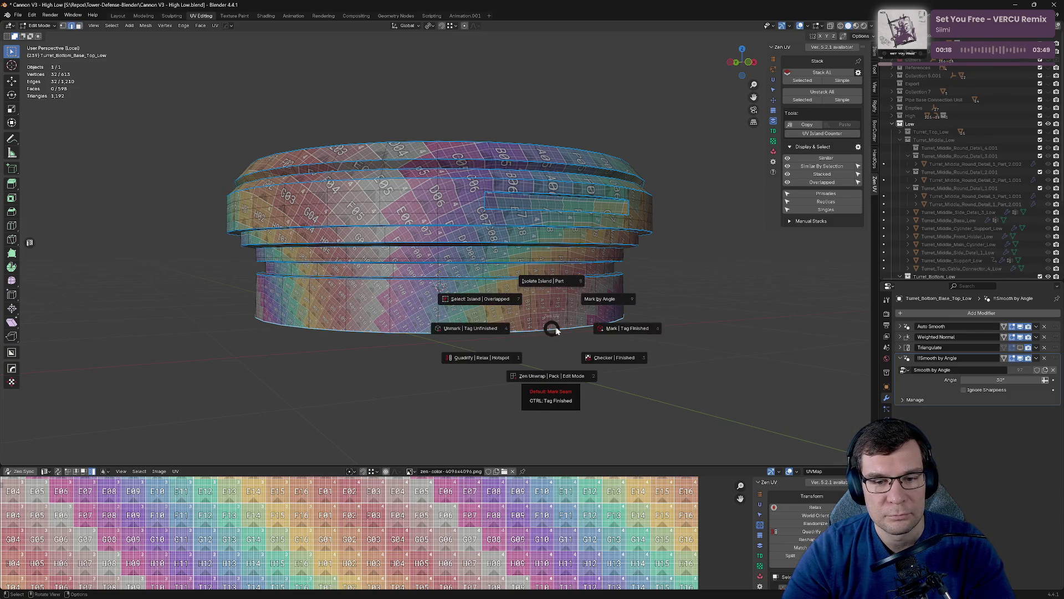
pyautogui.click(587, 329)
pyautogui.moveTo(588, 329)
pyautogui.mouseDown(button='middle')
pyautogui.moveTo(553, 269)
pyautogui.moveTo(513, 234)
pyautogui.mouseUp(button='middle')
pyautogui.click(553, 269)
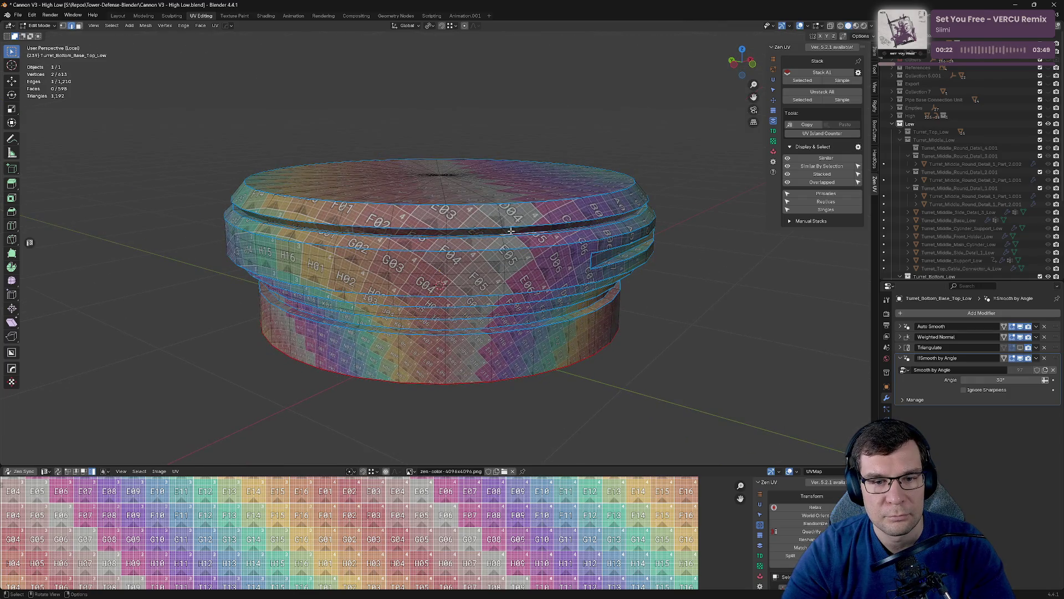
pyautogui.keyDown('alt'); pyautogui.click(510, 231); pyautogui.keyUp('alt')
pyautogui.hotkey('alt', 'q')
pyautogui.click(576, 237)
# Mark the edge loop near the top rim as a seam and check the seams around the ring.
pyautogui.moveTo(588, 240)
pyautogui.mouseDown(button='middle')
pyautogui.moveTo(649, 236)
pyautogui.moveTo(546, 338)
pyautogui.mouseUp(button='middle')
pyautogui.click(543, 339)
pyautogui.keyDown('alt'); pyautogui.click(542, 340); pyautogui.keyUp('alt')
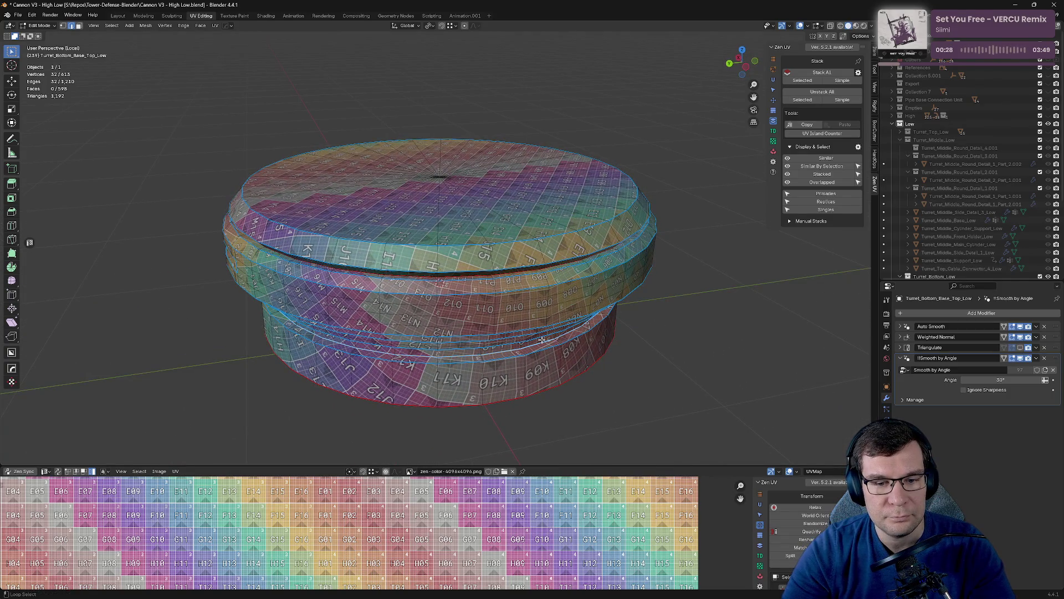
pyautogui.hotkey('alt', 'q')
pyautogui.moveTo(561, 340); pyautogui.dragTo(529, 243, button='middle')
pyautogui.hotkey('alt', 'q')
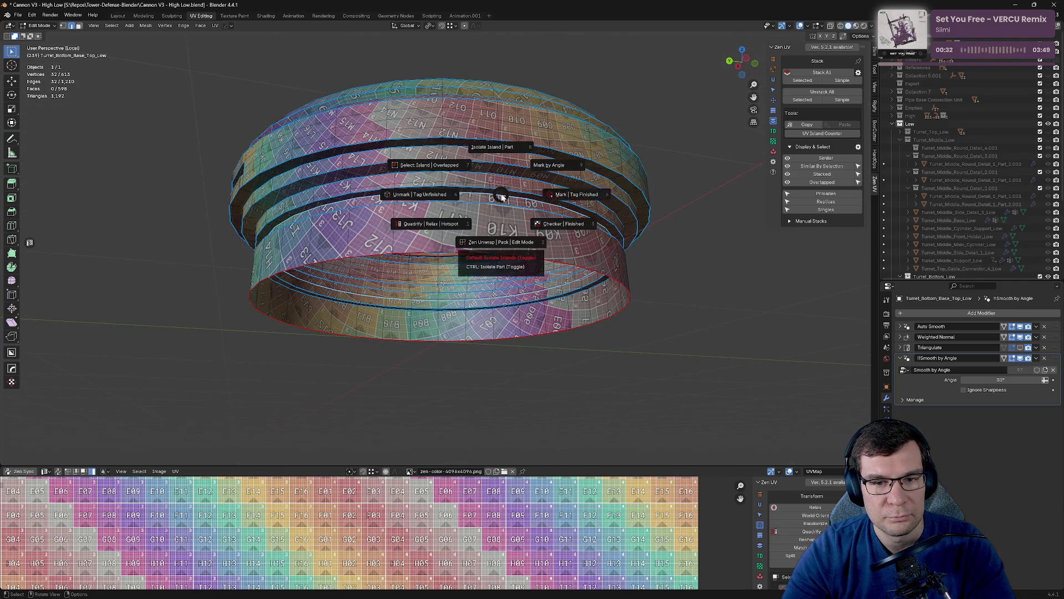
pyautogui.click(553, 201)
pyautogui.click(673, 241)
pyautogui.moveTo(673, 241)
pyautogui.mouseDown(button='middle')
pyautogui.moveTo(623, 238)
pyautogui.moveTo(621, 263)
pyautogui.moveTo(622, 247)
pyautogui.moveTo(547, 224)
pyautogui.moveTo(553, 267)
pyautogui.moveTo(593, 212)
pyautogui.moveTo(469, 233)
pyautogui.mouseUp(button='middle')
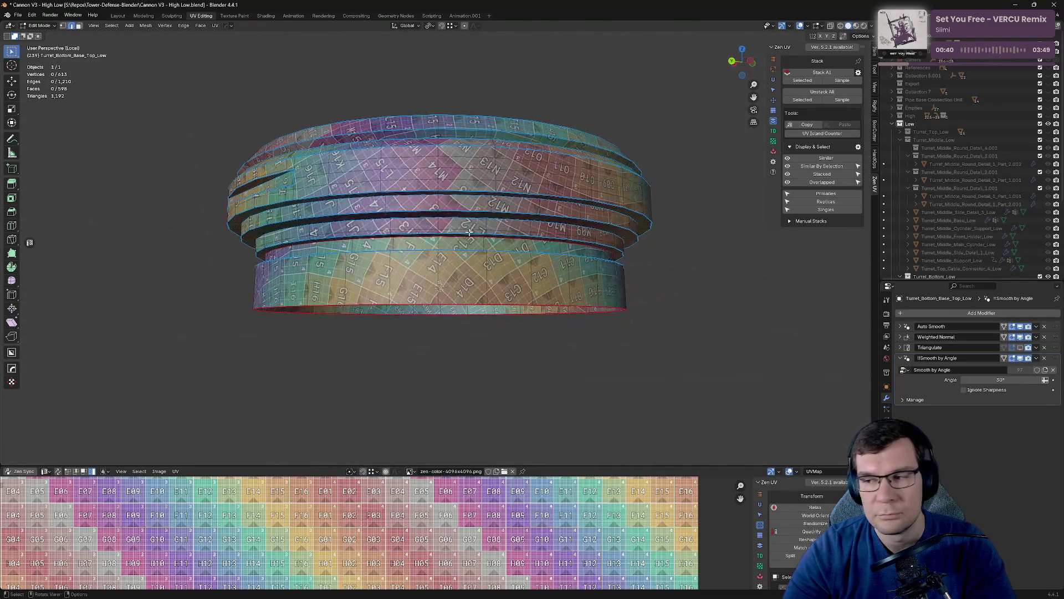
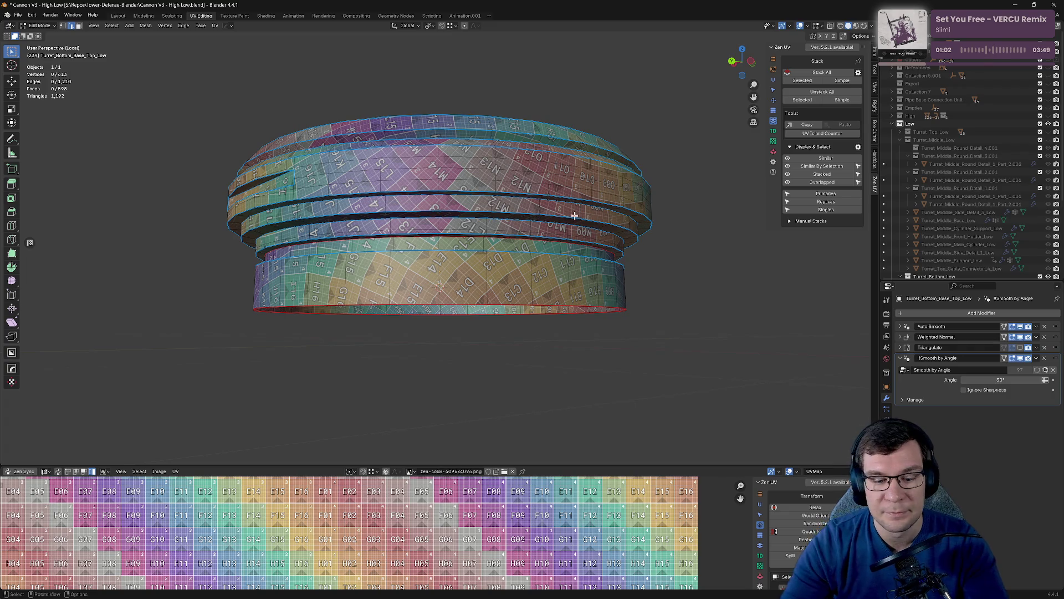
# Save the file, then mark the edge loop around the turret base ring as a UV seam.
pyautogui.hotkey('ctrl', 's')
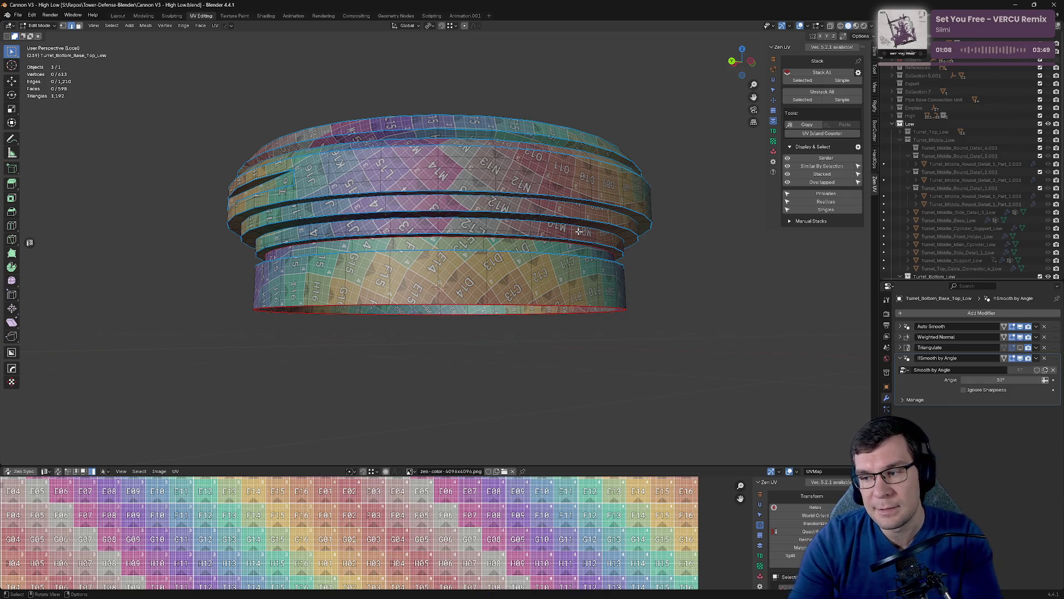
pyautogui.moveTo(609, 198)
pyautogui.keyDown('alt'); pyautogui.mouseDown(button='middle')
pyautogui.moveTo(611, 169)
pyautogui.moveTo(590, 199)
pyautogui.moveTo(563, 212)
pyautogui.moveTo(641, 186)
pyautogui.moveTo(543, 194)
pyautogui.moveTo(437, 185)
pyautogui.mouseUp(button='middle'); pyautogui.keyUp('alt')
pyautogui.scroll(3, 437, 185)
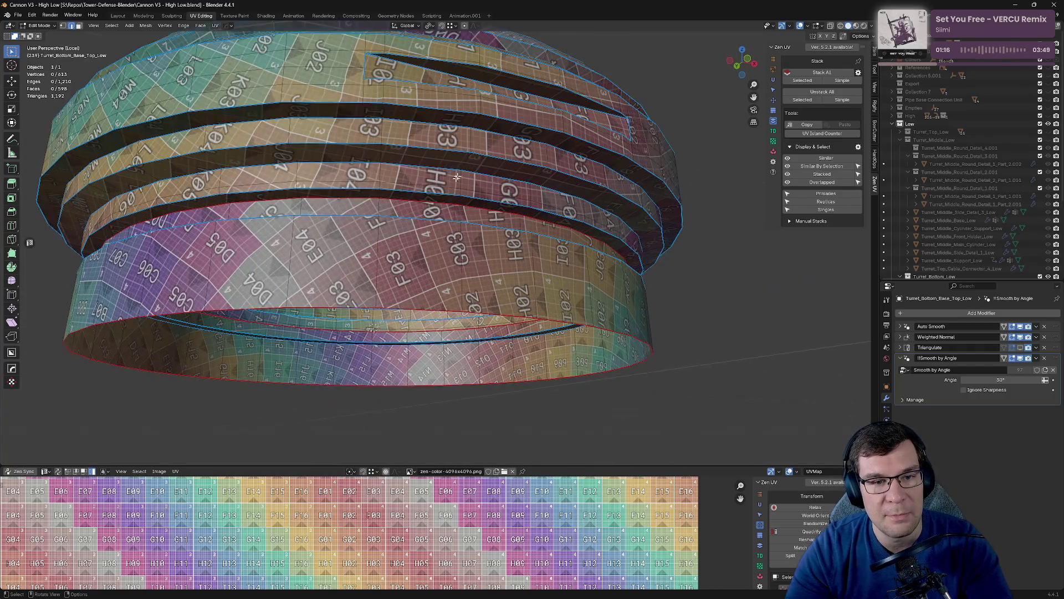
pyautogui.click(483, 169)
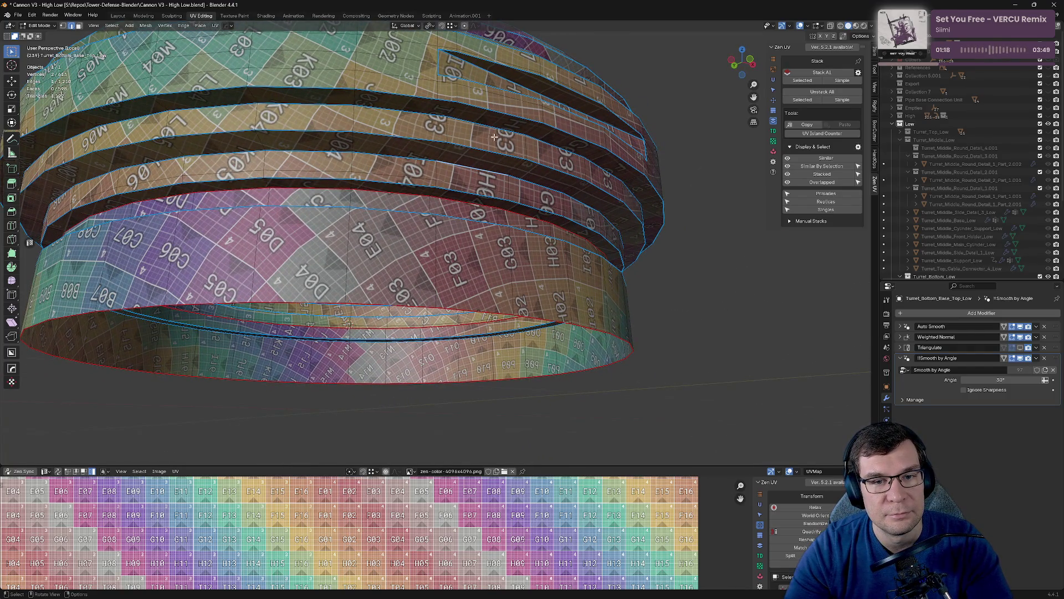
pyautogui.keyDown('alt'); pyautogui.click(497, 127); pyautogui.keyUp('alt')
pyautogui.hotkey('alt', 'e')
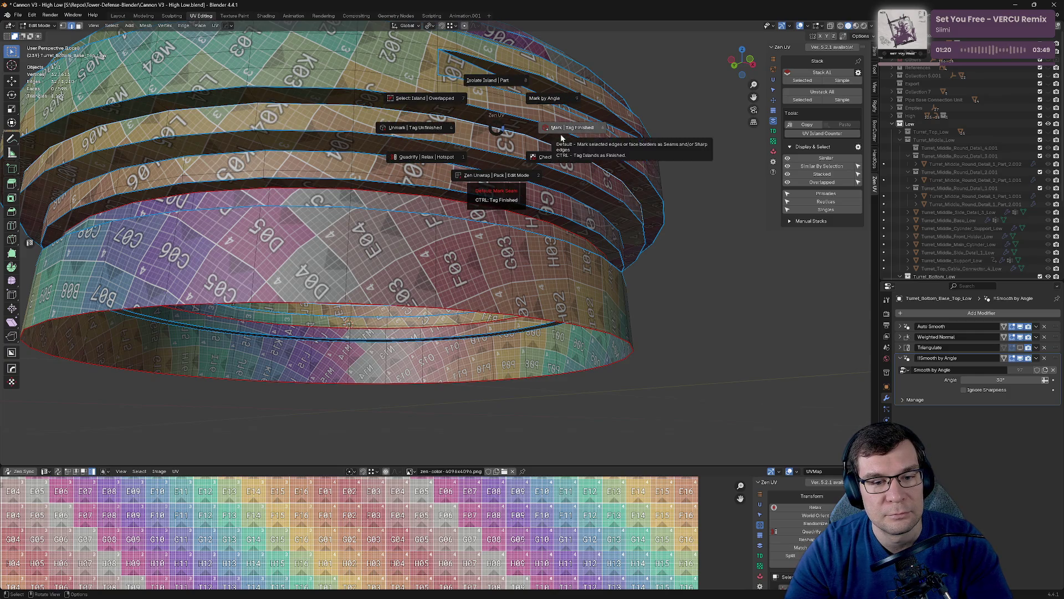
pyautogui.click(569, 131)
# Select the stray corner vertex of the inset panel near 16 and start moving it.
pyautogui.moveTo(569, 131)
pyautogui.mouseDown(button='middle')
pyautogui.moveTo(367, 162)
pyautogui.moveTo(394, 171)
pyautogui.moveTo(347, 256)
pyautogui.mouseUp(button='middle')
pyautogui.click(359, 154)
pyautogui.keyDown('shift'); pyautogui.click(457, 260); pyautogui.keyUp('shift')
pyautogui.keyDown('shift'); pyautogui.moveTo(481, 248); pyautogui.dragTo(565, 247, button='middle'); pyautogui.keyUp('shift')
pyautogui.click(359, 258)
pyautogui.press('g')
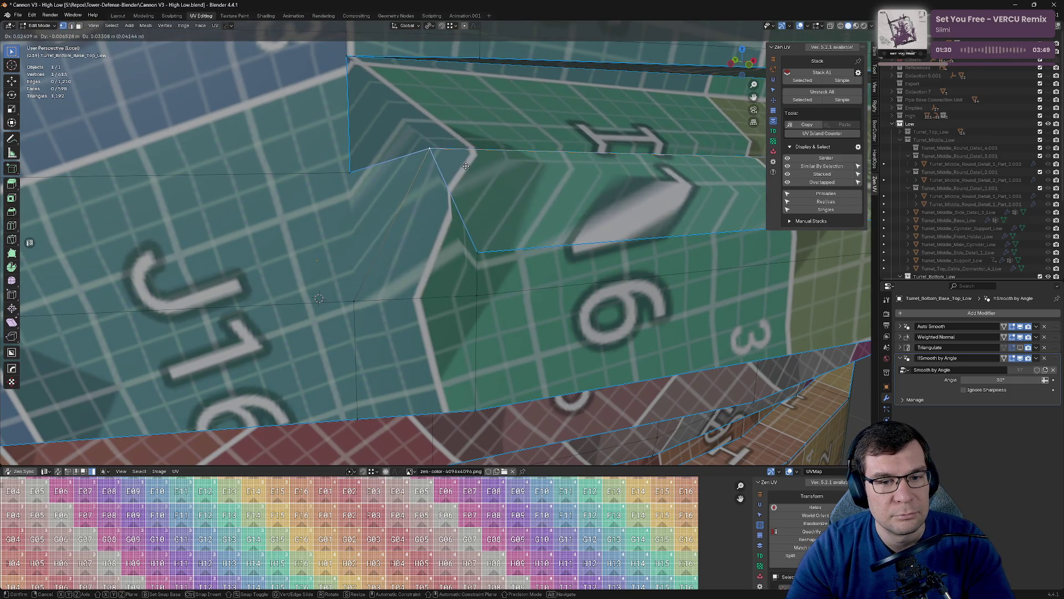
# Place the corner vertex flush with the panel edge and merge the whole mesh by distance.
pyautogui.click(465, 167)
pyautogui.press('a')
pyautogui.press('n')
pyautogui.press('m')
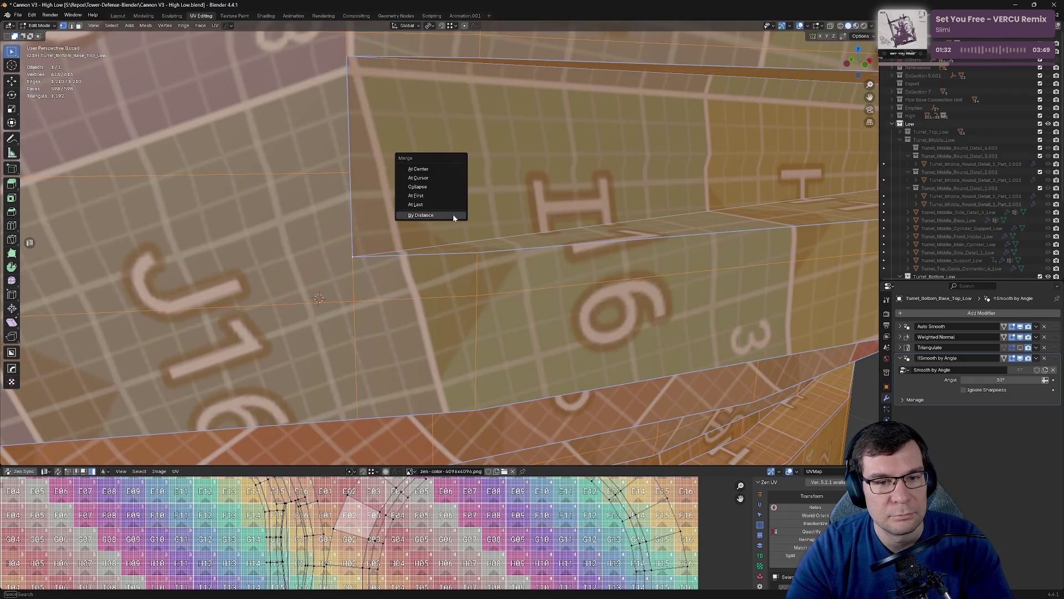
pyautogui.click(455, 216)
# Deselect all, switch to edge select, and begin picking edges along the inset band.
pyautogui.hotkey('alt', 'a')
pyautogui.press('2')
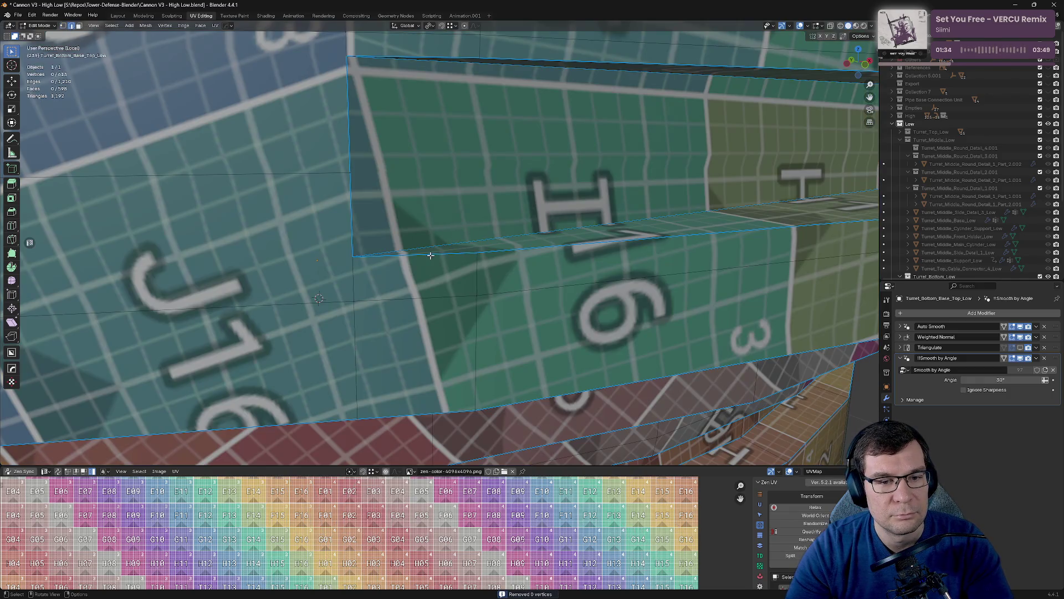
pyautogui.keyDown('alt'); pyautogui.keyDown('shift'); pyautogui.click(432, 255); pyautogui.keyUp('shift'); pyautogui.keyUp('alt')
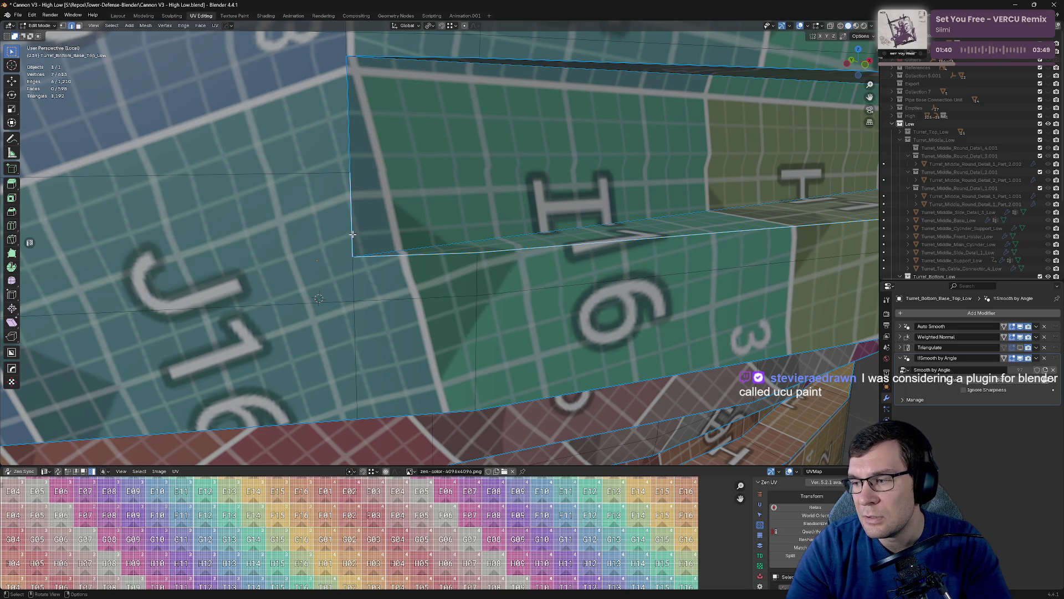
pyautogui.scroll(-8, 353, 234)
pyautogui.moveTo(353, 234); pyautogui.dragTo(487, 223, button='middle')
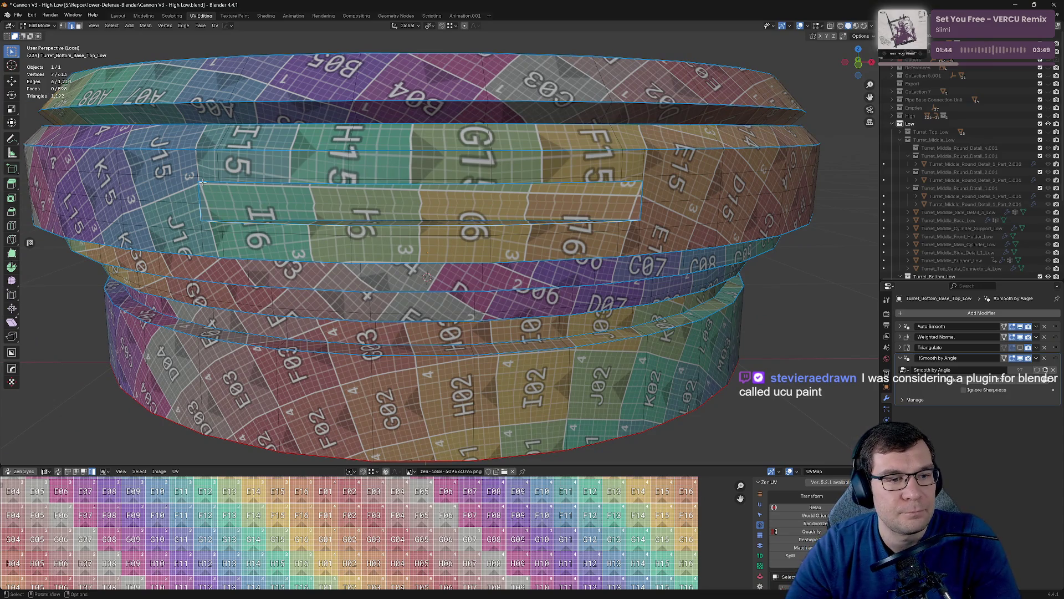
# Mark the upper border edges of the I16/H16 band as a seam.
pyautogui.click(486, 224)
pyautogui.scroll(6, 499, 223)
pyautogui.keyDown('shift'); pyautogui.click(486, 214); pyautogui.keyUp('shift')
pyautogui.moveTo(485, 214); pyautogui.dragTo(615, 219, button='middle')
pyautogui.keyDown('shift'); pyautogui.click(578, 206); pyautogui.keyUp('shift')
pyautogui.keyDown('shift'); pyautogui.click(813, 169); pyautogui.keyUp('shift')
pyautogui.rightClick(814, 169)
pyautogui.click(852, 187)
# Mark the band's lower border edges as a seam.
pyautogui.click(788, 238)
pyautogui.keyDown('shift'); pyautogui.click(806, 231); pyautogui.keyUp('shift')
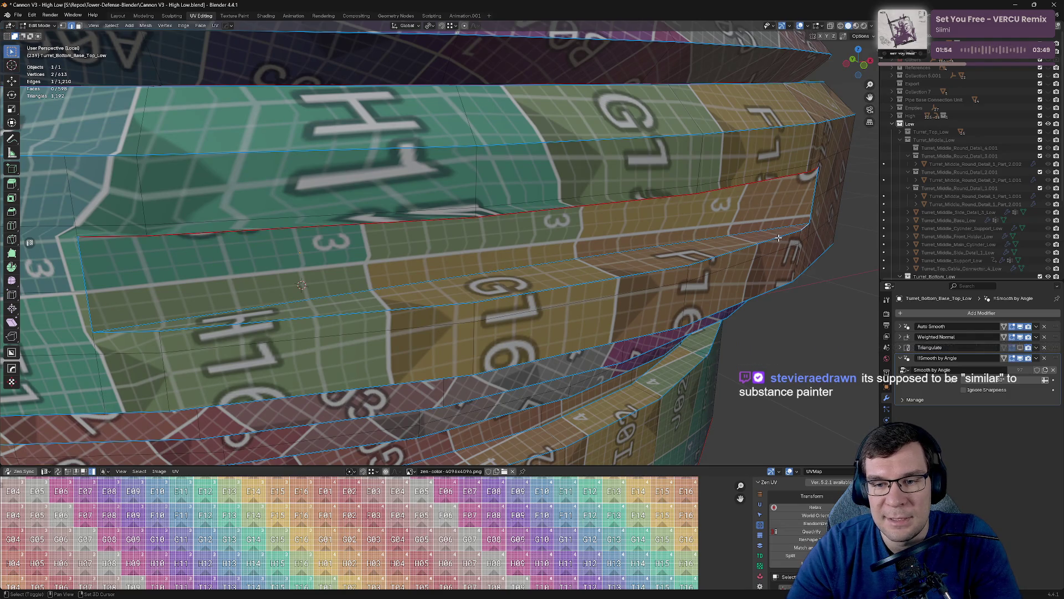
pyautogui.keyDown('shift'); pyautogui.click(617, 272); pyautogui.keyUp('shift')
pyautogui.keyDown('shift'); pyautogui.moveTo(617, 272); pyautogui.dragTo(865, 249, button='middle'); pyautogui.keyUp('shift')
pyautogui.keyDown('shift'); pyautogui.click(526, 278); pyautogui.keyUp('shift')
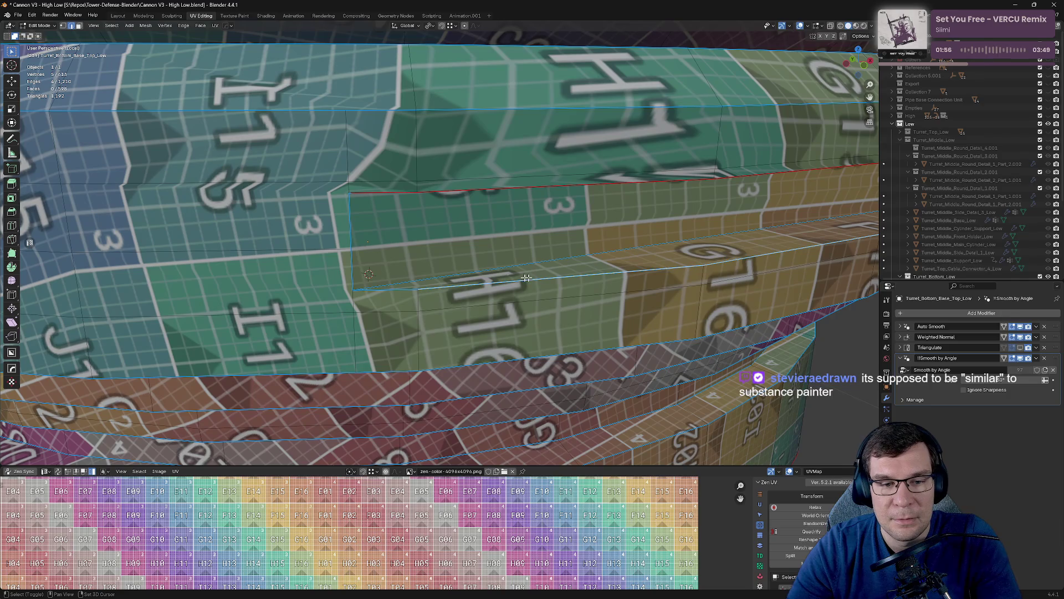
pyautogui.keyDown('shift'); pyautogui.click(397, 289); pyautogui.keyUp('shift')
pyautogui.hotkey('alt', 'a')
pyautogui.click(457, 295)
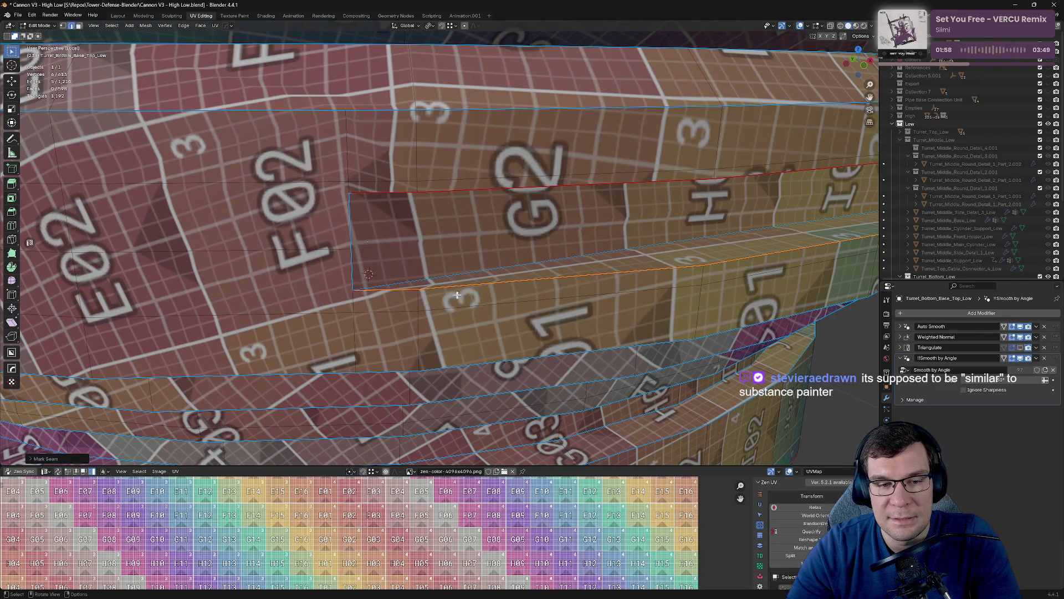
# Continue marking seams on the remaining edges around the band.
pyautogui.moveTo(515, 278); pyautogui.dragTo(575, 251, button='middle')
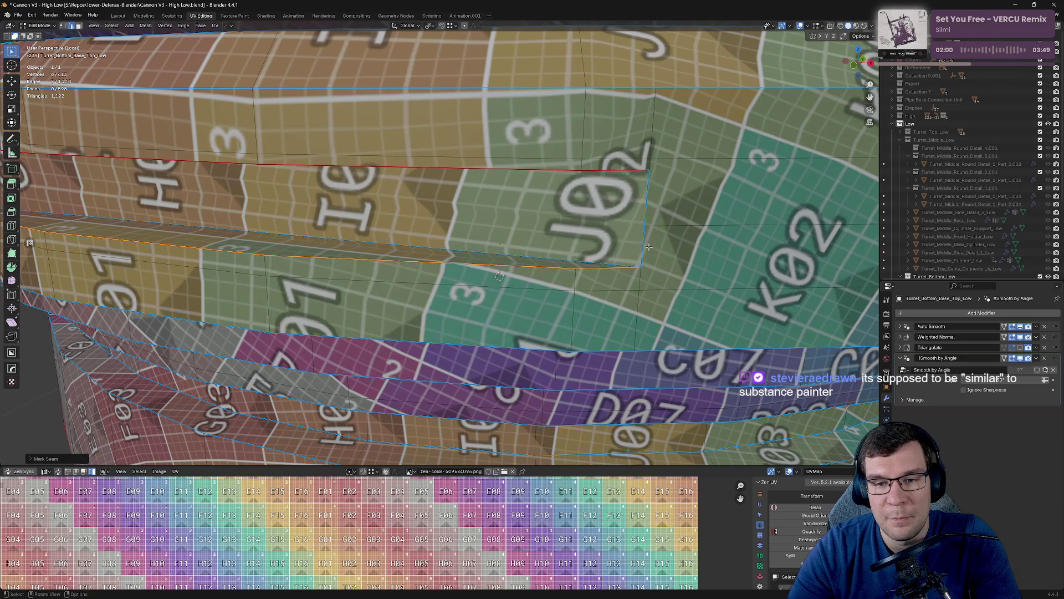
pyautogui.hotkey('alt', 'a')
pyautogui.click(670, 204)
pyautogui.moveTo(669, 204)
pyautogui.mouseDown(button='middle')
pyautogui.moveTo(518, 222)
pyautogui.moveTo(311, 208)
pyautogui.mouseUp(button='middle')
pyautogui.hotkey('alt', 'a')
pyautogui.click(378, 208)
pyautogui.moveTo(378, 208)
pyautogui.mouseDown(button='middle')
pyautogui.moveTo(663, 221)
pyautogui.moveTo(597, 199)
pyautogui.moveTo(588, 206)
pyautogui.mouseUp(button='middle')
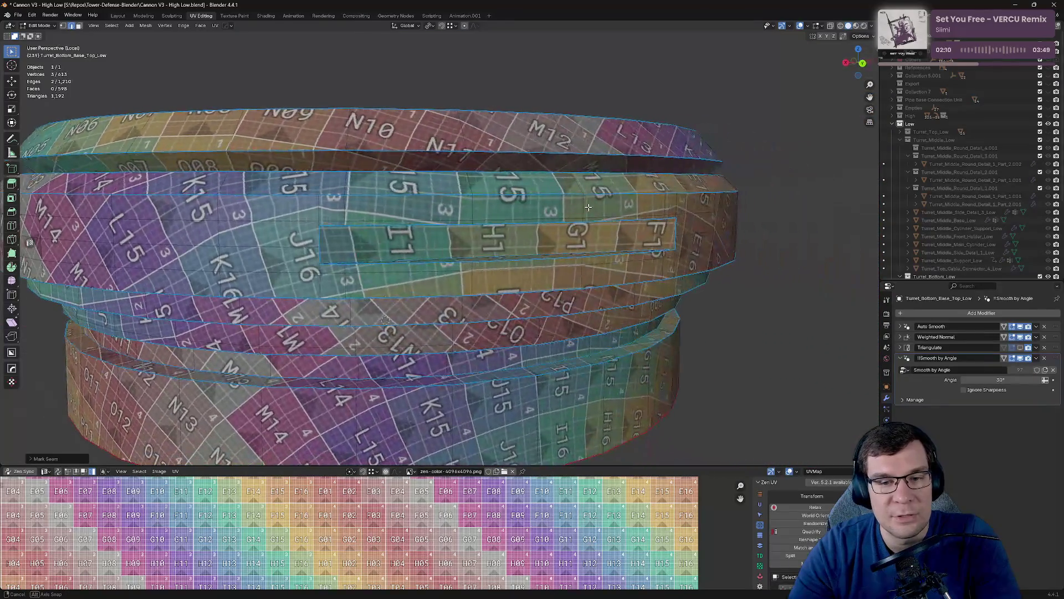
pyautogui.scroll(5, 359, 265)
pyautogui.scroll(-3, 479, 298)
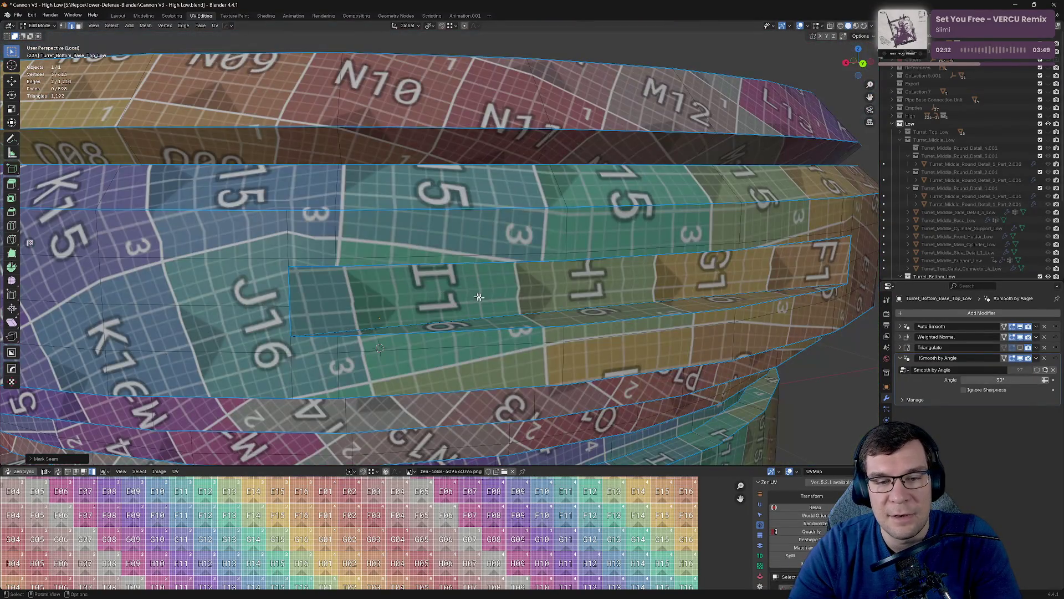
# Select the border edges of the I1 and F1/G1 strip and mark them as a seam.
pyautogui.keyDown('shift'); pyautogui.click(848, 253); pyautogui.keyUp('shift')
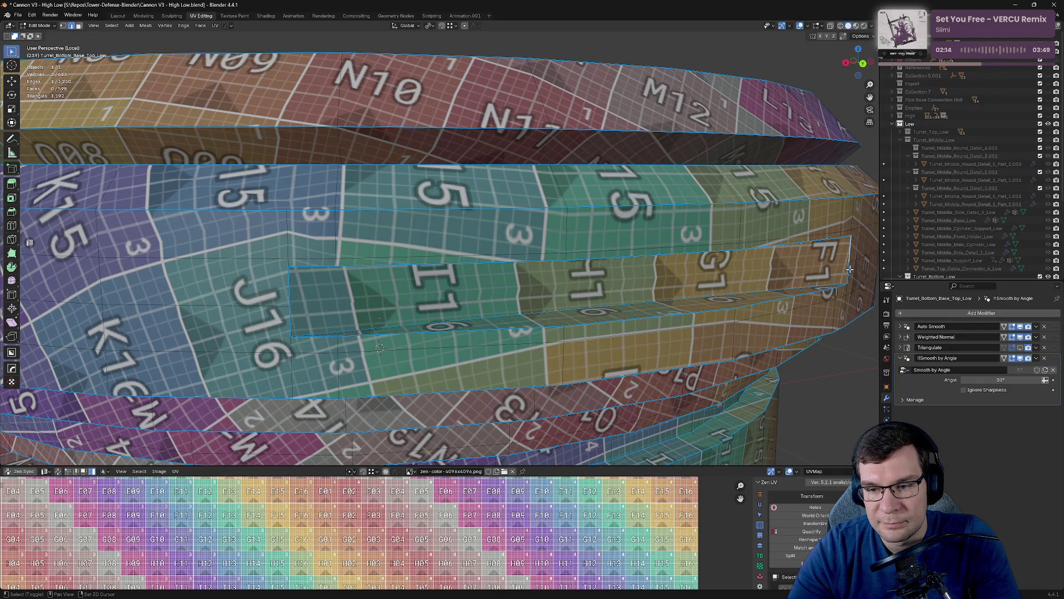
pyautogui.keyDown('shift'); pyautogui.click(358, 337); pyautogui.keyUp('shift')
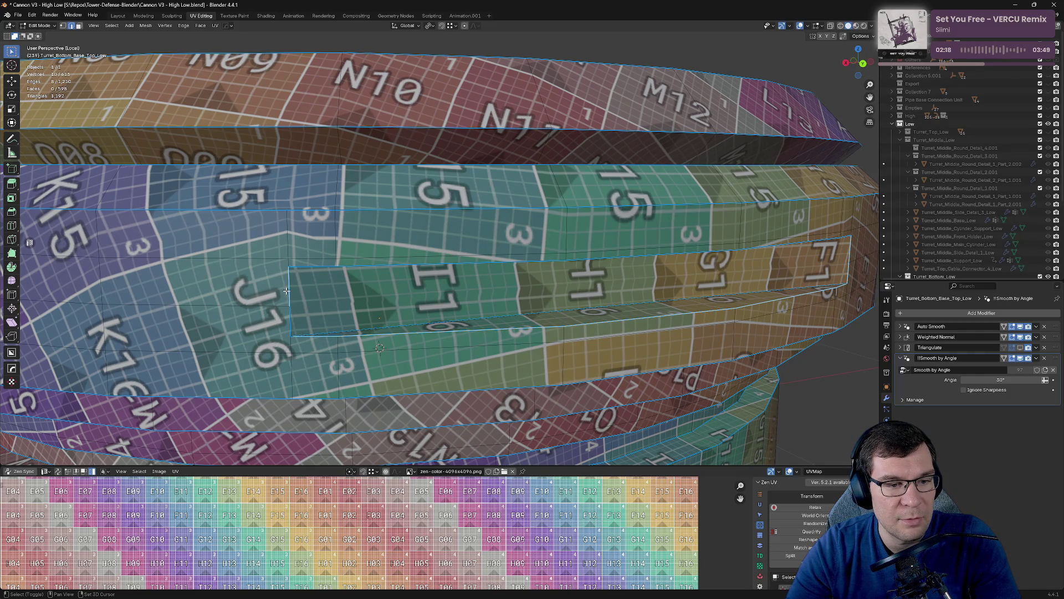
pyautogui.keyDown('shift'); pyautogui.click(376, 266); pyautogui.keyUp('shift')
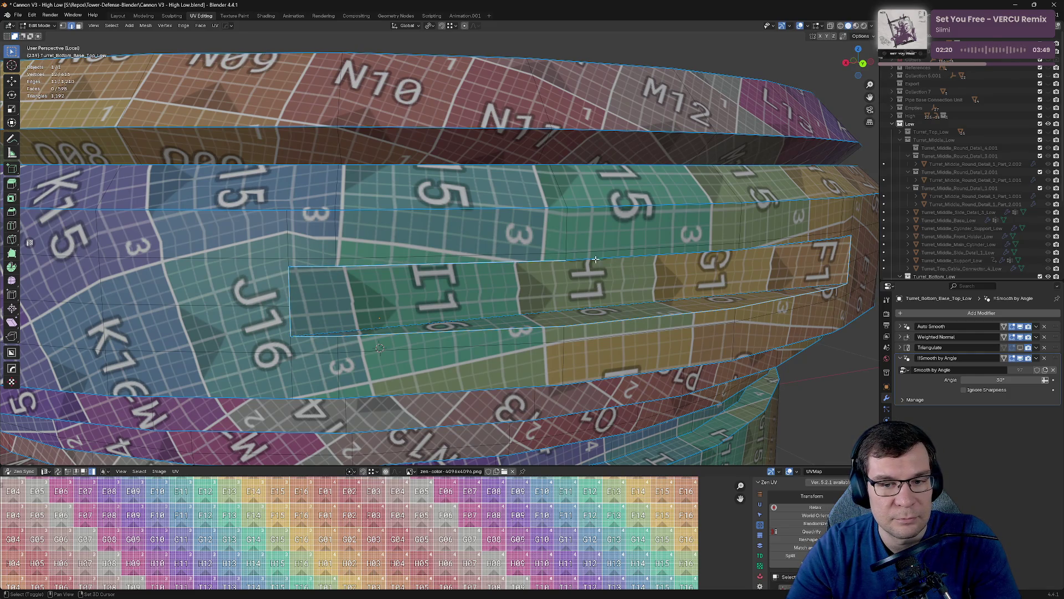
pyautogui.keyDown('shift'); pyautogui.click(759, 250); pyautogui.keyUp('shift')
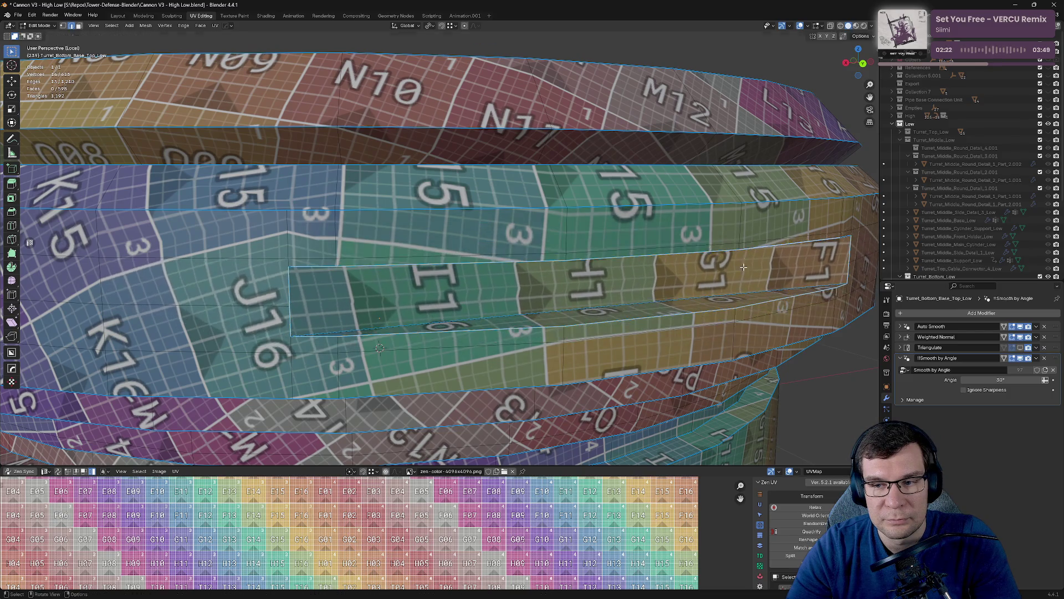
pyautogui.keyDown('shift'); pyautogui.click(845, 241); pyautogui.keyUp('shift')
pyautogui.press('f')
pyautogui.hotkey('ctrl', 'z')
pyautogui.press('c')
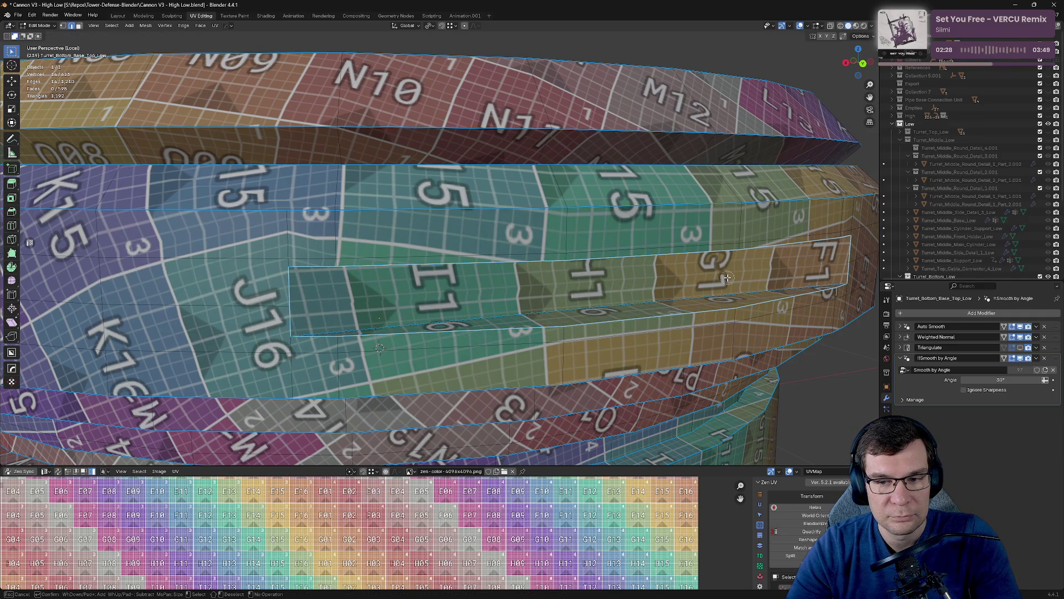
pyautogui.press('Escape')
pyautogui.hotkey('alt', 'e')
pyautogui.click(605, 244)
# Check the new seams from below and above, then save the Cannon V3 file.
pyautogui.moveTo(637, 262); pyautogui.dragTo(612, 263, button='middle')
pyautogui.moveTo(498, 304); pyautogui.dragTo(495, 285, button='middle')
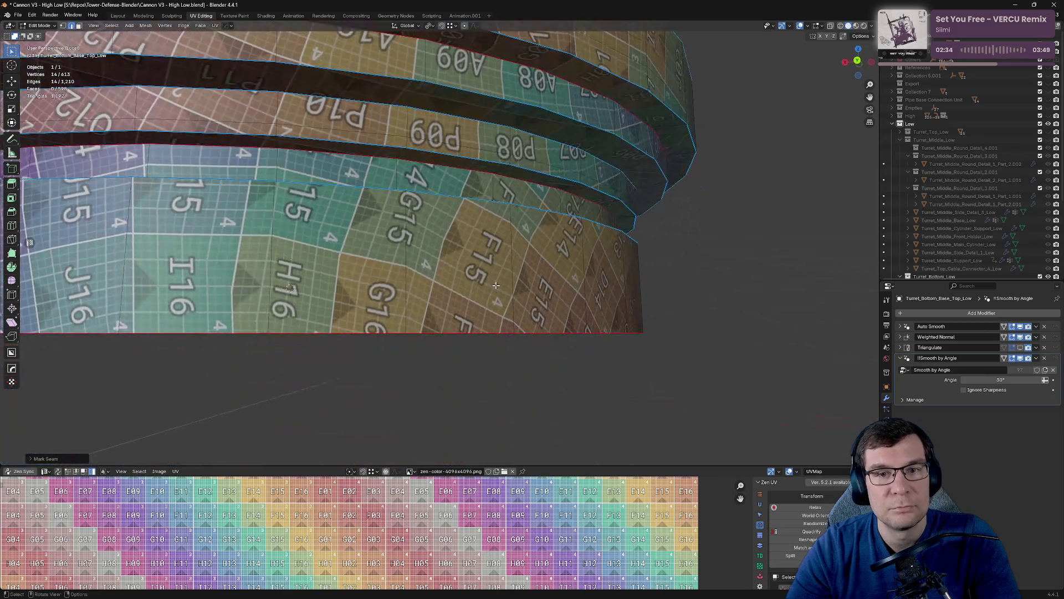
pyautogui.scroll(-6, 601, 231)
pyautogui.moveTo(601, 231)
pyautogui.mouseDown(button='middle')
pyautogui.moveTo(523, 252)
pyautogui.moveTo(546, 245)
pyautogui.moveTo(606, 281)
pyautogui.mouseUp(button='middle')
pyautogui.hotkey('ctrl', 's')
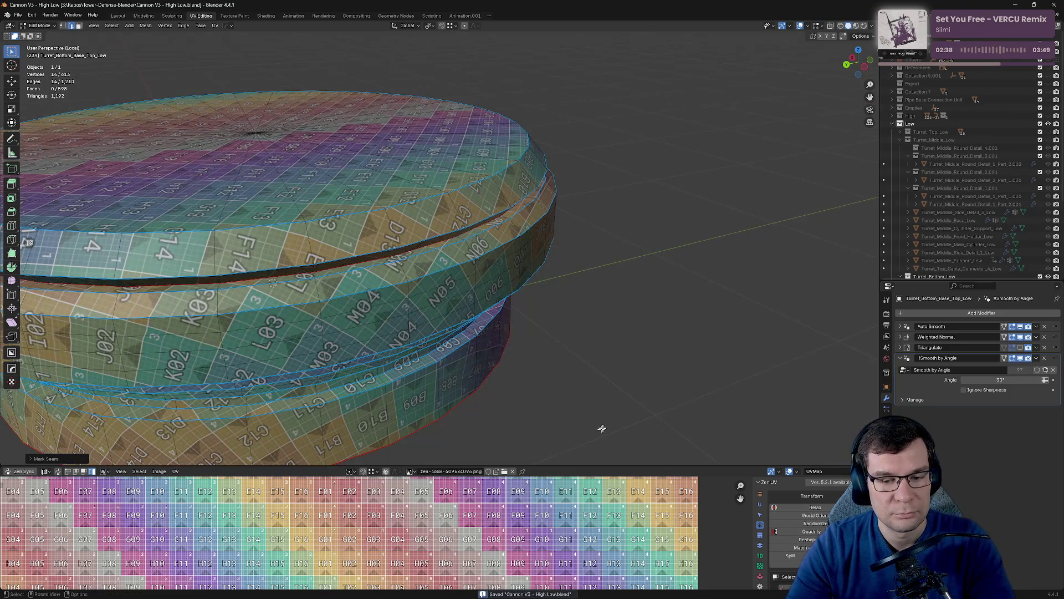
# Show all the base's UVs in an enlarged UV Editor, inspect them, then restore the layout.
pyautogui.scroll(-3, 601, 430)
pyautogui.moveTo(601, 430); pyautogui.dragTo(562, 379, button='middle')
pyautogui.press('a')
pyautogui.moveTo(592, 466); pyautogui.dragTo(592, 119)
pyautogui.scroll(-3, 439, 371)
pyautogui.scroll(1, 440, 371)
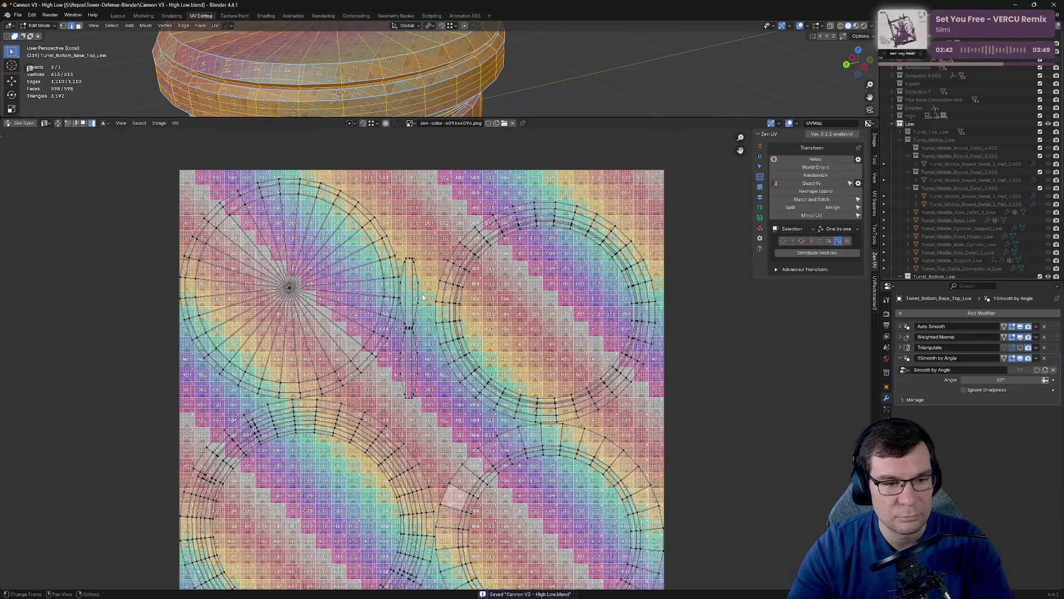
pyautogui.scroll(4, 577, 286)
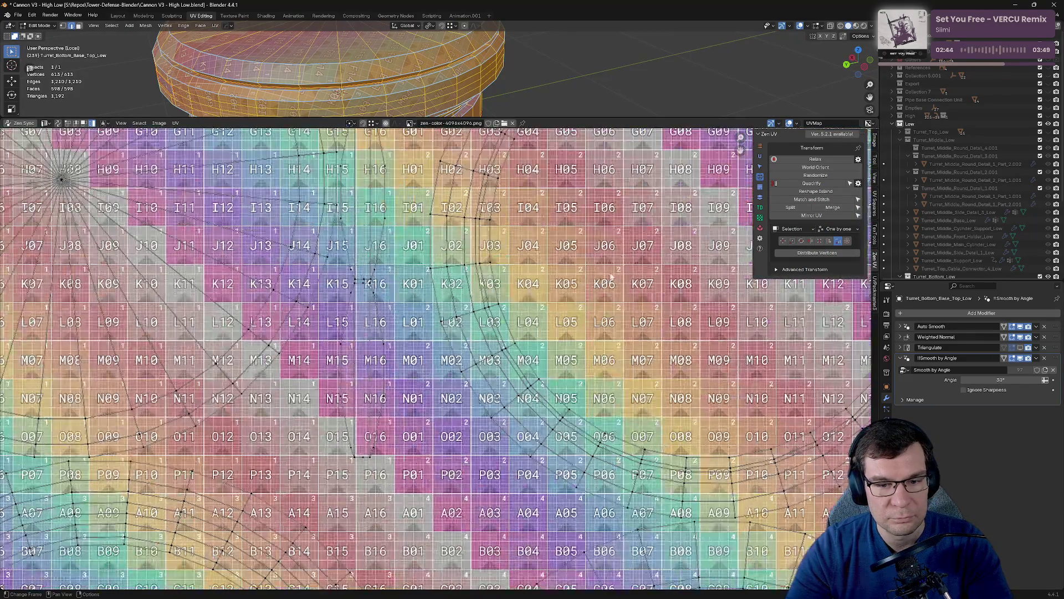
pyautogui.scroll(-4, 636, 263)
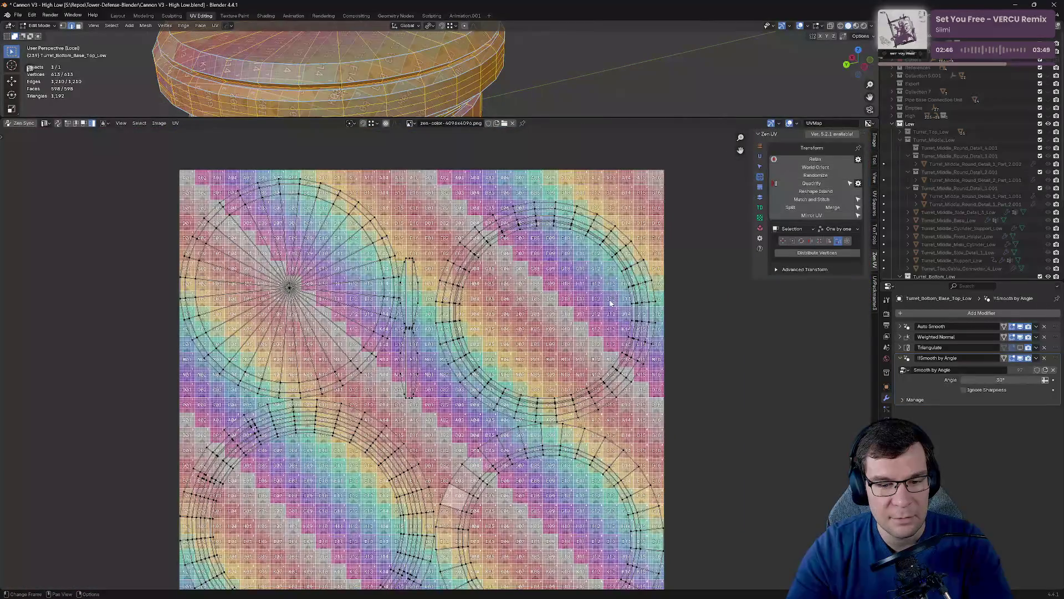
pyautogui.moveTo(543, 119); pyautogui.dragTo(542, 281)
pyautogui.scroll(6, 501, 452)
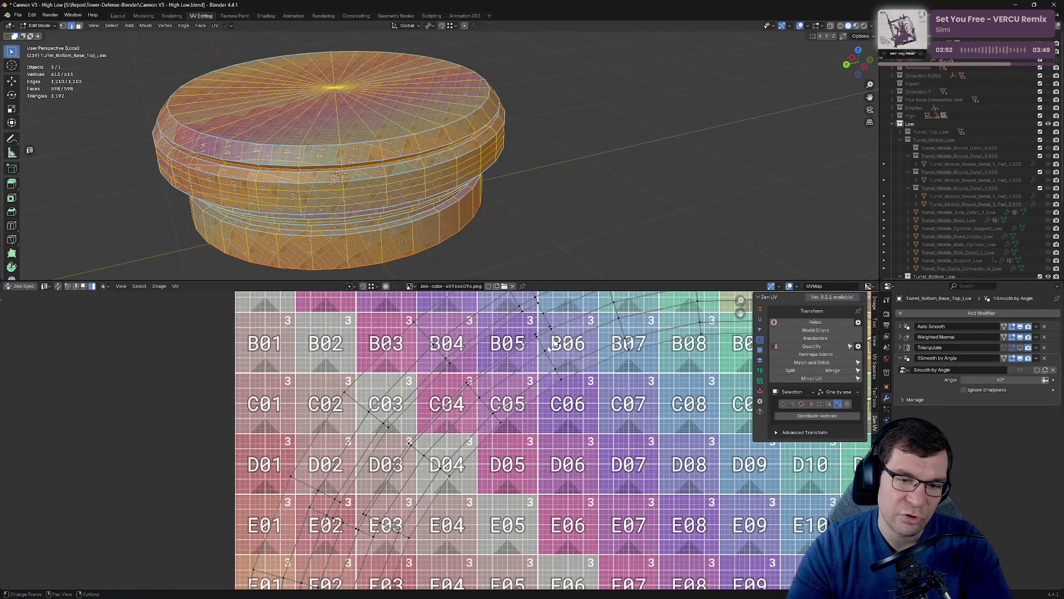
pyautogui.moveTo(584, 279); pyautogui.dragTo(583, 438)
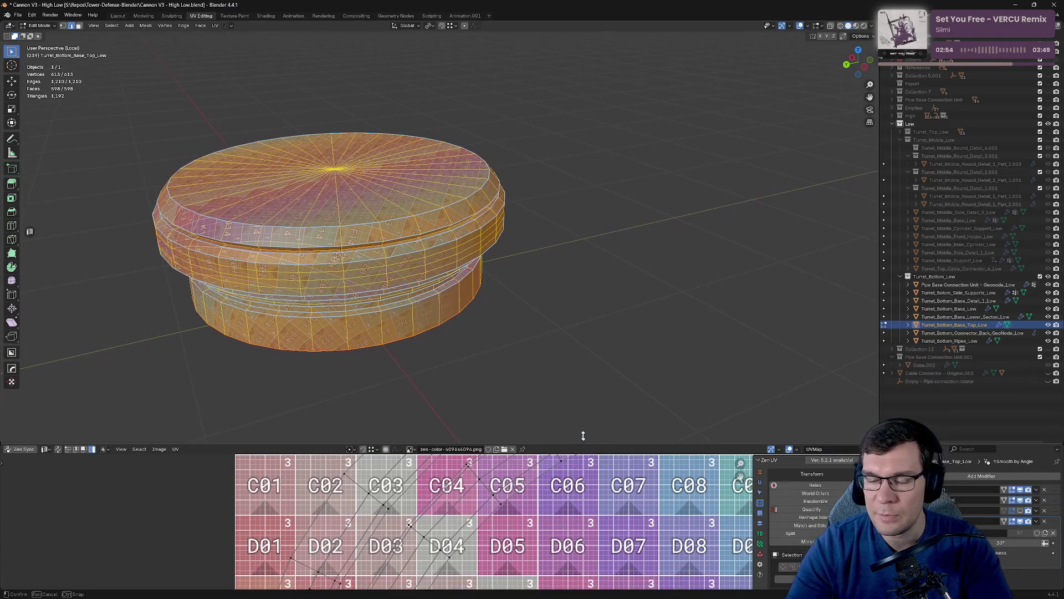
# View the checker-textured base in Object Mode, then exit local view to show the whole turret.
pyautogui.press('Tab')
pyautogui.moveTo(466, 303)
pyautogui.mouseDown(button='middle')
pyautogui.moveTo(534, 316)
pyautogui.moveTo(549, 280)
pyautogui.moveTo(535, 256)
pyautogui.moveTo(563, 244)
pyautogui.moveTo(647, 245)
pyautogui.moveTo(690, 223)
pyautogui.moveTo(434, 244)
pyautogui.moveTo(419, 221)
pyautogui.moveTo(545, 220)
pyautogui.moveTo(515, 232)
pyautogui.moveTo(524, 220)
pyautogui.mouseUp(button='middle')
pyautogui.scroll(3, 577, 252)
pyautogui.press('Tab')
pyautogui.press('Tab')
pyautogui.press('KP_Divide')
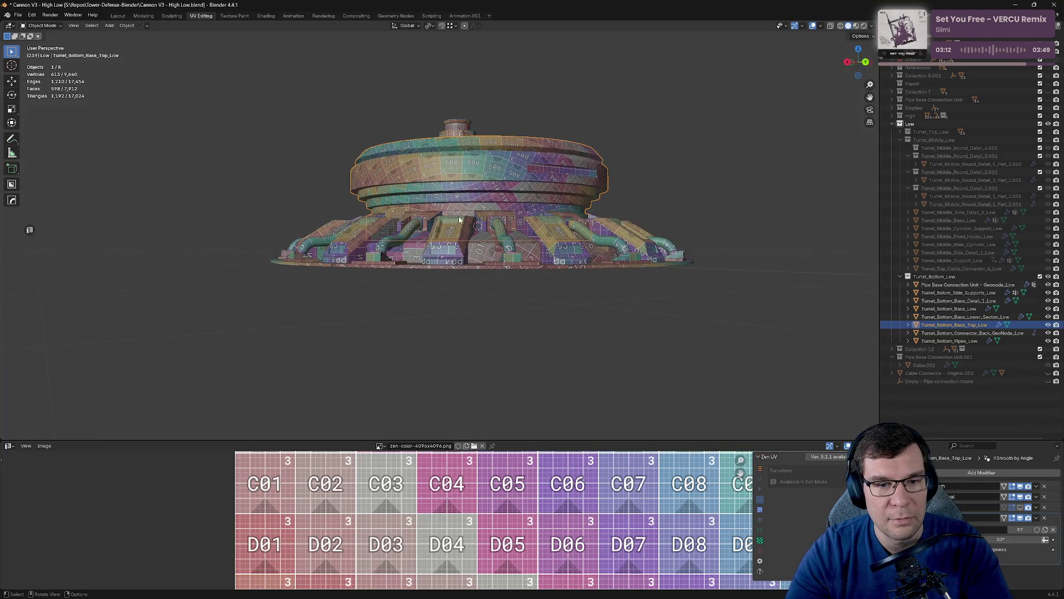
# Select an edge on Turret_Bottom_Base_Top_Low and isolate it in local view.
pyautogui.moveTo(459, 220); pyautogui.dragTo(505, 232, button='middle')
pyautogui.press('Tab')
pyautogui.scroll(10, 510, 240)
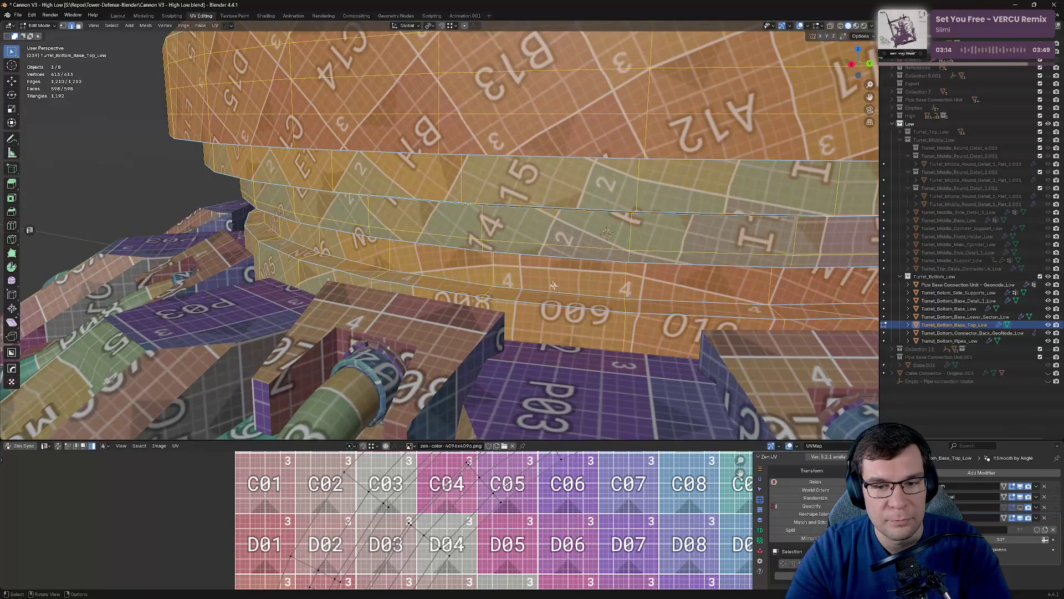
pyautogui.click(625, 335)
pyautogui.press('KP_Divide')
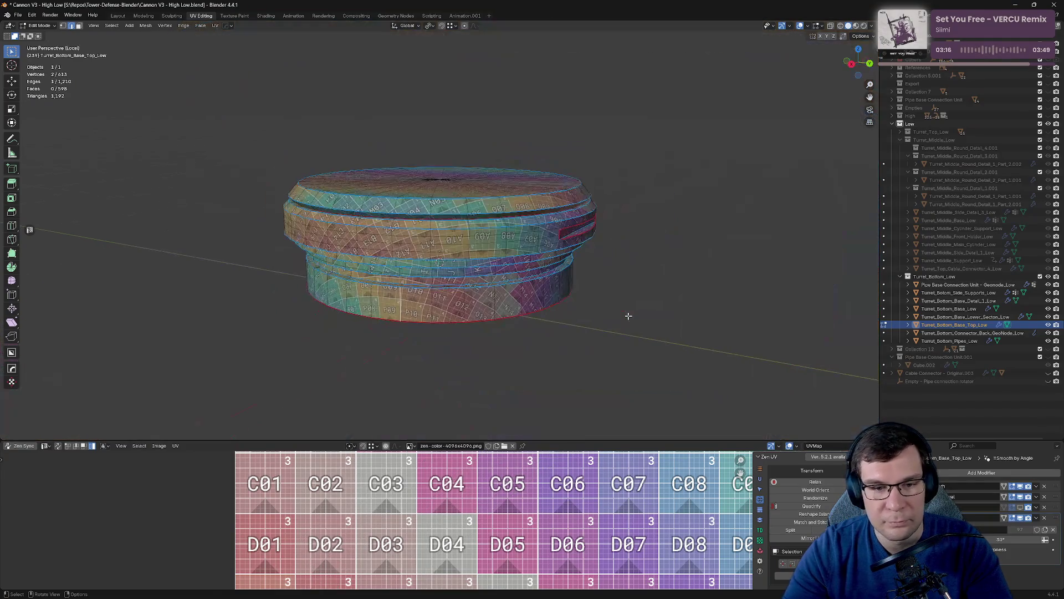
pyautogui.scroll(2, 627, 314)
pyautogui.moveTo(627, 313)
pyautogui.mouseDown(button='middle')
pyautogui.moveTo(460, 296)
pyautogui.moveTo(443, 354)
pyautogui.mouseUp(button='middle')
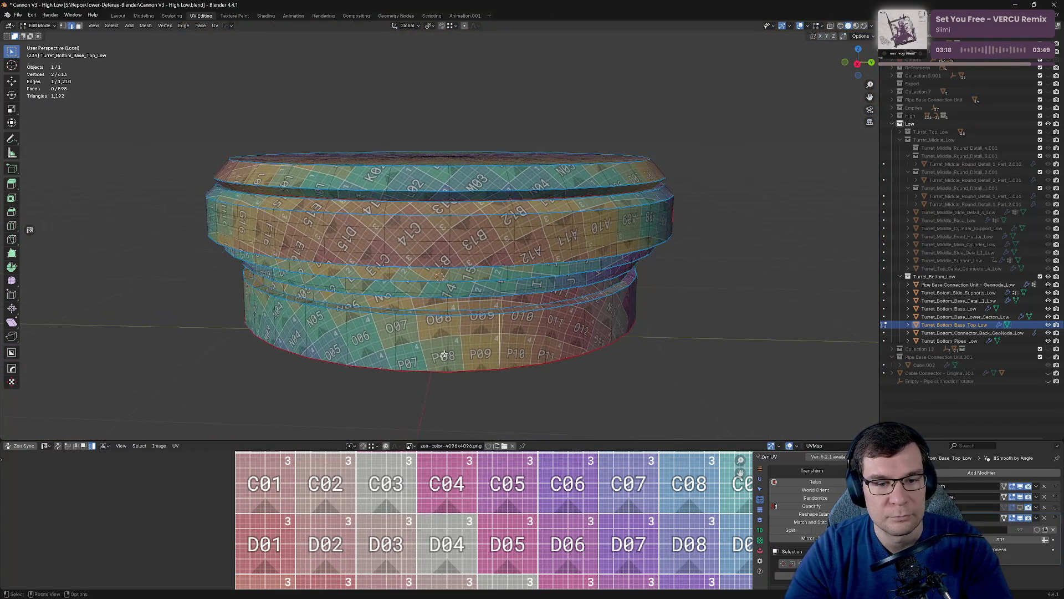
pyautogui.moveTo(454, 314)
pyautogui.mouseDown(button='middle')
pyautogui.moveTo(499, 318)
pyautogui.moveTo(525, 280)
pyautogui.mouseUp(button='middle')
# Mark the selected edges as a seam and select all to display the UV islands.
pyautogui.keyDown('shift'); pyautogui.click(490, 312); pyautogui.keyUp('shift')
pyautogui.hotkey('alt', 'e')
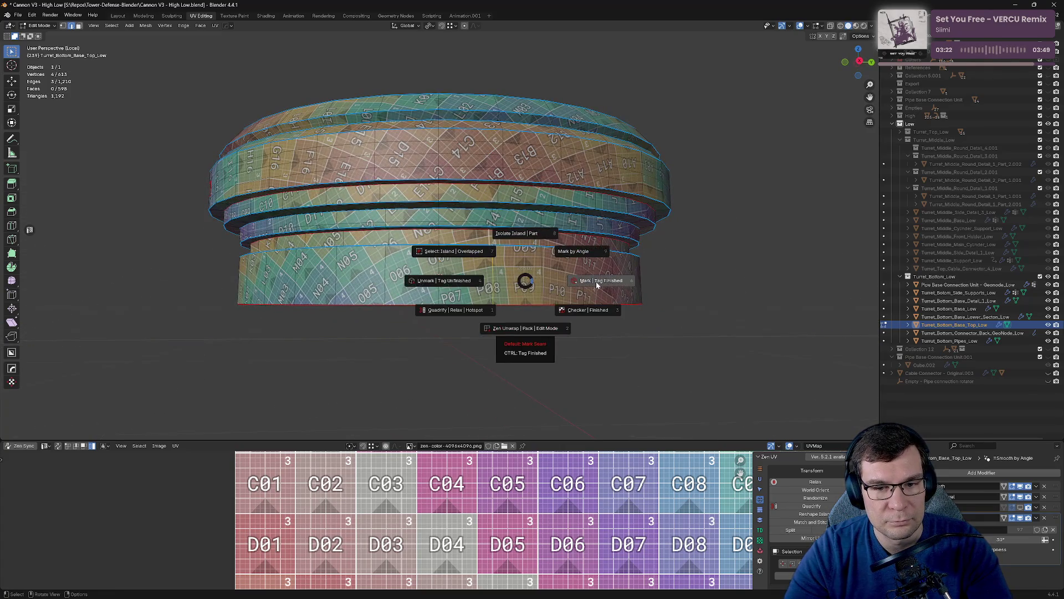
pyautogui.click(549, 428)
pyautogui.scroll(-6, 490, 463)
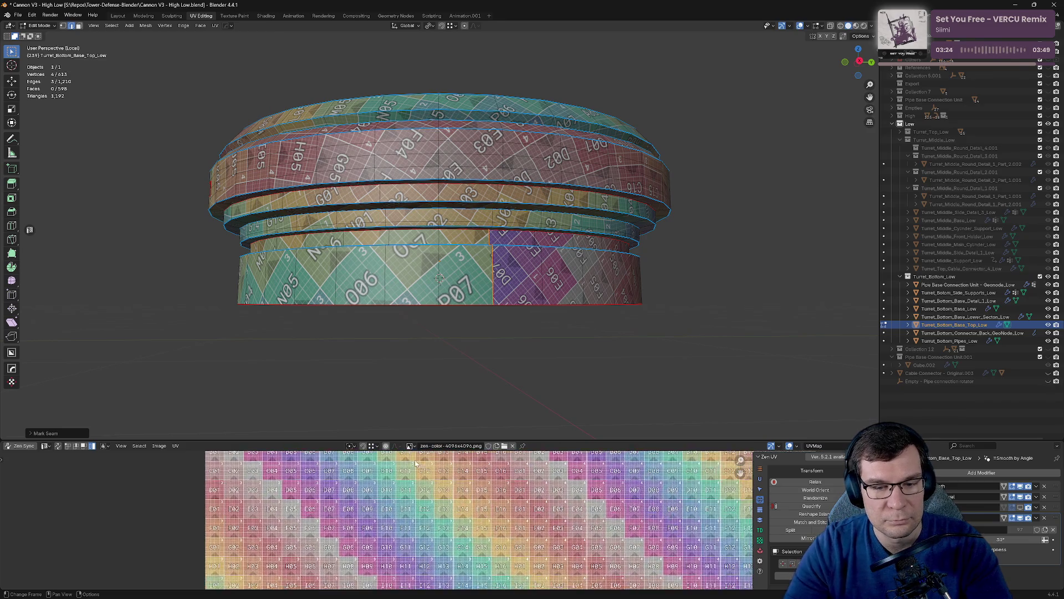
pyautogui.scroll(-2, 490, 463)
pyautogui.press('a')
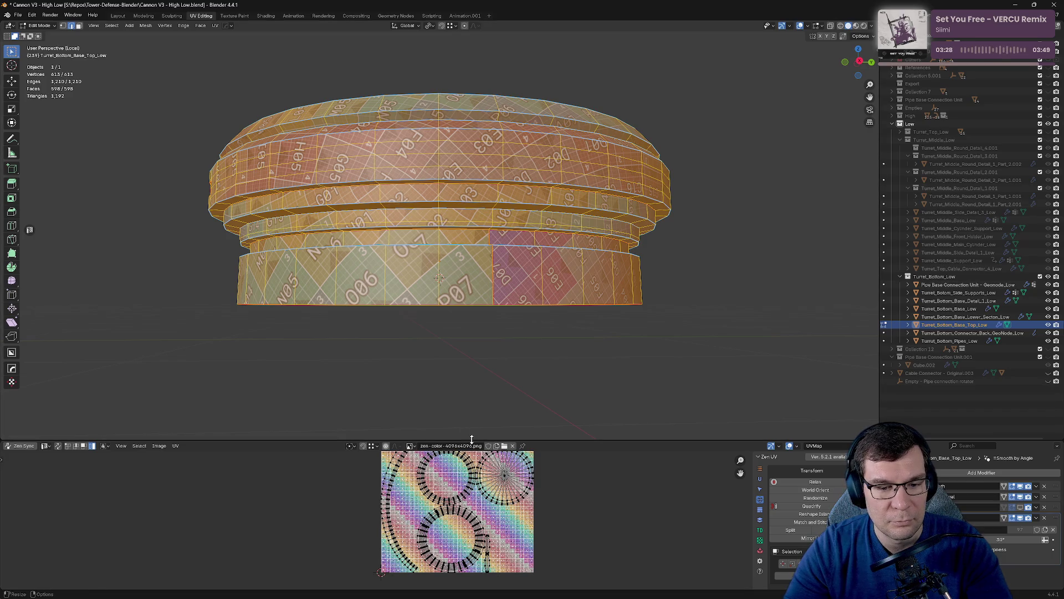
# Quadrify the curved ring island into a straight strip and move it left of the texture.
pyautogui.moveTo(472, 439); pyautogui.dragTo(472, 193)
pyautogui.scroll(2, 388, 333)
pyautogui.click(363, 318)
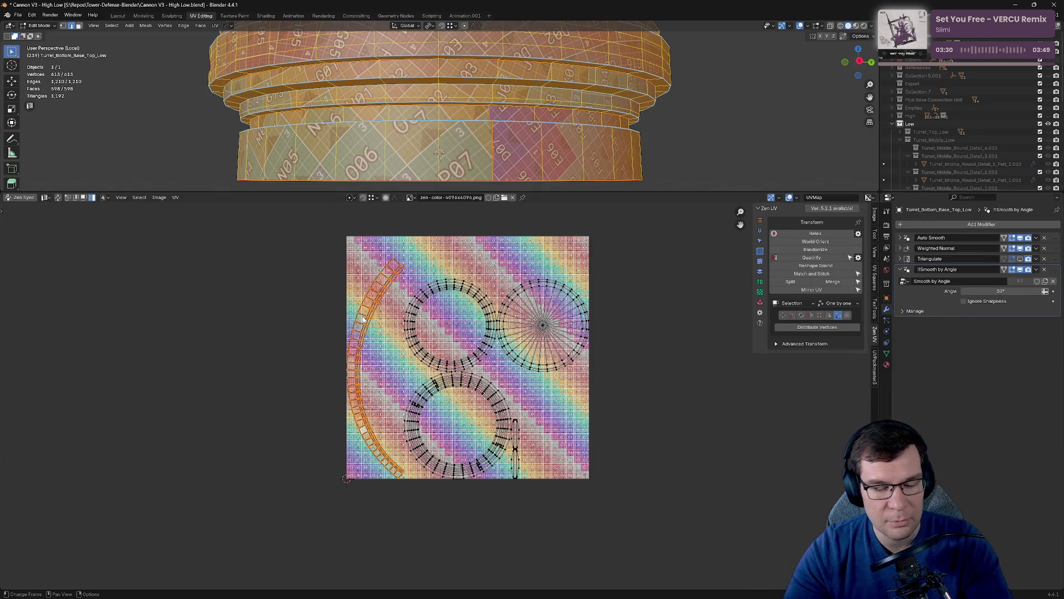
pyautogui.click(813, 258)
pyautogui.moveTo(373, 331)
pyautogui.mouseDown()
pyautogui.moveTo(316, 307)
pyautogui.moveTo(334, 307)
pyautogui.mouseUp()
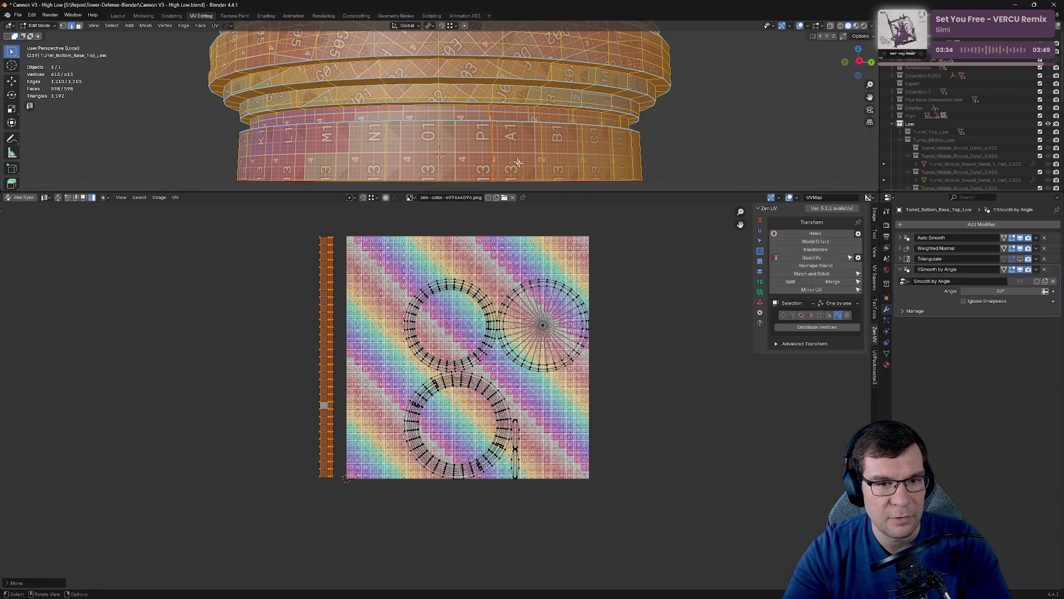
pyautogui.hotkey('alt', 'a')
pyautogui.moveTo(594, 193); pyautogui.dragTo(549, 417)
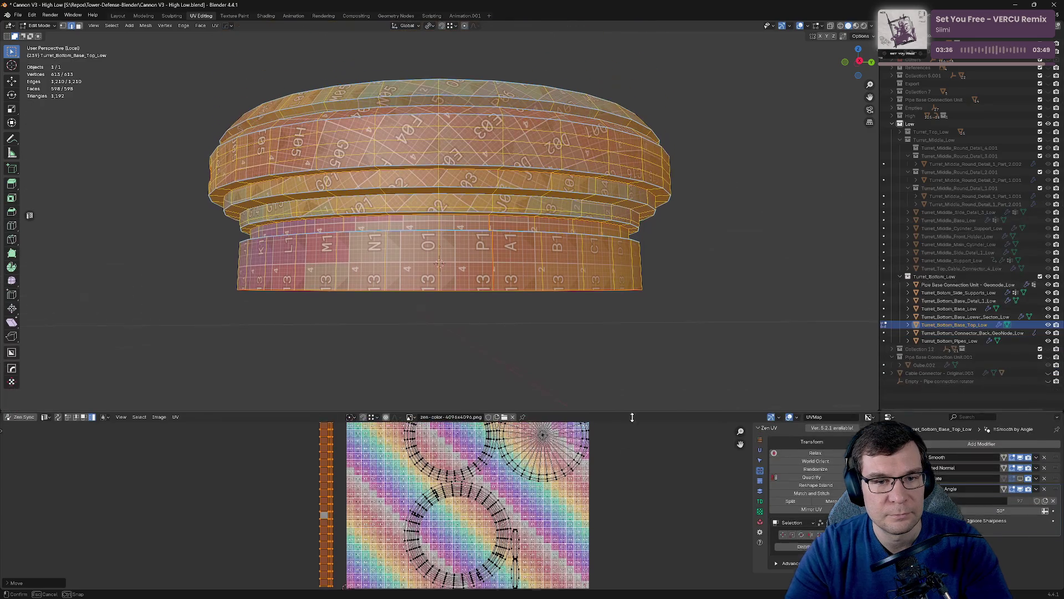
# Inspect the straightened checker texture around the turret base and save the Cannon V3 file.
pyautogui.moveTo(541, 300); pyautogui.dragTo(526, 204, button='middle')
pyautogui.scroll(7, 528, 184)
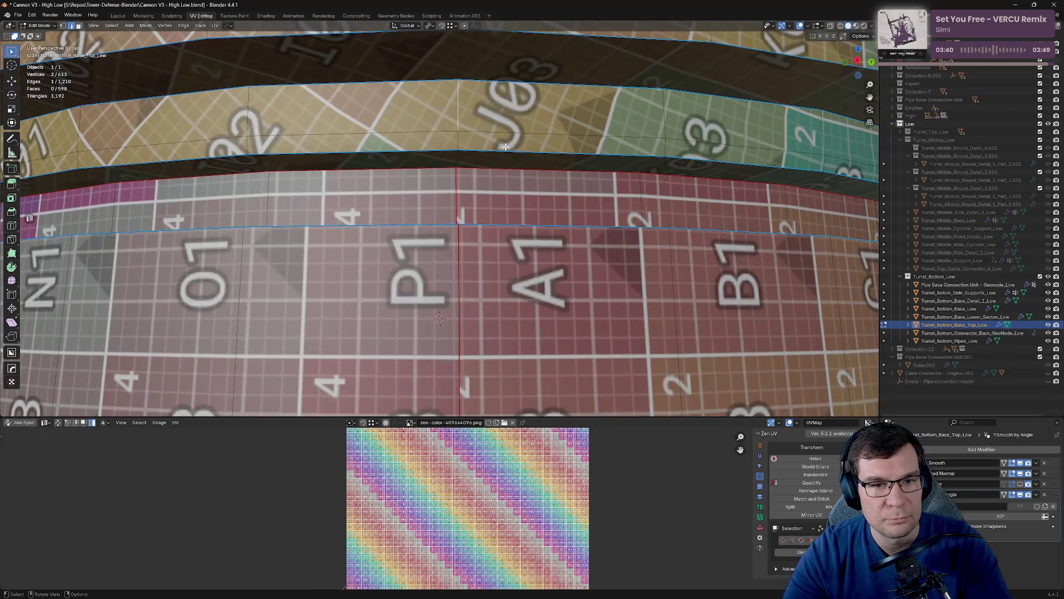
pyautogui.click(471, 162)
pyautogui.moveTo(471, 162); pyautogui.dragTo(550, 183, button='middle')
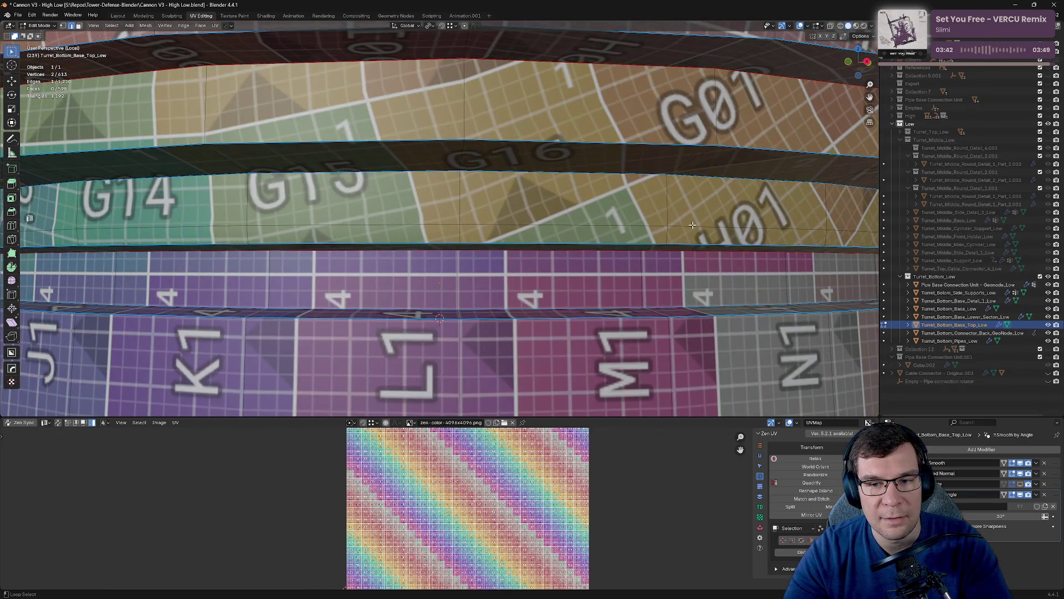
pyautogui.press('Home')
pyautogui.moveTo(692, 224); pyautogui.dragTo(587, 269, button='middle')
pyautogui.press('Tab')
pyautogui.press('Tab')
pyautogui.click(648, 238)
pyautogui.moveTo(649, 239); pyautogui.dragTo(599, 280, button='middle')
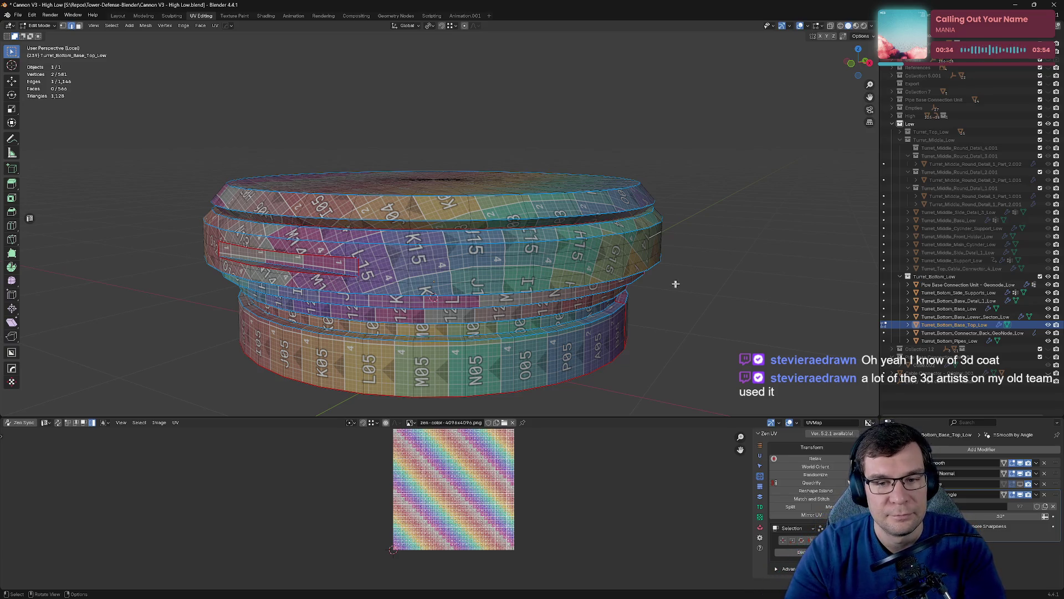
pyautogui.hotkey('ctrl', 's')
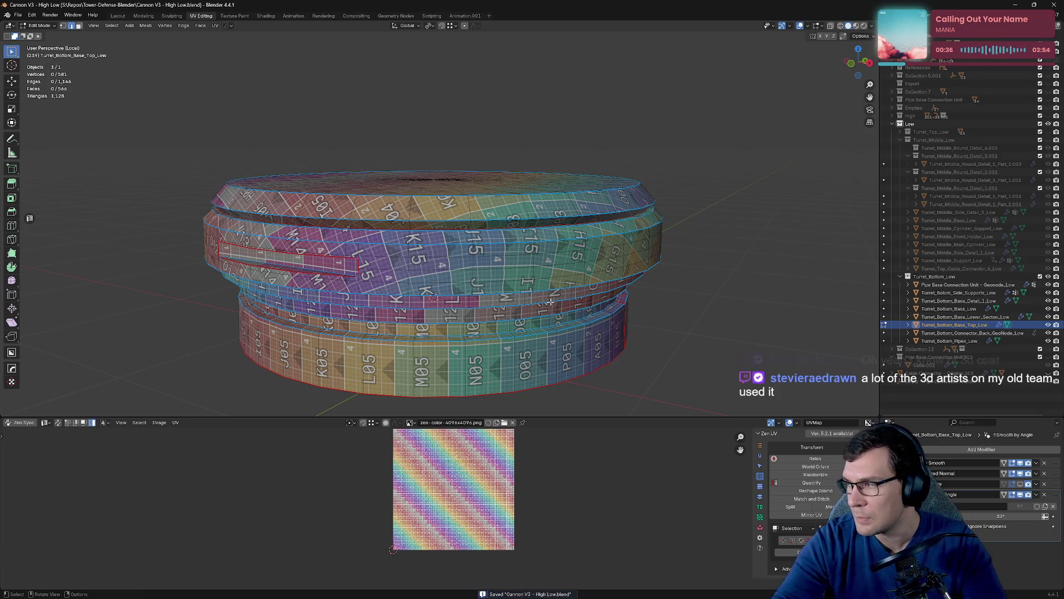
# Begin selecting edges along the next seam line from a top-down angle.
pyautogui.moveTo(511, 262); pyautogui.dragTo(527, 233, button='middle')
pyautogui.scroll(5, 531, 227)
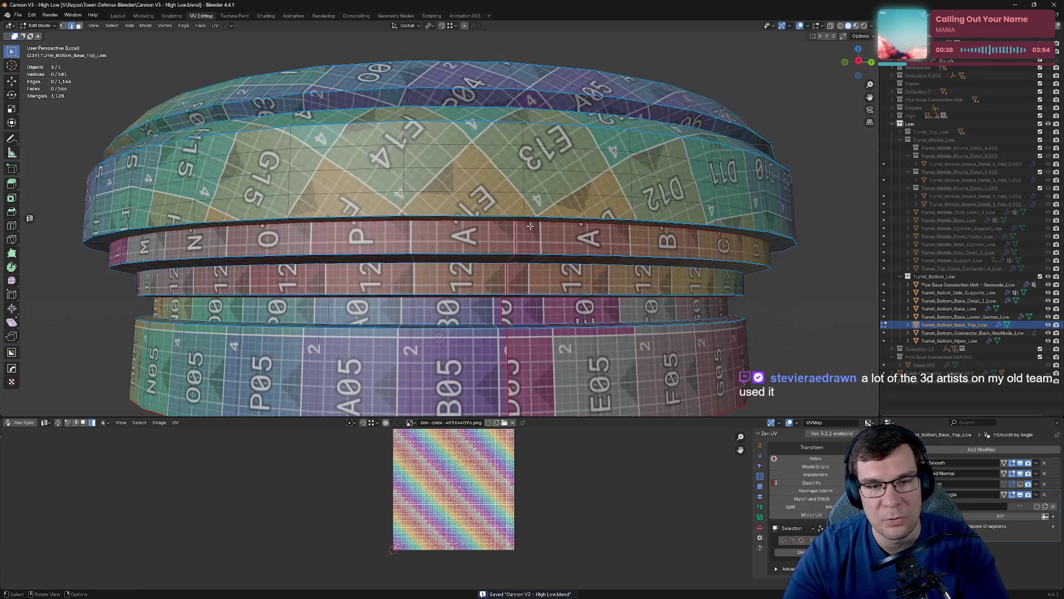
pyautogui.click(525, 195)
pyautogui.moveTo(525, 177)
pyautogui.mouseDown(button='middle')
pyautogui.moveTo(519, 126)
pyautogui.moveTo(516, 139)
pyautogui.mouseUp(button='middle')
pyautogui.keyDown('shift'); pyautogui.click(509, 67); pyautogui.keyUp('shift')
# Add the turret base's top rim edges to the selection and mark them as a seam.
pyautogui.moveTo(508, 67)
pyautogui.mouseDown(button='middle')
pyautogui.moveTo(530, 71)
pyautogui.moveTo(532, 91)
pyautogui.mouseUp(button='middle')
pyautogui.keyDown('shift'); pyautogui.click(549, 254); pyautogui.keyUp('shift')
pyautogui.keyDown('ctrl'); pyautogui.click(543, 212); pyautogui.keyUp('ctrl')
pyautogui.hotkey('alt', 'a')
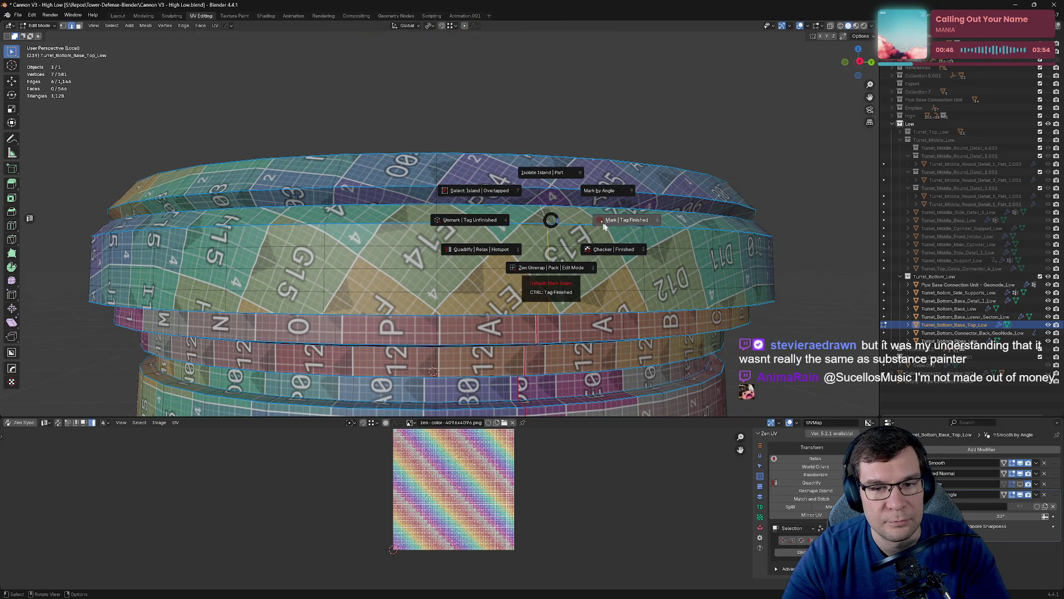
pyautogui.click(594, 226)
pyautogui.moveTo(593, 226); pyautogui.dragTo(548, 223, button='middle')
# Select a top edge and re-unwrap the turret base with the new seam.
pyautogui.press('a')
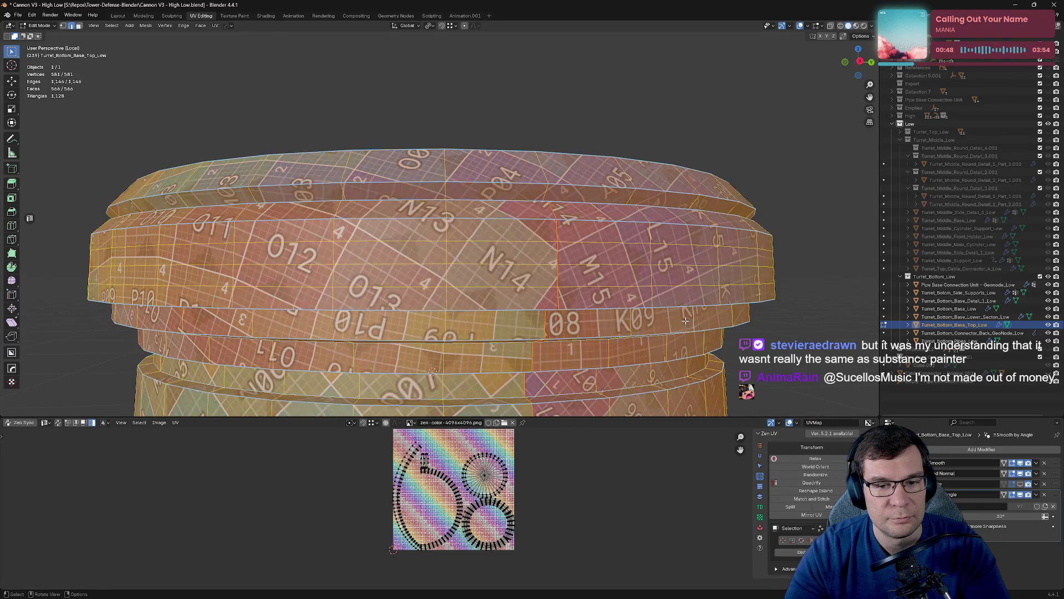
pyautogui.scroll(2, 518, 517)
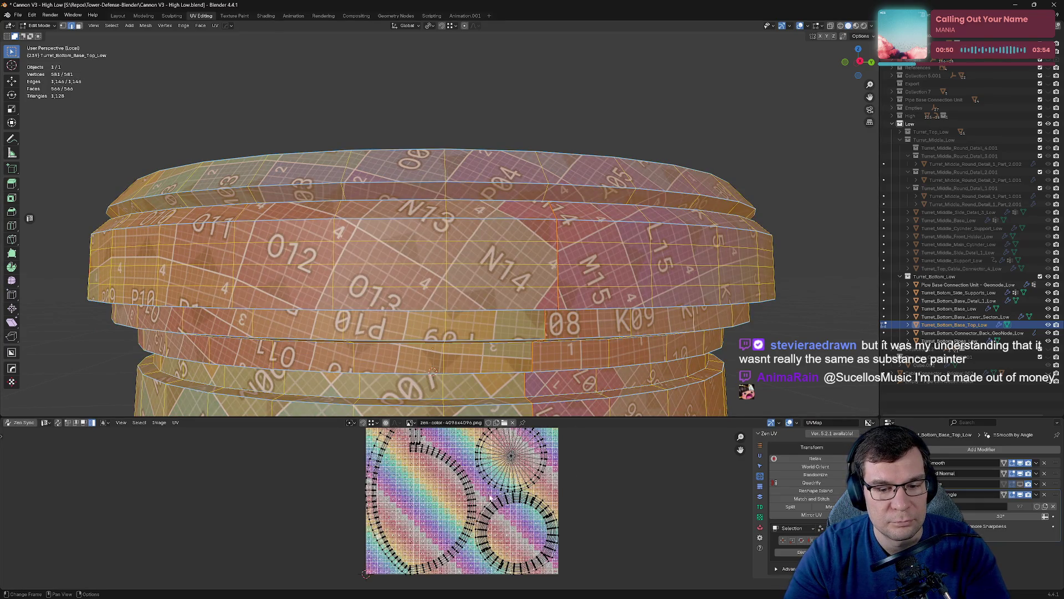
pyautogui.click(594, 282)
pyautogui.moveTo(594, 282); pyautogui.dragTo(591, 298, button='middle')
pyautogui.hotkey('alt', 'x')
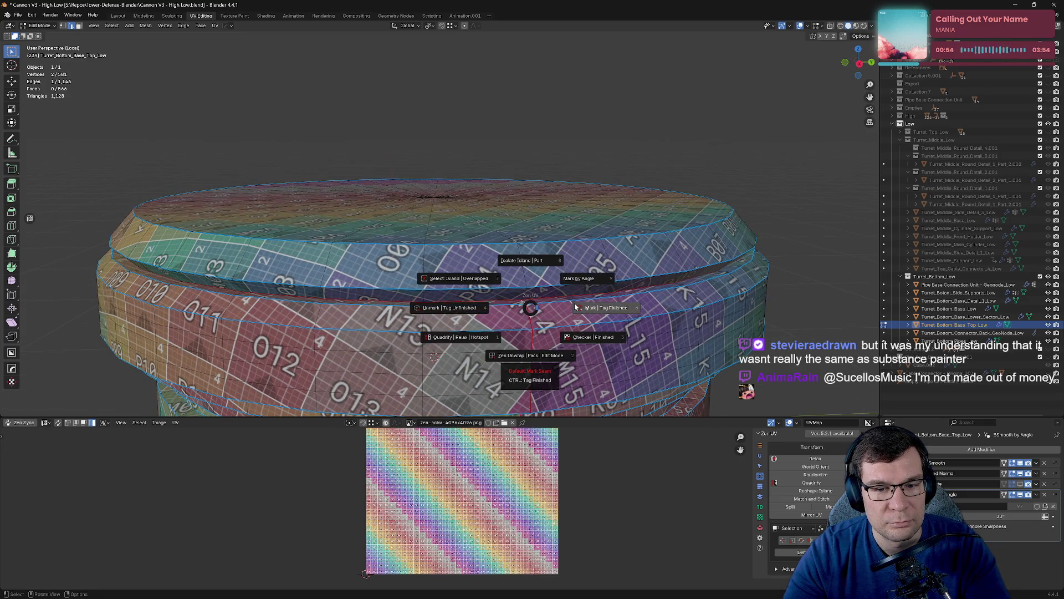
pyautogui.click(527, 261)
# Move the rim's curved UV island off the texture and Quadrify it into a straight strip.
pyautogui.press('a')
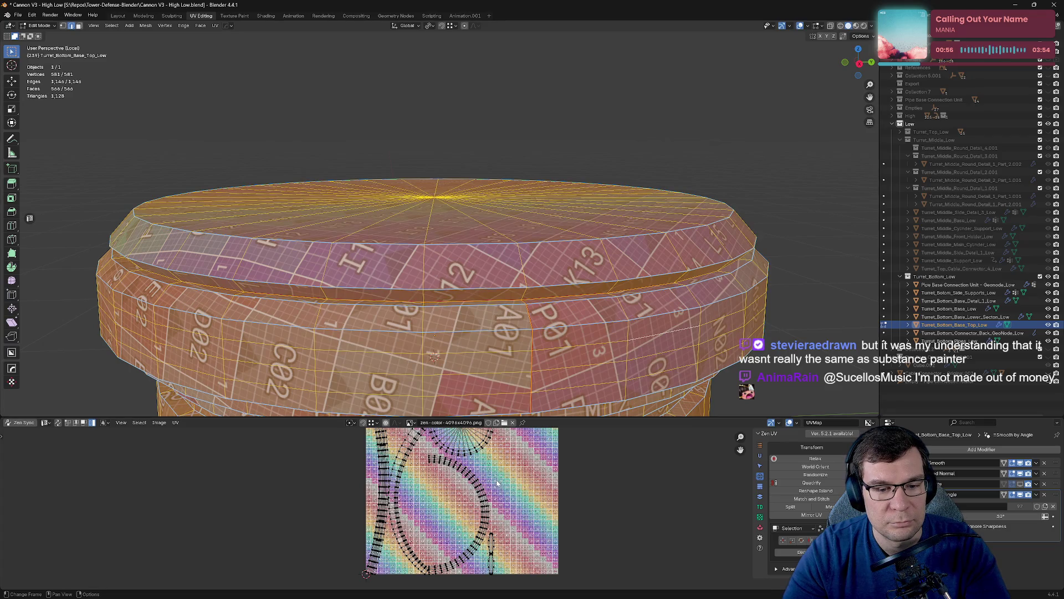
pyautogui.scroll(1, 441, 516)
pyautogui.click(360, 499)
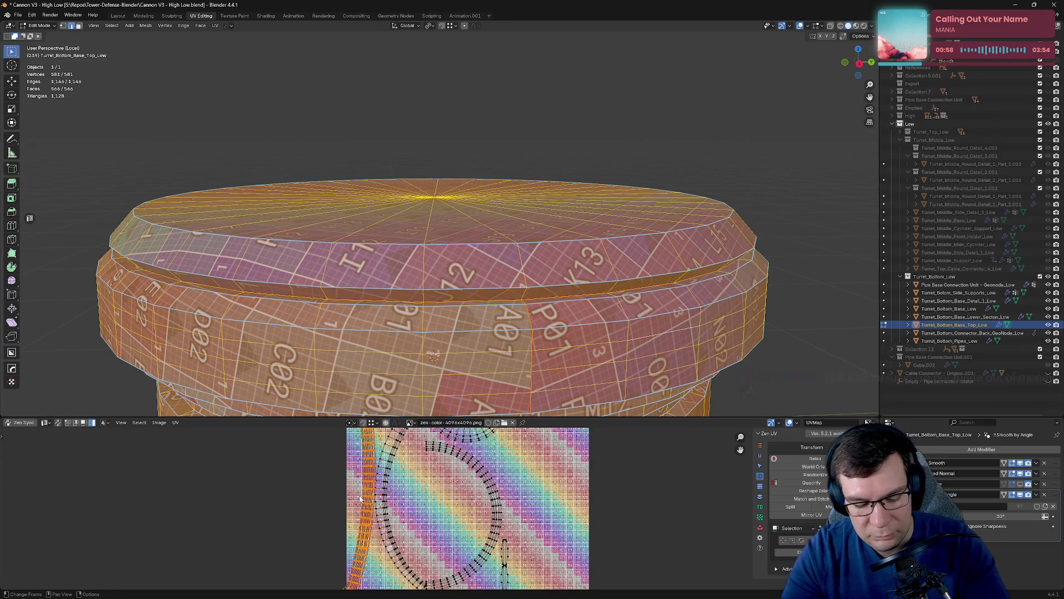
pyautogui.moveTo(360, 499); pyautogui.dragTo(264, 500)
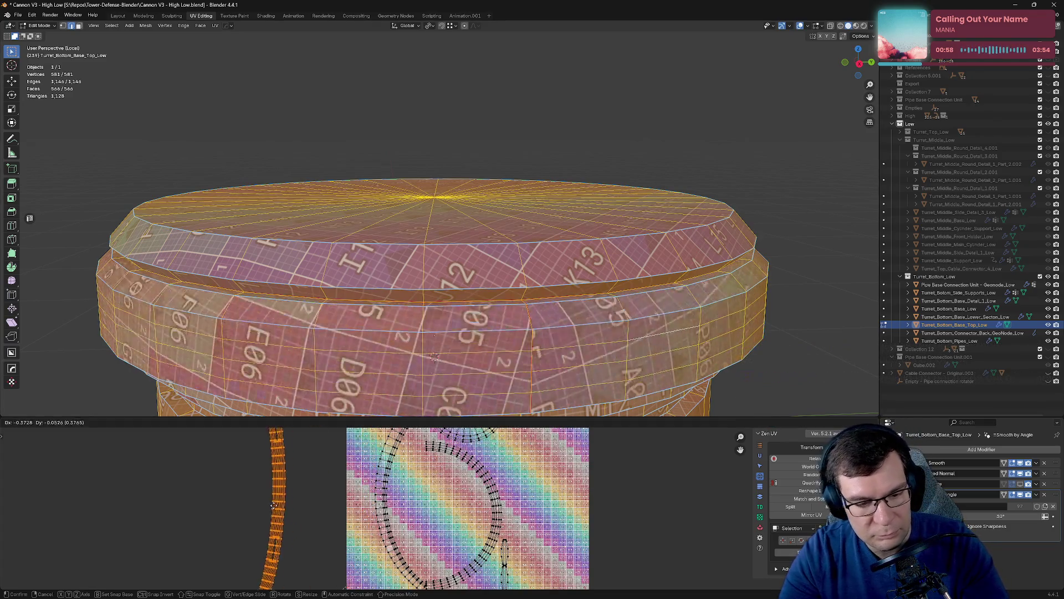
pyautogui.click(812, 483)
pyautogui.click(305, 482)
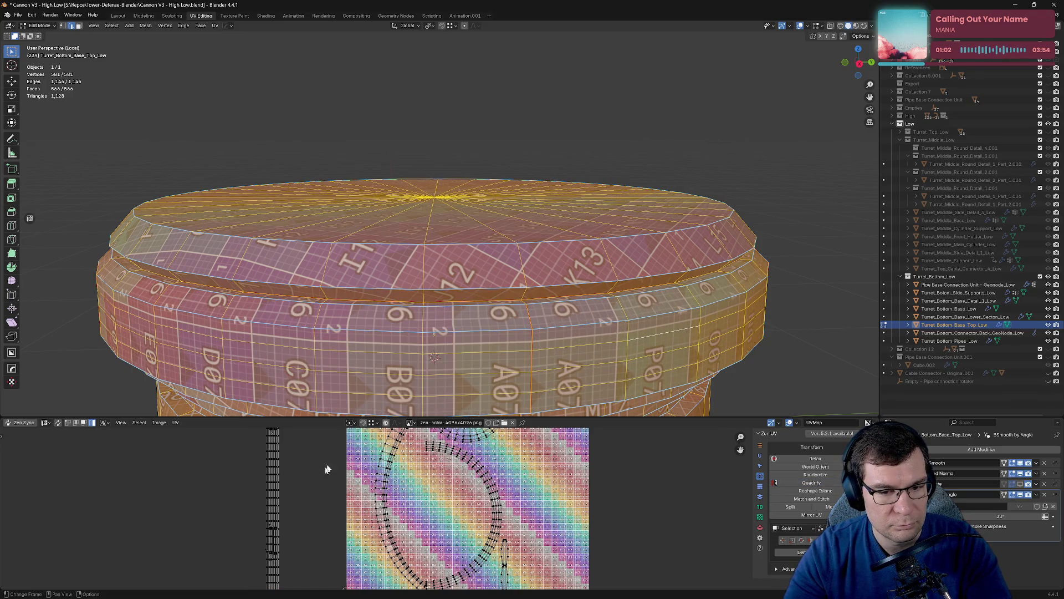
pyautogui.moveTo(365, 417); pyautogui.dragTo(361, 229)
pyautogui.scroll(3, 221, 317)
pyautogui.moveTo(220, 317); pyautogui.dragTo(485, 520, button='middle')
# Undo the rim straightening so its UV island returns to a curve.
pyautogui.hotkey('ctrl', 'z')
pyautogui.hotkey('ctrl', 'z')
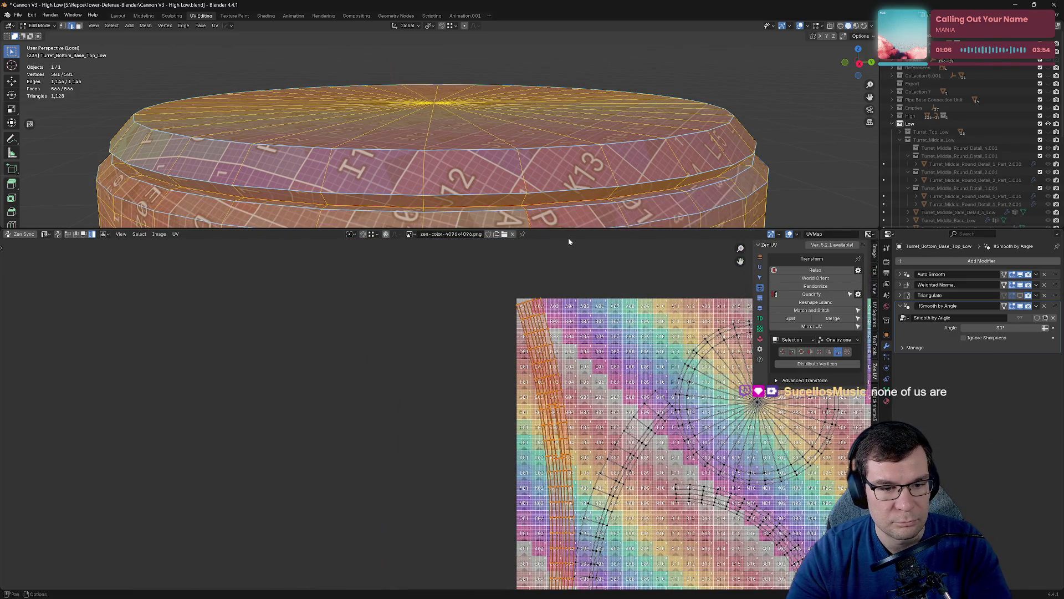
pyautogui.moveTo(574, 229); pyautogui.dragTo(592, 428)
pyautogui.moveTo(592, 428); pyautogui.dragTo(618, 272, button='middle')
pyautogui.click(618, 272)
pyautogui.hotkey('ctrl', 'z')
# Redo Quadrify to restore the straight rim UV strip, then select all UVs.
pyautogui.hotkey('ctrl', 'shift', 'z')
pyautogui.hotkey('ctrl', 'shift', 'z')
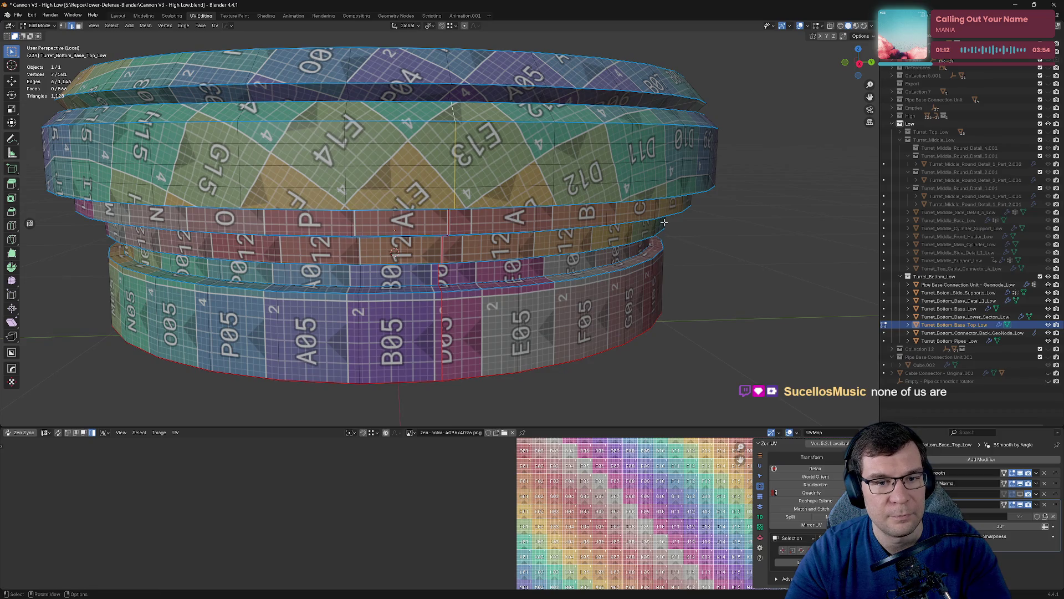
pyautogui.scroll(-4, 645, 335)
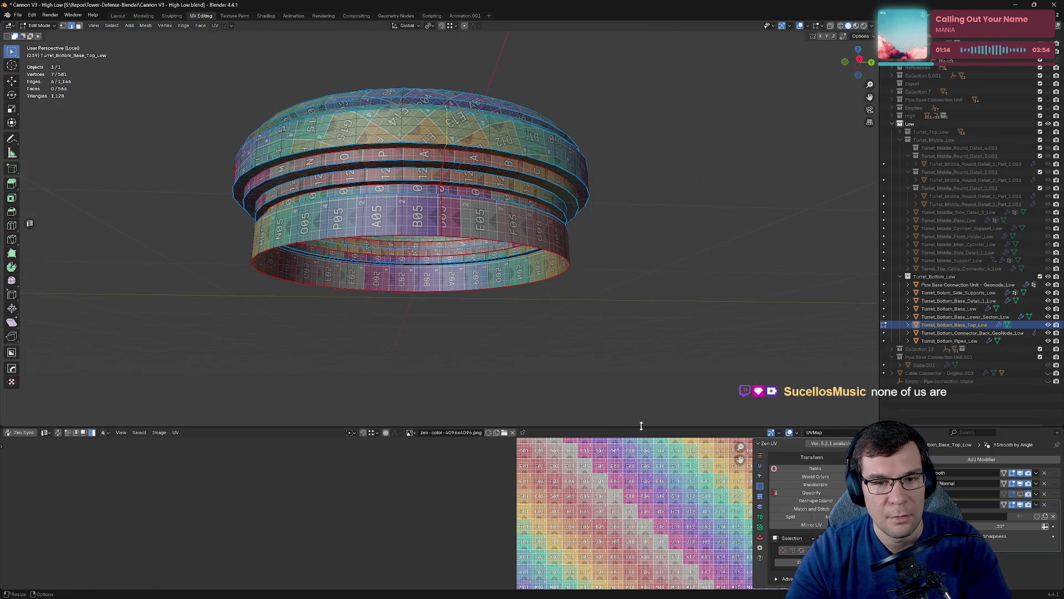
pyautogui.moveTo(641, 425); pyautogui.dragTo(638, 183)
pyautogui.press('a')
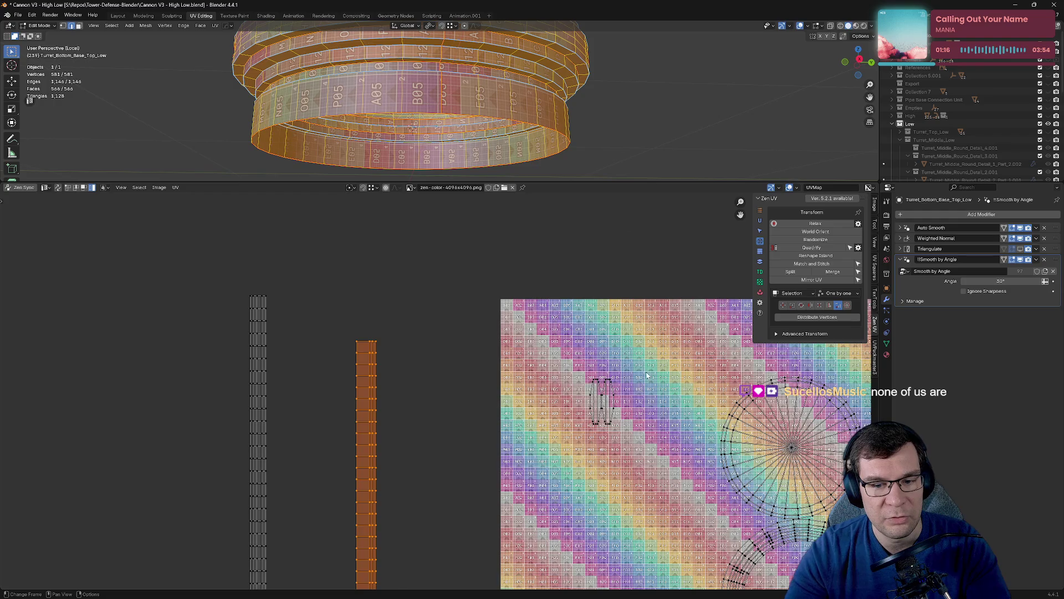
pyautogui.scroll(-4, 647, 374)
# Save Cannon V3, exit local view and return to object mode.
pyautogui.hotkey('ctrl', 's')
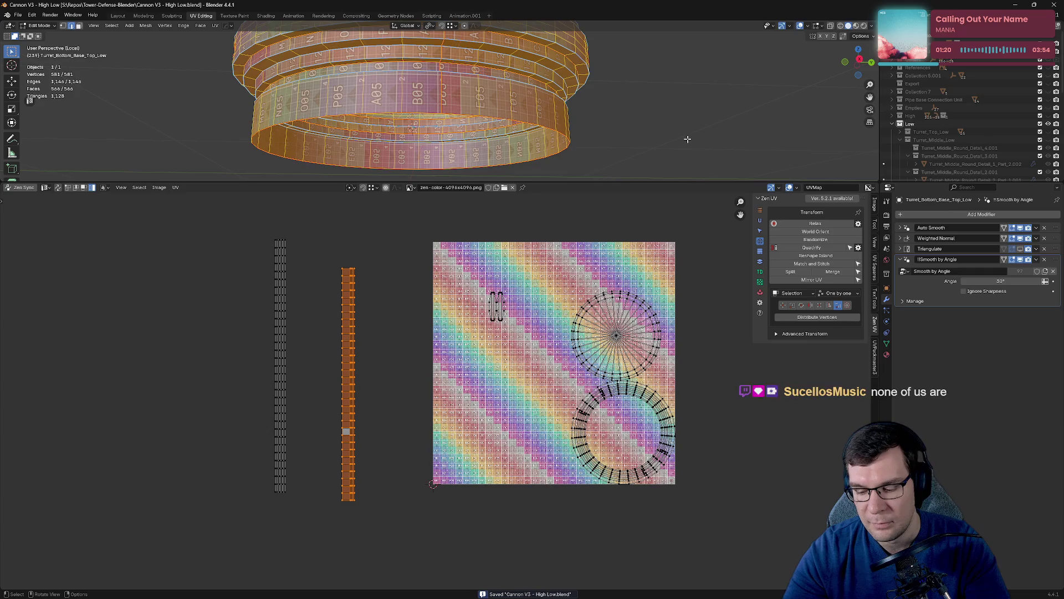
pyautogui.press('KP_Divide')
pyautogui.press('Tab')
# Edit all turret parts together, scaling and moving their UV islands beside the texture.
pyautogui.press('a')
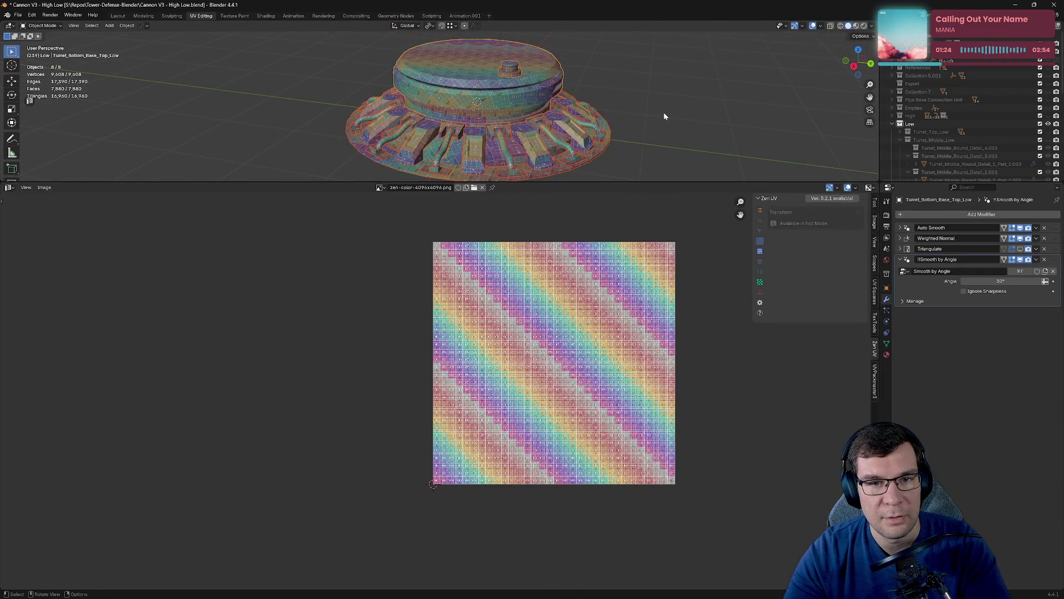
pyautogui.press('Tab')
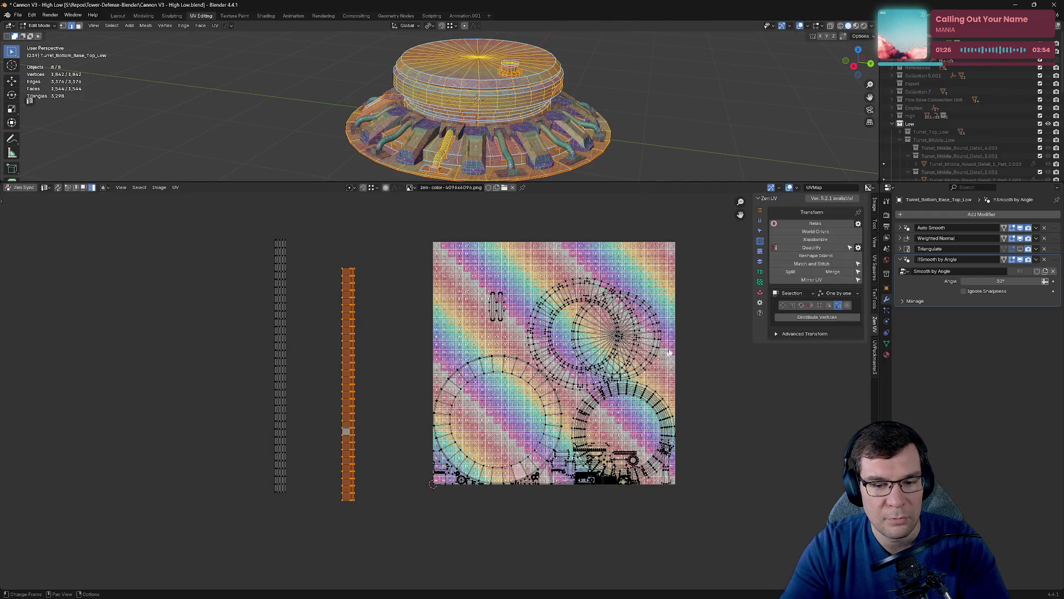
pyautogui.scroll(-3, 665, 349)
pyautogui.moveTo(250, 266); pyautogui.dragTo(660, 524)
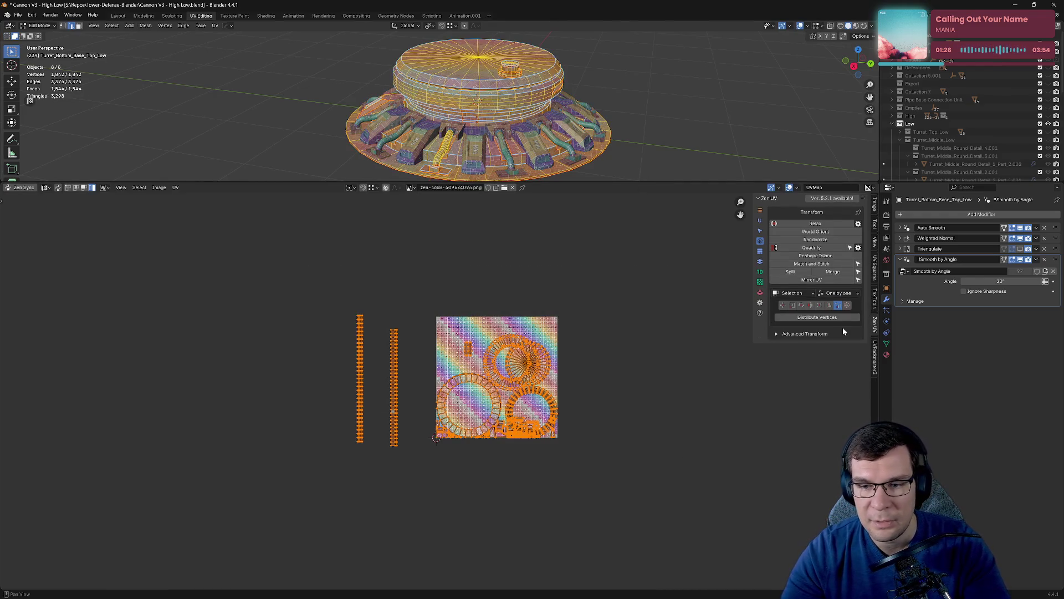
pyautogui.press('s')
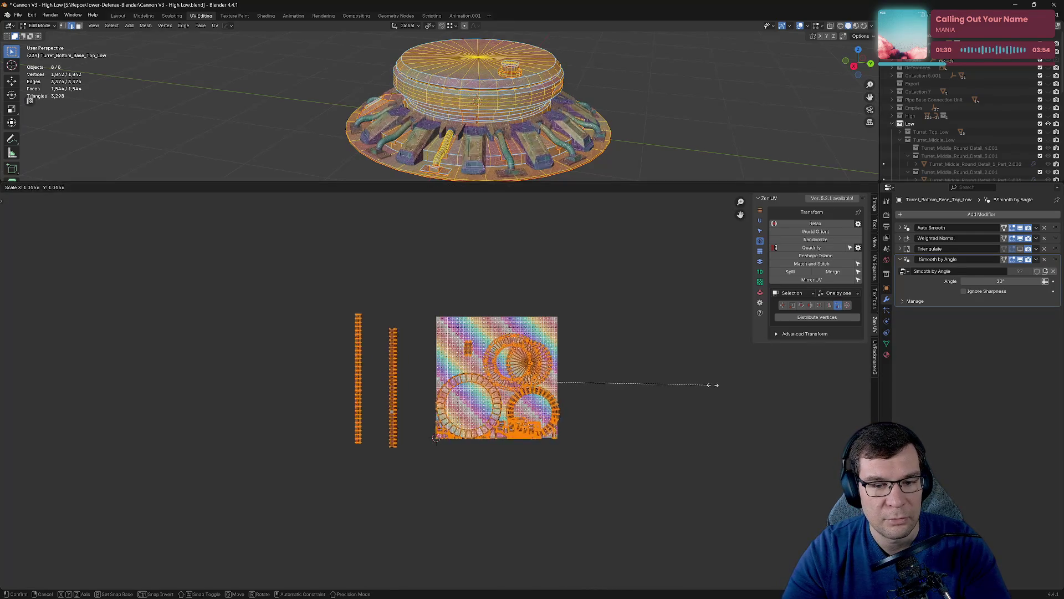
pyautogui.click(821, 387)
pyautogui.press('g')
pyautogui.click(610, 365)
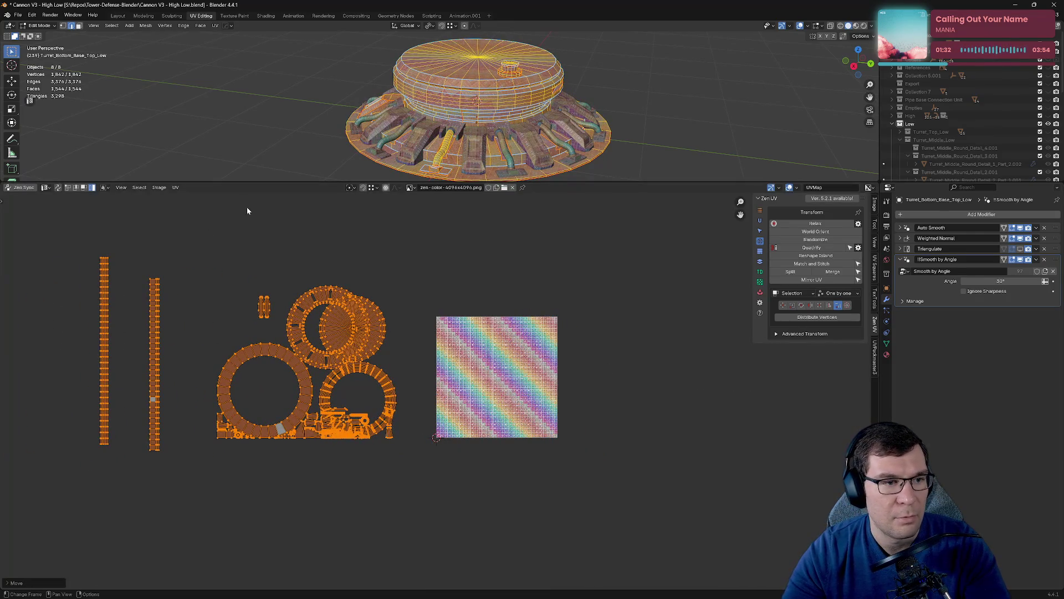
# Apply UV > Average Islands Scale and show the UVPackmaster3 sidebar settings.
pyautogui.click(175, 188)
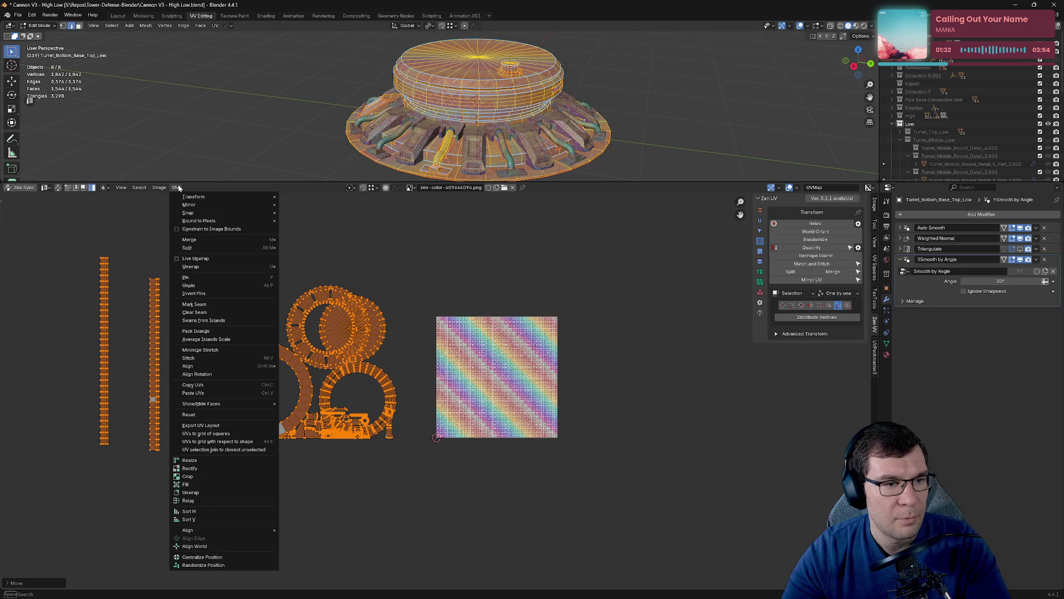
pyautogui.click(222, 340)
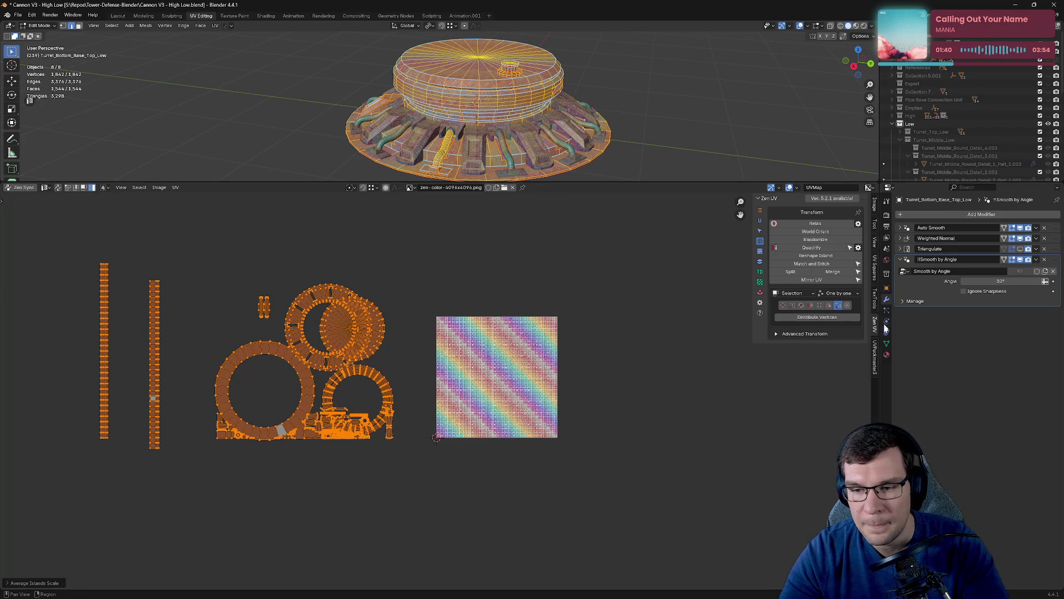
pyautogui.click(874, 360)
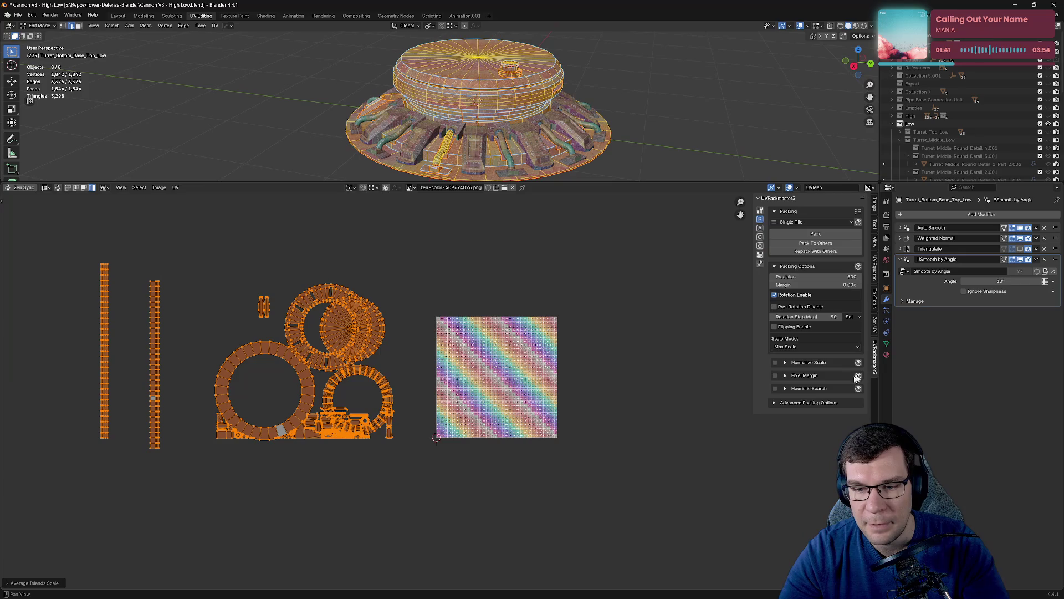
# Pack the turret UV islands into the texture square with UVPackmaster3 and check the layout.
pyautogui.click(815, 233)
pyautogui.scroll(6, 577, 369)
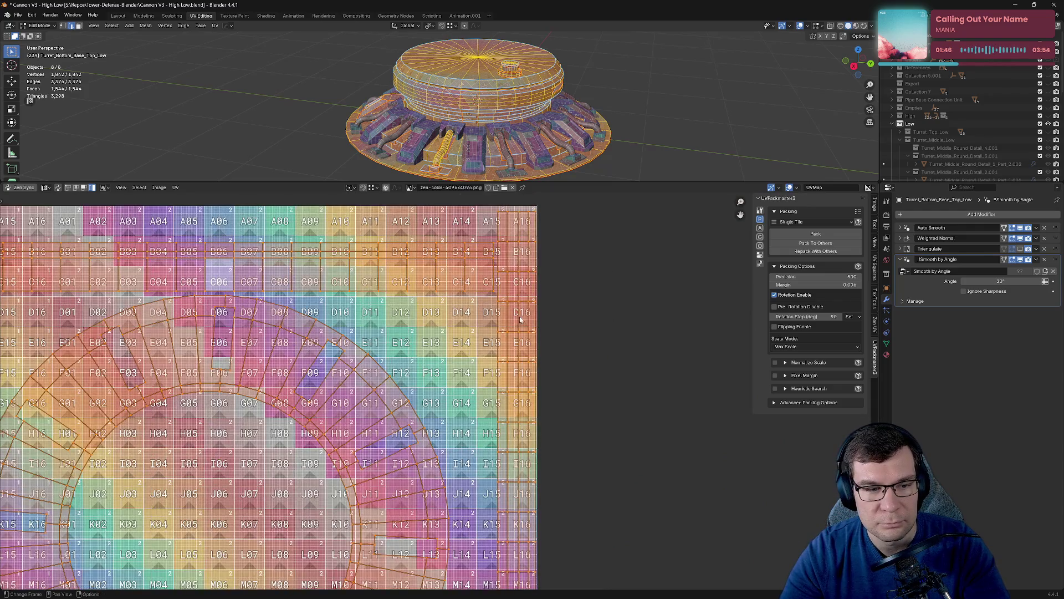
pyautogui.scroll(-6, 520, 320)
pyautogui.moveTo(506, 452); pyautogui.dragTo(559, 382, button='middle')
pyautogui.scroll(5, 324, 479)
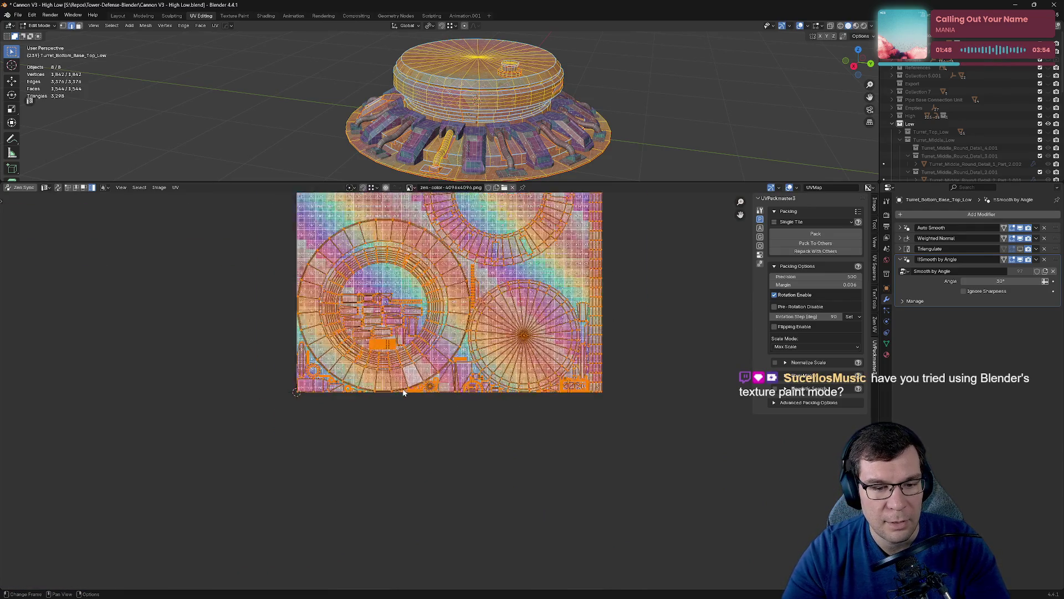
pyautogui.scroll(-5, 427, 418)
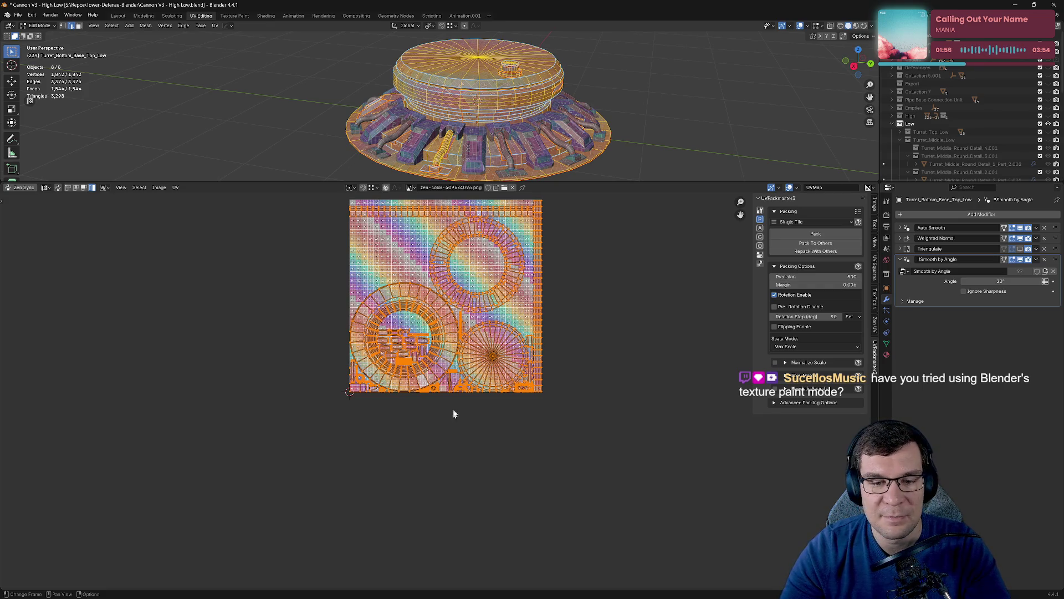
pyautogui.moveTo(587, 316); pyautogui.dragTo(575, 370, button='middle')
# Deselect the UV islands, save the blend file, and switch to Discord.
pyautogui.hotkey('alt', 'a')
pyautogui.hotkey('ctrl', 's')
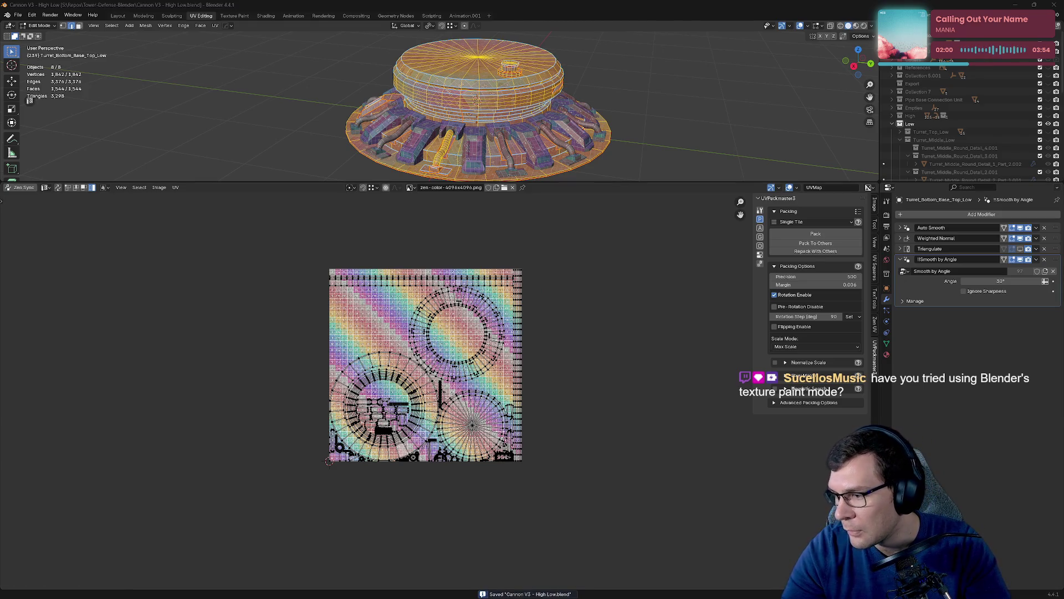
pyautogui.hotkey('alt', 'Tab')
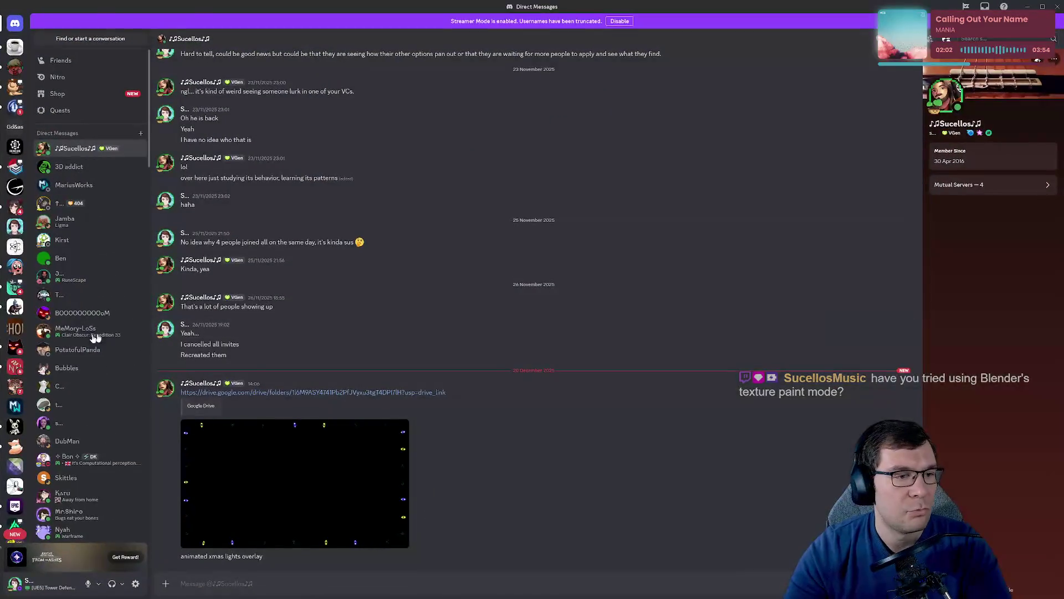
# Glance back at Blender, then browse Discord's #modeling and #show-your-work channels.
pyautogui.hotkey('alt', 'Tab')
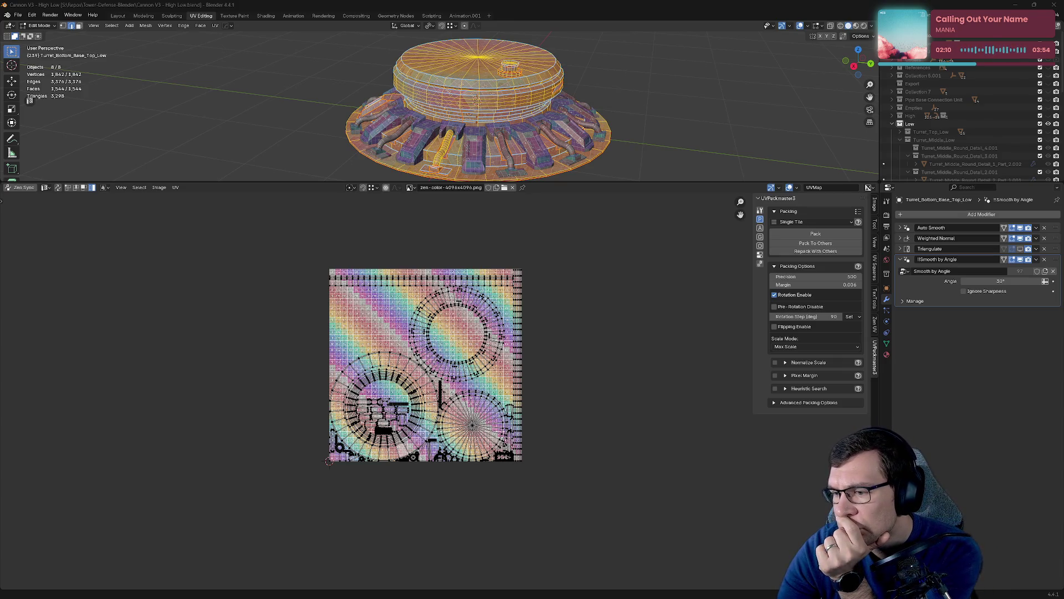
pyautogui.hotkey('alt', 'Tab')
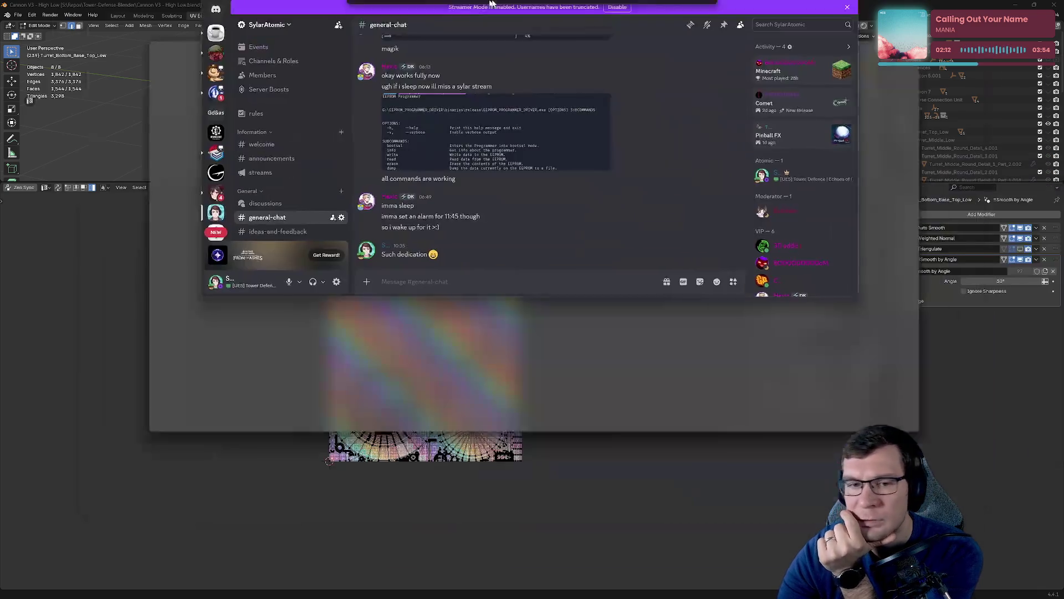
pyautogui.scroll(-5, 69, 382)
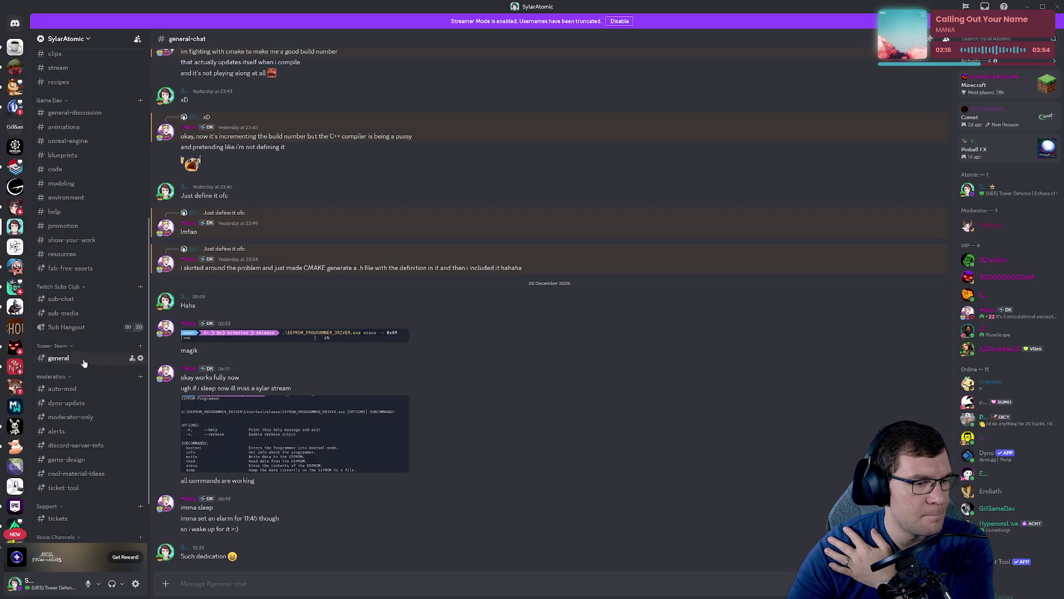
pyautogui.scroll(3, 86, 363)
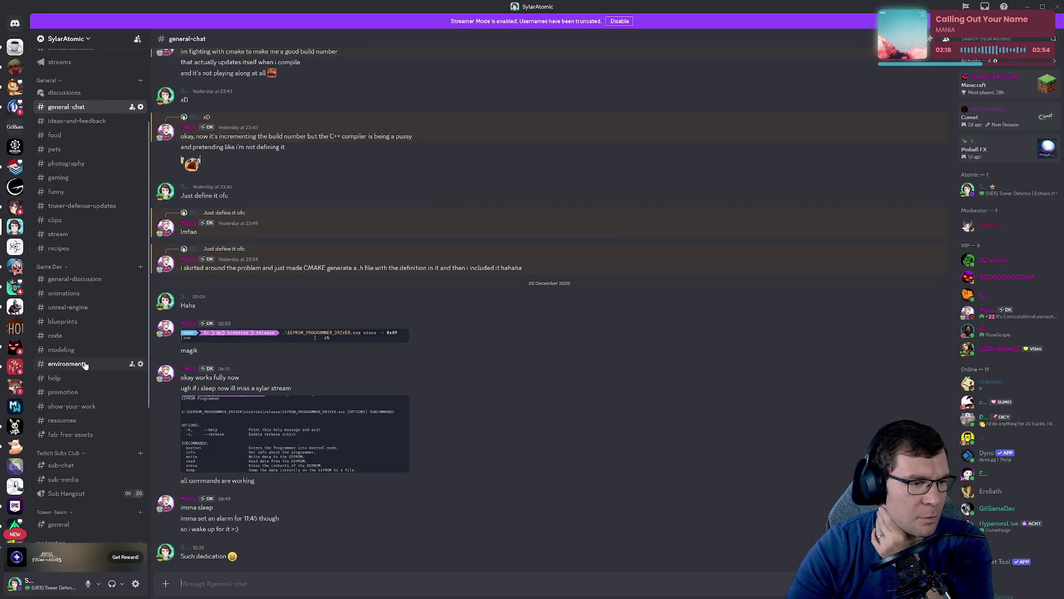
pyautogui.click(83, 349)
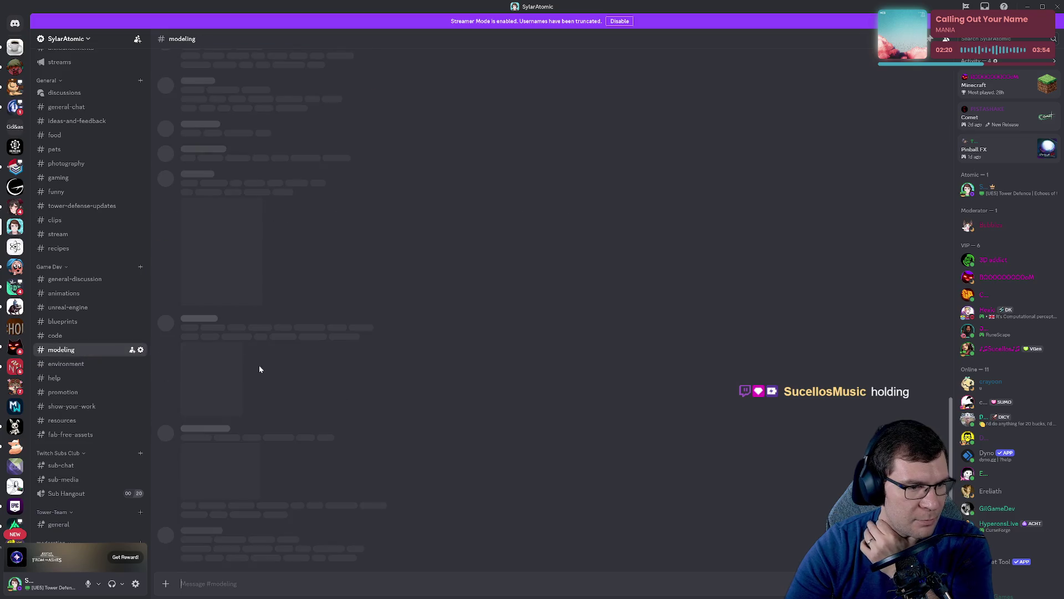
pyautogui.scroll(15, 408, 475)
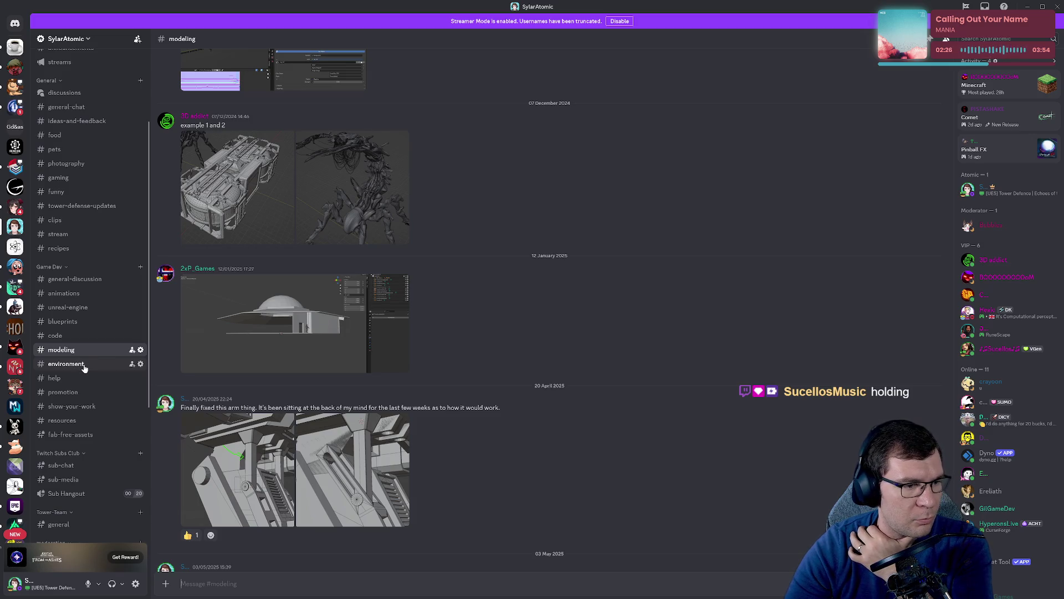
pyautogui.click(72, 406)
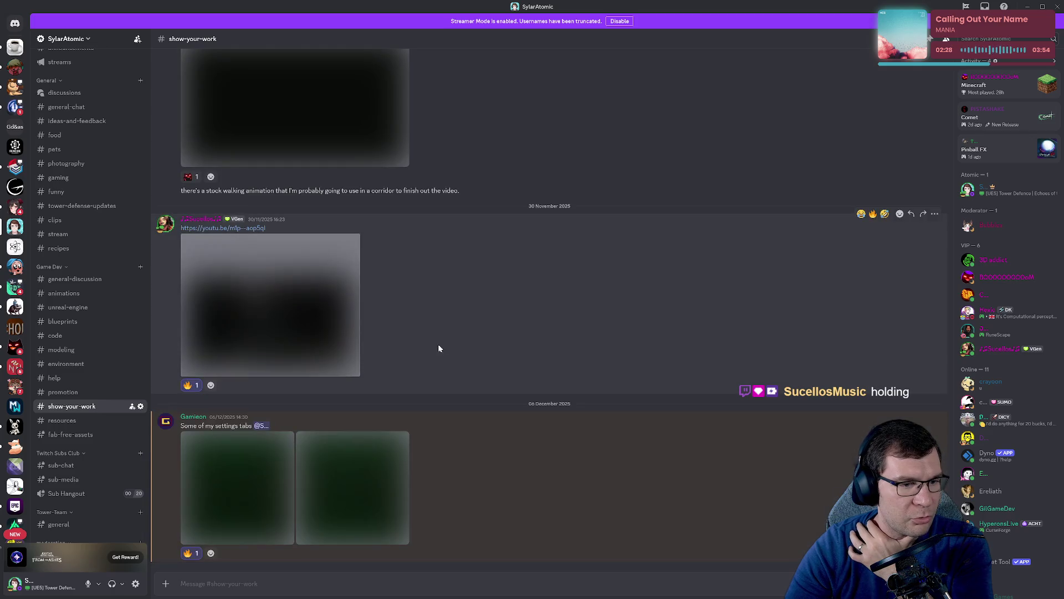
pyautogui.scroll(15, 471, 354)
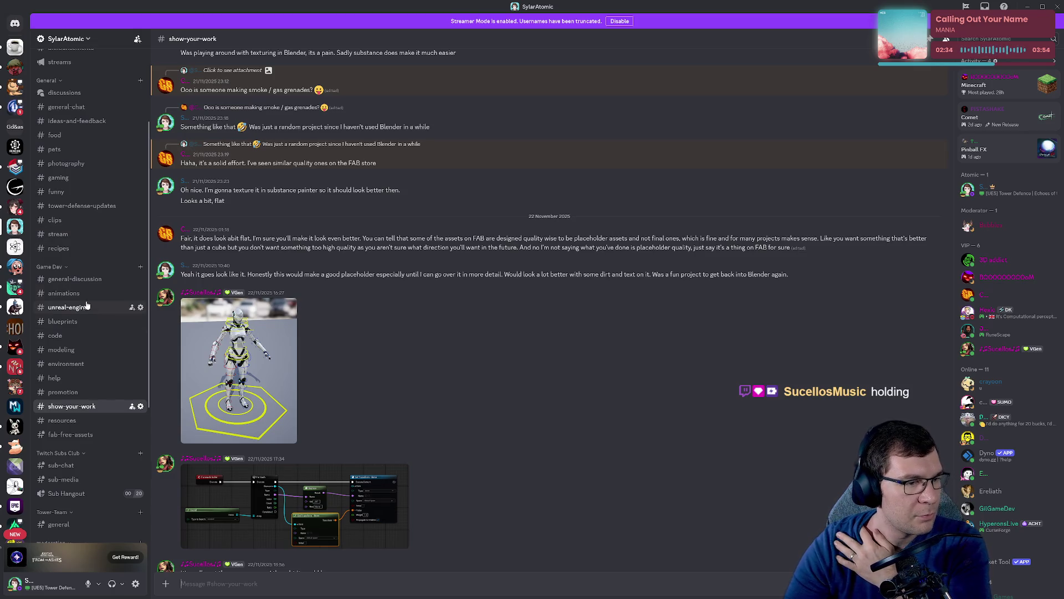
# Scroll through #modeling again, then read #general-discussion.
pyautogui.click(87, 350)
pyautogui.scroll(10, 471, 327)
pyautogui.scroll(-5, 478, 325)
pyautogui.scroll(-2, 482, 327)
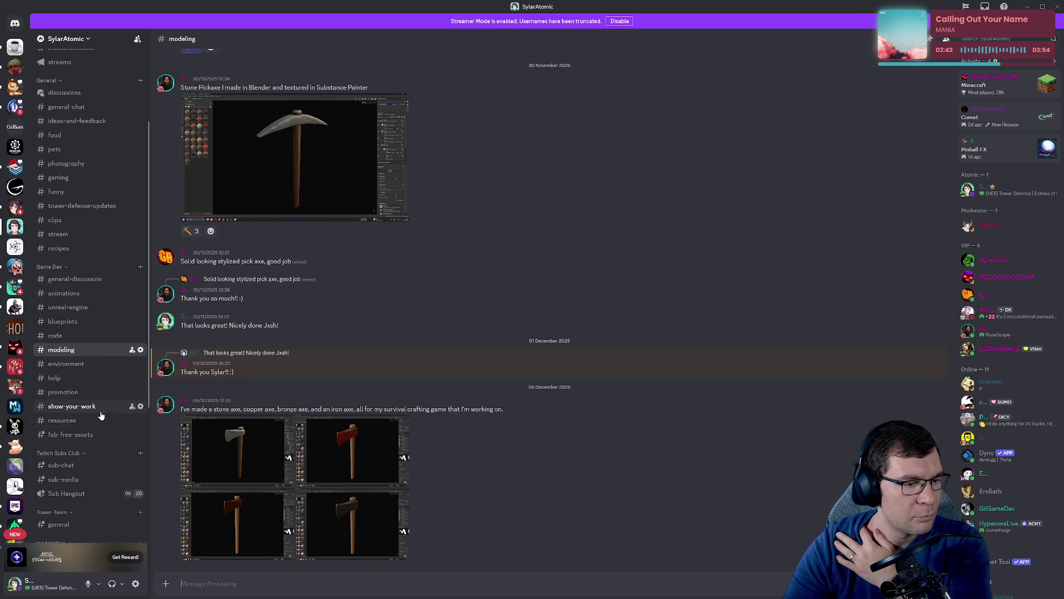
pyautogui.scroll(-5, 101, 415)
pyautogui.scroll(8, 102, 409)
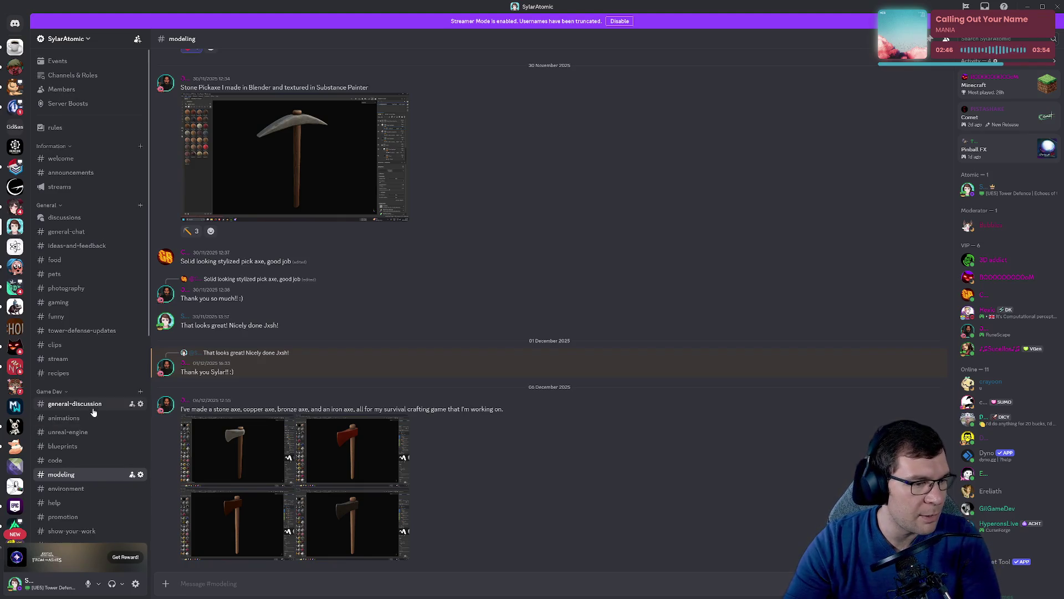
pyautogui.click(84, 404)
pyautogui.scroll(20, 370, 327)
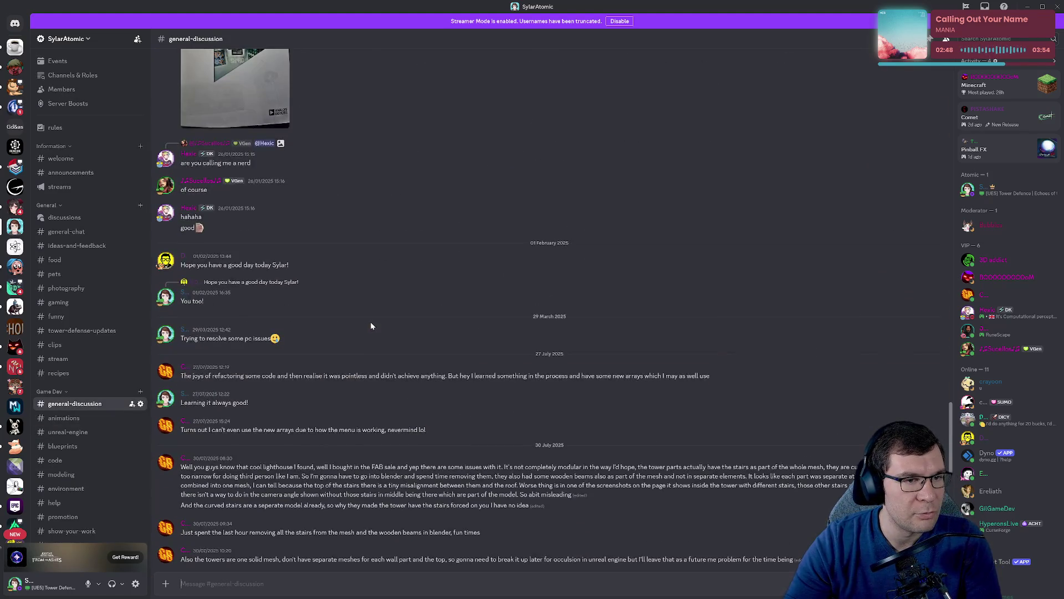
pyautogui.scroll(10, 383, 289)
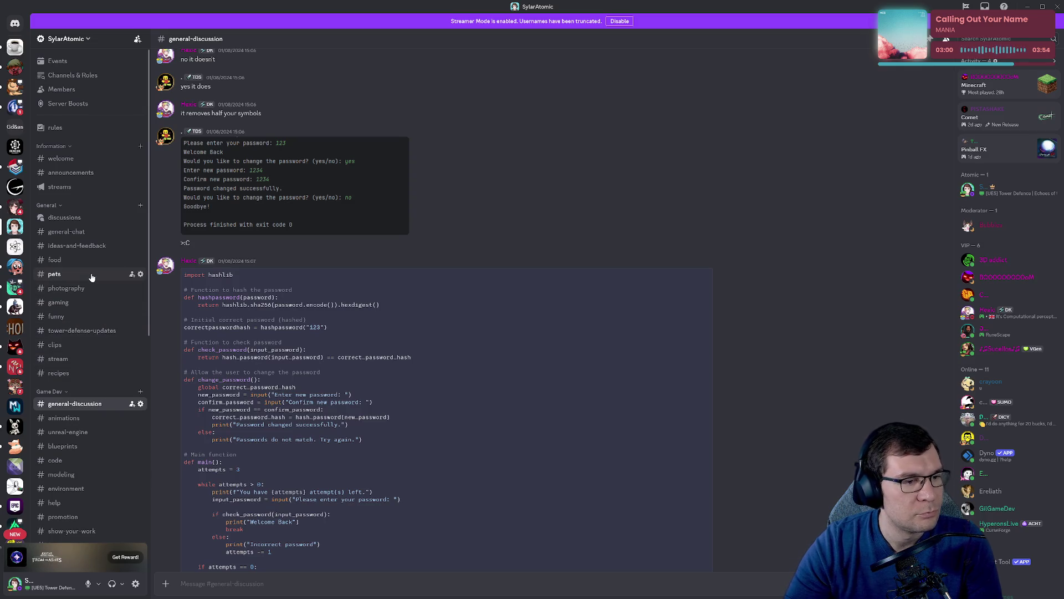
# Check Blender briefly, then open the green canister render full-screen in Discord.
pyautogui.hotkey('alt', 'Tab')
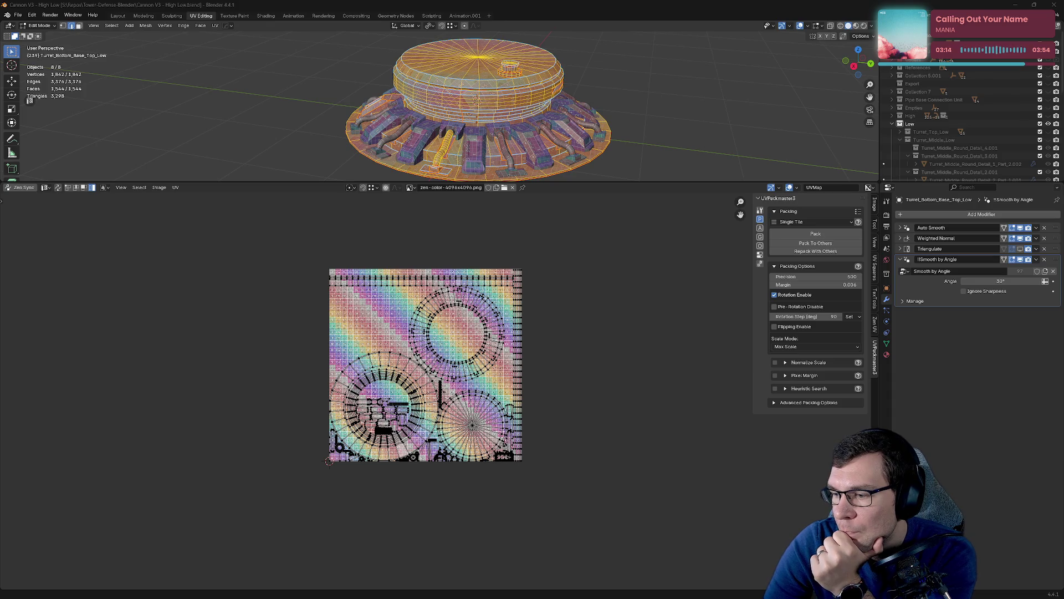
pyautogui.hotkey('alt', 'Tab')
pyautogui.click(310, 288)
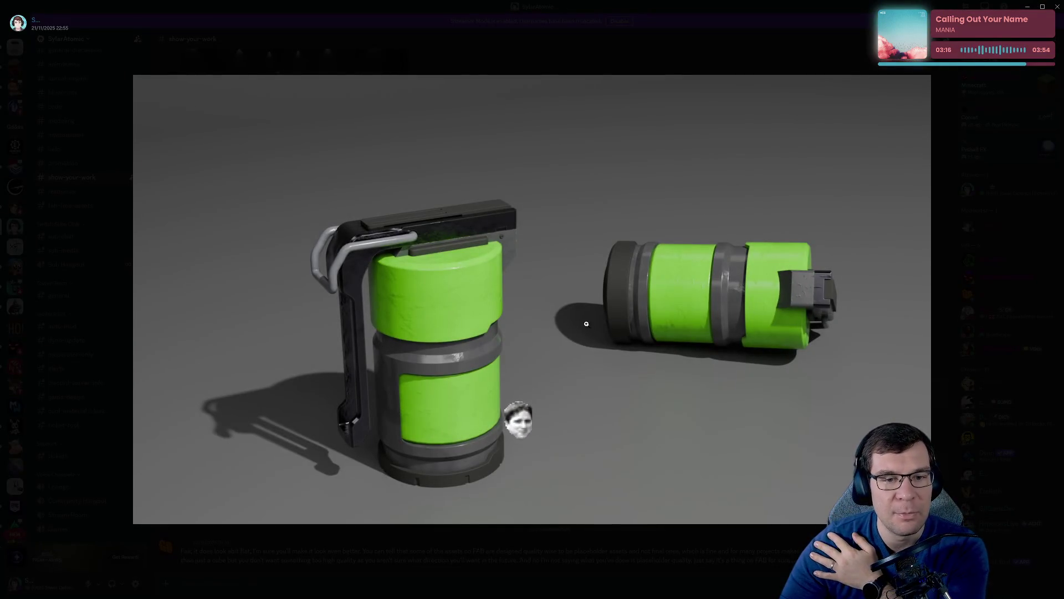
# Zoom in on the left green canister, zoom back out, then return to Blender.
pyautogui.click(463, 332)
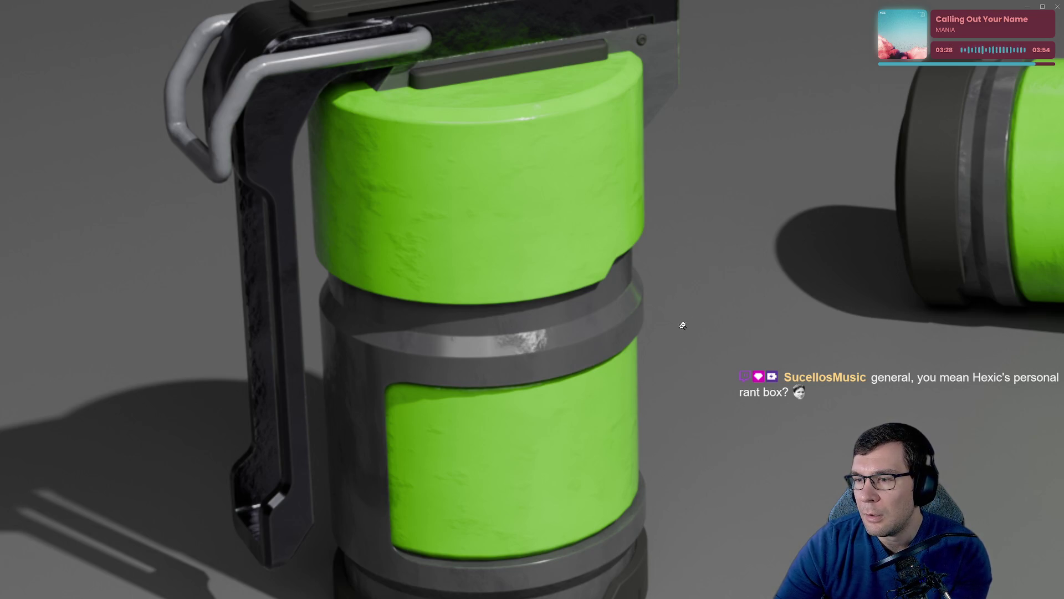
pyautogui.click(608, 281)
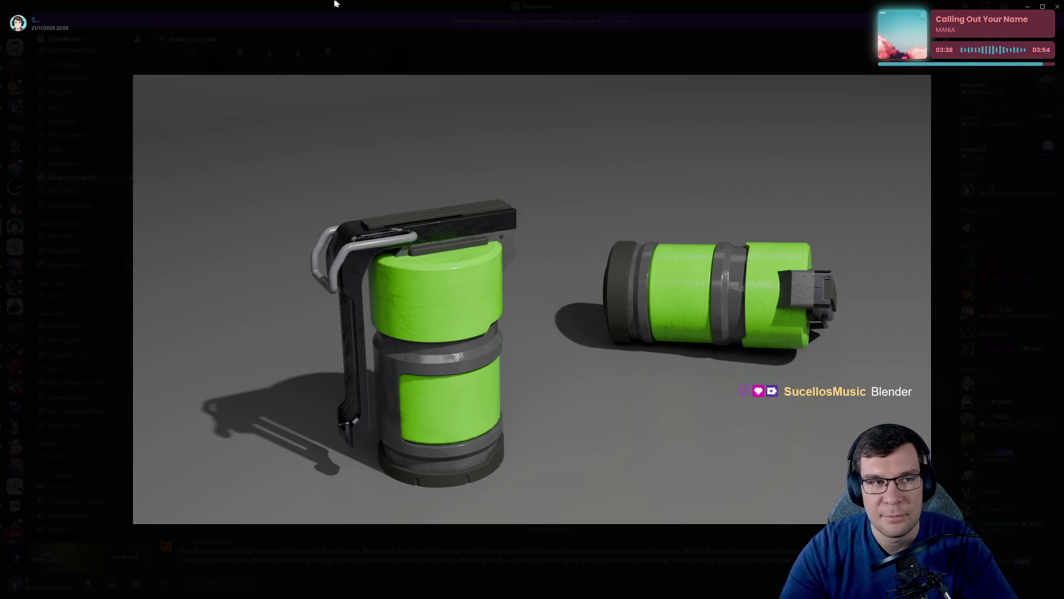
pyautogui.hotkey('alt', 'Tab')
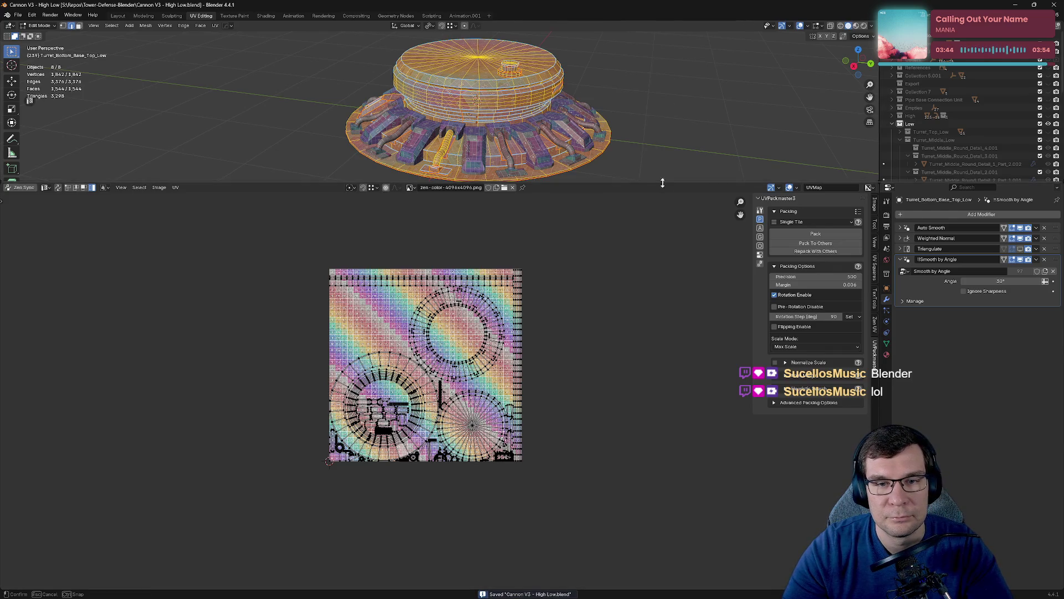
# Enlarge the 3D view and unhide Turret_Middle_Low and Turret_Top_Low to show the full cannon.
pyautogui.moveTo(664, 183); pyautogui.dragTo(663, 483)
pyautogui.hotkey('alt', 'a')
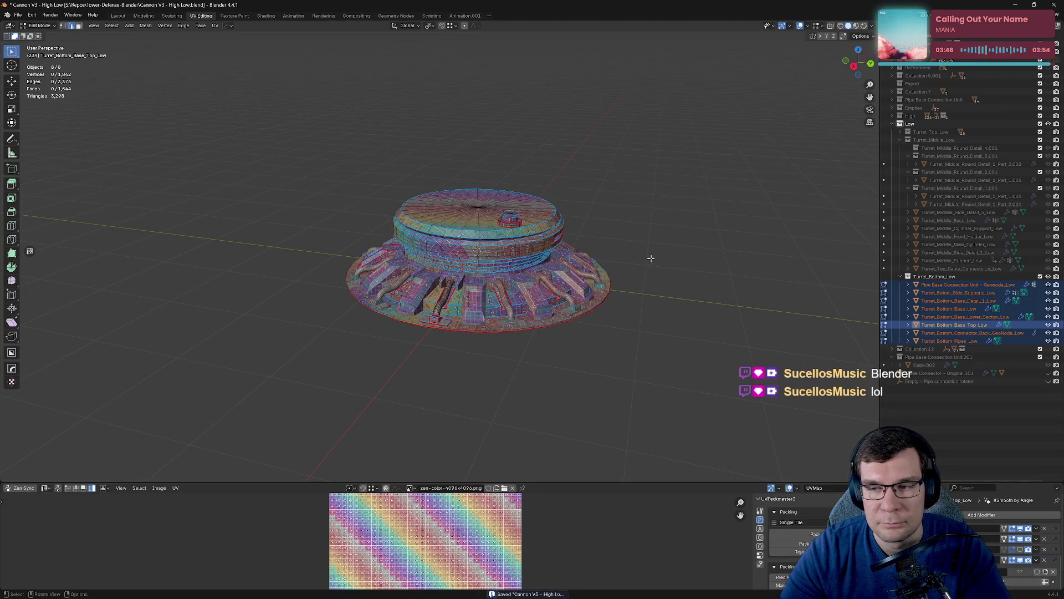
pyautogui.click(1048, 140)
pyautogui.click(1047, 132)
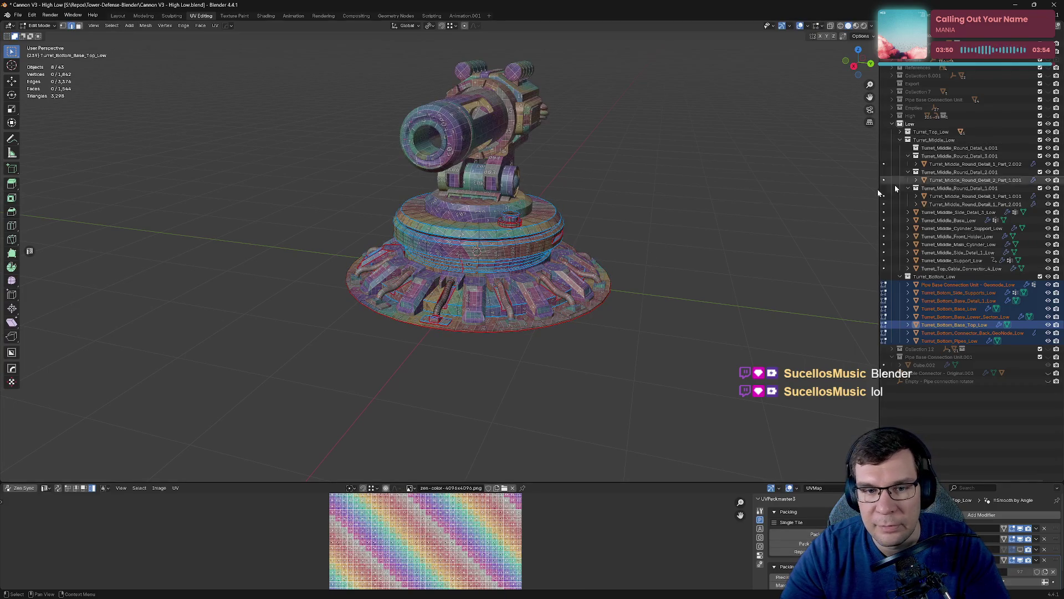
pyautogui.moveTo(668, 205); pyautogui.dragTo(768, 207, button='middle')
# Return to object mode with every turret object selected and save Cannon V3.
pyautogui.press('a')
pyautogui.press('Tab')
pyautogui.press('a')
pyautogui.scroll(-4, 651, 219)
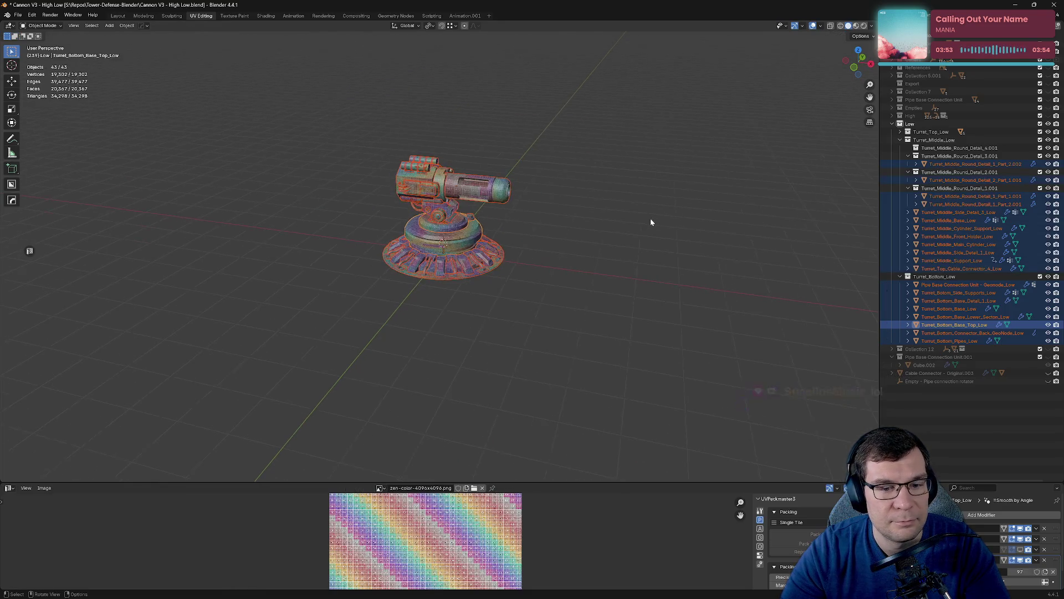
pyautogui.hotkey('ctrl', 's')
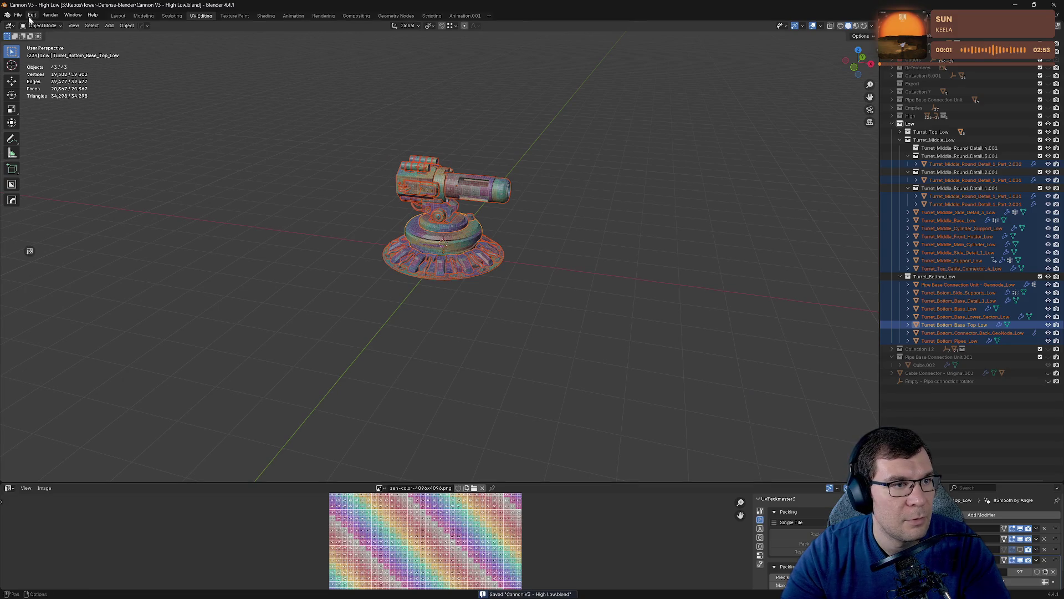
pyautogui.click(17, 15)
# Export the selected turret parts as FBX, overwriting Cannon Tower_high.fbx, then switch to Substance Painter.
pyautogui.moveTo(55, 137)
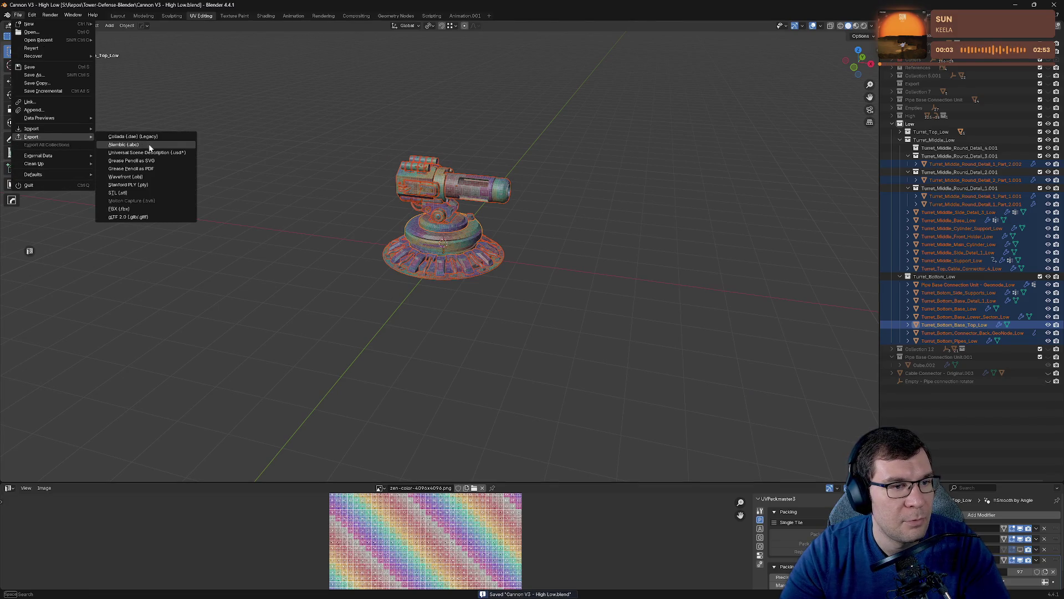
pyautogui.click(138, 209)
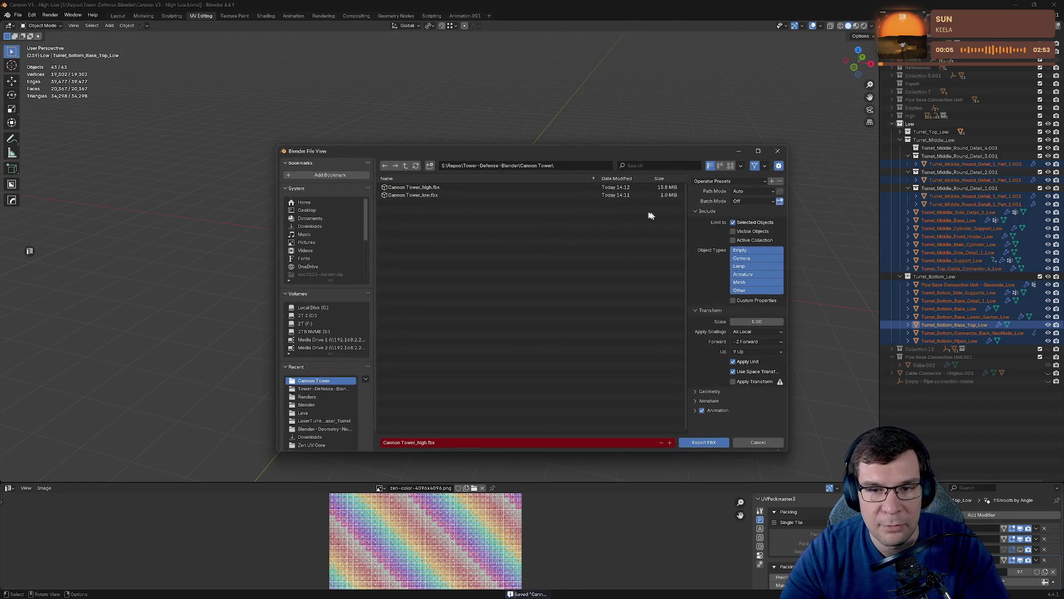
pyautogui.click(704, 442)
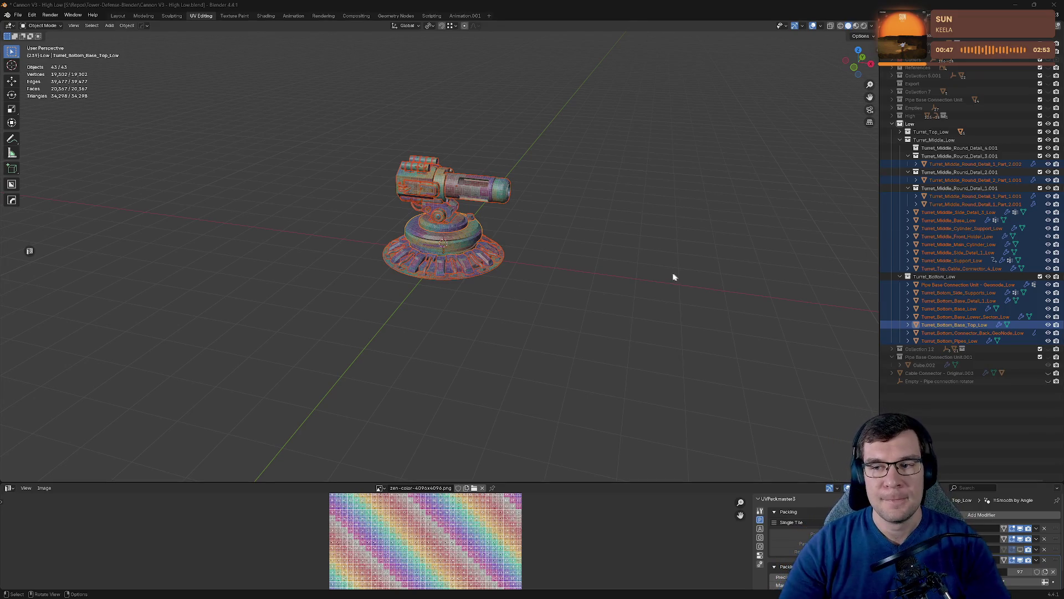
pyautogui.click(1017, 5)
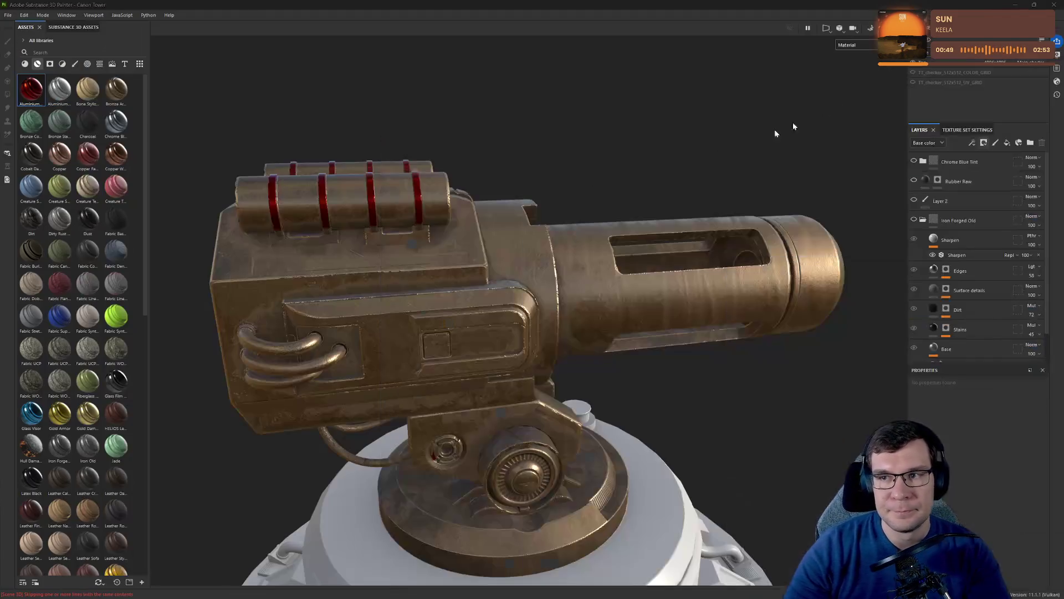
# Frame the whole turret and save the Cannon Tower project.
pyautogui.keyDown('alt'); pyautogui.moveTo(665, 400); pyautogui.dragTo(683, 259, button='right'); pyautogui.keyUp('alt')
pyautogui.press('f')
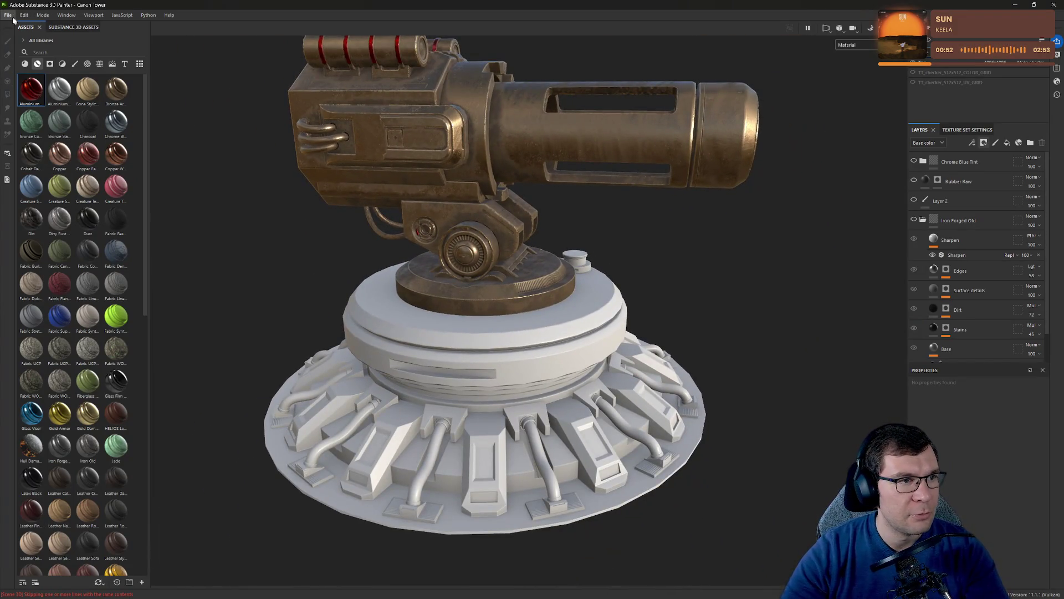
pyautogui.click(10, 16)
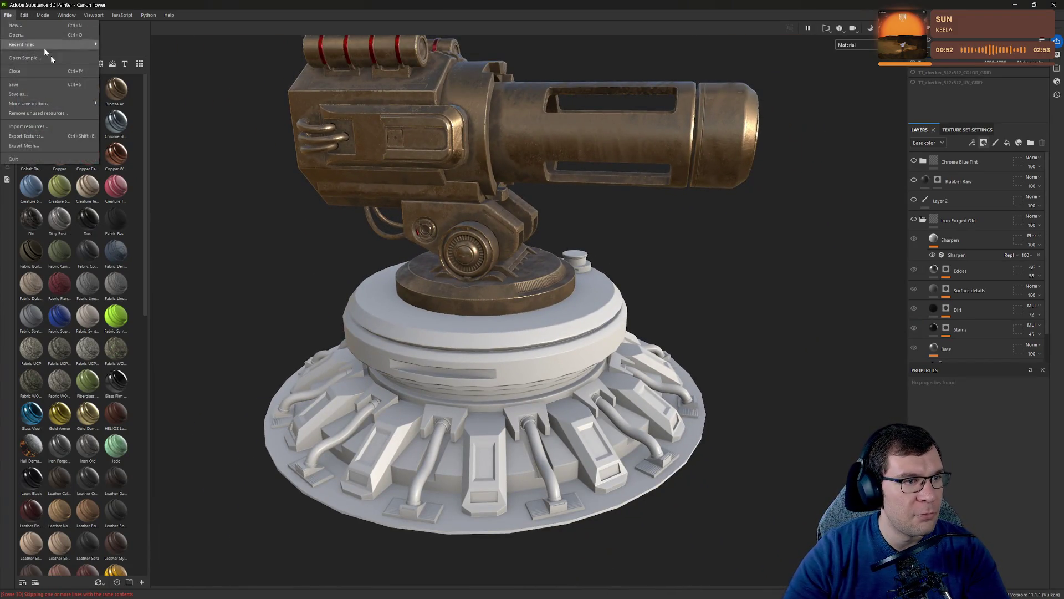
pyautogui.click(78, 84)
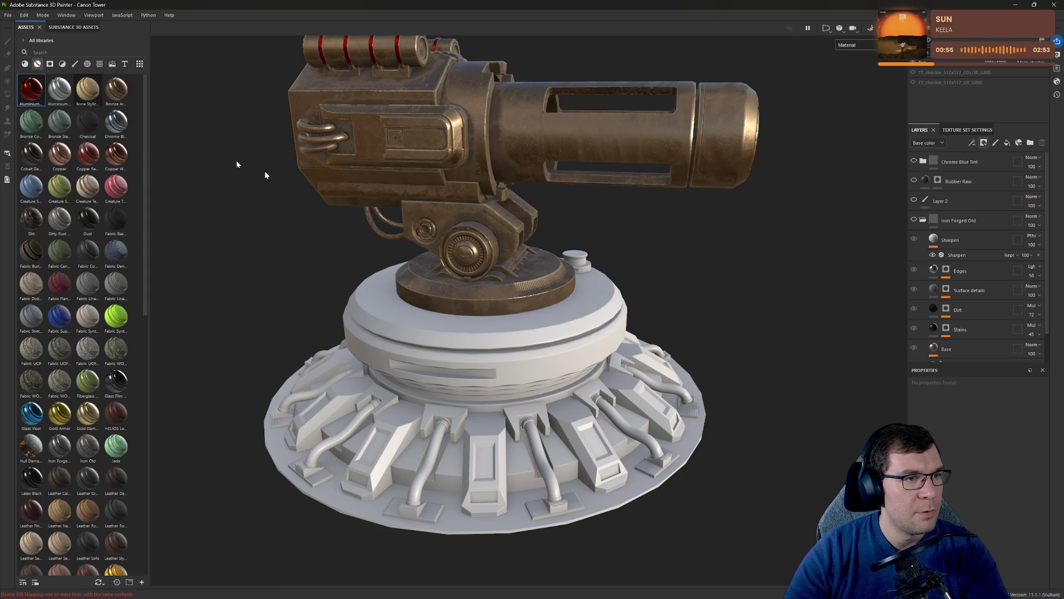
# Switch to the ray-traced view, then bring up the mesh map baking settings.
pyautogui.keyDown('alt'); pyautogui.moveTo(667, 305); pyautogui.dragTo(726, 264); pyautogui.keyUp('alt')
pyautogui.press('F10')
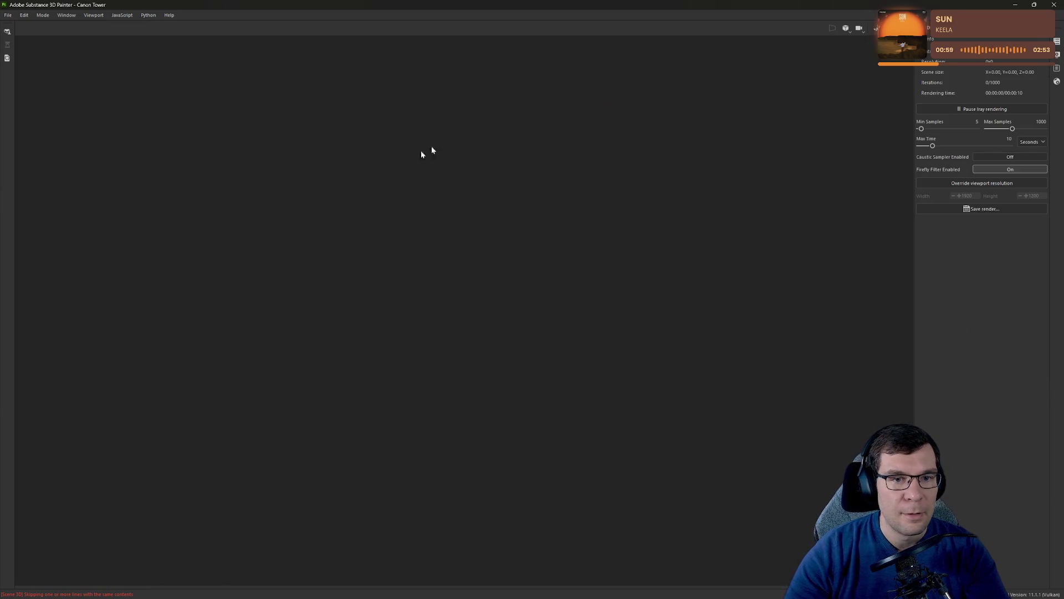
pyautogui.hotkey('ctrl', 'shift', 'b')
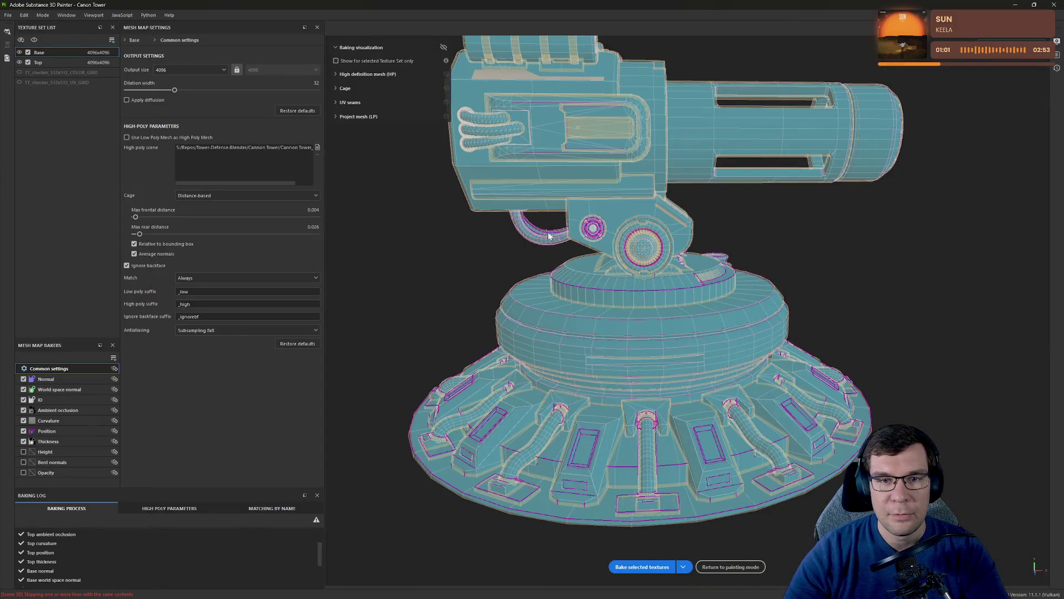
# Bake the Base and Top mesh maps from the high-poly mesh and return to painting mode.
pyautogui.click(648, 567)
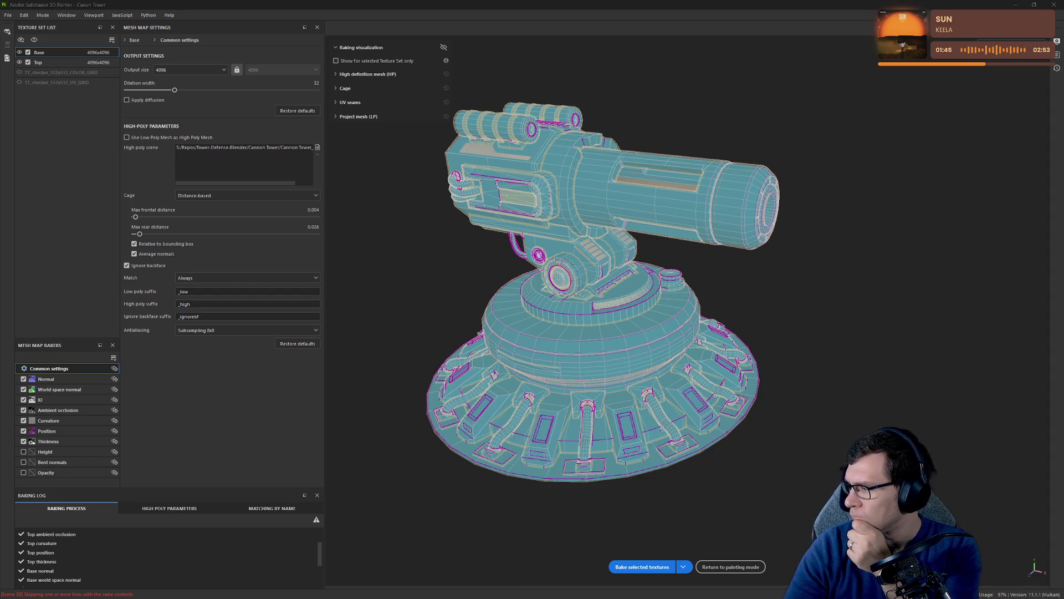
pyautogui.click(731, 566)
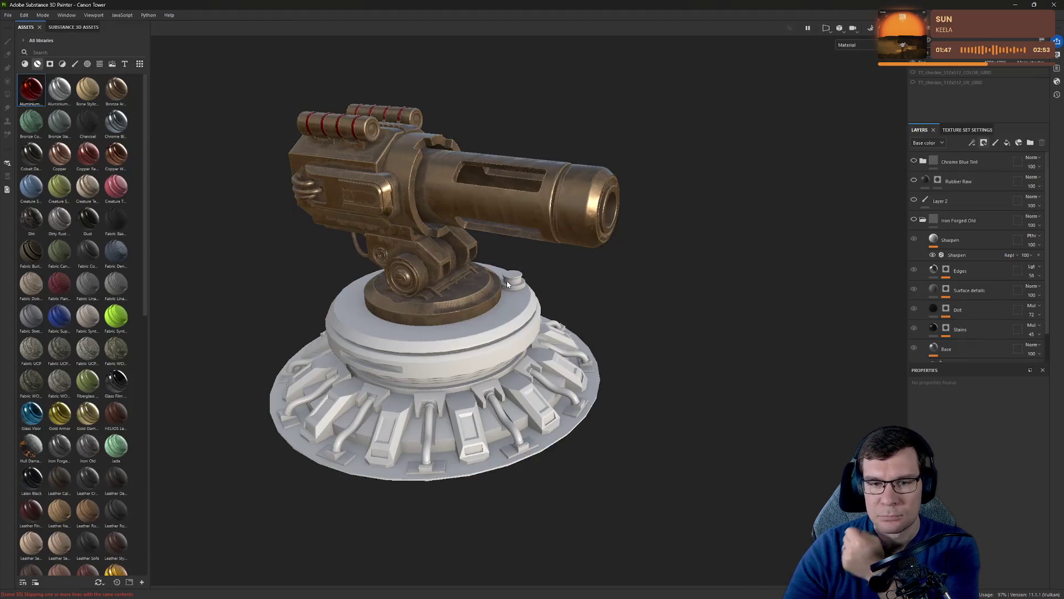
# Orbit and zoom around the rebaked textured turret, viewing it side-on and from above.
pyautogui.keyDown('alt'); pyautogui.moveTo(415, 193); pyautogui.dragTo(566, 161); pyautogui.keyUp('alt')
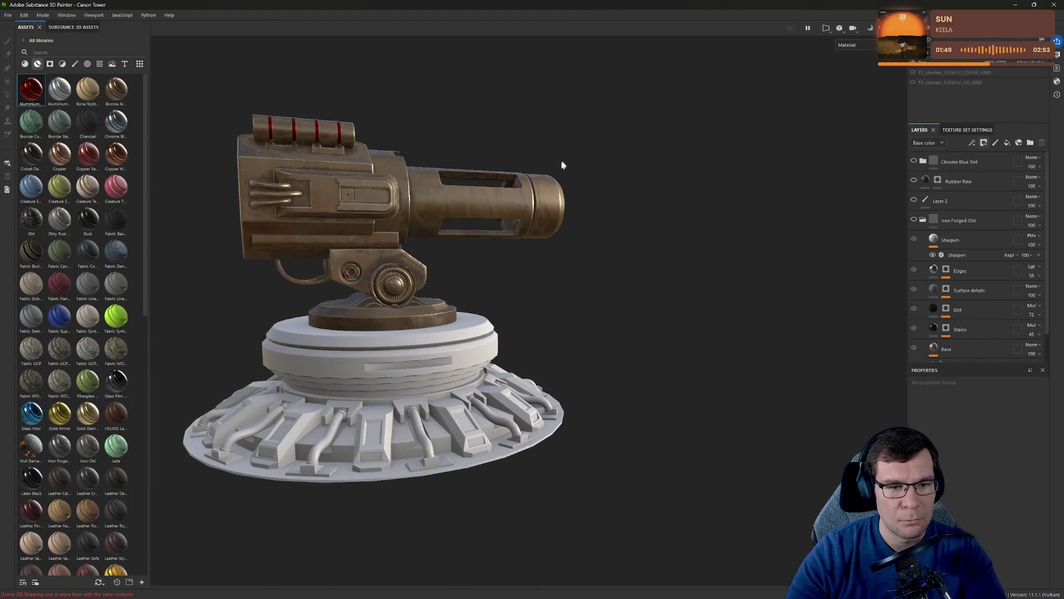
pyautogui.moveTo(318, 288)
pyautogui.keyDown('alt'); pyautogui.mouseDown()
pyautogui.moveTo(499, 277)
pyautogui.moveTo(804, 200)
pyautogui.moveTo(666, 249)
pyautogui.moveTo(571, 304)
pyautogui.moveTo(668, 357)
pyautogui.moveTo(744, 233)
pyautogui.moveTo(721, 288)
pyautogui.moveTo(734, 340)
pyautogui.moveTo(554, 316)
pyautogui.moveTo(638, 289)
pyautogui.moveTo(767, 160)
pyautogui.moveTo(599, 129)
pyautogui.moveTo(587, 211)
pyautogui.moveTo(603, 283)
pyautogui.moveTo(598, 273)
pyautogui.moveTo(487, 268)
pyautogui.moveTo(541, 264)
pyautogui.moveTo(513, 339)
pyautogui.mouseUp(); pyautogui.keyUp('alt')
pyautogui.scroll(5, 744, 233)
pyautogui.scroll(-3, 733, 339)
pyautogui.scroll(6, 554, 315)
pyautogui.scroll(-5, 578, 109)
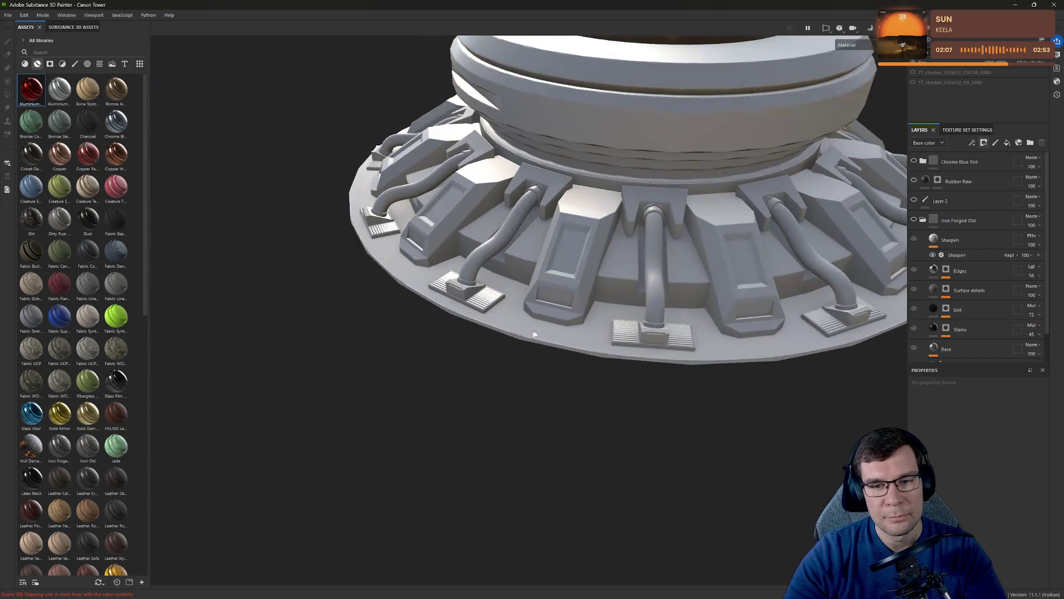
# Inspect the gun mount and canisters up close, then show the gun texture set's layers.
pyautogui.moveTo(821, 247)
pyautogui.keyDown('alt'); pyautogui.mouseDown()
pyautogui.moveTo(511, 338)
pyautogui.moveTo(430, 256)
pyautogui.moveTo(600, 305)
pyautogui.moveTo(808, 238)
pyautogui.moveTo(597, 338)
pyautogui.moveTo(660, 316)
pyautogui.mouseUp(); pyautogui.keyUp('alt')
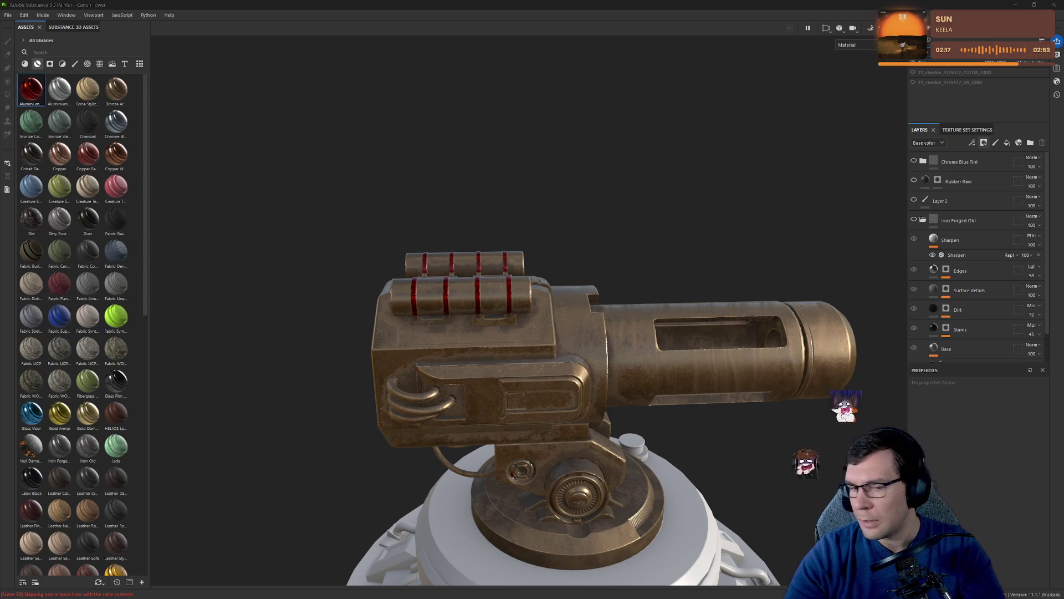
pyautogui.moveTo(660, 316)
pyautogui.keyDown('alt'); pyautogui.mouseDown()
pyautogui.moveTo(713, 245)
pyautogui.moveTo(683, 247)
pyautogui.mouseUp(); pyautogui.keyUp('alt')
pyautogui.moveTo(561, 173)
pyautogui.keyDown('alt'); pyautogui.mouseDown()
pyautogui.moveTo(634, 300)
pyautogui.moveTo(561, 348)
pyautogui.moveTo(552, 305)
pyautogui.mouseUp(); pyautogui.keyUp('alt')
pyautogui.click(994, 162)
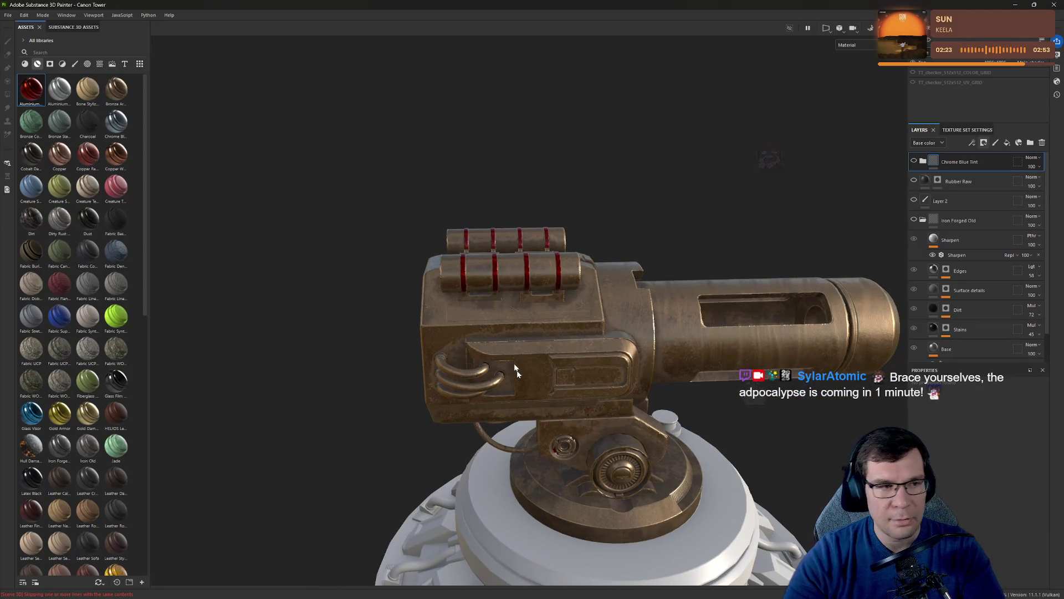
pyautogui.click(943, 65)
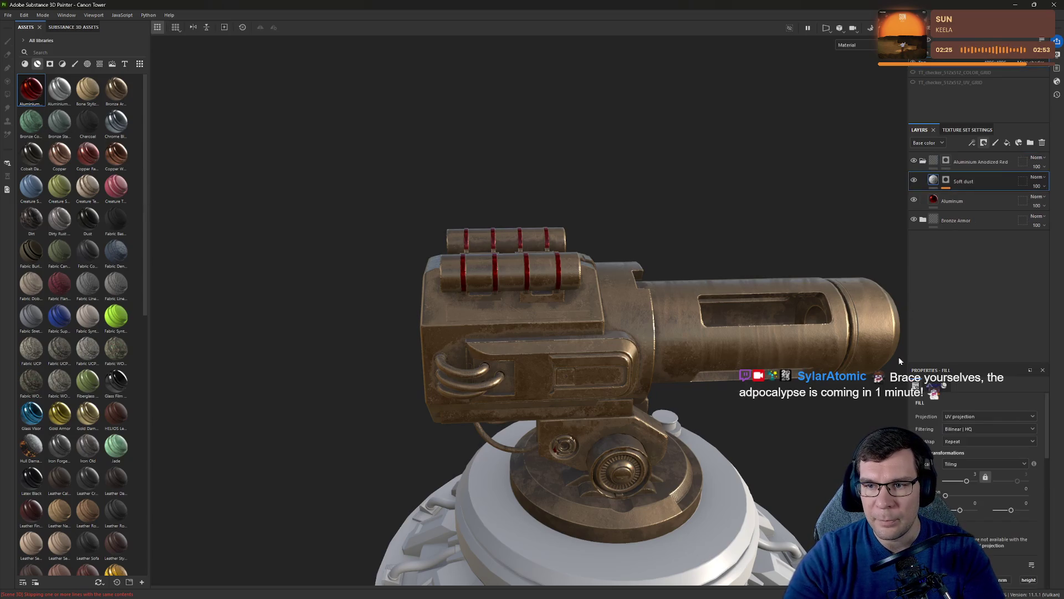
# Delete the gun's Aluminium Anodized Red and other old layer folders.
pyautogui.click(923, 163)
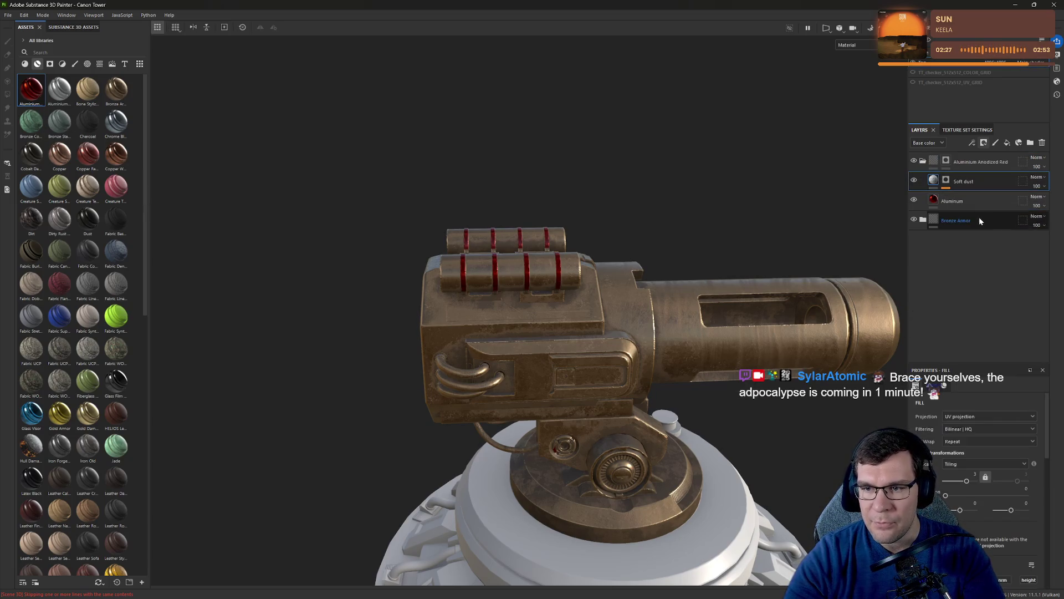
pyautogui.click(923, 162)
pyautogui.keyDown('shift'); pyautogui.click(985, 183); pyautogui.keyUp('shift')
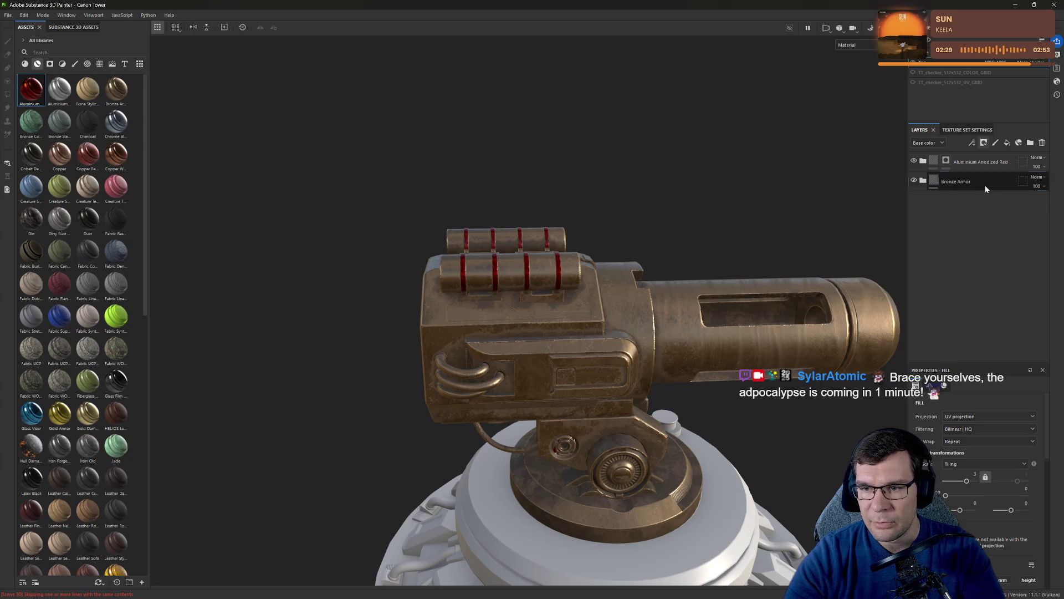
pyautogui.press('Delete')
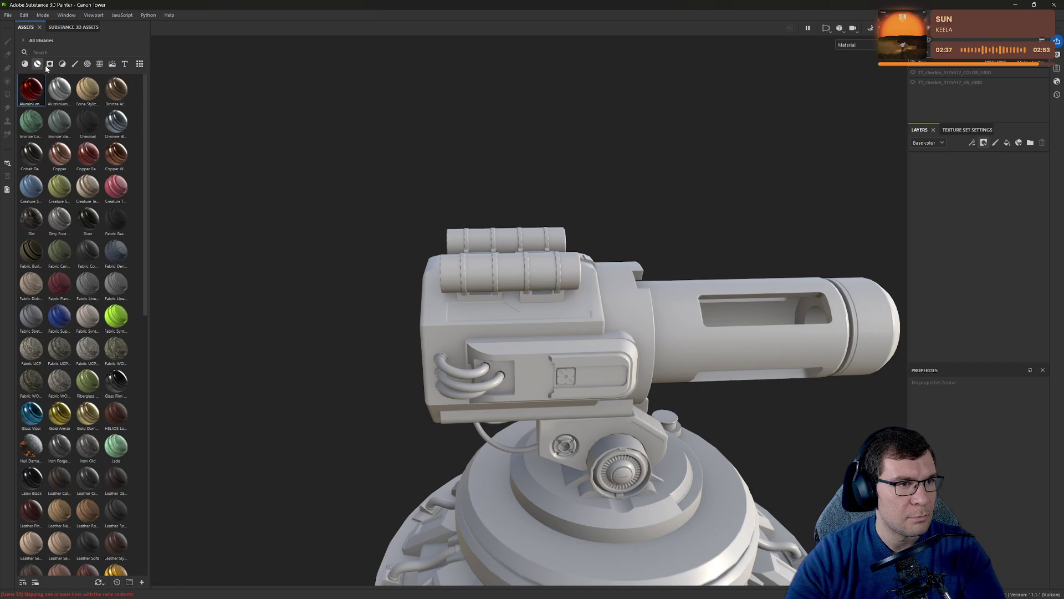
# Save the Substance Painter project.
pyautogui.hotkey('ctrl', 's')
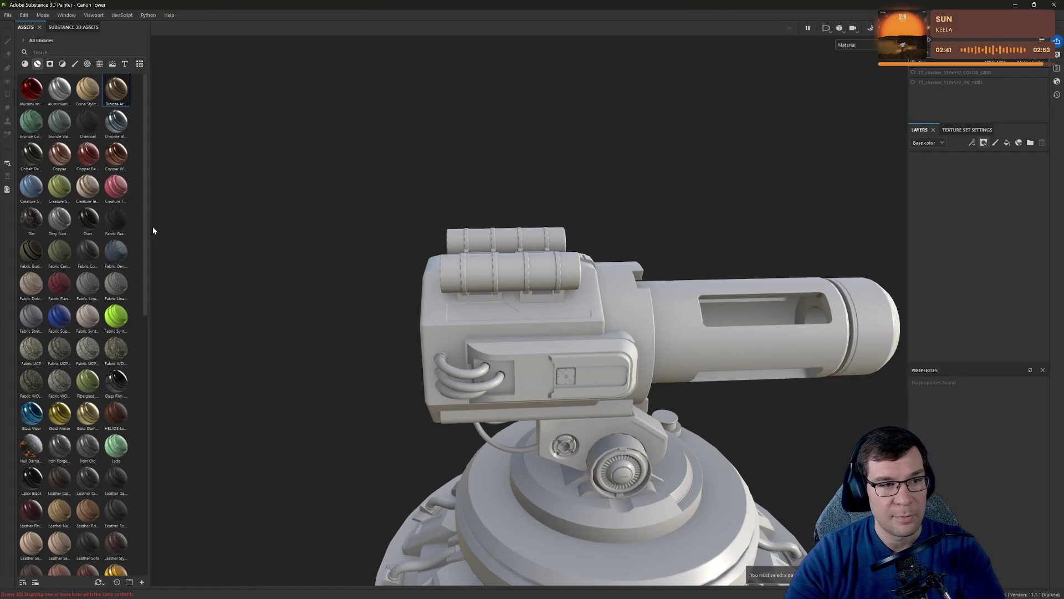
pyautogui.hotkey('ctrl', 'shift', 's')
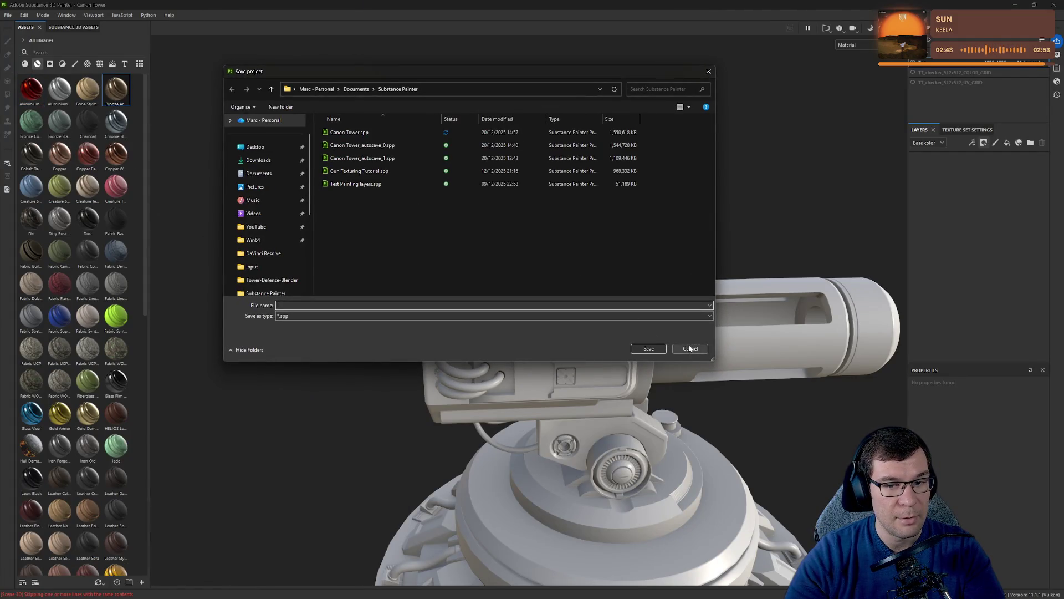
pyautogui.click(690, 349)
pyautogui.click(8, 15)
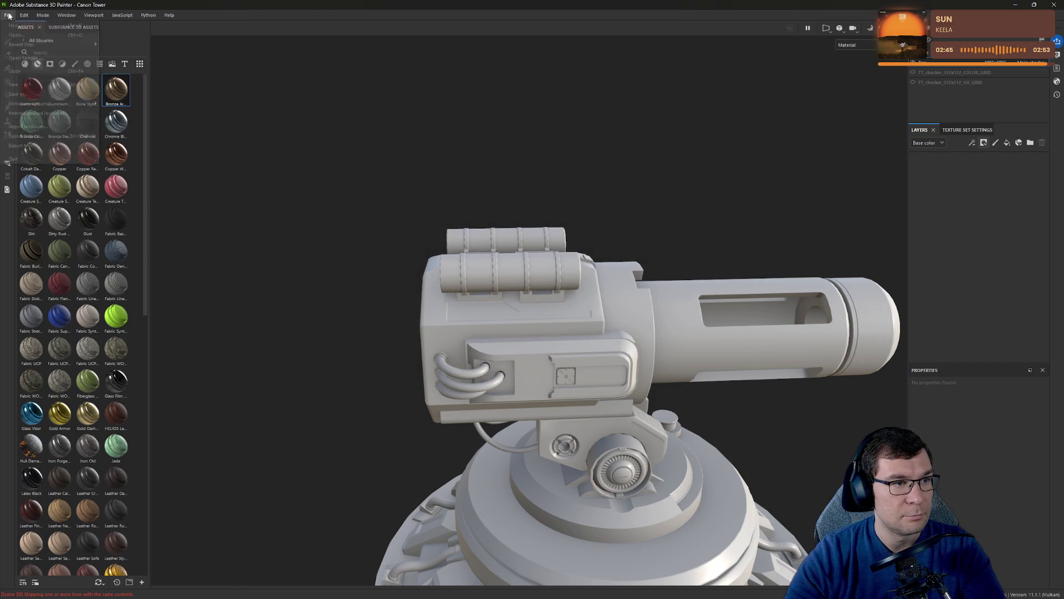
pyautogui.click(34, 85)
# Apply the Bronze Armor smart material to the gun, then switch to the concept art in Figma.
pyautogui.moveTo(121, 91)
pyautogui.mouseDown()
pyautogui.moveTo(564, 295)
pyautogui.moveTo(715, 241)
pyautogui.moveTo(730, 280)
pyautogui.moveTo(732, 195)
pyautogui.moveTo(794, 207)
pyautogui.mouseUp()
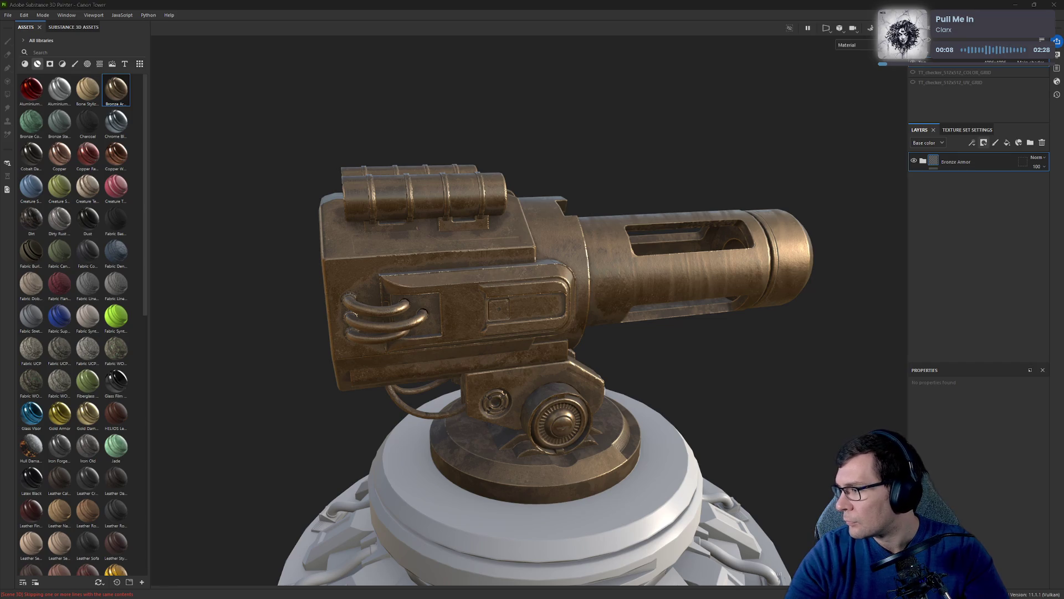
pyautogui.hotkey('alt', 'Tab')
pyautogui.keyDown('shift'); pyautogui.hscroll(-4, 500, 309); pyautogui.keyUp('shift')
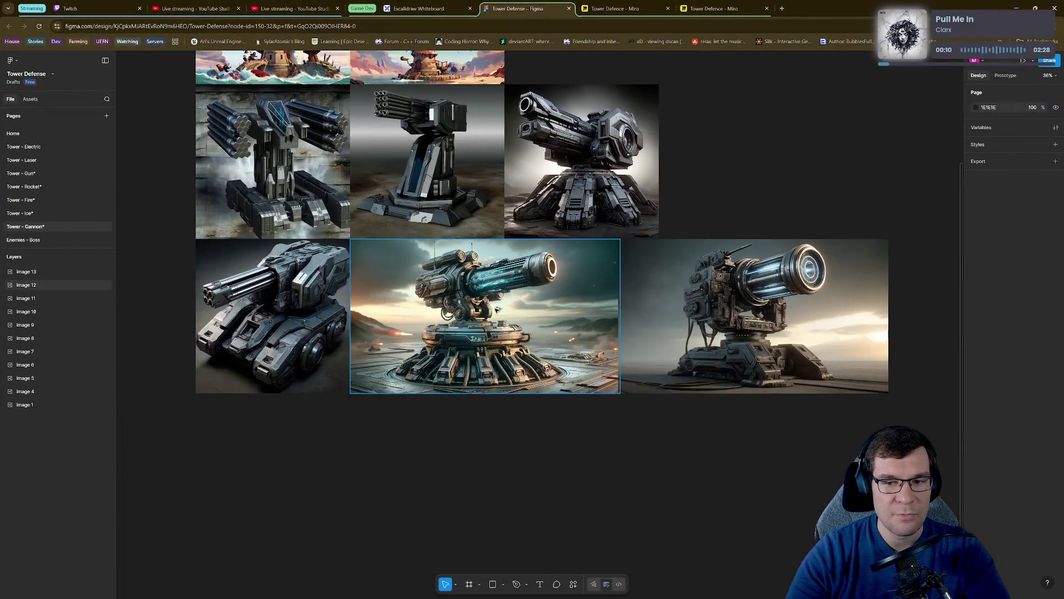
# Zoom and pan over the Figma cannon concept, paste a copy as Image 14, and return to Painter.
pyautogui.scroll(5, 500, 308)
pyautogui.scroll(-3, 501, 308)
pyautogui.keyDown('ctrl'); pyautogui.scroll(5, 528, 438); pyautogui.keyUp('ctrl')
pyautogui.moveTo(528, 438)
pyautogui.mouseDown(button='middle')
pyautogui.moveTo(551, 320)
pyautogui.moveTo(487, 189)
pyautogui.moveTo(480, 291)
pyautogui.moveTo(438, 407)
pyautogui.mouseUp(button='middle')
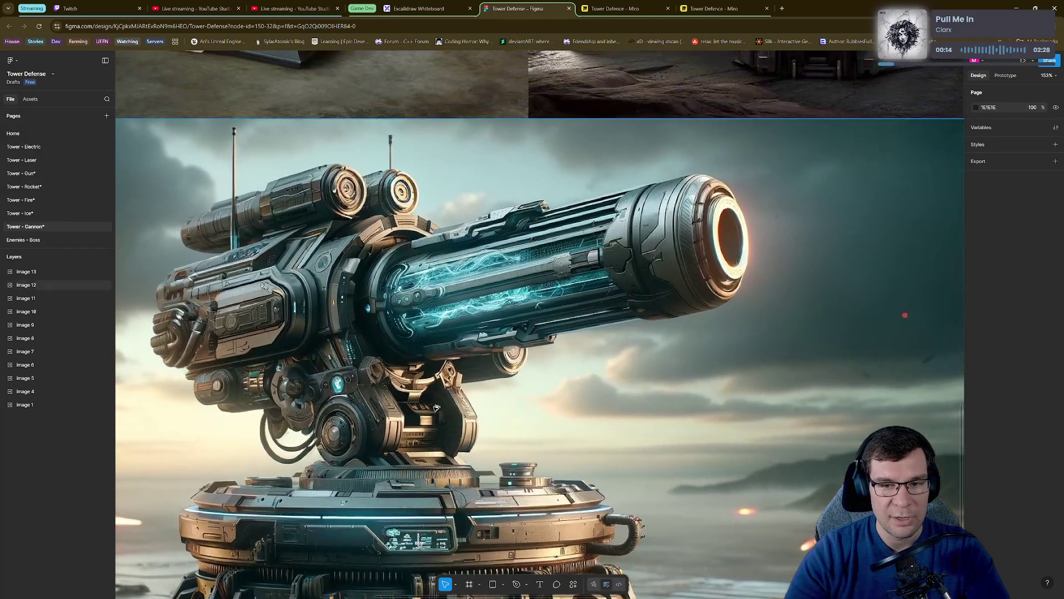
pyautogui.hotkey('ctrl', 'v')
pyautogui.keyDown('ctrl'); pyautogui.scroll(5, 700, 193); pyautogui.keyUp('ctrl')
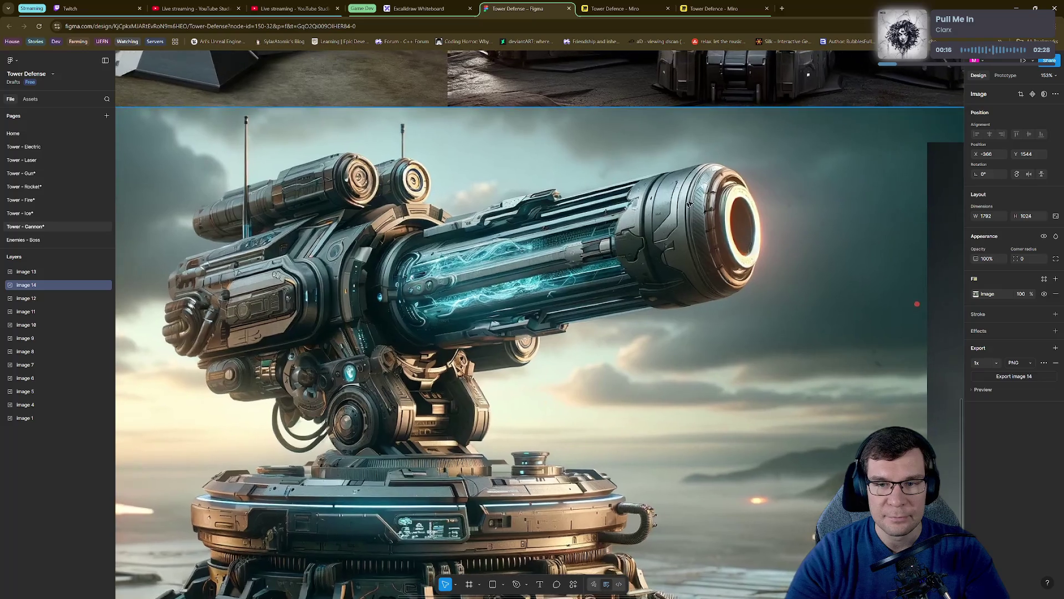
pyautogui.keyDown('ctrl'); pyautogui.scroll(-3, 532, 279); pyautogui.keyUp('ctrl')
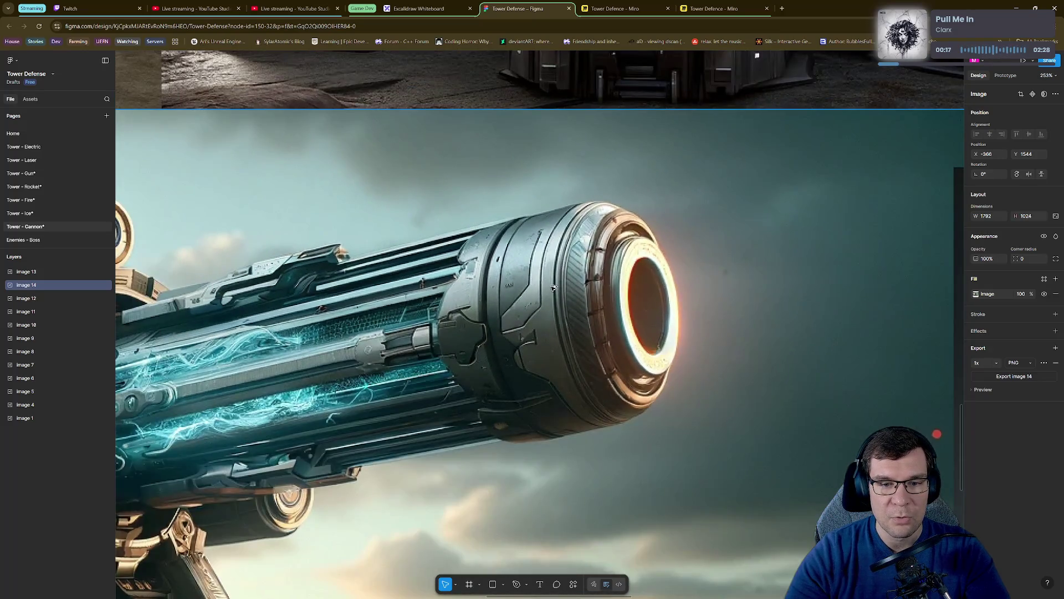
pyautogui.press('super+Down')
pyautogui.press('super+Down')
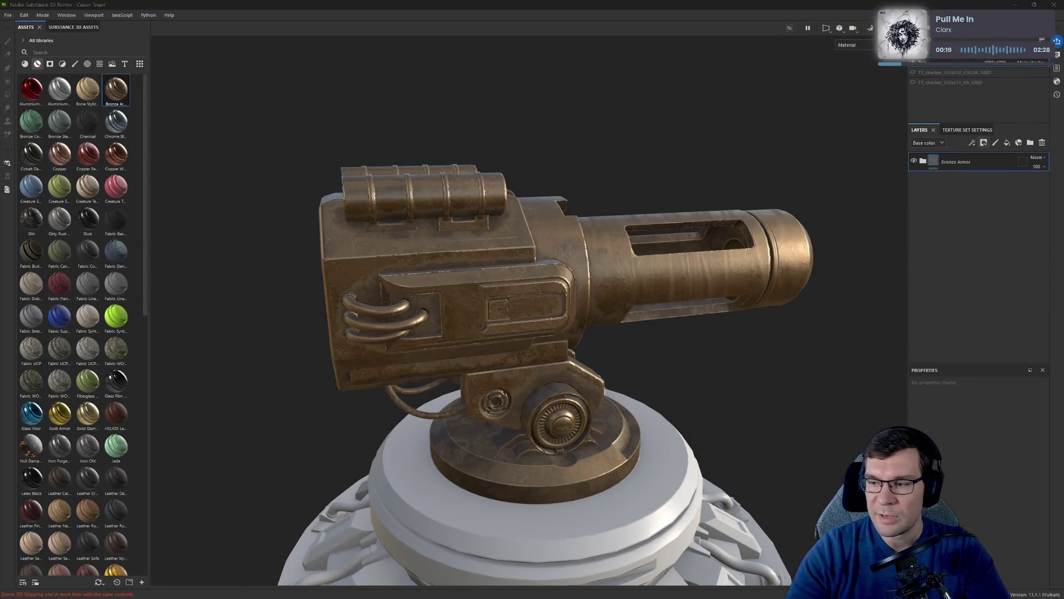
# Orbit the bronze cannon and expand the Bronze Armor folder to show its Sharpen, Dirt and Base Metal layers.
pyautogui.keyDown('alt'); pyautogui.moveTo(637, 352); pyautogui.dragTo(672, 319); pyautogui.keyUp('alt')
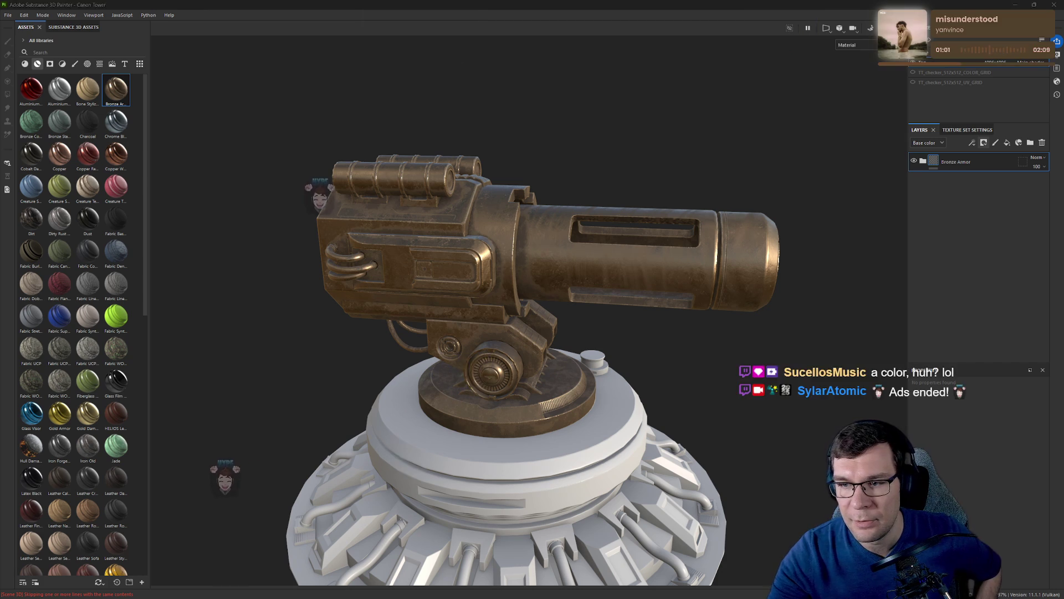
pyautogui.click(922, 161)
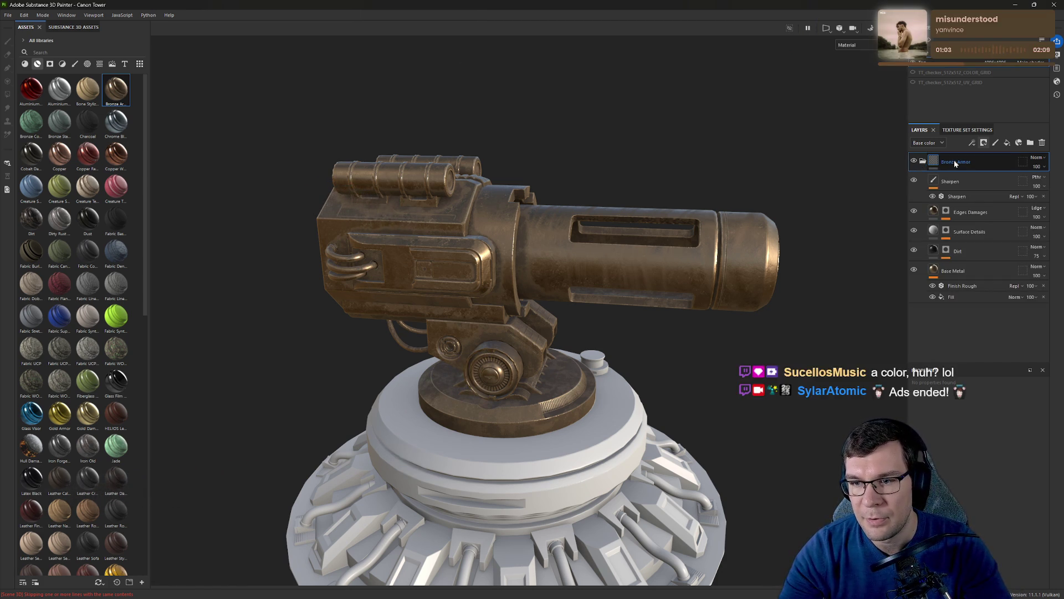
# Rename the Bronze Armor folder to 'Base Color'.
pyautogui.doubleClick(953, 160)
pyautogui.write('BASE a')
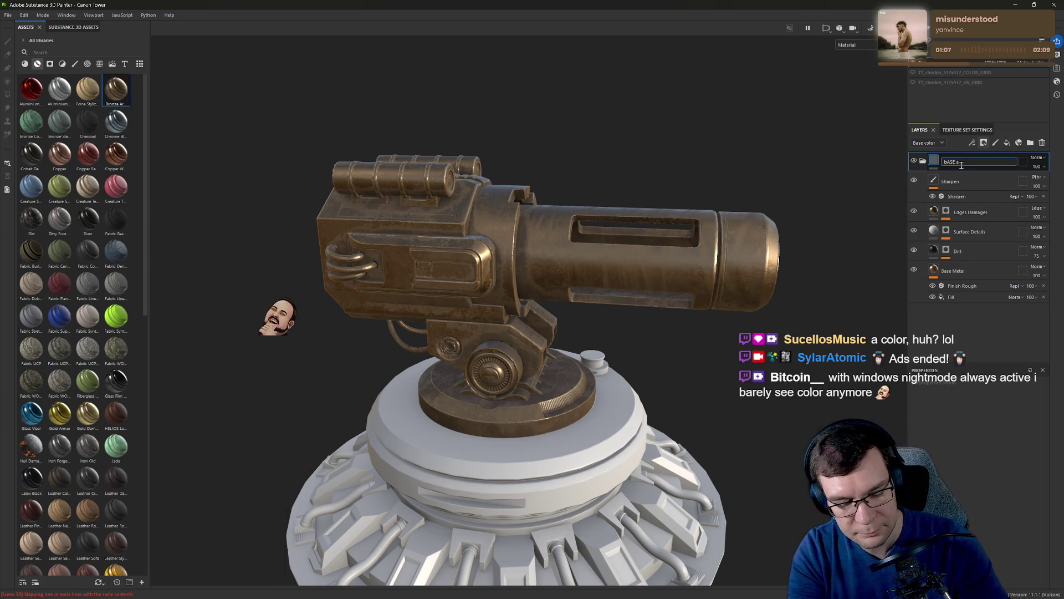
pyautogui.press('BackSpace')
pyautogui.press('BackSpace')
pyautogui.press('BackSpace')
pyautogui.write('ase Color')
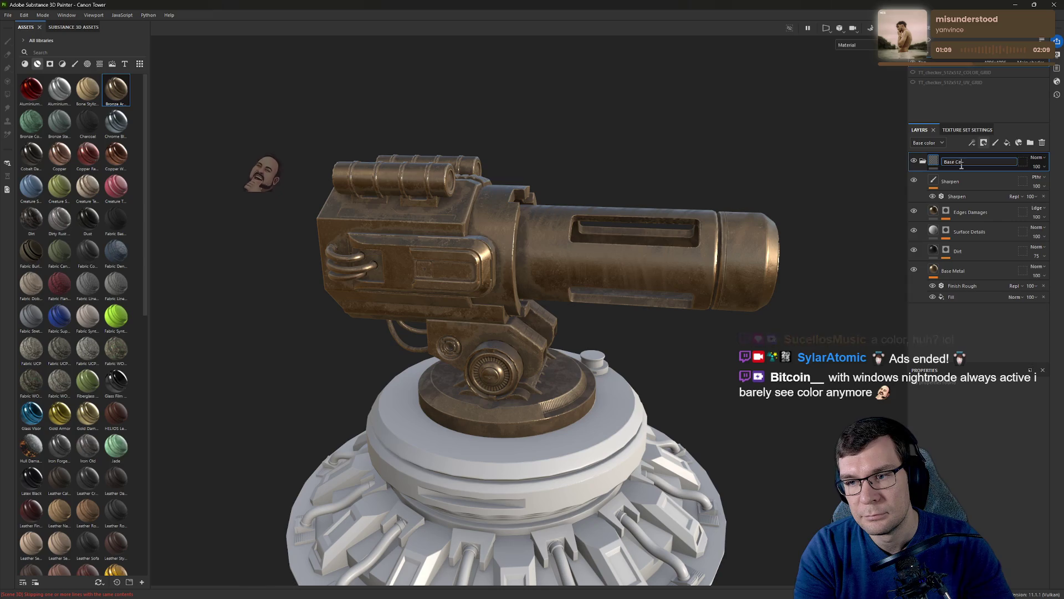
pyautogui.press('Return')
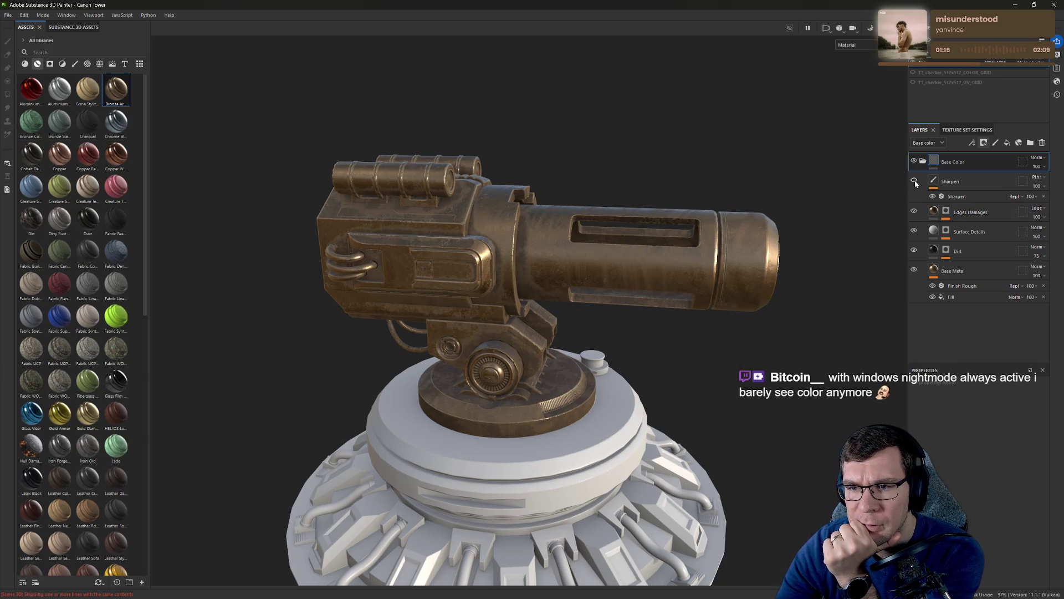
# Hide the Edges Damages, Surface Details and Dirt layers and select the Base Metal fill.
pyautogui.click(915, 211)
pyautogui.click(914, 231)
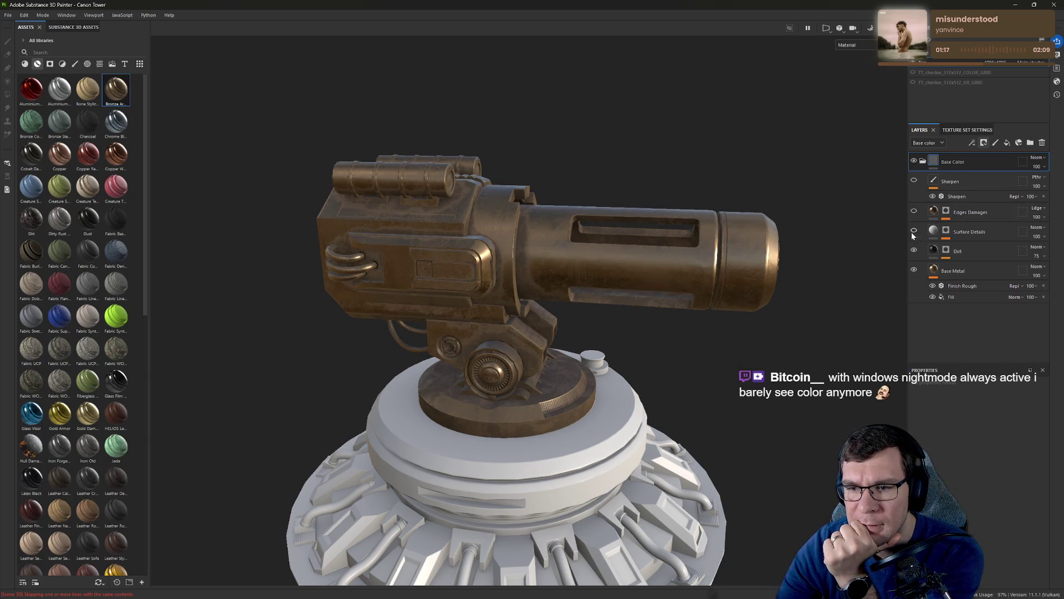
pyautogui.click(914, 250)
pyautogui.click(951, 297)
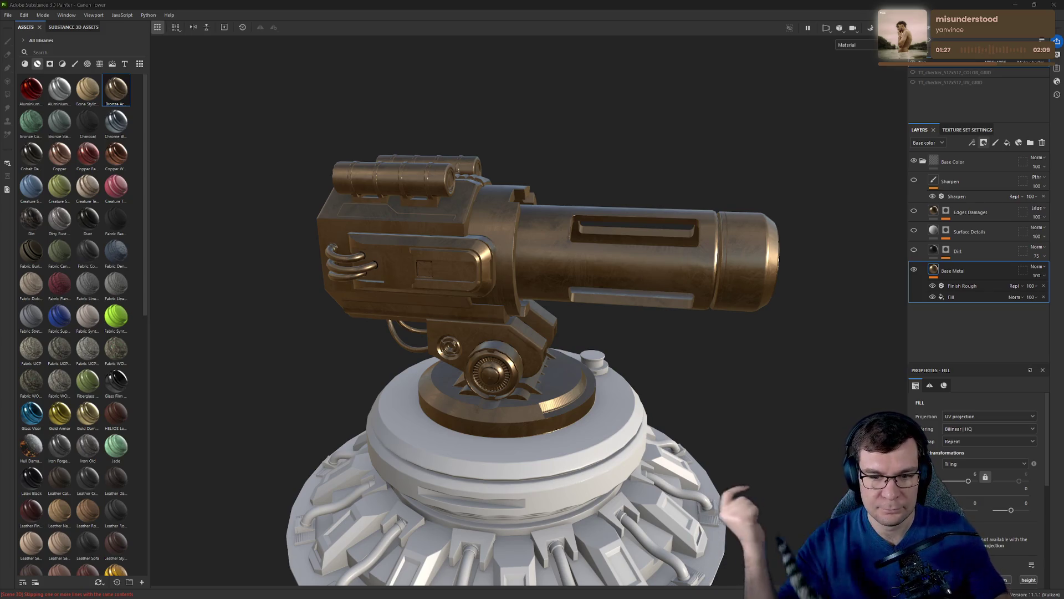
# Orbit and zoom around the cannon, then open the metallic channel's resource choices.
pyautogui.keyDown('alt'); pyautogui.moveTo(743, 313); pyautogui.dragTo(745, 296); pyautogui.keyUp('alt')
pyautogui.scroll(5, 745, 297)
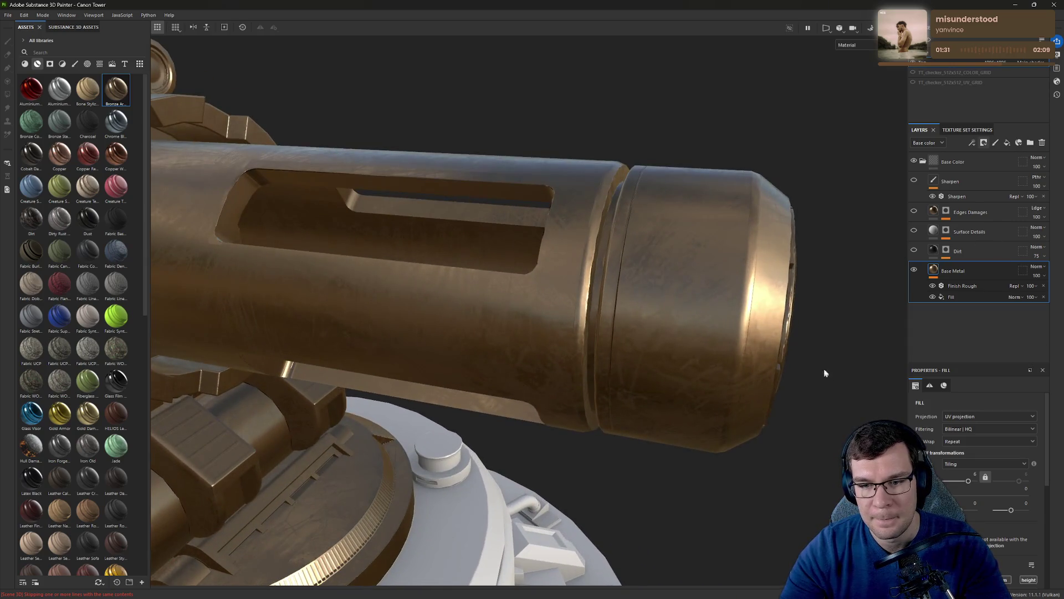
pyautogui.keyDown('alt'); pyautogui.moveTo(869, 318); pyautogui.dragTo(804, 282); pyautogui.keyUp('alt')
pyautogui.scroll(-5, 981, 460)
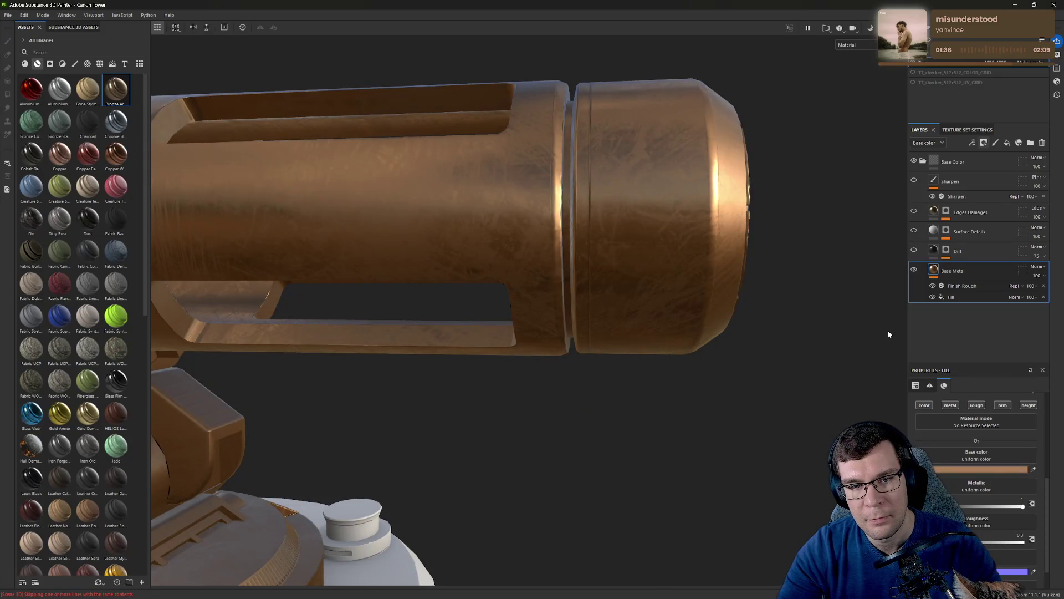
pyautogui.moveTo(887, 331)
pyautogui.keyDown('alt'); pyautogui.mouseDown()
pyautogui.moveTo(684, 311)
pyautogui.moveTo(764, 338)
pyautogui.moveTo(745, 311)
pyautogui.mouseUp(); pyautogui.keyUp('alt')
pyautogui.keyDown('alt'); pyautogui.moveTo(746, 310); pyautogui.dragTo(722, 315, button='right'); pyautogui.keyUp('alt')
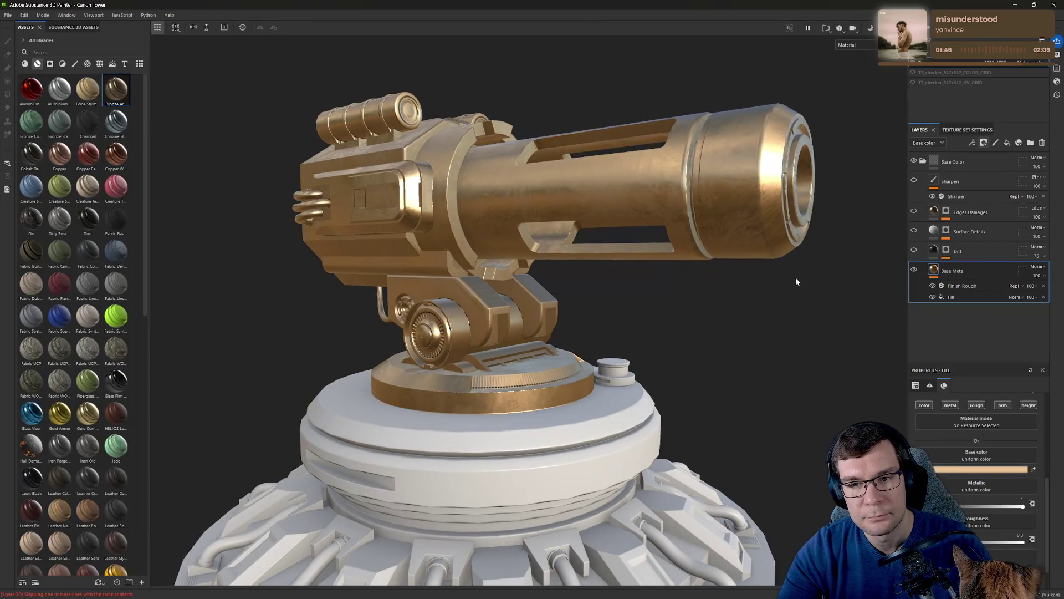
pyautogui.moveTo(796, 277)
pyautogui.keyDown('alt'); pyautogui.mouseDown(button='right')
pyautogui.moveTo(858, 306)
pyautogui.moveTo(840, 385)
pyautogui.moveTo(848, 399)
pyautogui.mouseUp(button='right'); pyautogui.keyUp('alt')
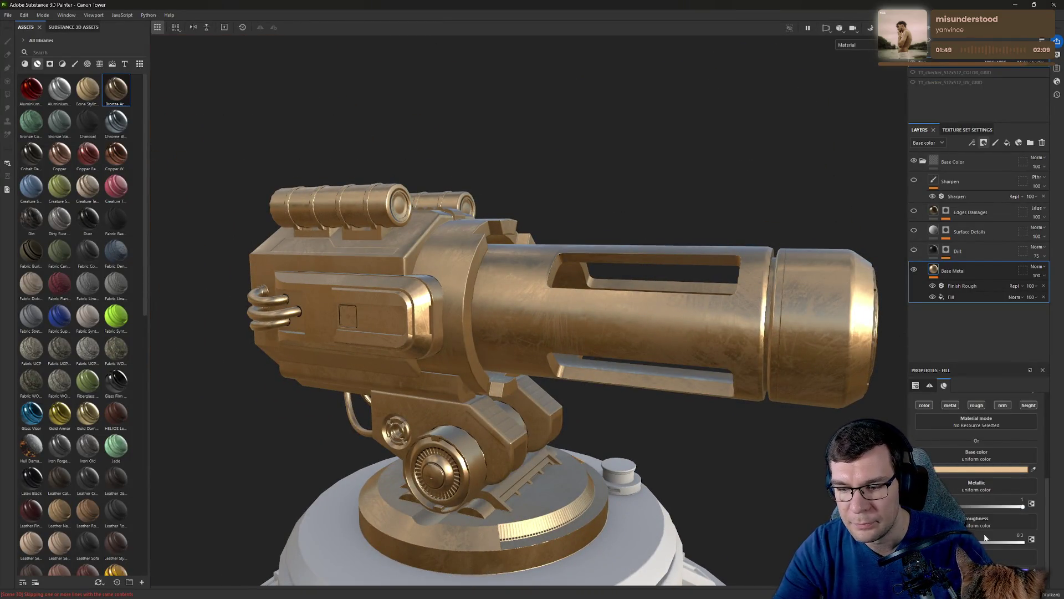
pyautogui.scroll(-1, 983, 515)
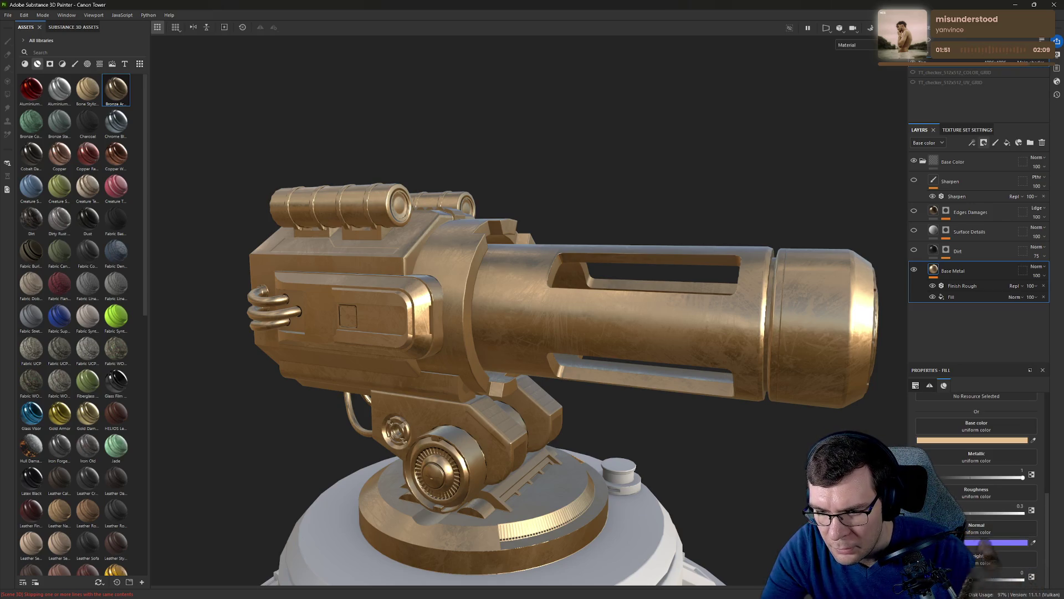
pyautogui.scroll(1, 990, 541)
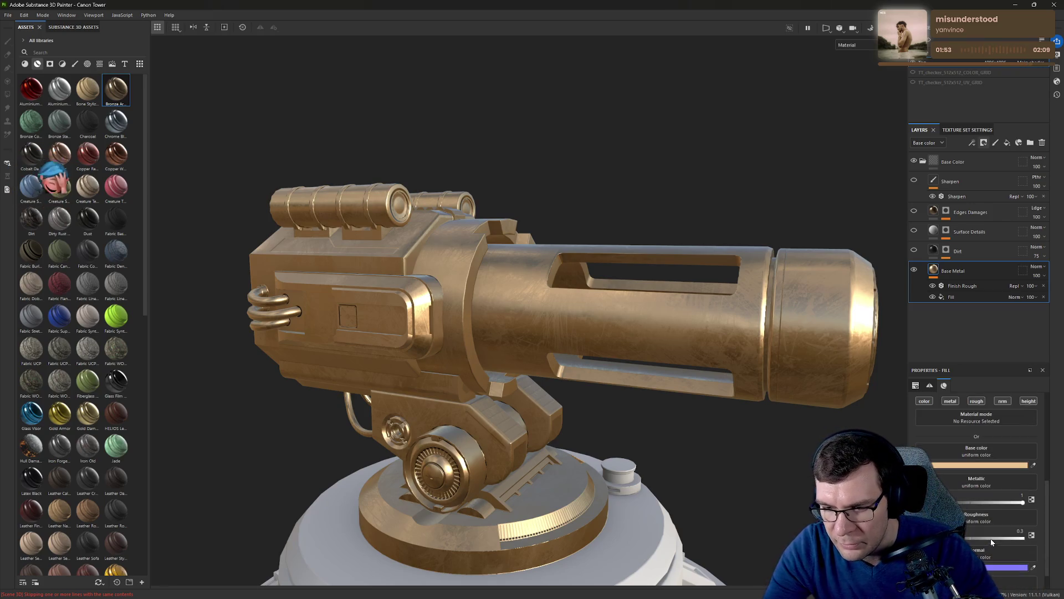
pyautogui.click(987, 482)
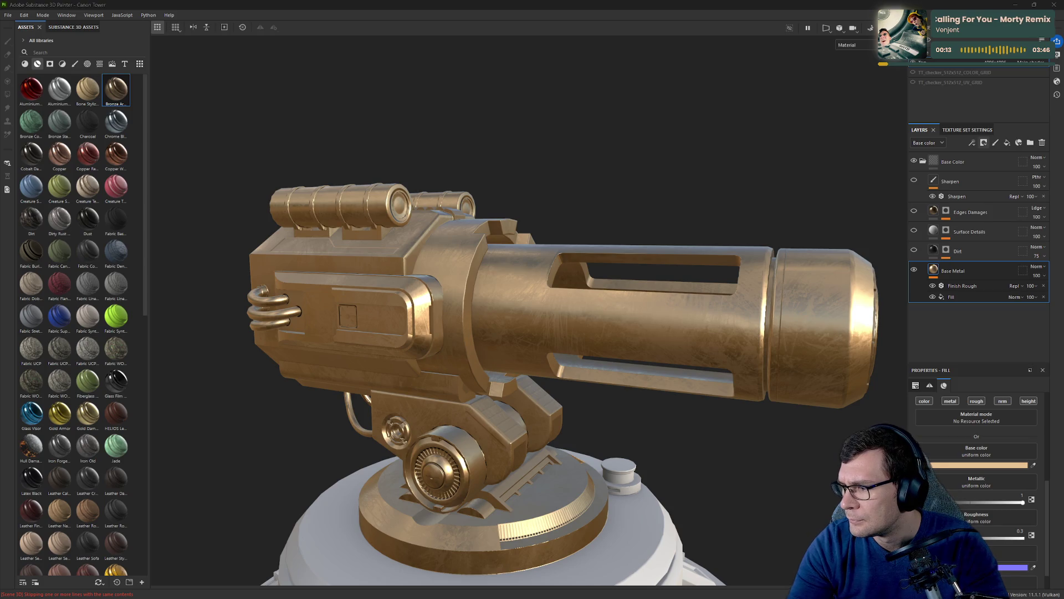
# Lower the Base Metal fill's metallic to 0.8 and make it much rougher.
pyautogui.moveTo(732, 321)
pyautogui.keyDown('alt'); pyautogui.mouseDown()
pyautogui.moveTo(654, 325)
pyautogui.moveTo(782, 377)
pyautogui.mouseUp(); pyautogui.keyUp('alt')
pyautogui.moveTo(1021, 503)
pyautogui.mouseDown()
pyautogui.moveTo(995, 503)
pyautogui.moveTo(1015, 503)
pyautogui.mouseUp()
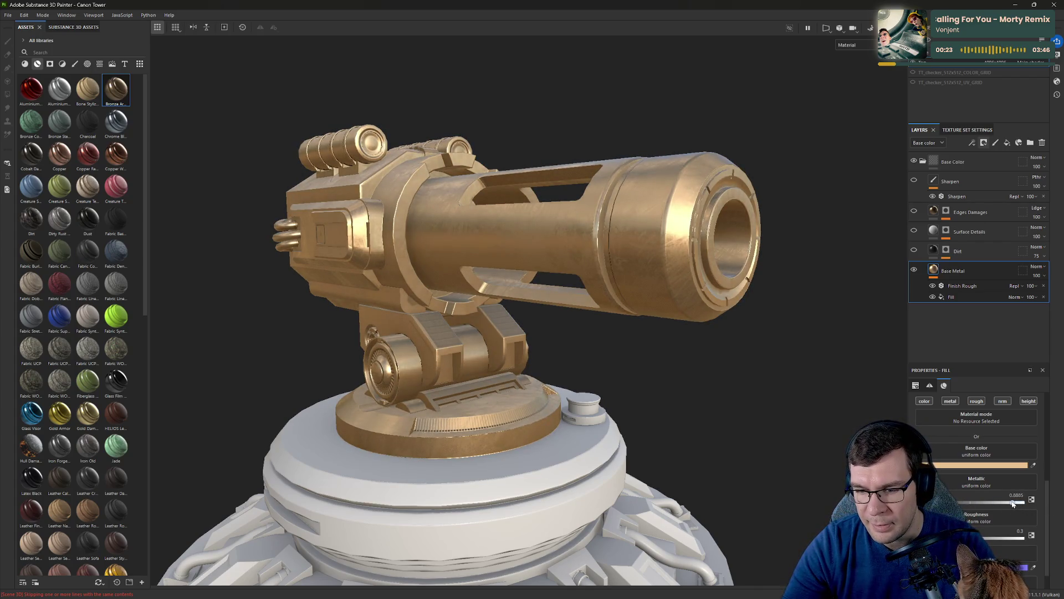
pyautogui.doubleClick(1018, 494)
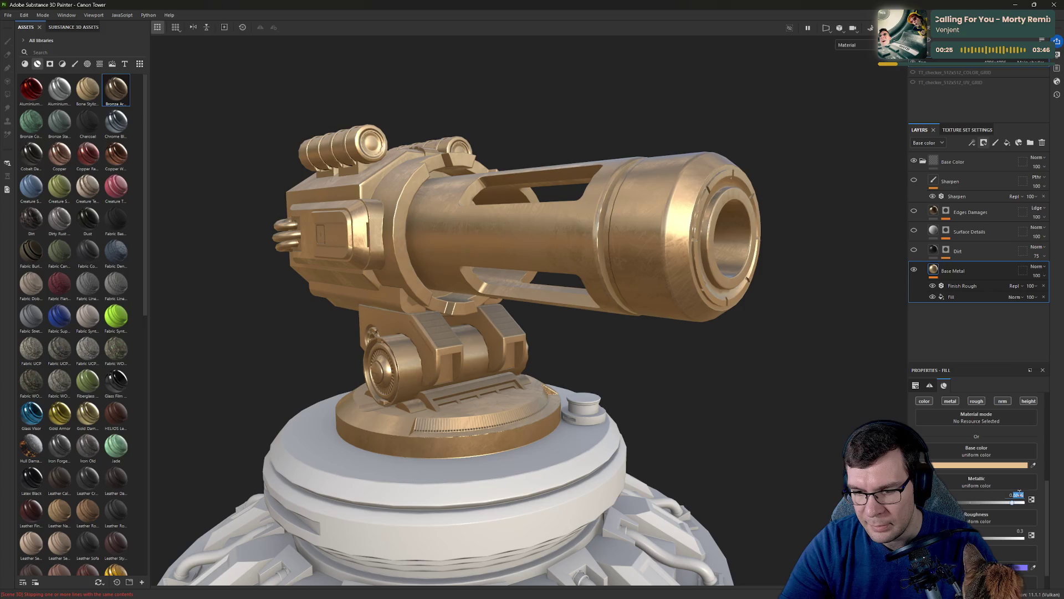
pyautogui.write('0.8')
pyautogui.press('Return')
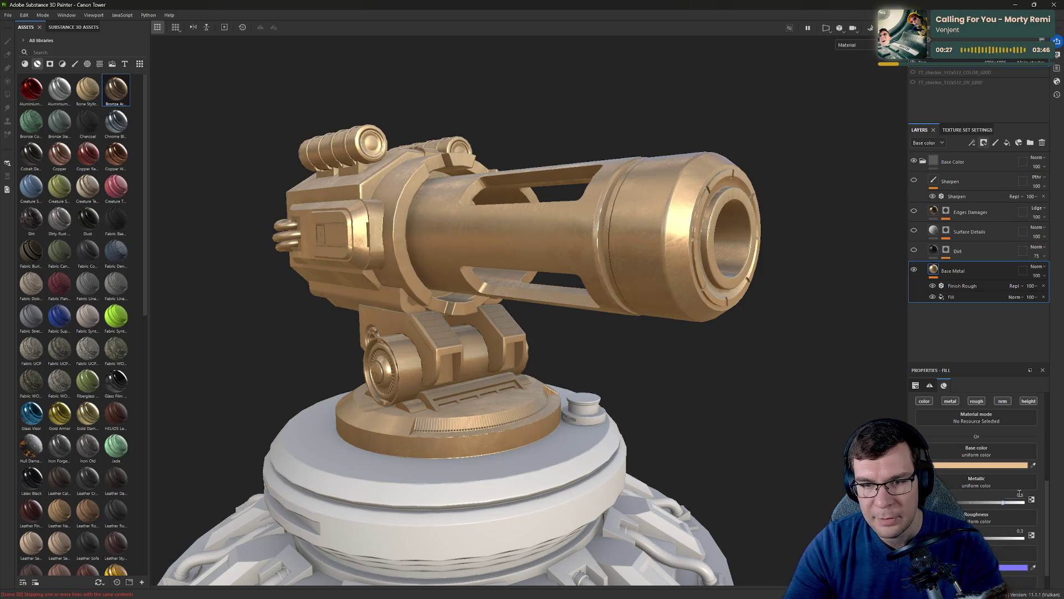
pyautogui.click(1016, 538)
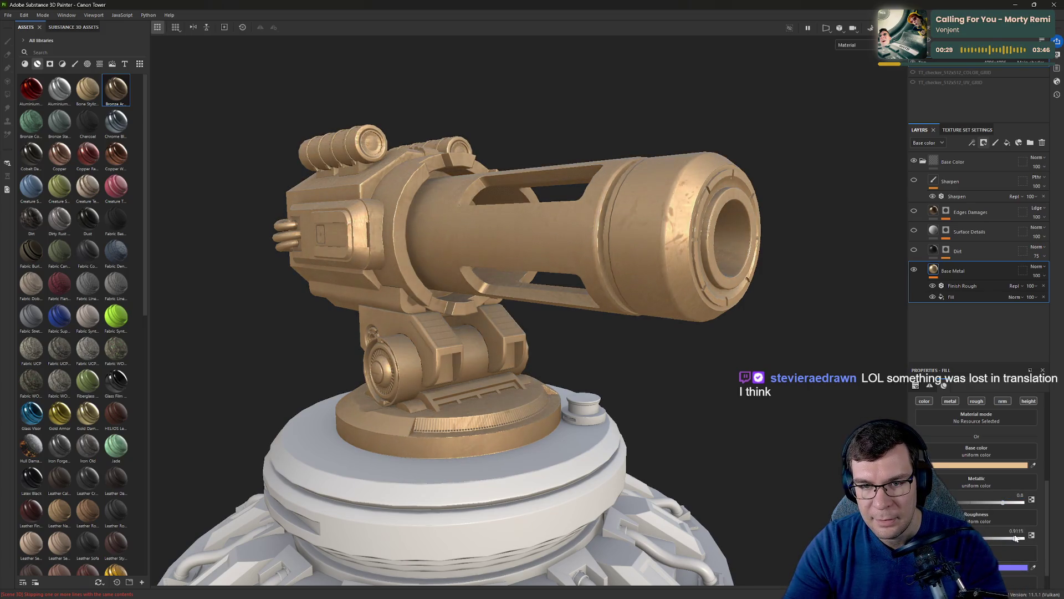
pyautogui.click(1020, 538)
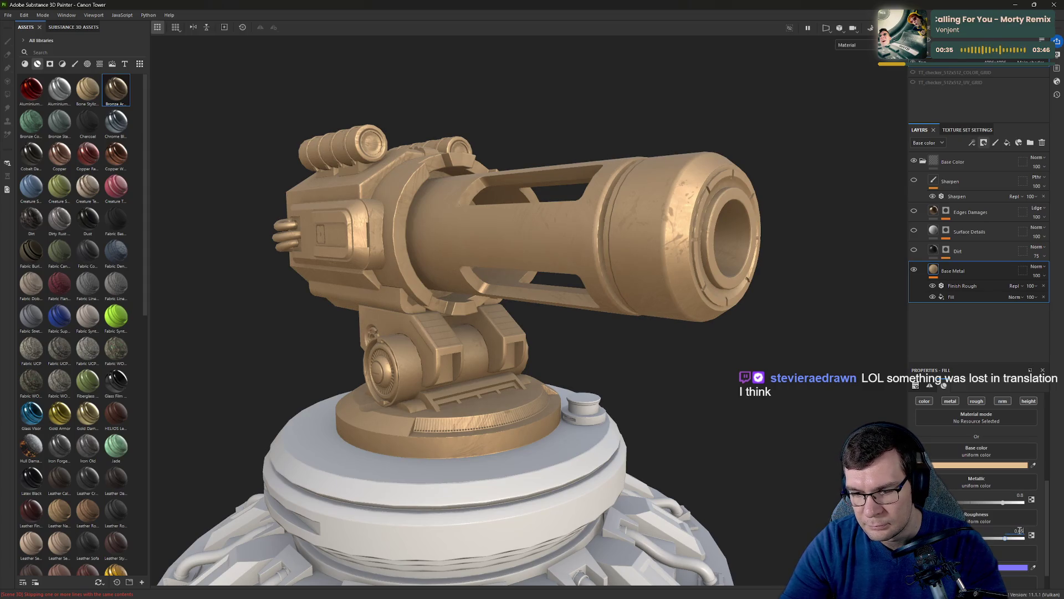
pyautogui.press('Return')
pyautogui.keyDown('alt'); pyautogui.moveTo(678, 400); pyautogui.dragTo(813, 420); pyautogui.keyUp('alt')
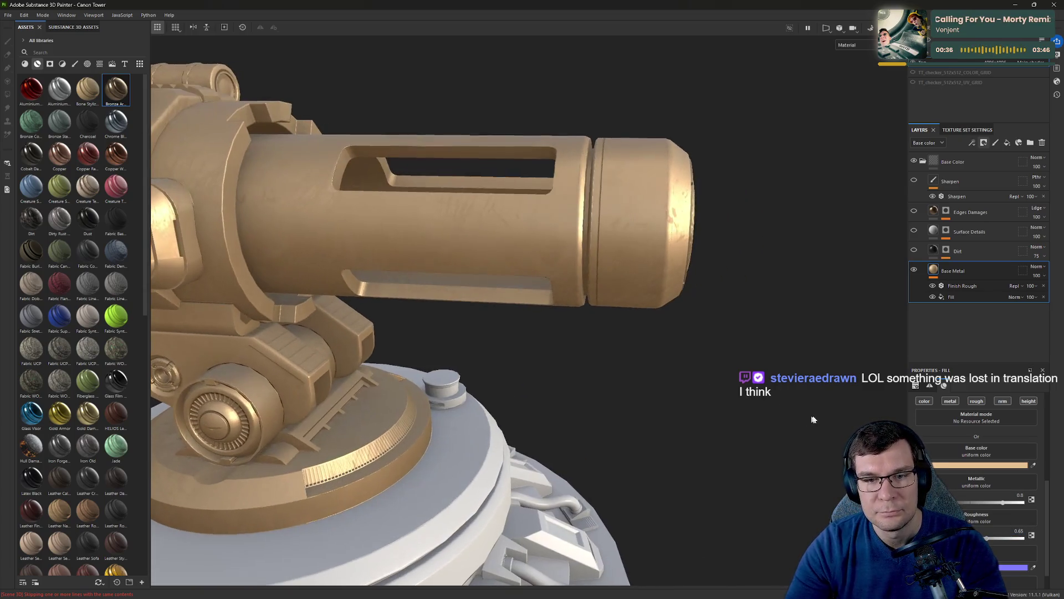
# Try darker and different hues for the Base Metal fill's base colour in a floating picker.
pyautogui.click(989, 468)
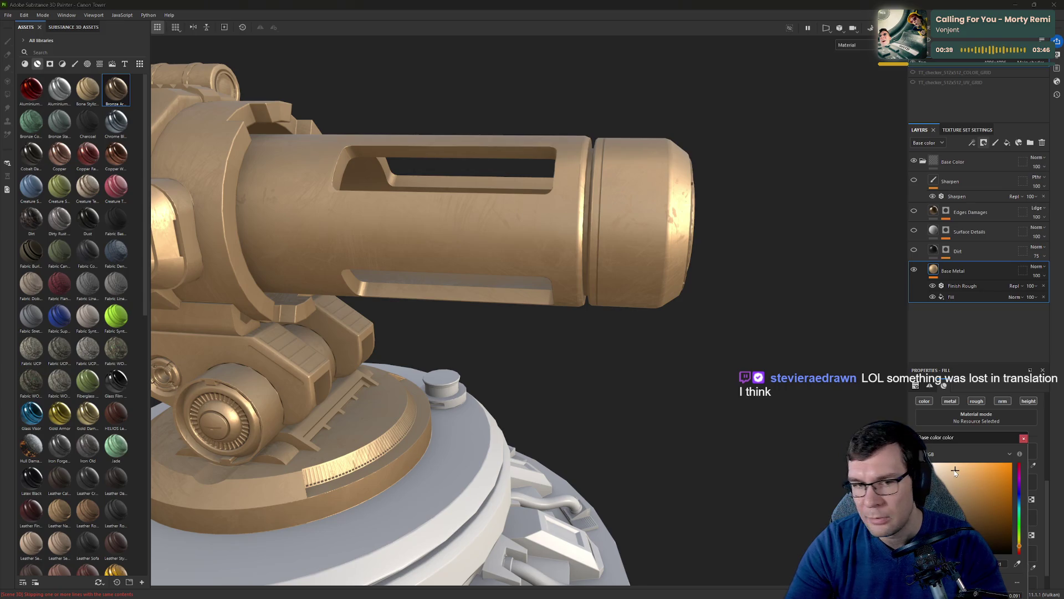
pyautogui.moveTo(953, 471); pyautogui.dragTo(956, 500)
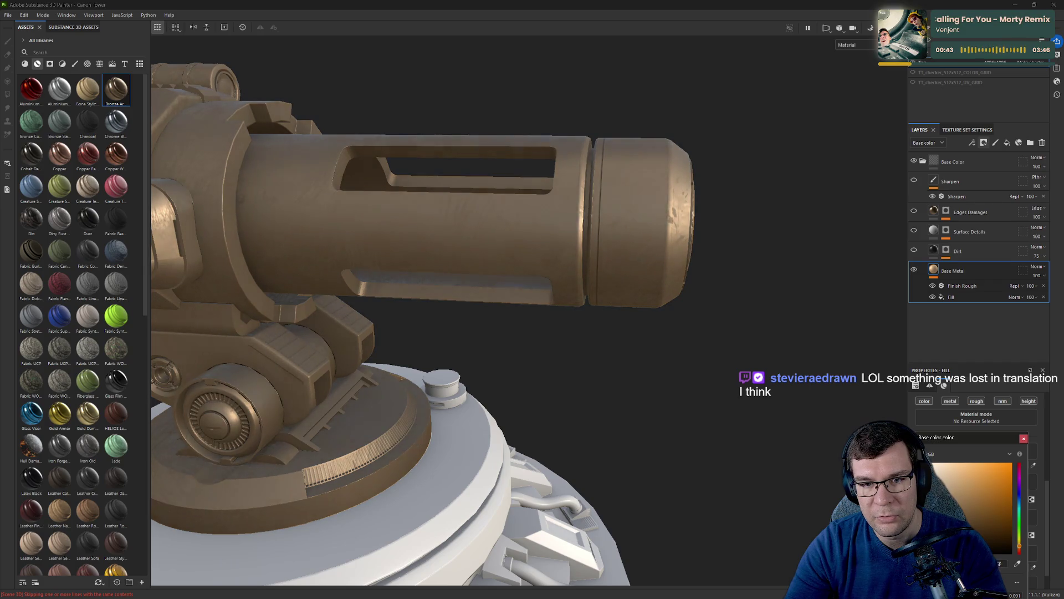
pyautogui.moveTo(737, 333)
pyautogui.keyDown('alt'); pyautogui.mouseDown()
pyautogui.moveTo(786, 357)
pyautogui.moveTo(837, 358)
pyautogui.mouseUp(); pyautogui.keyUp('alt')
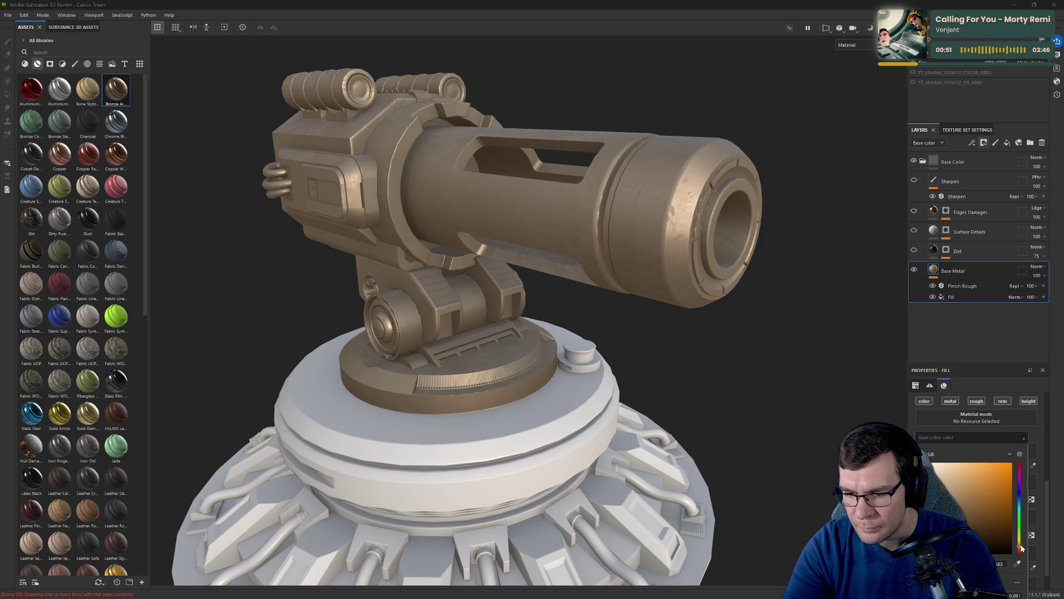
pyautogui.moveTo(1020, 549)
pyautogui.mouseDown()
pyautogui.moveTo(1020, 490)
pyautogui.moveTo(1019, 542)
pyautogui.mouseUp()
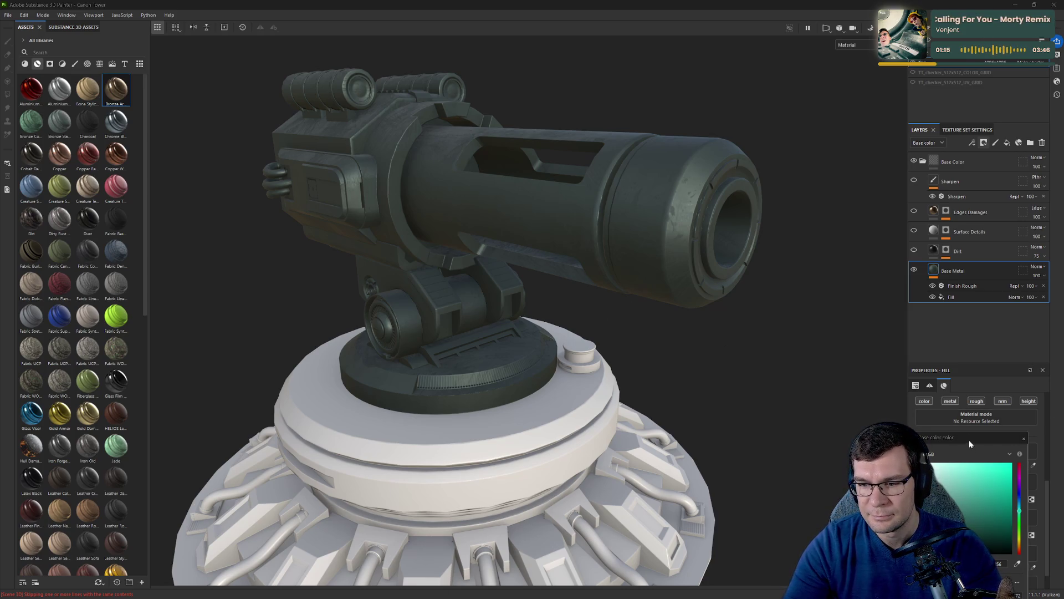
pyautogui.moveTo(970, 444); pyautogui.dragTo(866, 268)
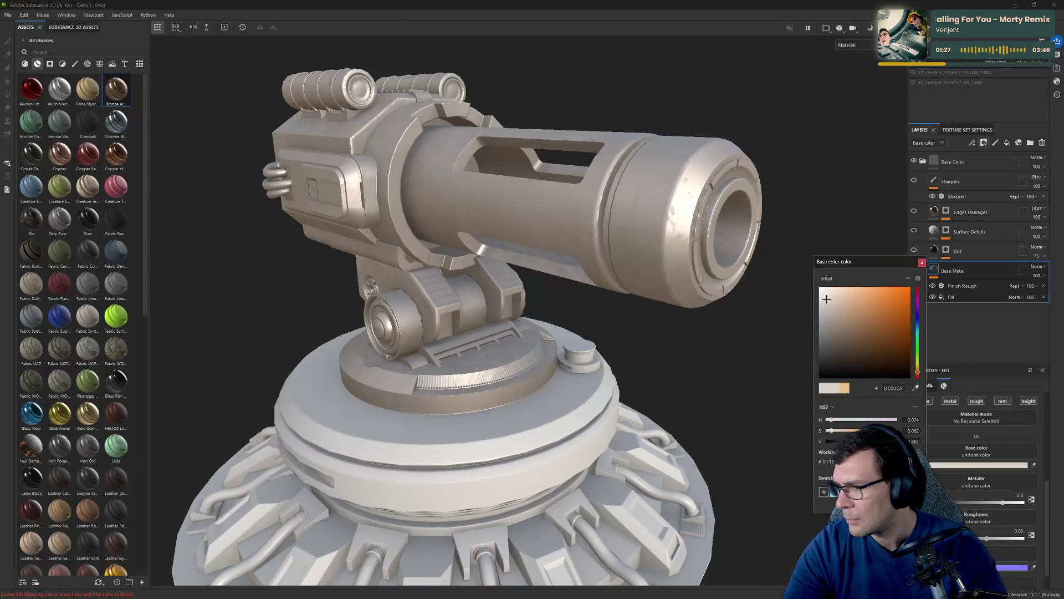
pyautogui.scroll(3, 770, 246)
pyautogui.moveTo(798, 261)
pyautogui.keyDown('alt'); pyautogui.mouseDown()
pyautogui.moveTo(708, 278)
pyautogui.moveTo(740, 219)
pyautogui.mouseUp(); pyautogui.keyUp('alt')
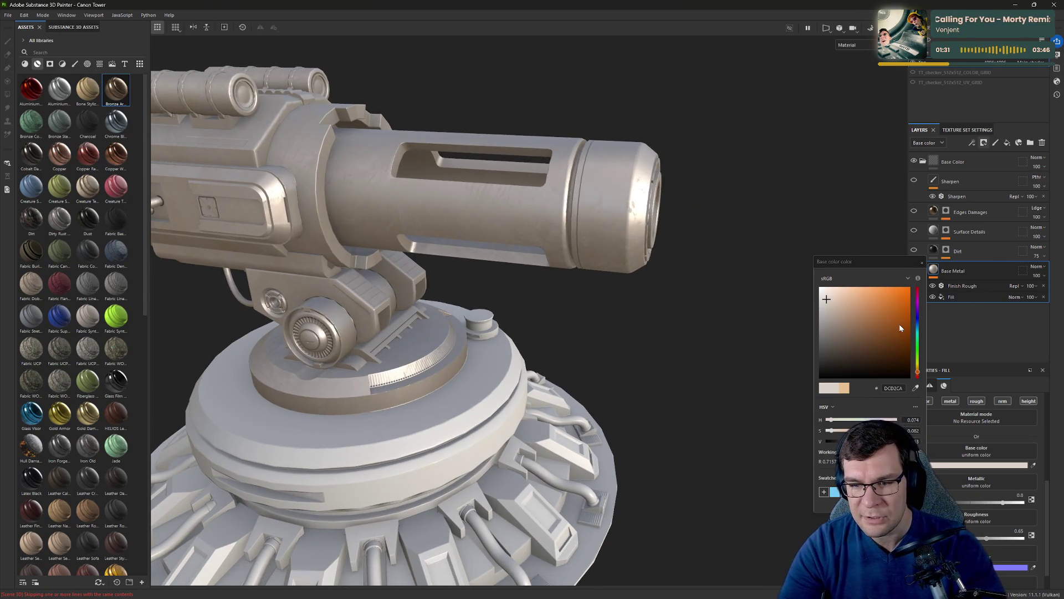
# Set the base colour to hex 997E6D and raise roughness to about 0.9.
pyautogui.click(982, 467)
pyautogui.click(984, 469)
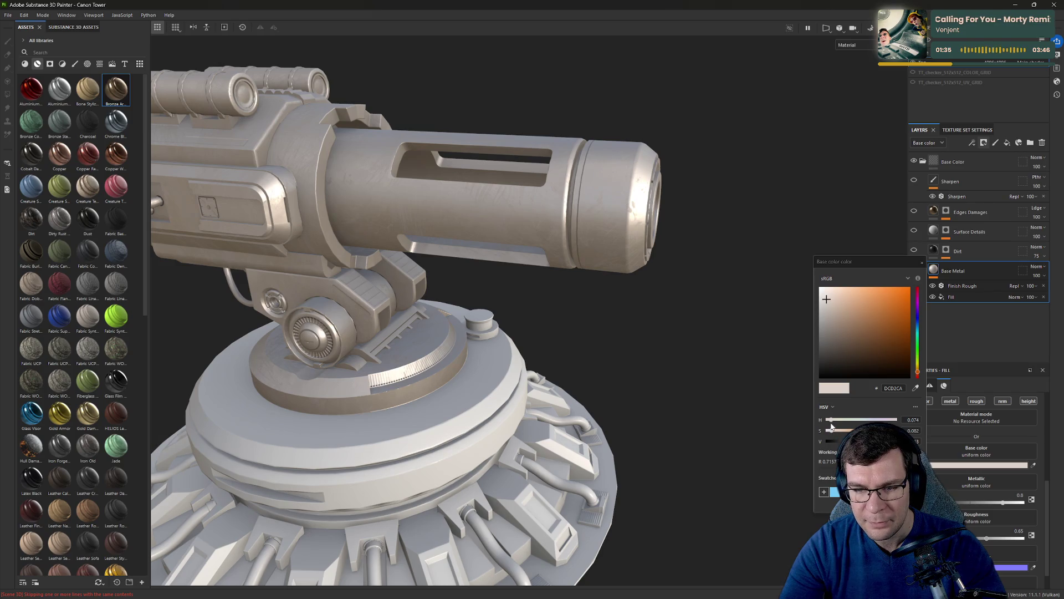
pyautogui.moveTo(830, 420); pyautogui.dragTo(839, 421)
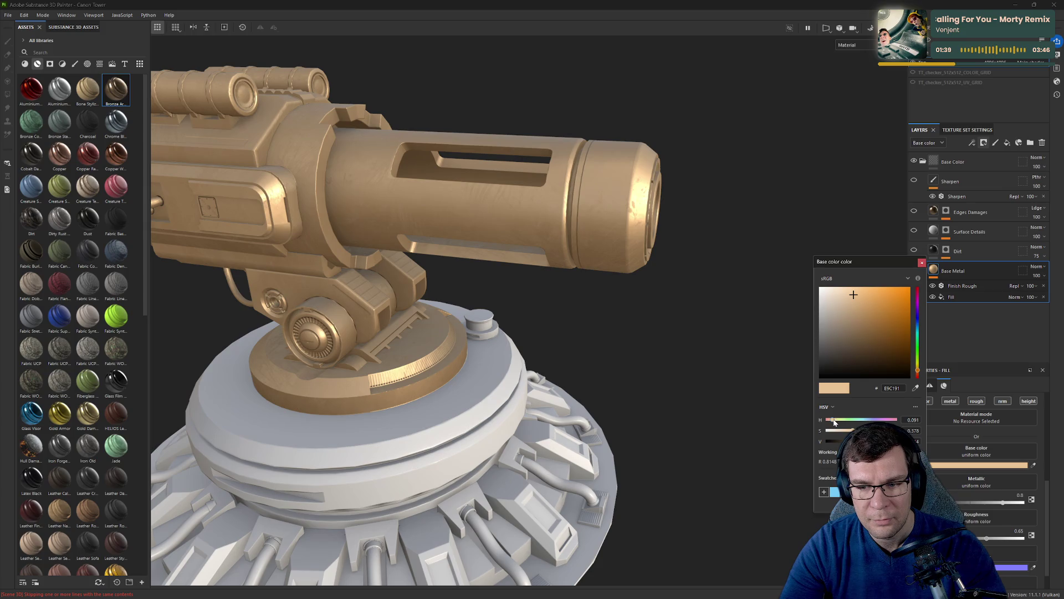
pyautogui.click(892, 388)
pyautogui.write('997E6D')
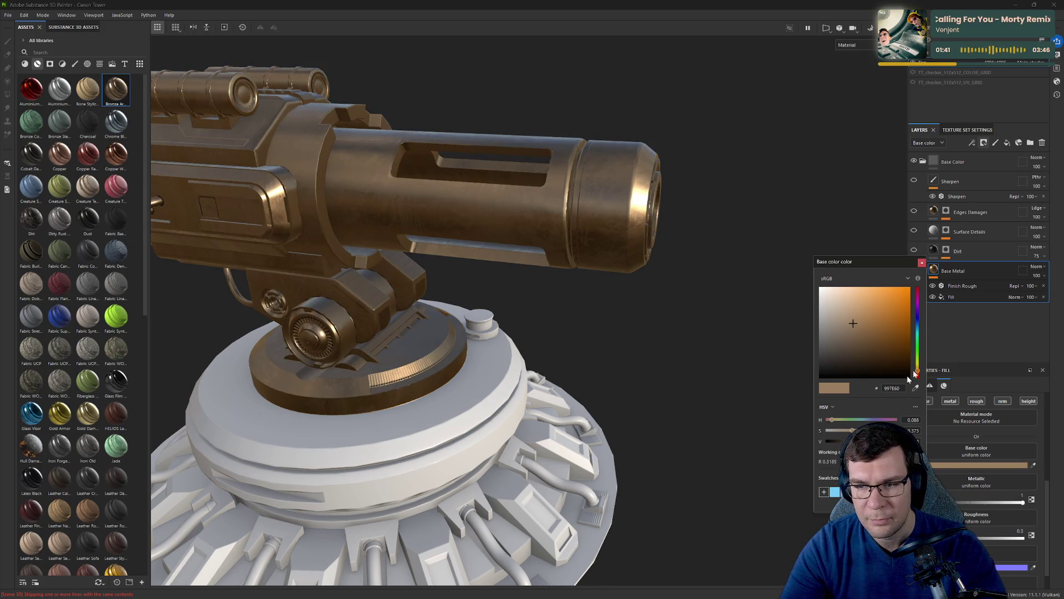
pyautogui.press('Return')
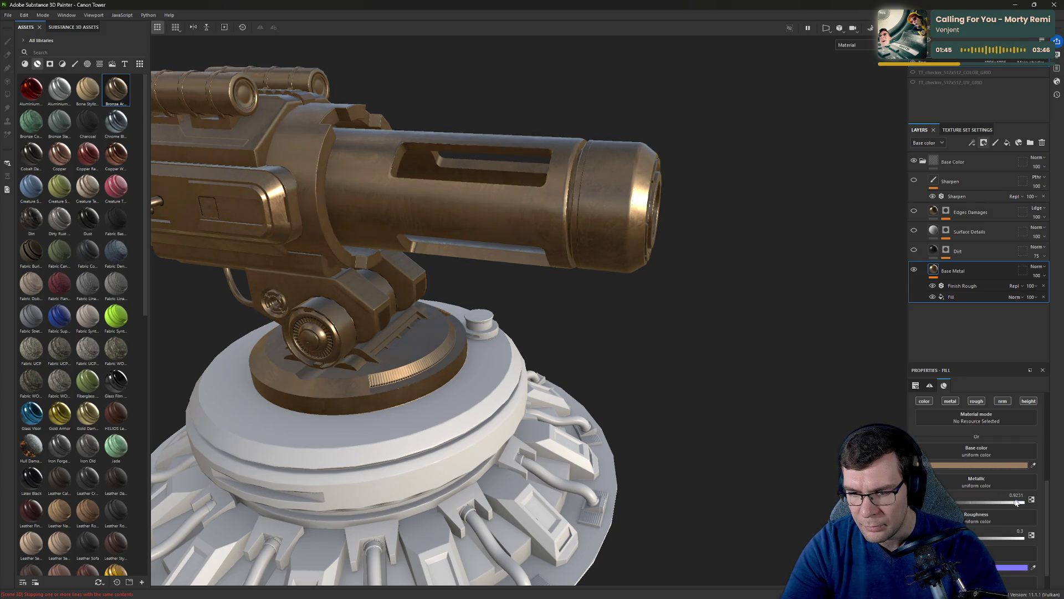
pyautogui.click(1010, 537)
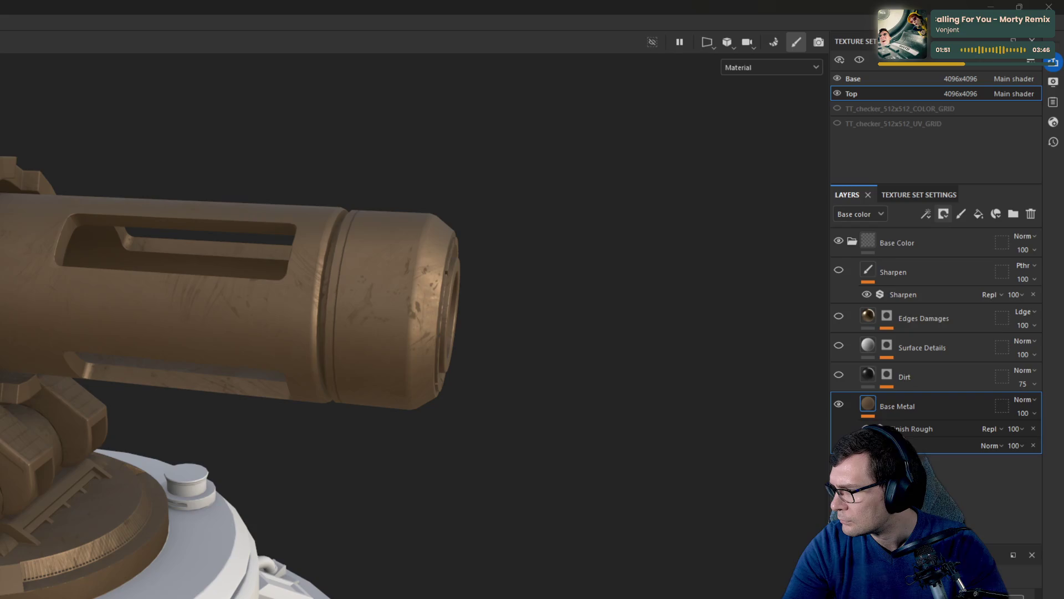
pyautogui.click(830, 323)
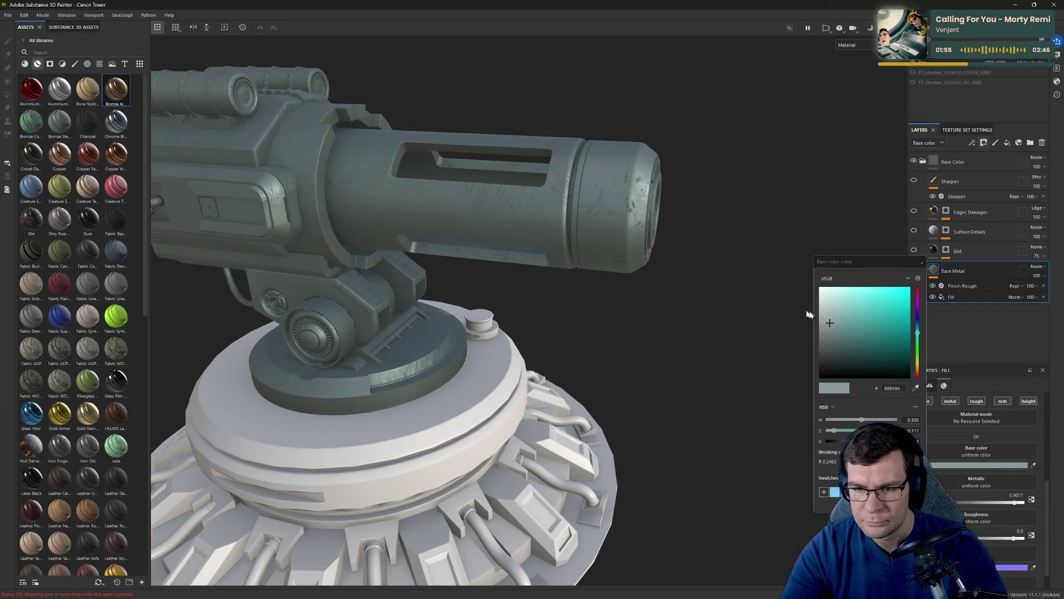
# Desaturate and brighten the base colour to a light cool grey, then view the whole cannon.
pyautogui.click(828, 322)
pyautogui.moveTo(826, 323); pyautogui.dragTo(824, 324)
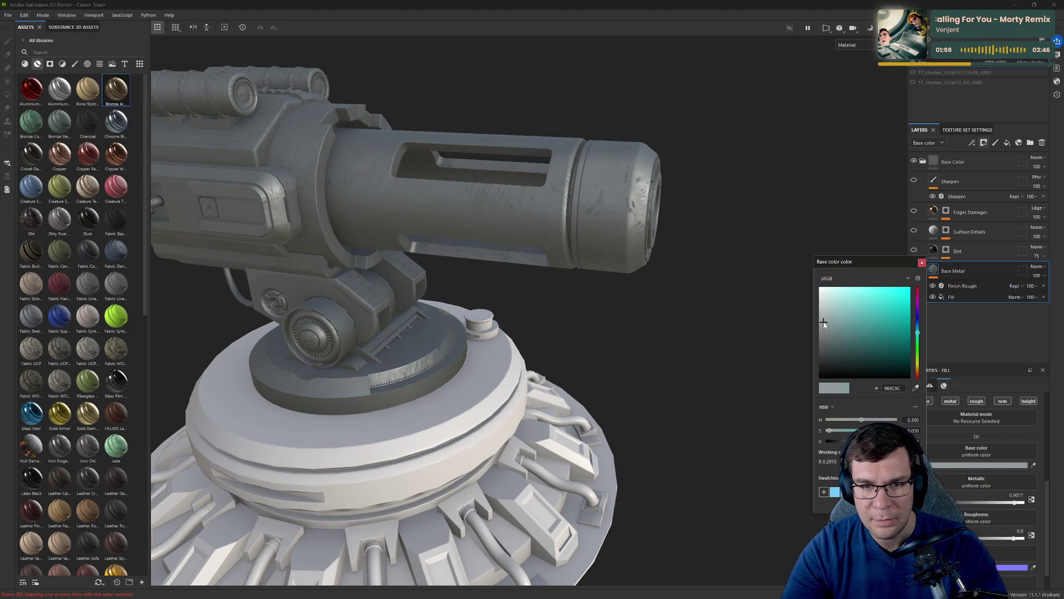
pyautogui.moveTo(824, 324); pyautogui.dragTo(824, 319)
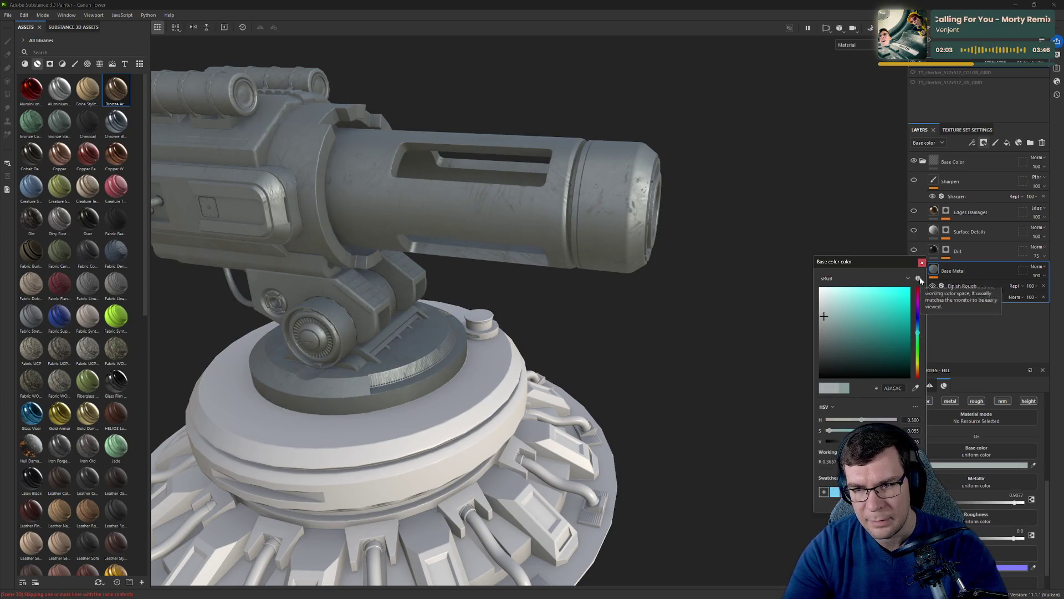
pyautogui.moveTo(676, 324)
pyautogui.keyDown('alt'); pyautogui.mouseDown()
pyautogui.moveTo(637, 290)
pyautogui.moveTo(613, 305)
pyautogui.moveTo(746, 366)
pyautogui.moveTo(647, 382)
pyautogui.moveTo(756, 373)
pyautogui.moveTo(621, 316)
pyautogui.mouseUp(); pyautogui.keyUp('alt')
pyautogui.keyDown('alt'); pyautogui.moveTo(621, 316); pyautogui.dragTo(598, 257, button='middle'); pyautogui.keyUp('alt')
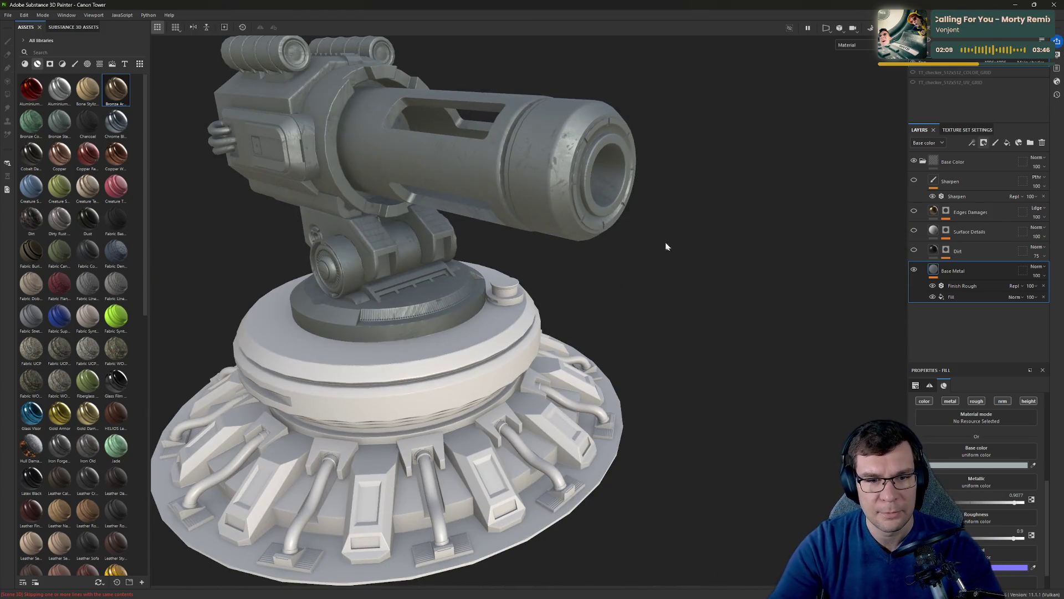
pyautogui.scroll(3, 746, 307)
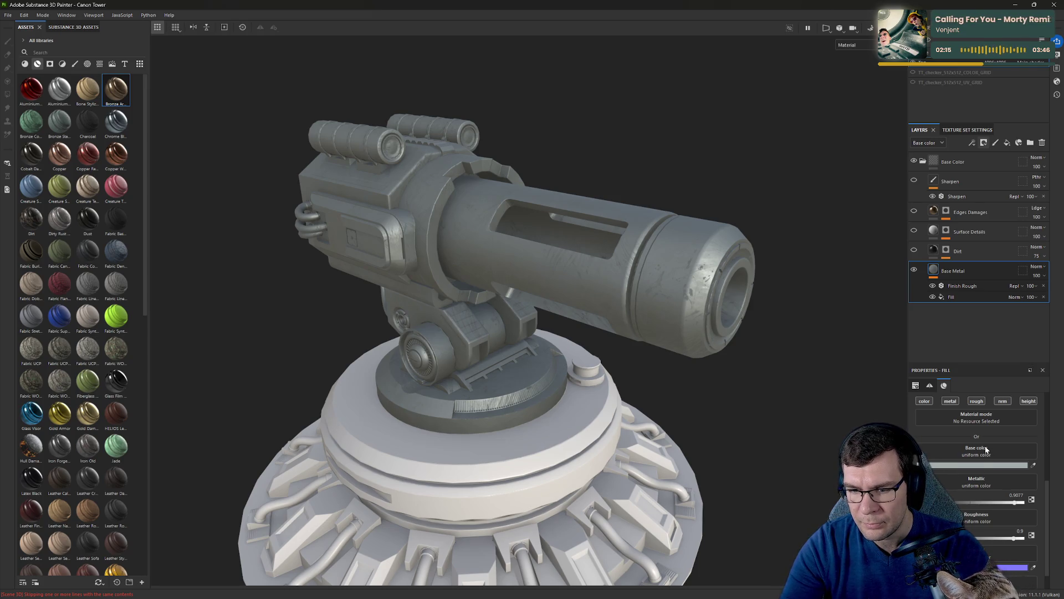
# Dismiss the resource picker and set the Base Metal fill's projection to Tri-planar.
pyautogui.press('ctrl')
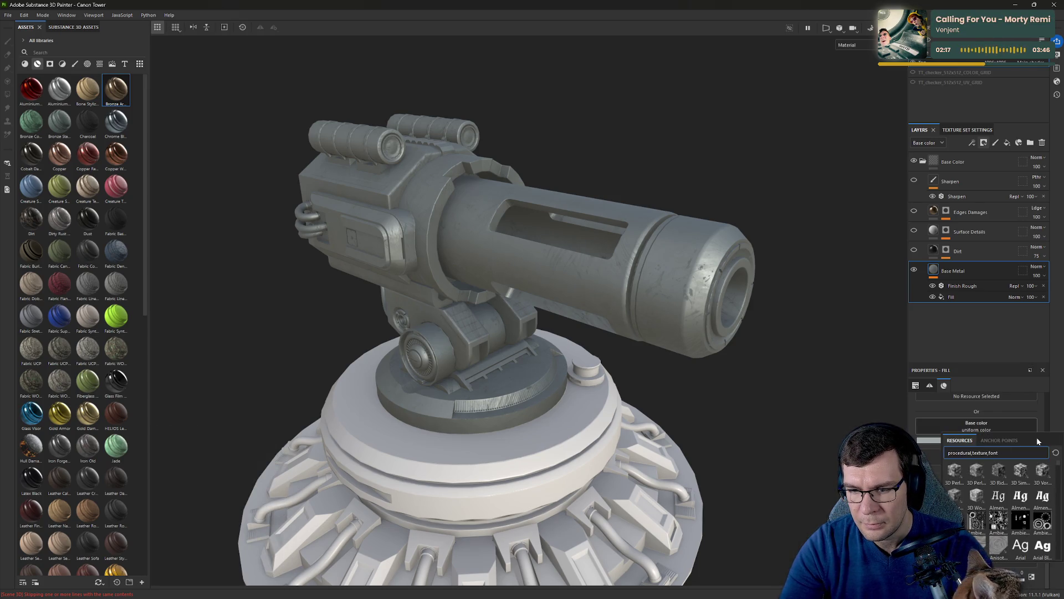
pyautogui.click(1007, 406)
pyautogui.scroll(5, 990, 507)
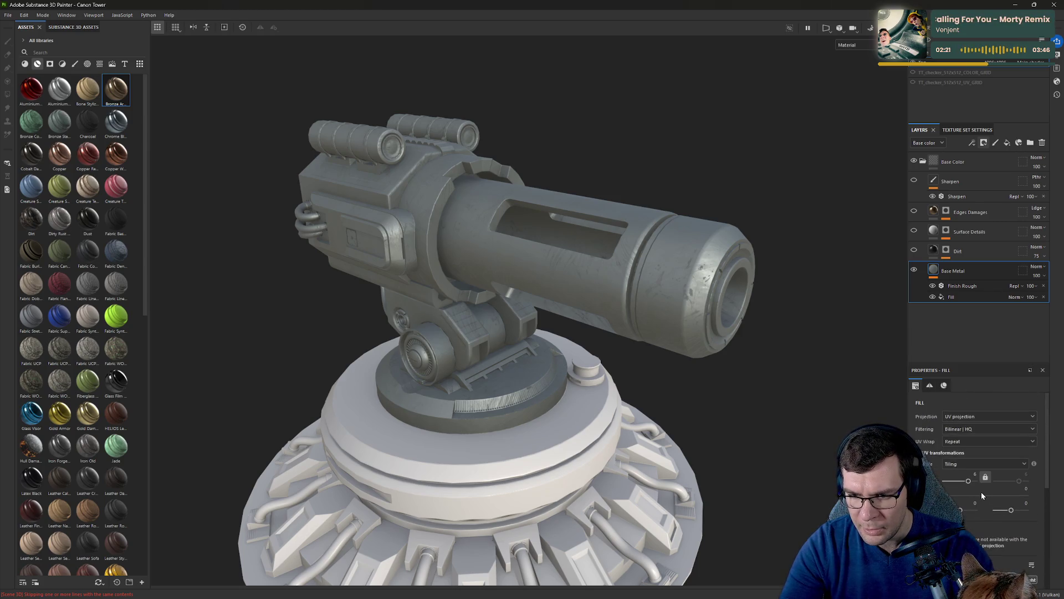
pyautogui.click(959, 417)
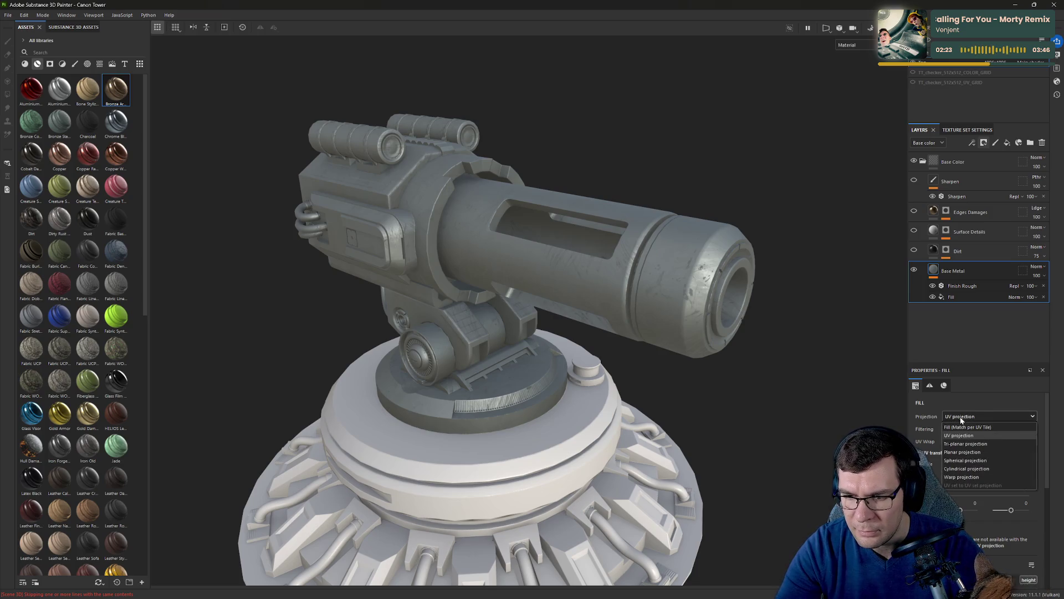
pyautogui.click(974, 444)
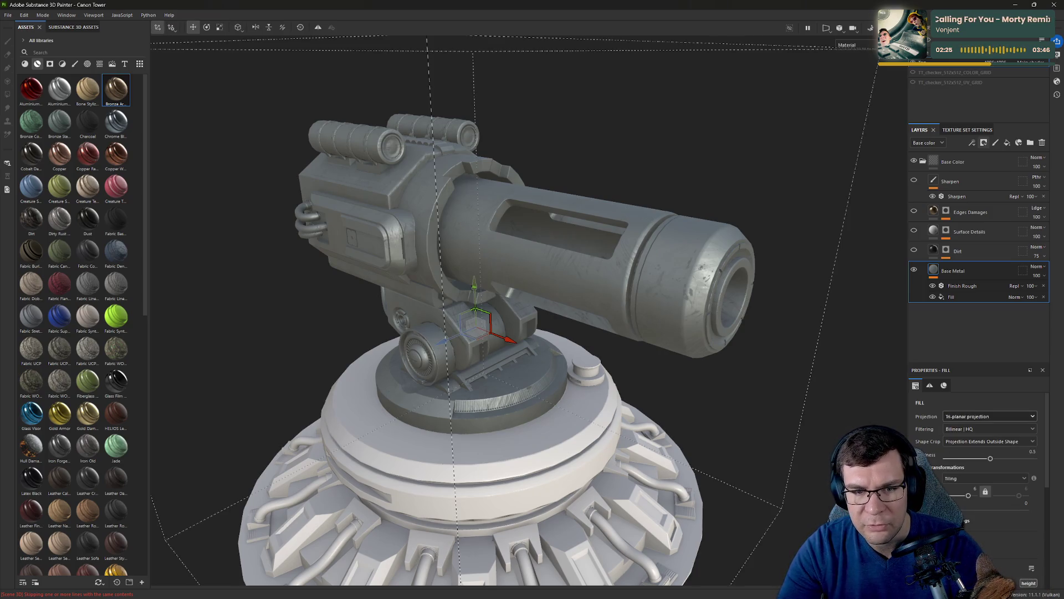
pyautogui.scroll(-5, 967, 448)
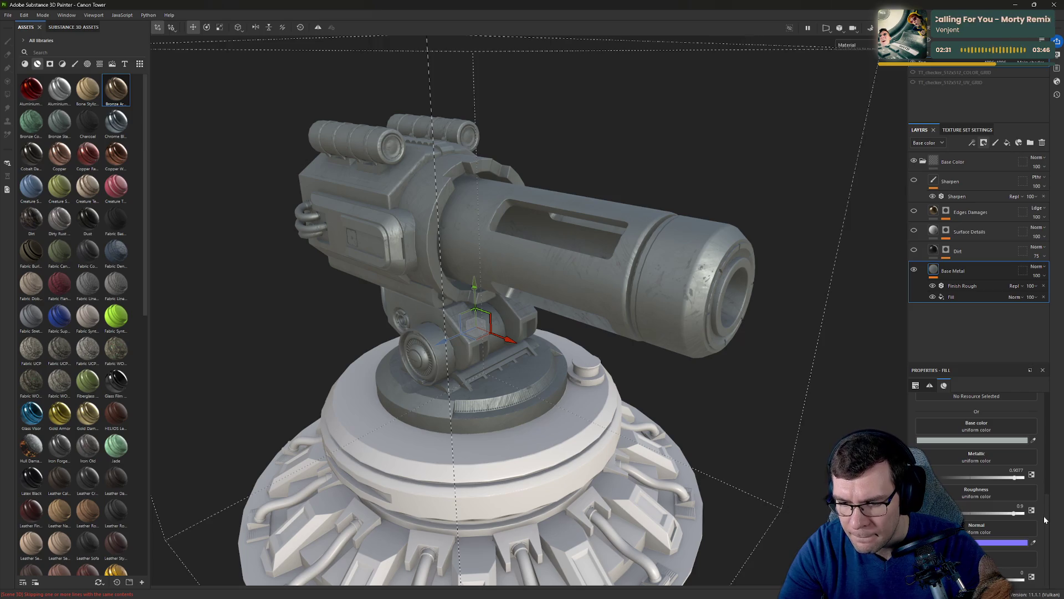
pyautogui.moveTo(809, 302)
pyautogui.keyDown('alt'); pyautogui.mouseDown()
pyautogui.moveTo(826, 298)
pyautogui.moveTo(738, 300)
pyautogui.mouseUp(); pyautogui.keyUp('alt')
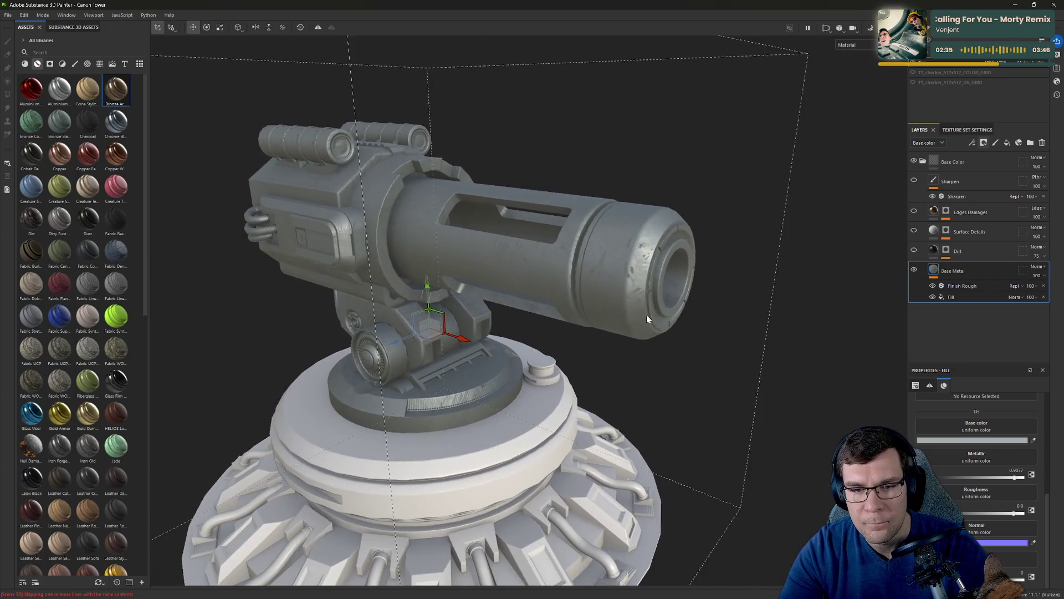
pyautogui.scroll(3, 738, 299)
pyautogui.scroll(3, 864, 159)
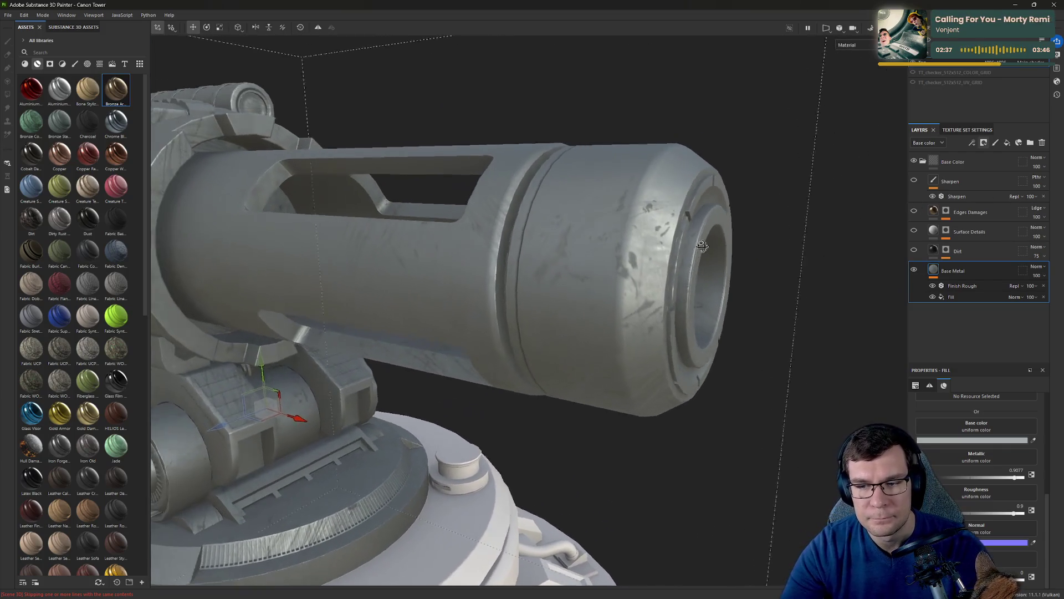
# Toggle the Fill effect's visibility on and off to compare the roughness grunge.
pyautogui.click(958, 288)
pyautogui.click(933, 297)
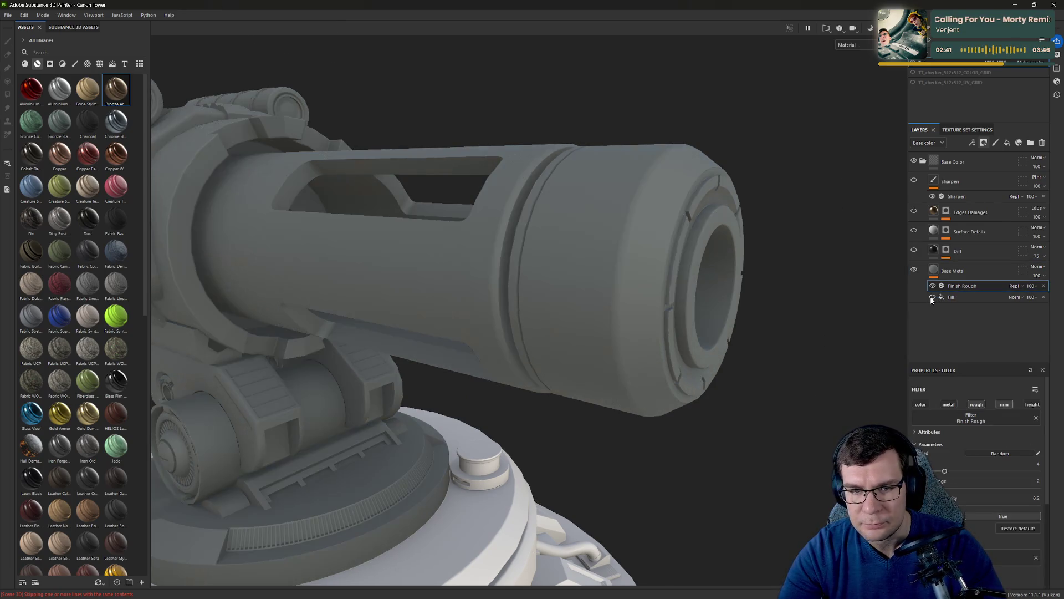
pyautogui.click(933, 298)
pyautogui.click(932, 298)
pyautogui.click(932, 298)
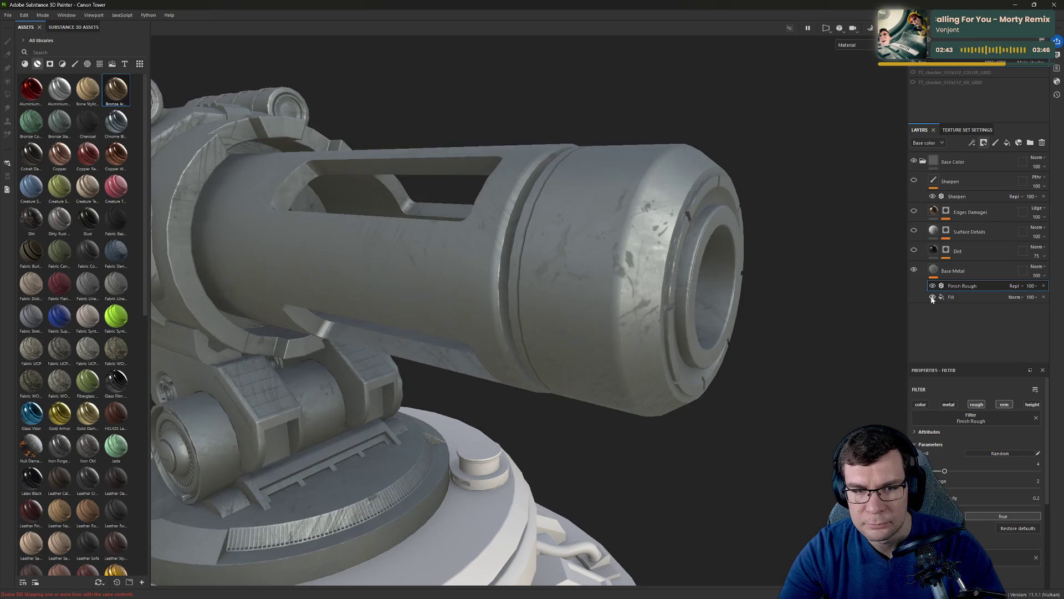
pyautogui.click(932, 298)
pyautogui.click(933, 298)
pyautogui.click(933, 298)
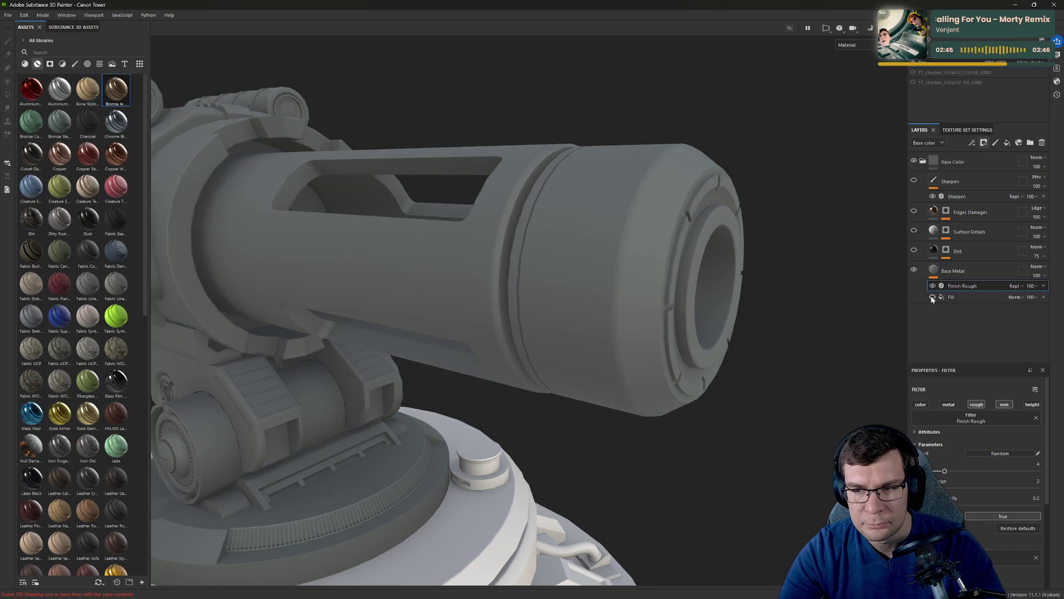
pyautogui.click(933, 297)
# Raise the Fill effect's UV Scale tiling to about 7.95.
pyautogui.click(966, 298)
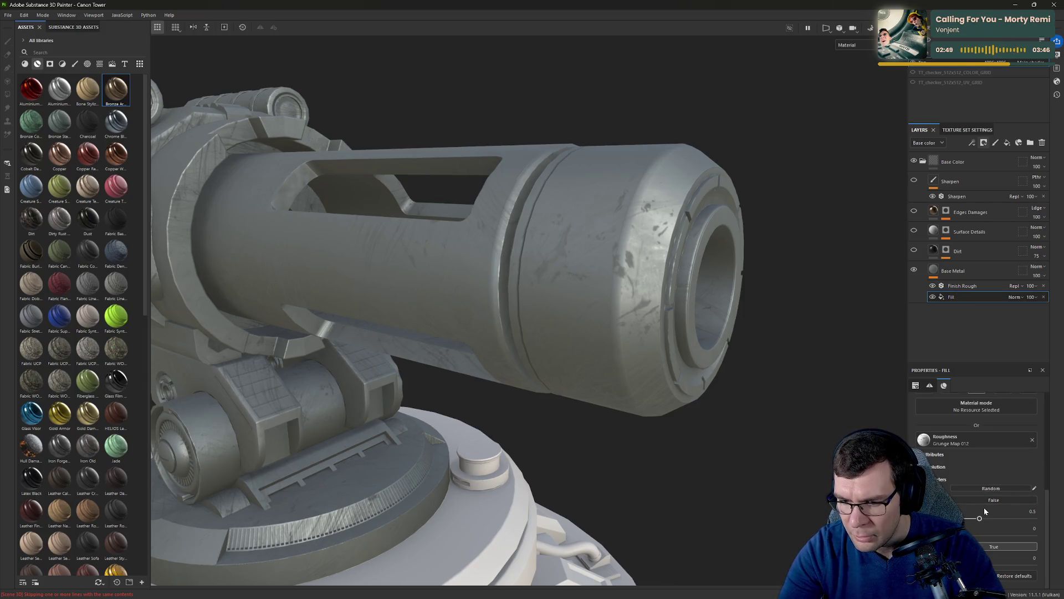
pyautogui.scroll(5, 959, 496)
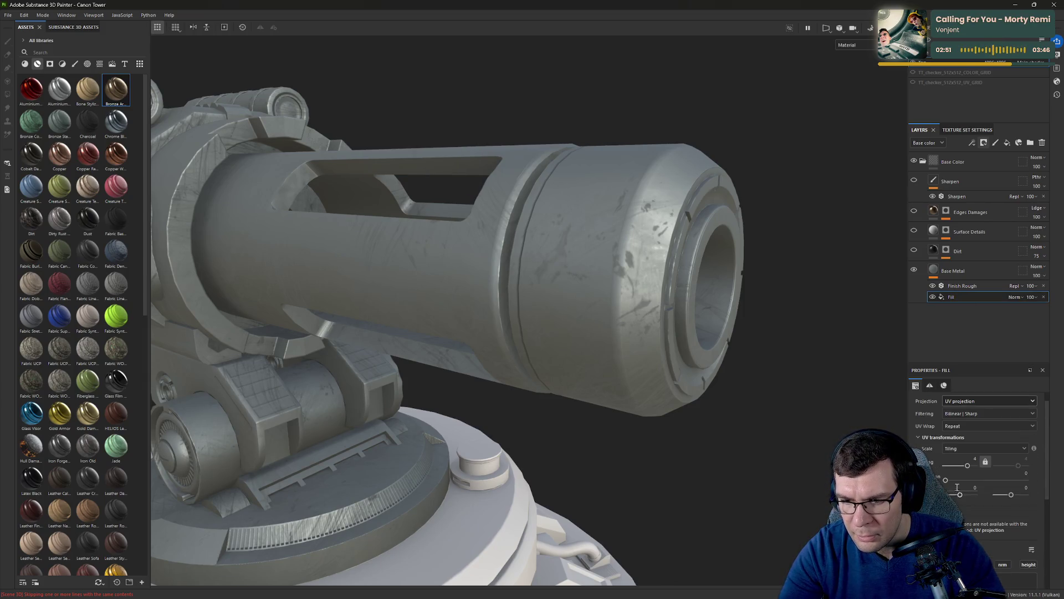
pyautogui.moveTo(968, 465)
pyautogui.mouseDown()
pyautogui.moveTo(944, 464)
pyautogui.moveTo(969, 465)
pyautogui.mouseUp()
pyautogui.moveTo(621, 454)
pyautogui.keyDown('alt'); pyautogui.mouseDown()
pyautogui.moveTo(581, 451)
pyautogui.moveTo(708, 413)
pyautogui.moveTo(630, 421)
pyautogui.moveTo(798, 441)
pyautogui.moveTo(824, 402)
pyautogui.moveTo(706, 394)
pyautogui.moveTo(730, 405)
pyautogui.mouseUp(); pyautogui.keyUp('alt')
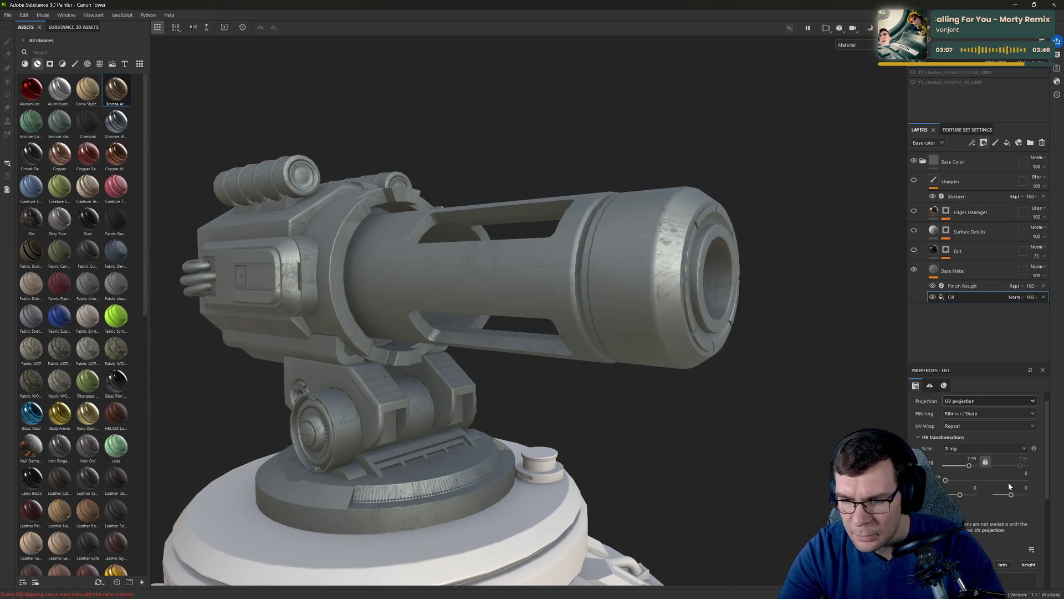
pyautogui.scroll(-5, 998, 504)
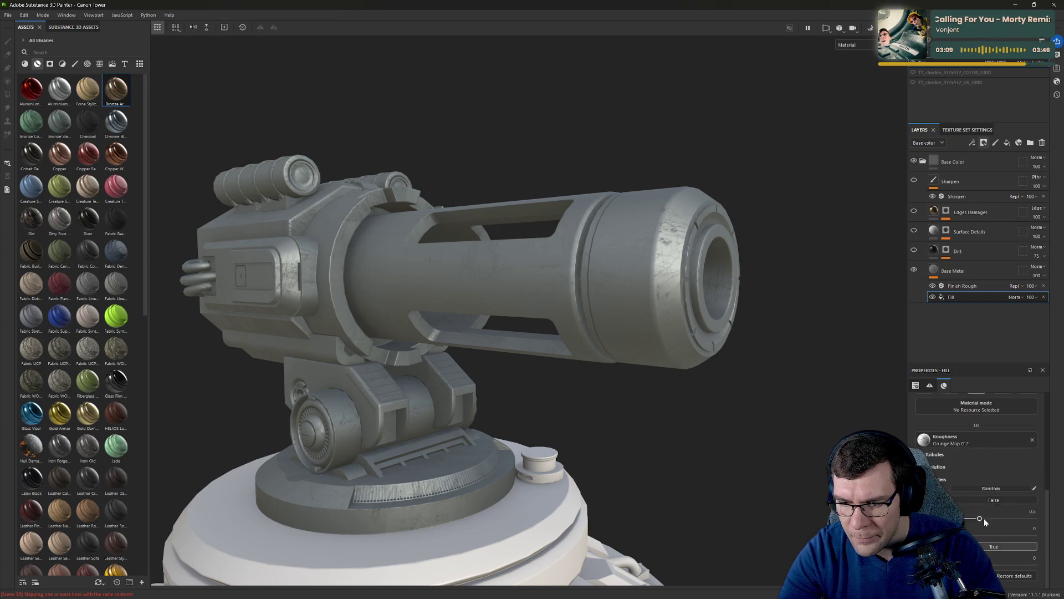
# Adjust the Grunge Map 012 parameter to about 0.76, checking the streaky wear from several angles.
pyautogui.moveTo(980, 518); pyautogui.dragTo(954, 511)
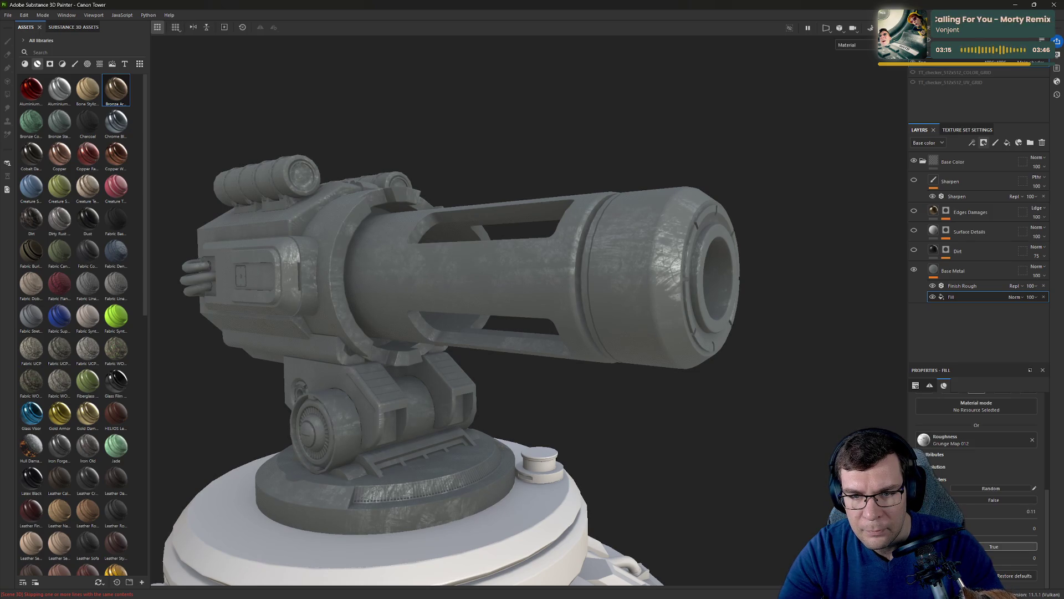
pyautogui.moveTo(955, 519); pyautogui.dragTo(966, 523)
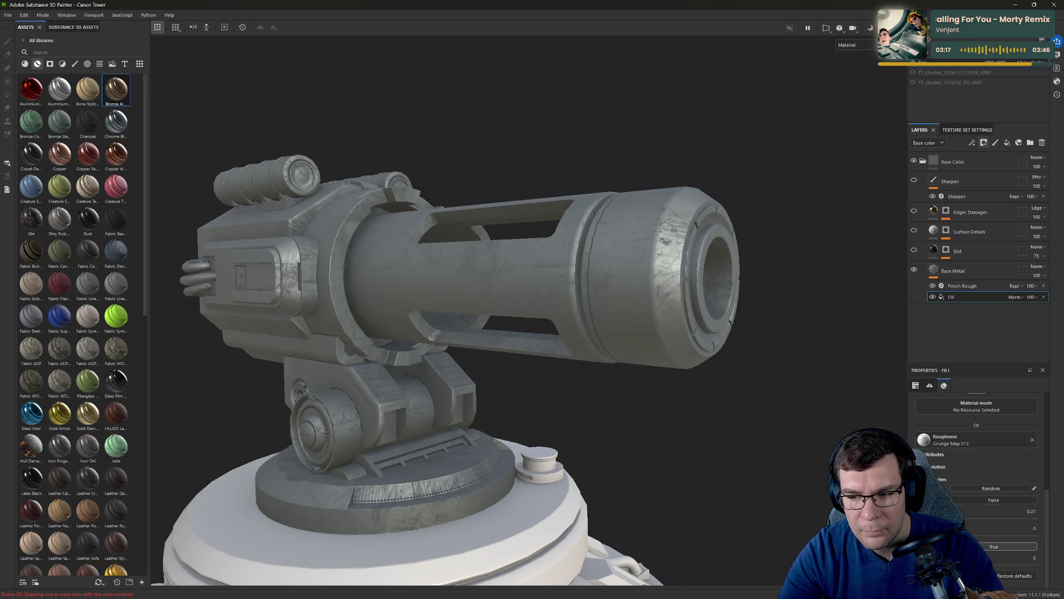
pyautogui.keyDown('alt'); pyautogui.moveTo(716, 389); pyautogui.dragTo(742, 327); pyautogui.keyUp('alt')
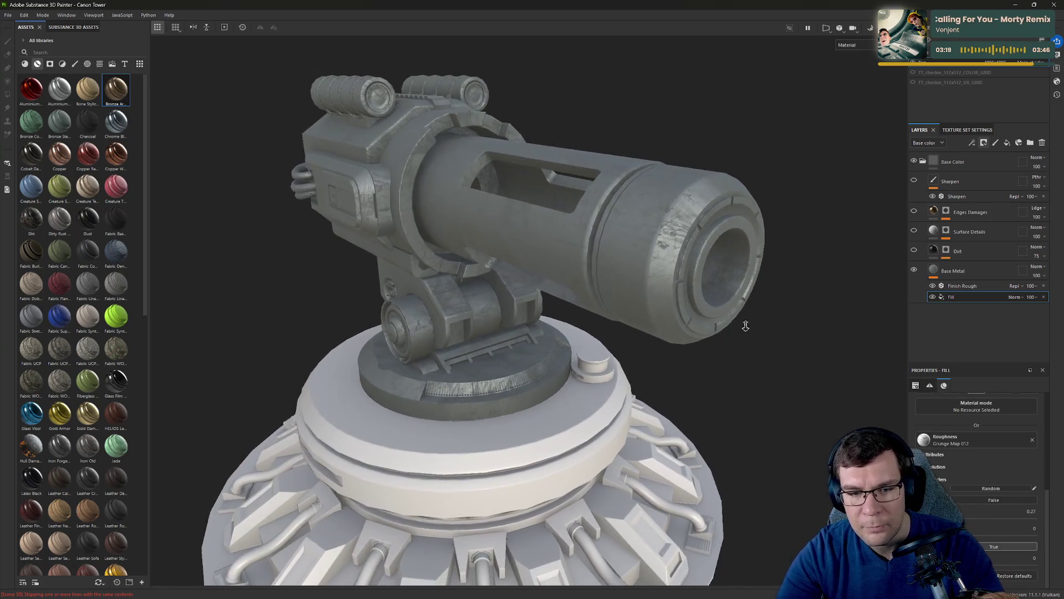
pyautogui.keyDown('alt'); pyautogui.moveTo(742, 327); pyautogui.dragTo(831, 366, button='right'); pyautogui.keyUp('alt')
pyautogui.moveTo(955, 521)
pyautogui.mouseDown()
pyautogui.moveTo(1053, 523)
pyautogui.moveTo(993, 519)
pyautogui.moveTo(1011, 520)
pyautogui.mouseUp()
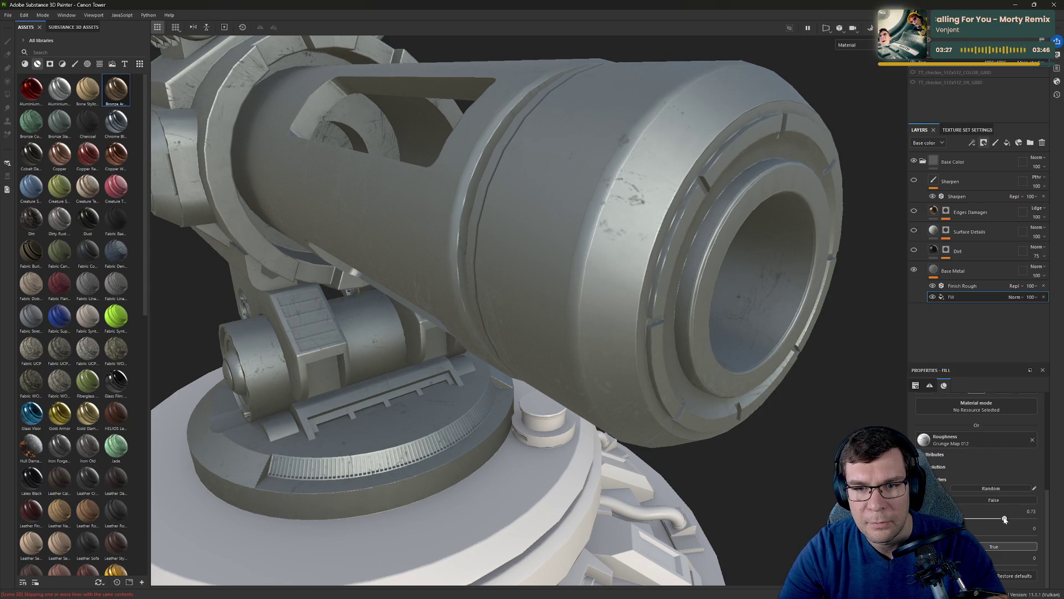
pyautogui.moveTo(638, 249)
pyautogui.keyDown('alt'); pyautogui.mouseDown()
pyautogui.moveTo(689, 190)
pyautogui.moveTo(831, 107)
pyautogui.moveTo(741, 178)
pyautogui.moveTo(642, 297)
pyautogui.moveTo(810, 162)
pyautogui.moveTo(860, 302)
pyautogui.moveTo(723, 301)
pyautogui.moveTo(721, 311)
pyautogui.mouseUp(); pyautogui.keyUp('alt')
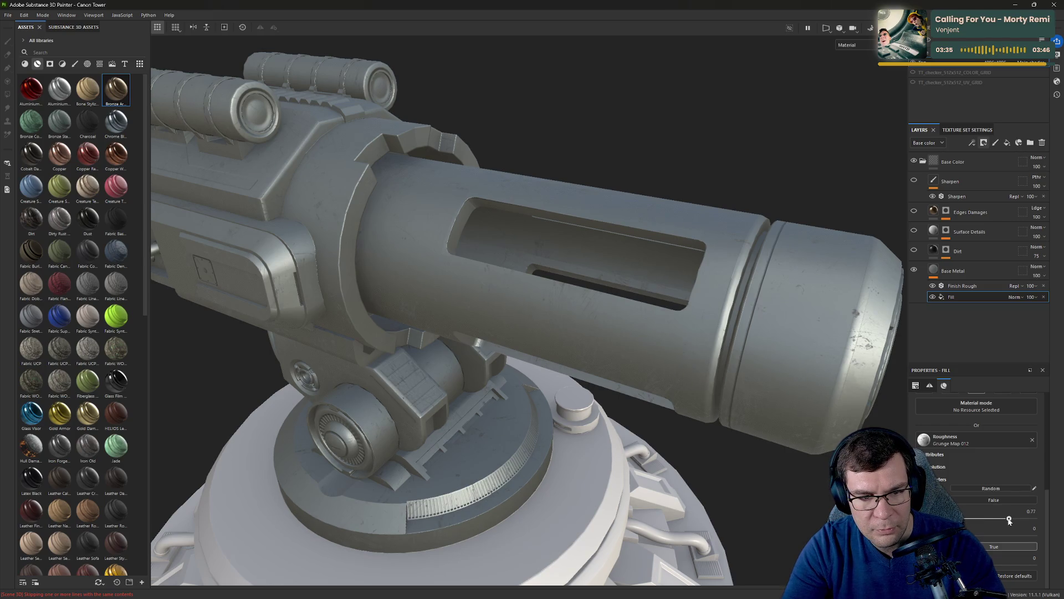
pyautogui.moveTo(582, 311)
pyautogui.keyDown('alt'); pyautogui.mouseDown()
pyautogui.moveTo(649, 288)
pyautogui.moveTo(631, 287)
pyautogui.mouseUp(); pyautogui.keyUp('alt')
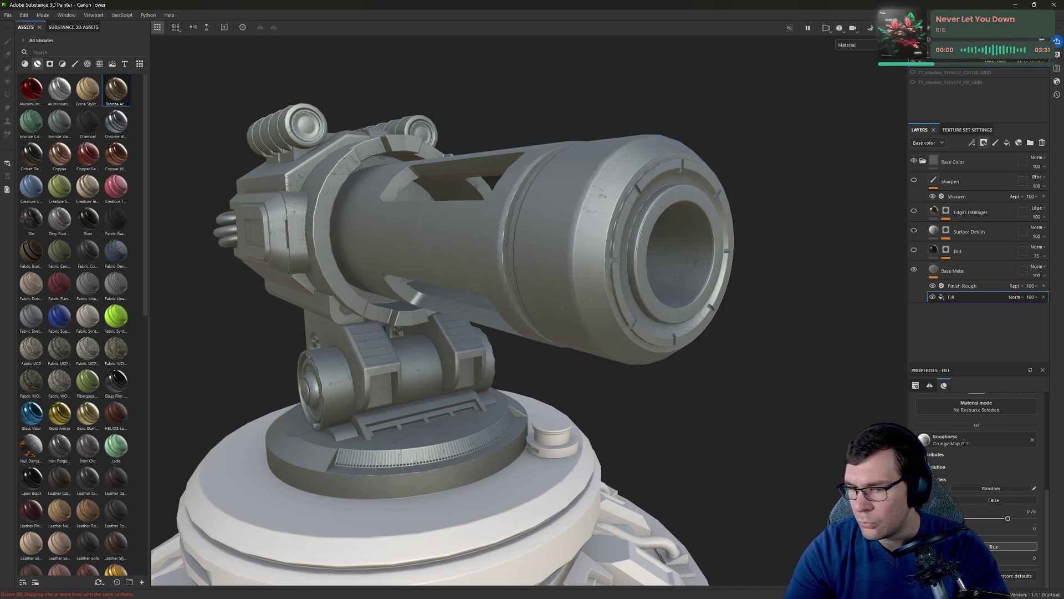
pyautogui.keyDown('alt'); pyautogui.moveTo(663, 293); pyautogui.dragTo(700, 285); pyautogui.keyUp('alt')
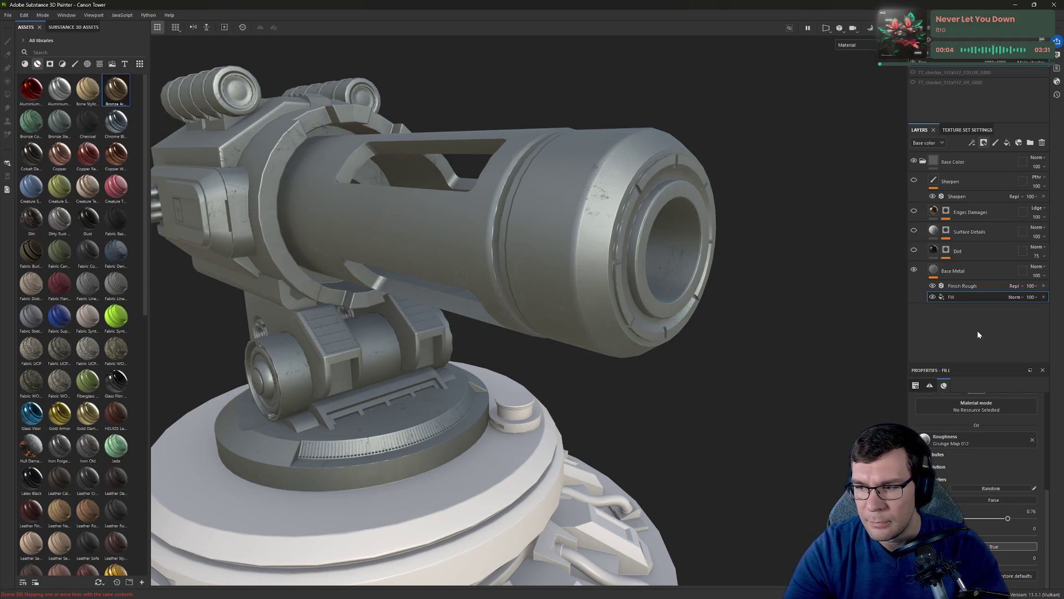
pyautogui.click(977, 252)
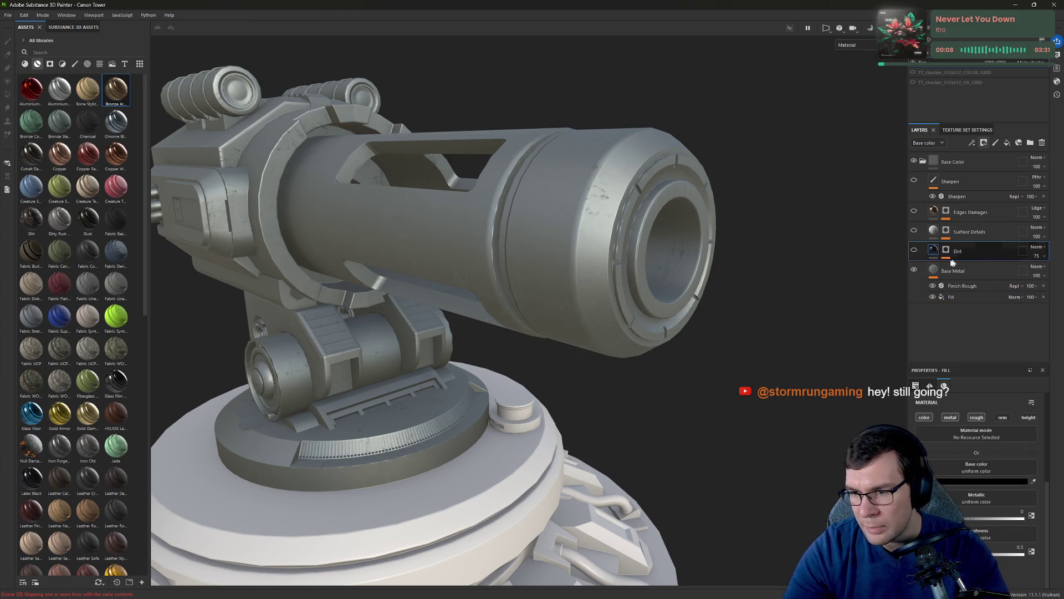
# Toggle the Dirt layer's visibility to compare, then orbit to a closer side view of the cannon.
pyautogui.click(914, 250)
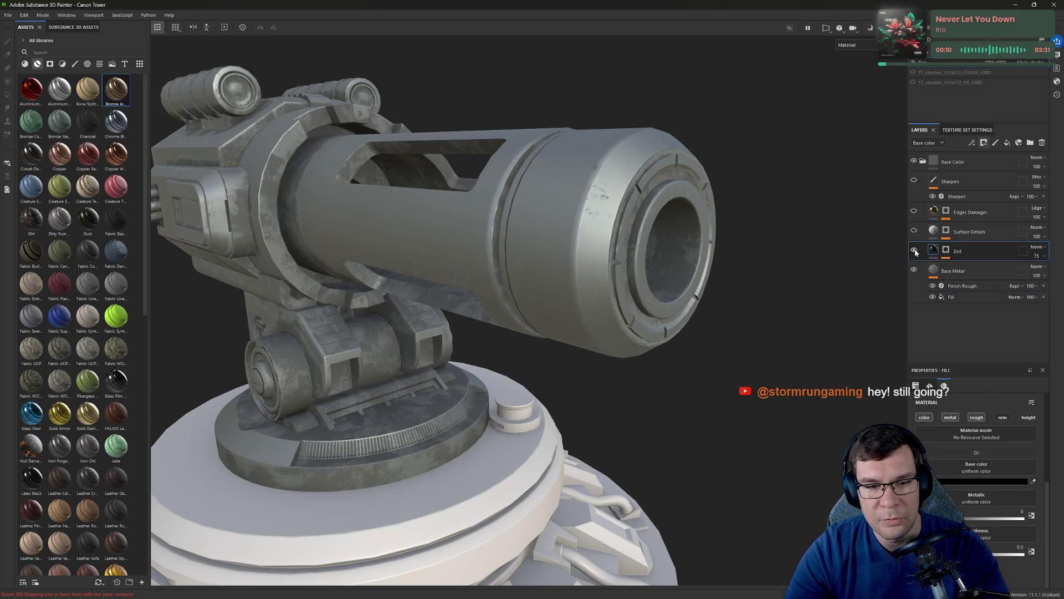
pyautogui.click(914, 251)
pyautogui.click(915, 250)
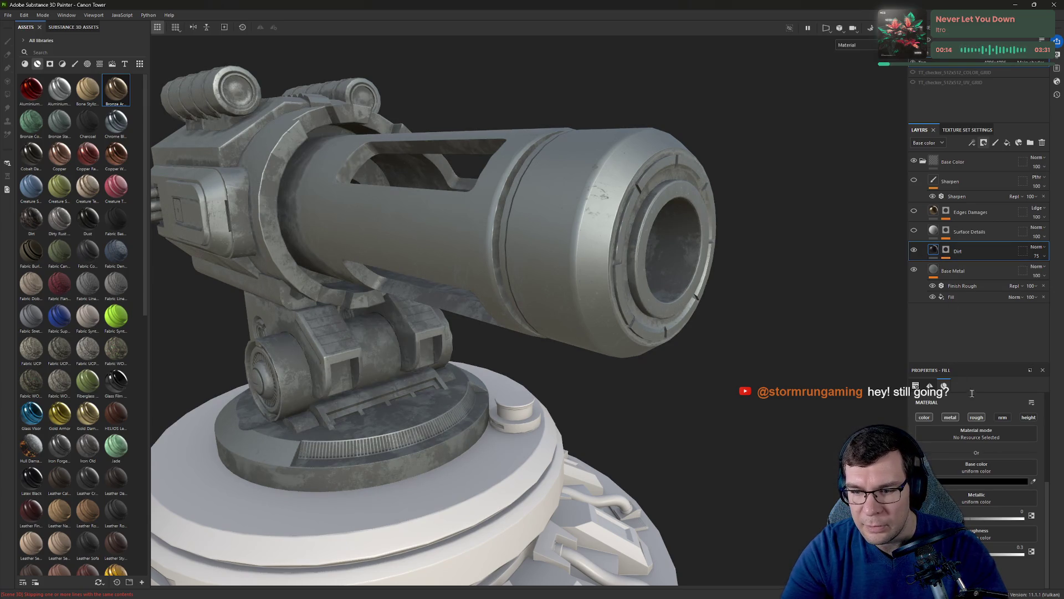
pyautogui.scroll(3, 1006, 510)
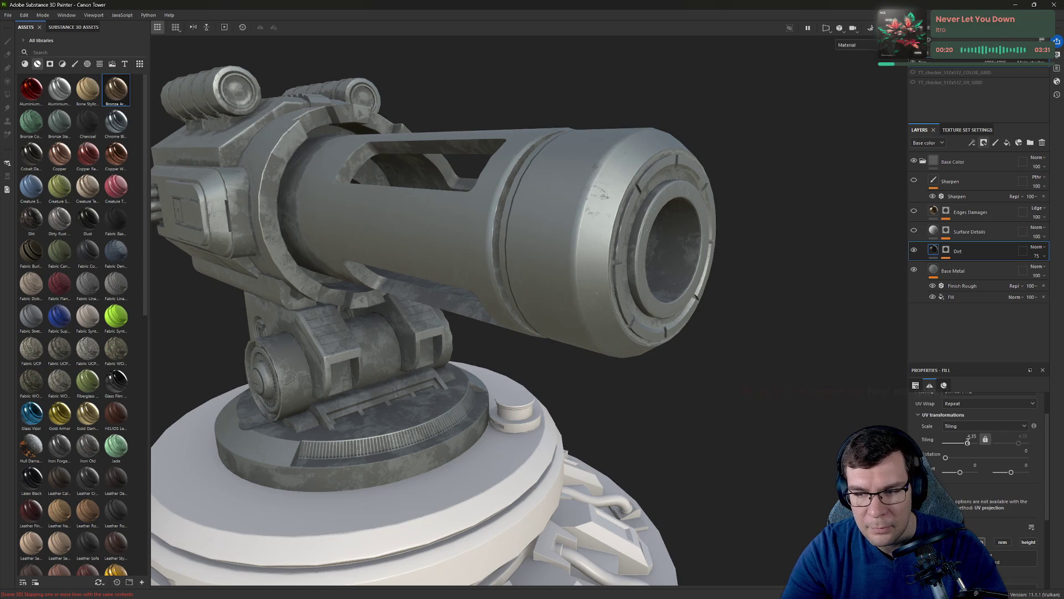
pyautogui.moveTo(804, 366)
pyautogui.keyDown('alt'); pyautogui.mouseDown()
pyautogui.moveTo(697, 316)
pyautogui.moveTo(686, 255)
pyautogui.moveTo(753, 285)
pyautogui.moveTo(724, 380)
pyautogui.moveTo(444, 265)
pyautogui.mouseUp(); pyautogui.keyUp('alt')
pyautogui.keyDown('alt'); pyautogui.moveTo(729, 353); pyautogui.dragTo(636, 231); pyautogui.keyUp('alt')
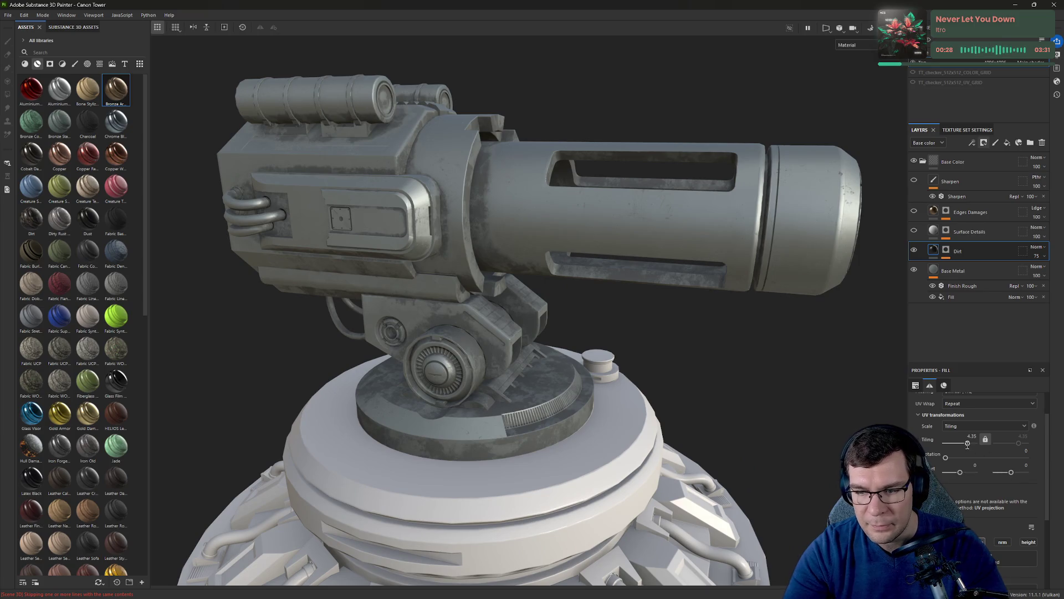
pyautogui.scroll(2, 991, 424)
# Project the Dirt fill tri-planar, set a value to 0.02, raise Tiling, and select its mask.
pyautogui.click(979, 417)
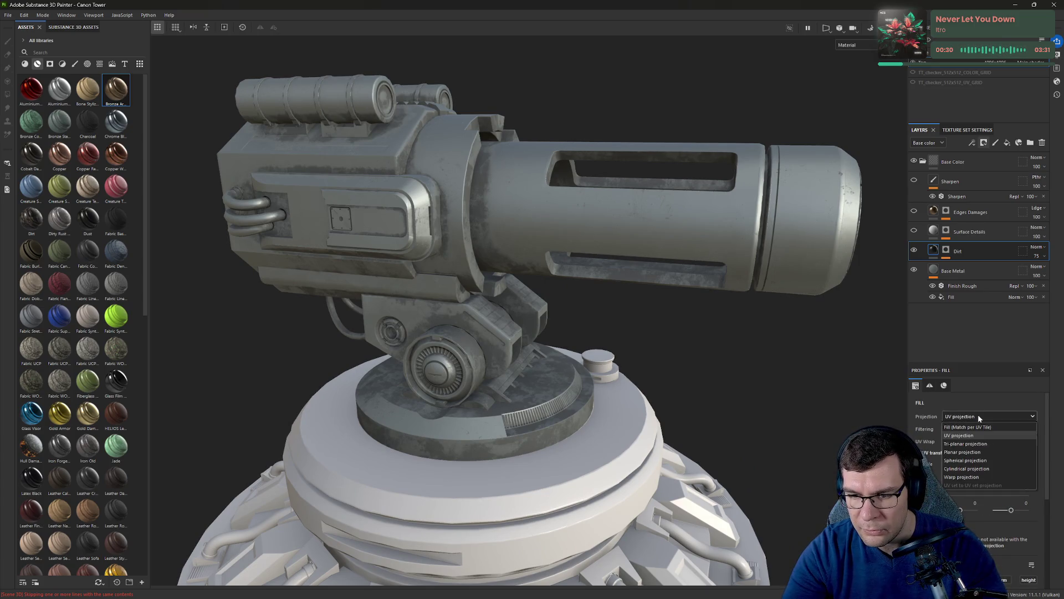
pyautogui.click(988, 444)
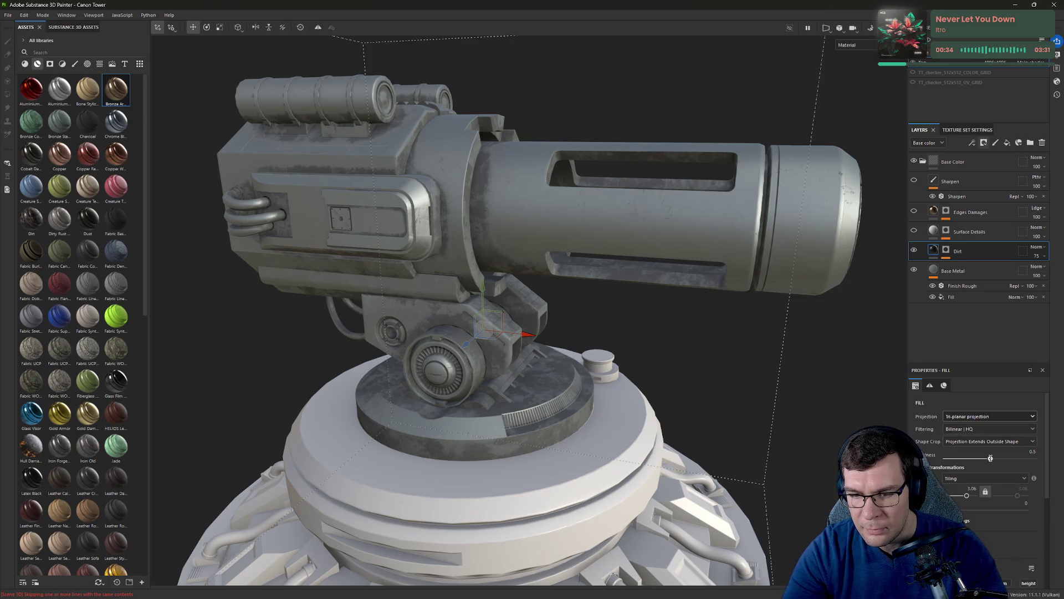
pyautogui.moveTo(974, 458)
pyautogui.mouseDown()
pyautogui.moveTo(945, 458)
pyautogui.moveTo(991, 459)
pyautogui.mouseUp()
pyautogui.moveTo(967, 495); pyautogui.dragTo(954, 495)
pyautogui.click(946, 249)
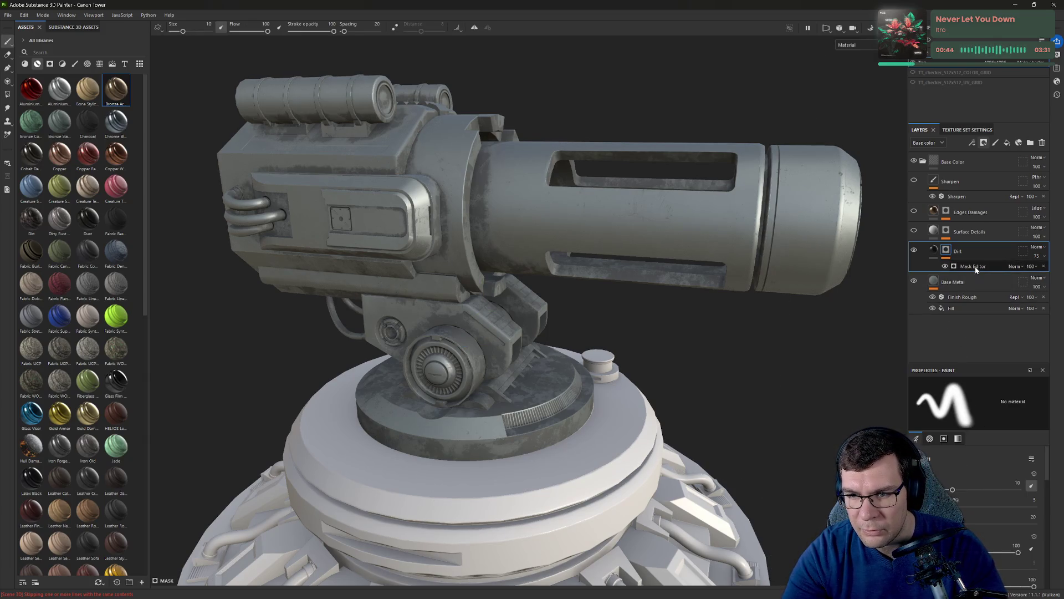
# Open the Mask Editor generator's settings, trying then undoing the Ambient Occlusion generator.
pyautogui.click(973, 266)
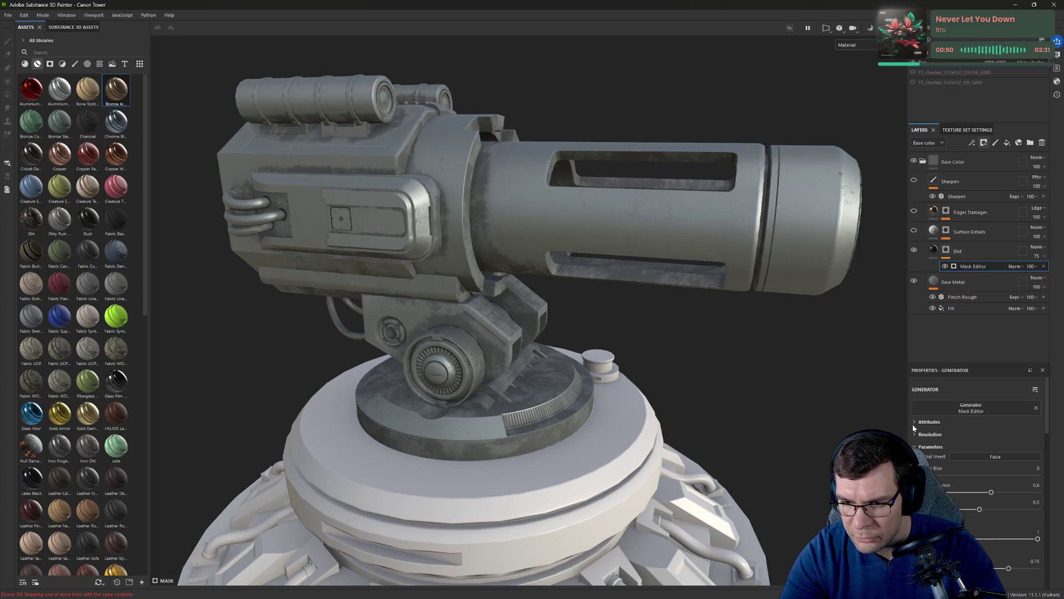
pyautogui.click(982, 404)
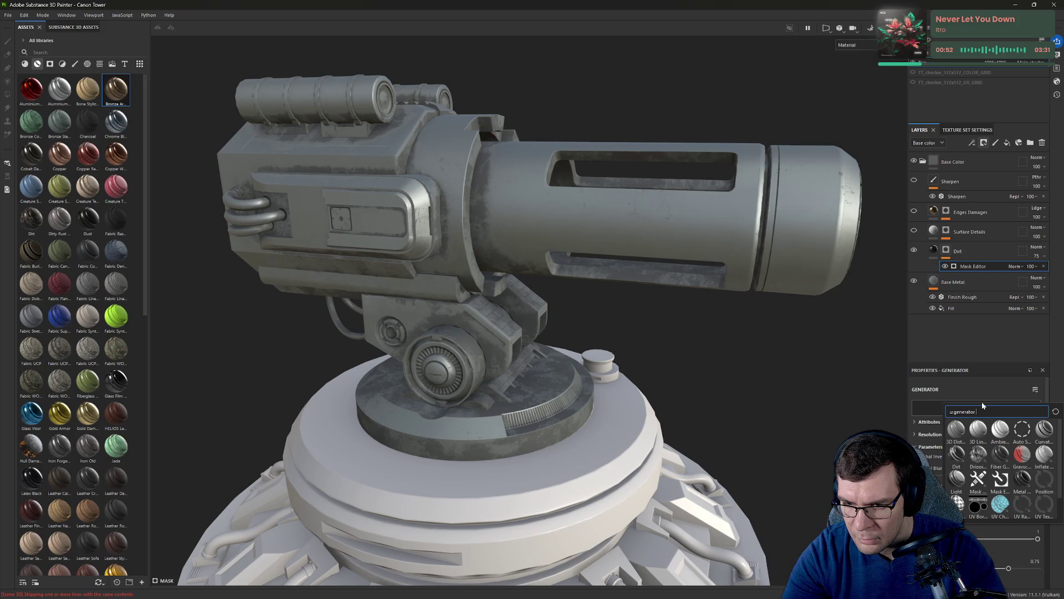
pyautogui.click(995, 430)
pyautogui.hotkey('ctrl', 'z')
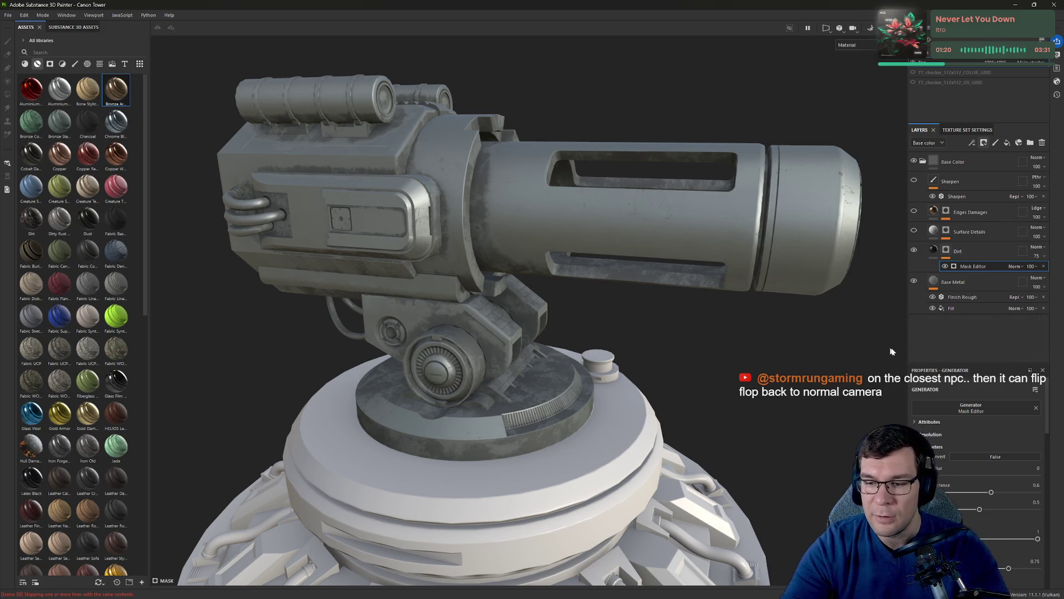
# Set the mask's texture contribution to 0.94, a parameter to 0.03, and ambient occlusion to 0.7.
pyautogui.scroll(-4, 991, 440)
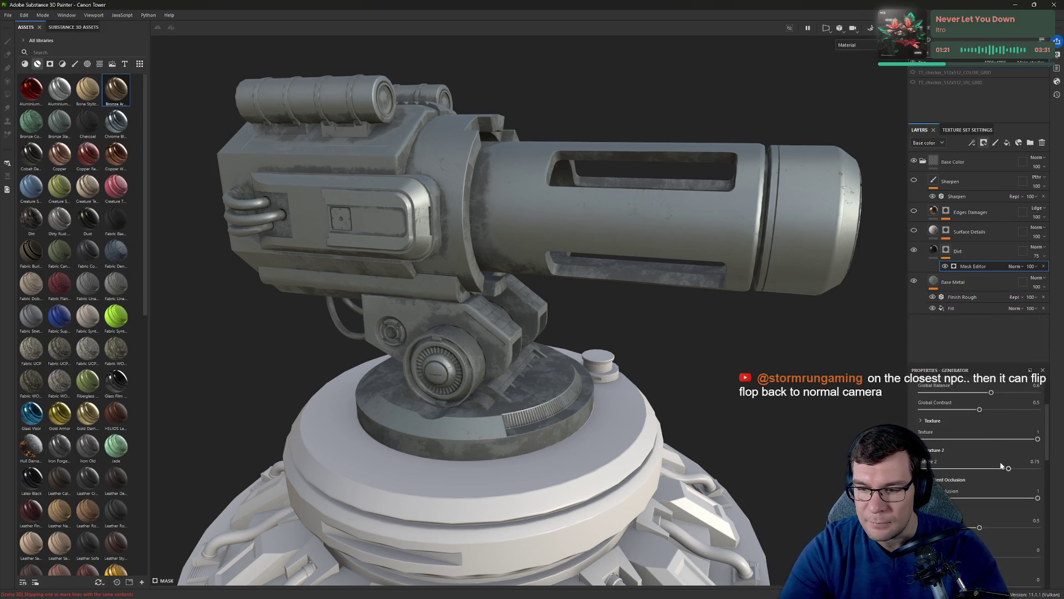
pyautogui.moveTo(1038, 439); pyautogui.dragTo(991, 440)
pyautogui.click(1031, 439)
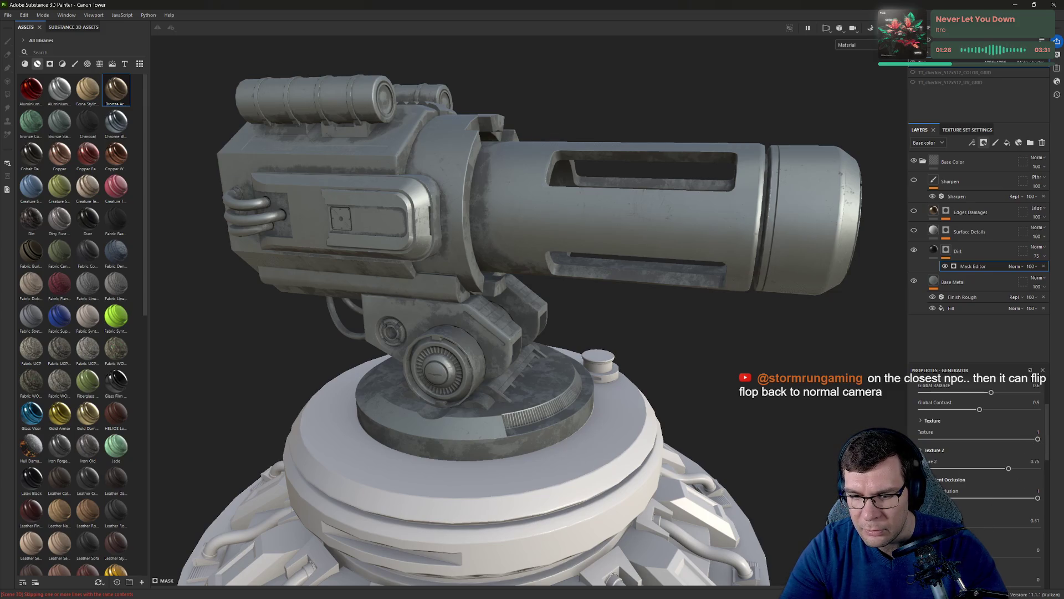
pyautogui.moveTo(975, 527)
pyautogui.mouseDown()
pyautogui.moveTo(915, 527)
pyautogui.moveTo(976, 529)
pyautogui.moveTo(967, 528)
pyautogui.mouseUp()
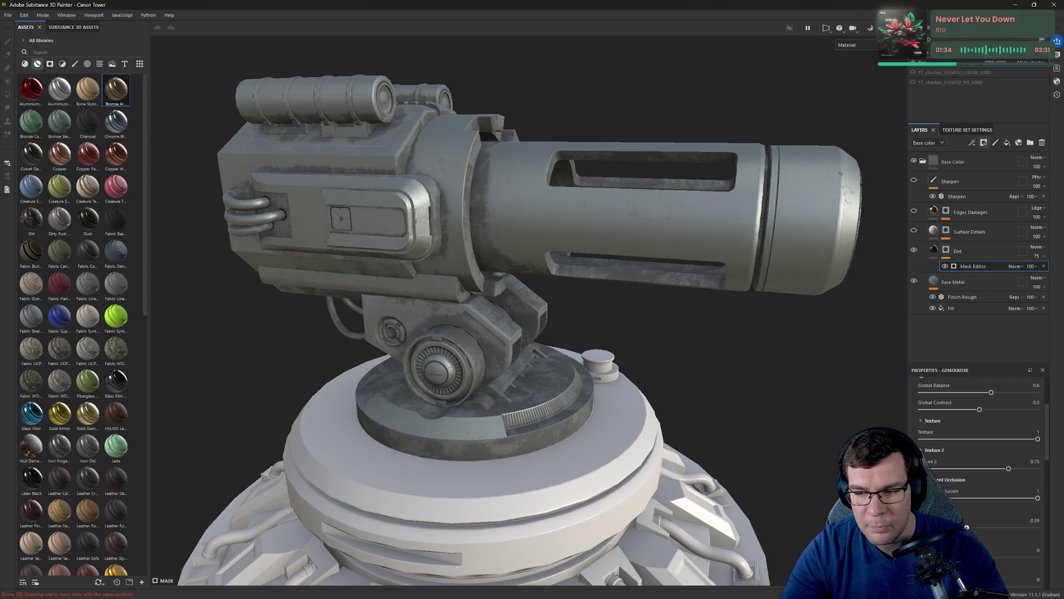
pyautogui.moveTo(1037, 499)
pyautogui.mouseDown()
pyautogui.moveTo(985, 504)
pyautogui.moveTo(1005, 503)
pyautogui.mouseUp()
pyautogui.moveTo(763, 408)
pyautogui.keyDown('alt'); pyautogui.mouseDown()
pyautogui.moveTo(723, 357)
pyautogui.moveTo(528, 290)
pyautogui.moveTo(577, 238)
pyautogui.moveTo(784, 299)
pyautogui.mouseUp(); pyautogui.keyUp('alt')
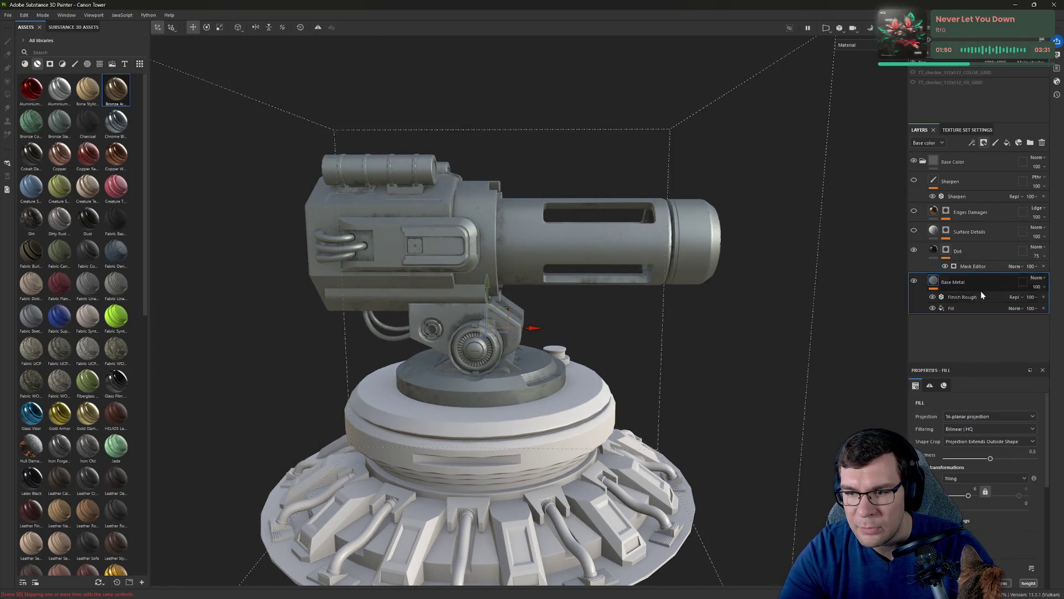
pyautogui.click(978, 307)
# Fine-tune the Base Metal roughness grunge parameters to about 0.78, 0.89 and 0.64.
pyautogui.scroll(-5, 1010, 506)
pyautogui.click(1010, 519)
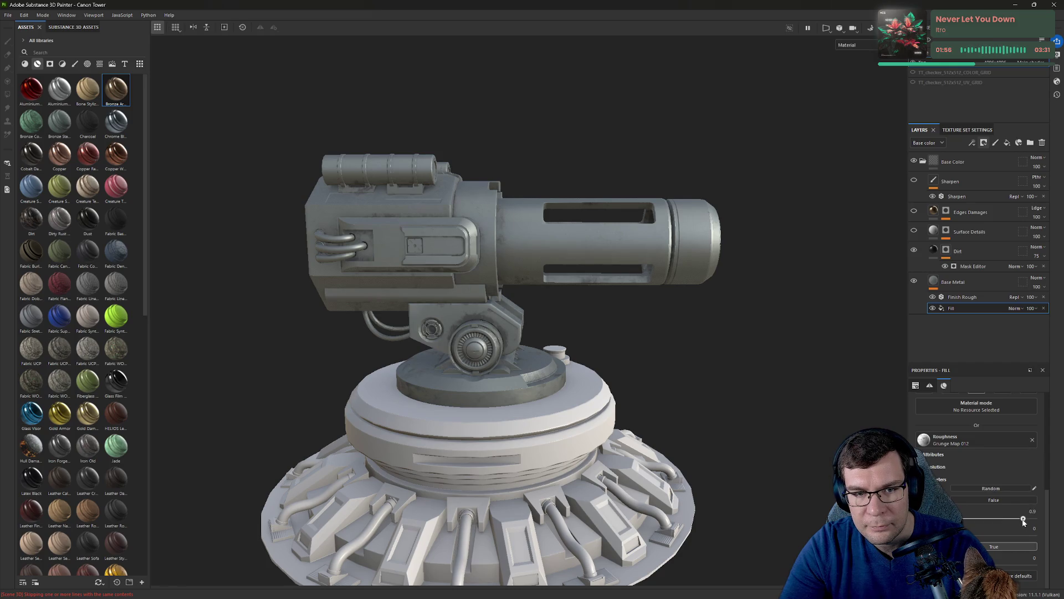
pyautogui.moveTo(1023, 520); pyautogui.dragTo(1018, 520)
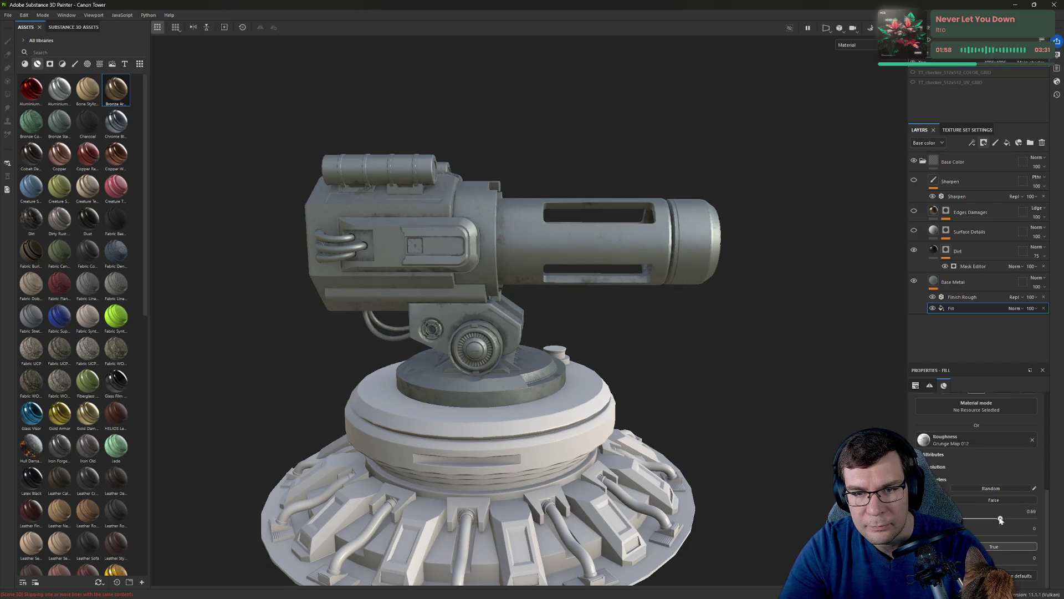
pyautogui.moveTo(996, 519); pyautogui.dragTo(995, 520)
pyautogui.moveTo(708, 326)
pyautogui.keyDown('alt'); pyautogui.mouseDown()
pyautogui.moveTo(710, 355)
pyautogui.moveTo(697, 321)
pyautogui.moveTo(697, 334)
pyautogui.mouseUp(); pyautogui.keyUp('alt')
# Make Base Metal's base colour slightly darker and bluer, with hue around 0.598.
pyautogui.click(971, 282)
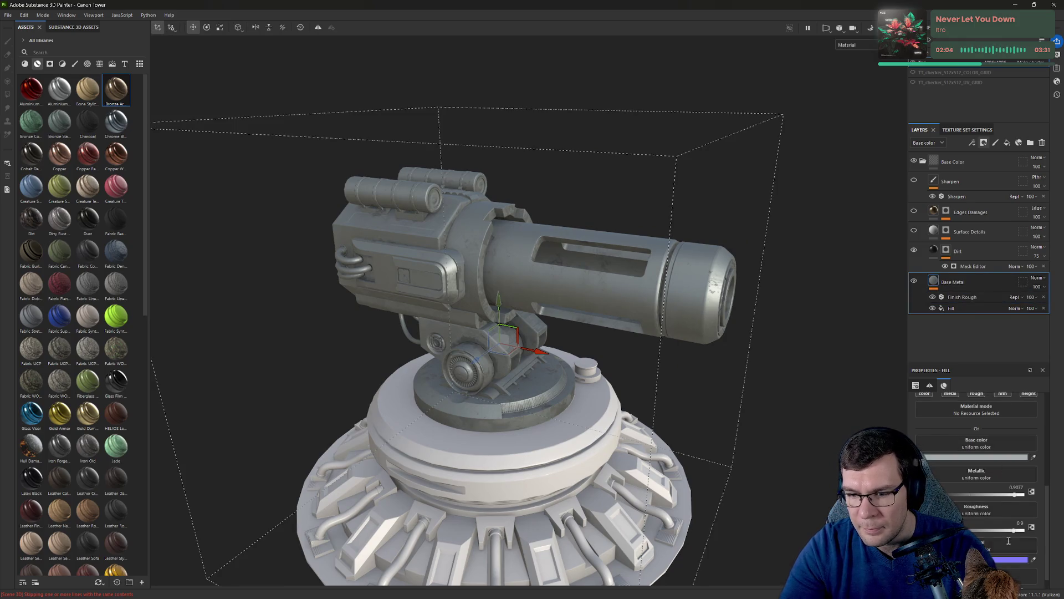
pyautogui.click(995, 457)
pyautogui.moveTo(824, 319); pyautogui.dragTo(823, 320)
pyautogui.moveTo(920, 331); pyautogui.dragTo(920, 328)
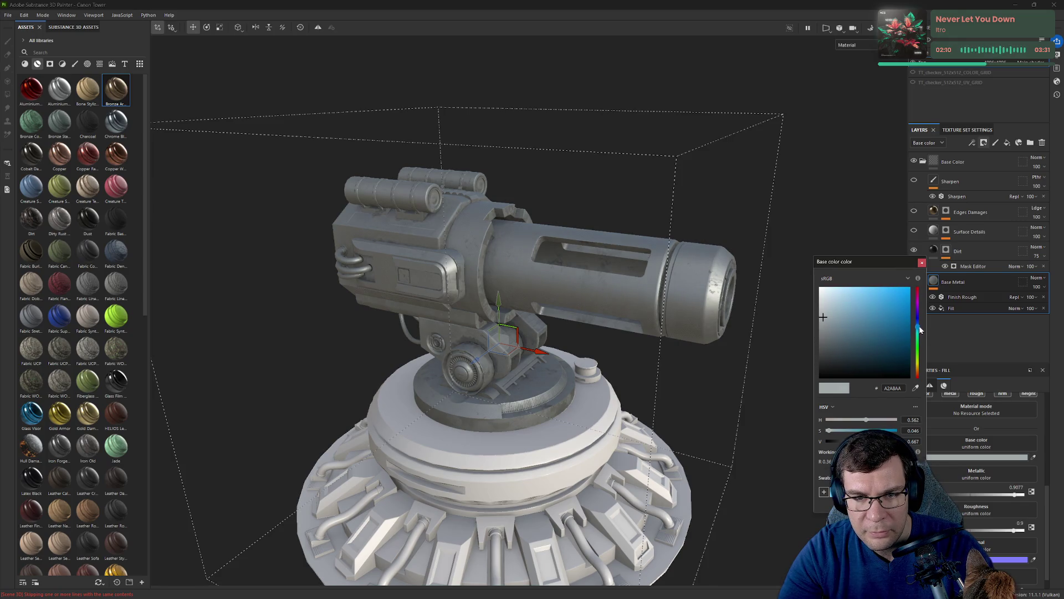
pyautogui.moveTo(777, 261)
pyautogui.keyDown('alt'); pyautogui.mouseDown()
pyautogui.moveTo(751, 295)
pyautogui.moveTo(828, 317)
pyautogui.mouseUp(); pyautogui.keyUp('alt')
pyautogui.click(829, 316)
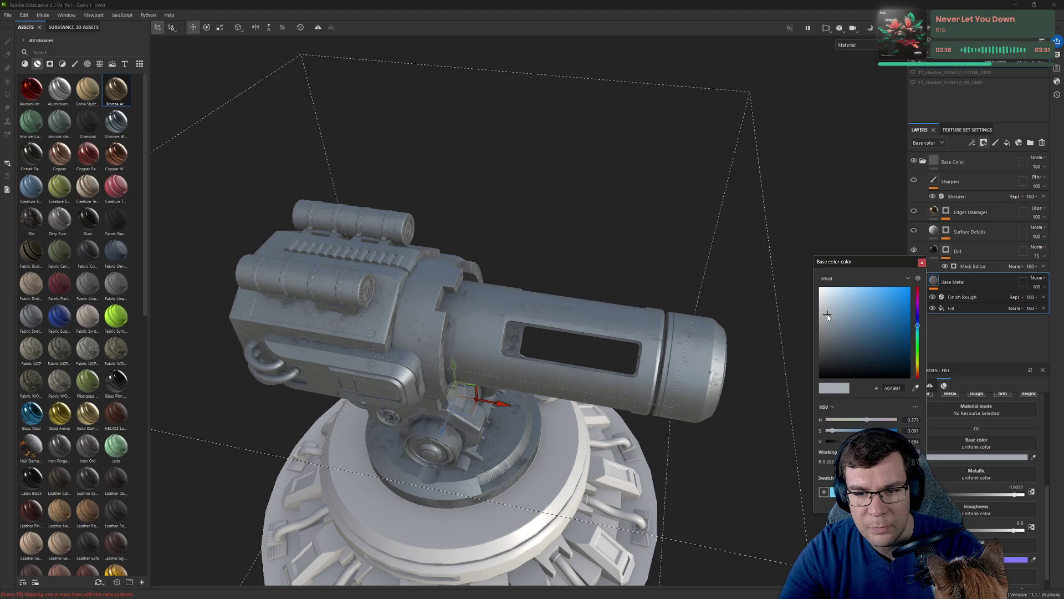
pyautogui.moveTo(917, 326); pyautogui.dragTo(917, 324)
pyautogui.keyDown('alt'); pyautogui.moveTo(737, 316); pyautogui.dragTo(686, 315); pyautogui.keyUp('alt')
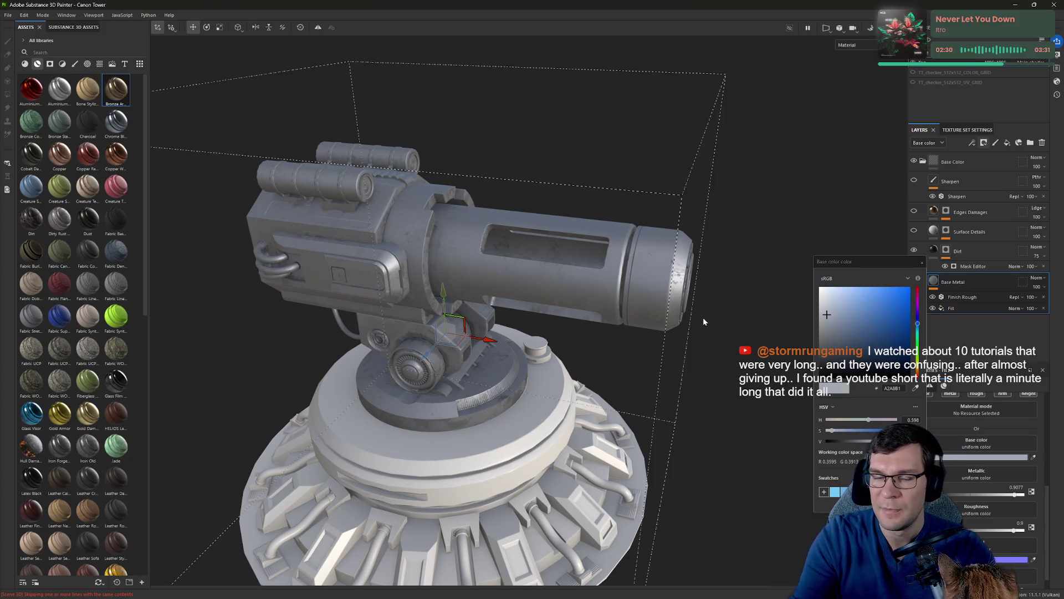
# Review the A2A8B1 blue-grey turret from several angles and close the colour picker.
pyautogui.moveTo(659, 321)
pyautogui.keyDown('alt'); pyautogui.mouseDown()
pyautogui.moveTo(532, 308)
pyautogui.moveTo(498, 273)
pyautogui.moveTo(561, 230)
pyautogui.moveTo(610, 260)
pyautogui.mouseUp(); pyautogui.keyUp('alt')
pyautogui.scroll(5, 698, 292)
pyautogui.keyDown('alt'); pyautogui.moveTo(699, 292); pyautogui.dragTo(533, 301); pyautogui.keyUp('alt')
pyautogui.scroll(3, 618, 301)
pyautogui.keyDown('alt'); pyautogui.moveTo(617, 301); pyautogui.dragTo(676, 307); pyautogui.keyUp('alt')
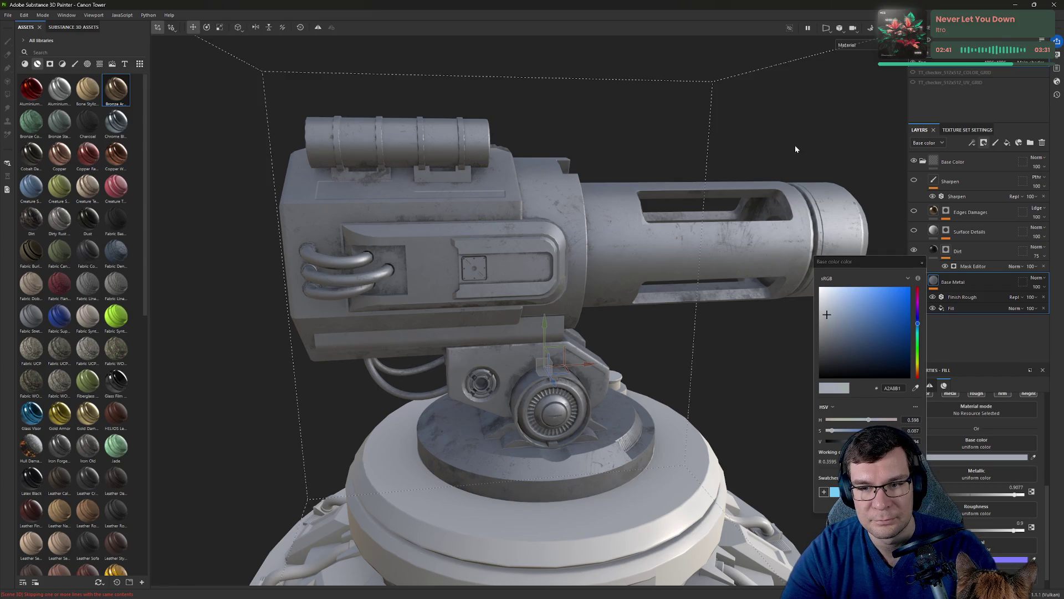
pyautogui.click(923, 265)
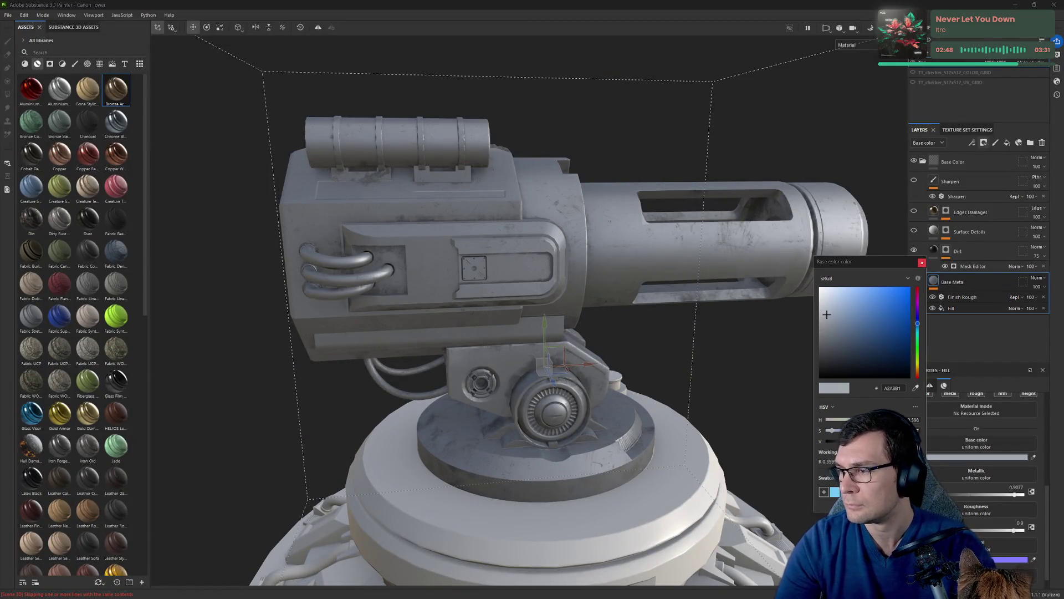
pyautogui.moveTo(697, 143)
pyautogui.keyDown('alt'); pyautogui.mouseDown()
pyautogui.moveTo(891, 171)
pyautogui.moveTo(797, 193)
pyautogui.mouseUp(); pyautogui.keyUp('alt')
pyautogui.click(922, 263)
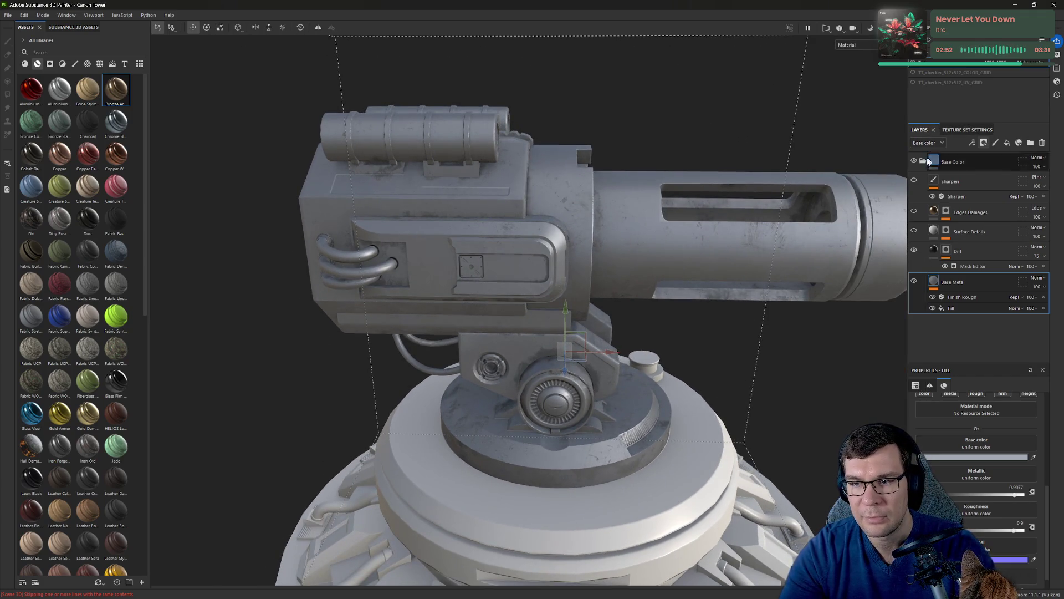
# Collapse the Base Color folder and zoom the viewport onto the turret's side panel pipes.
pyautogui.click(924, 161)
pyautogui.moveTo(493, 278)
pyautogui.keyDown('alt'); pyautogui.mouseDown()
pyautogui.moveTo(424, 264)
pyautogui.moveTo(469, 222)
pyautogui.moveTo(528, 248)
pyautogui.mouseUp(); pyautogui.keyUp('alt')
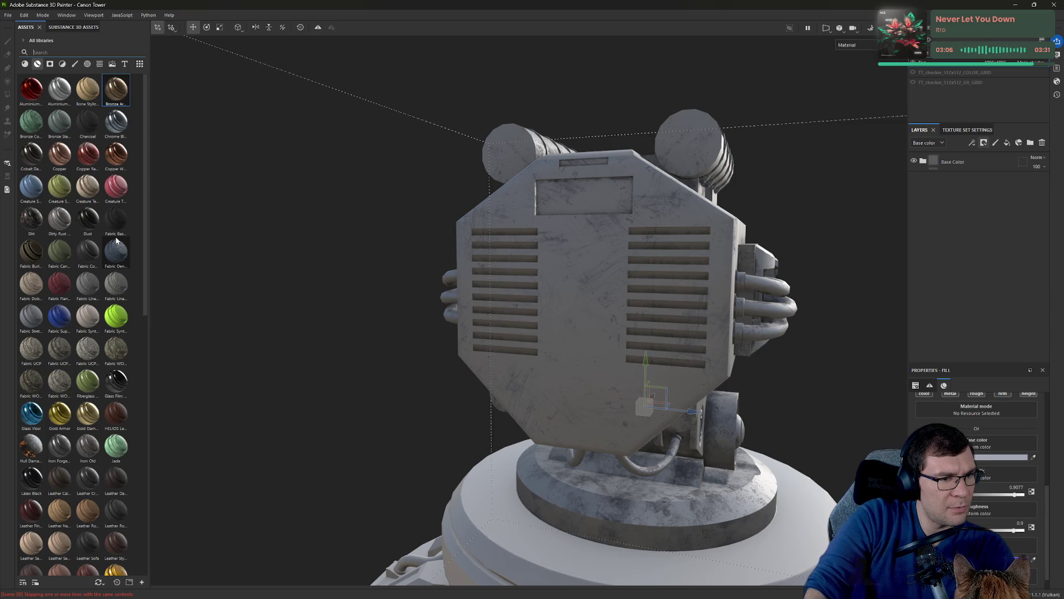
pyautogui.moveTo(44, 261)
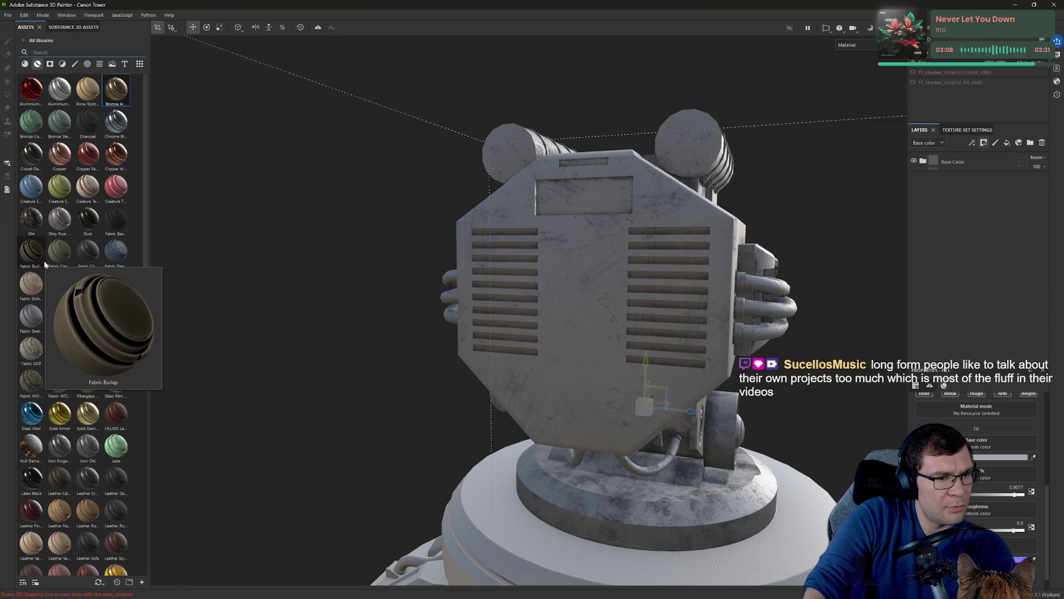
pyautogui.scroll(-10, 77, 232)
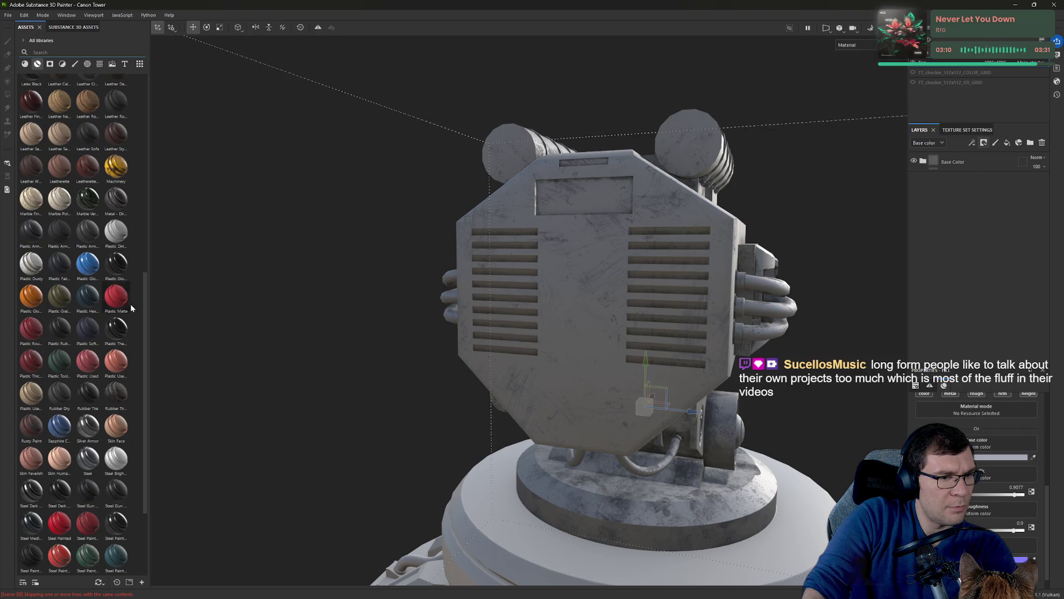
pyautogui.keyDown('alt'); pyautogui.moveTo(671, 267); pyautogui.dragTo(753, 276); pyautogui.keyUp('alt')
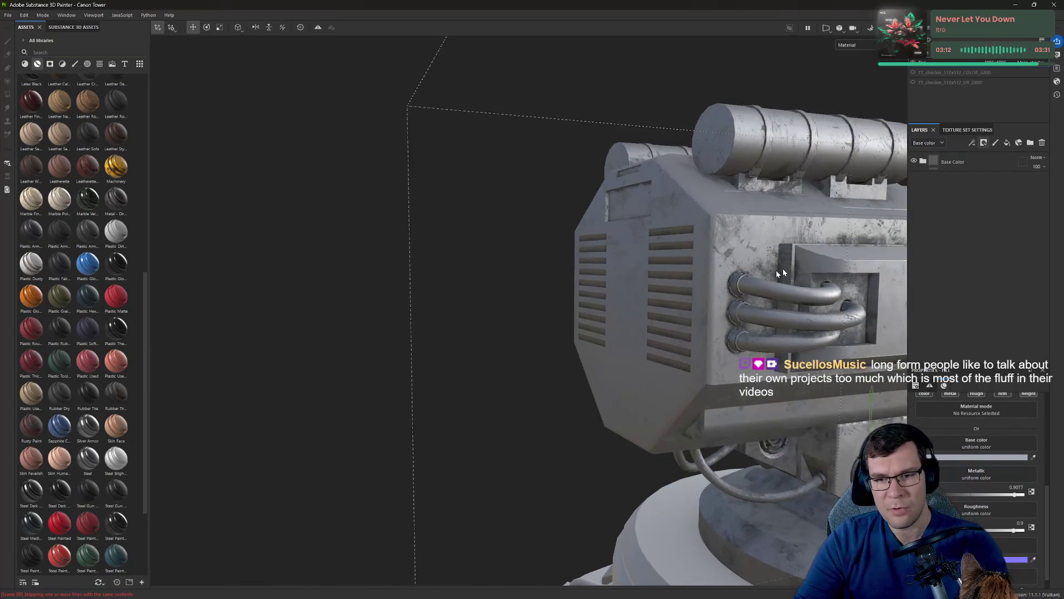
pyautogui.scroll(5, 521, 273)
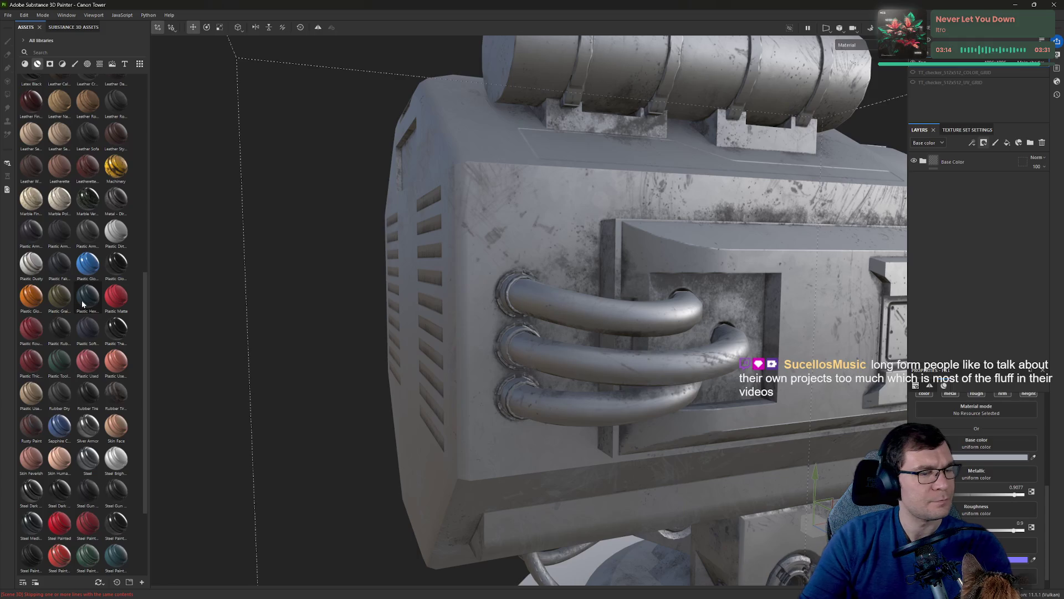
# Apply the Plastic Glossy material to the model, keeping its layer name unchanged.
pyautogui.moveTo(87, 264)
pyautogui.mouseDown()
pyautogui.moveTo(623, 309)
pyautogui.moveTo(619, 320)
pyautogui.mouseUp()
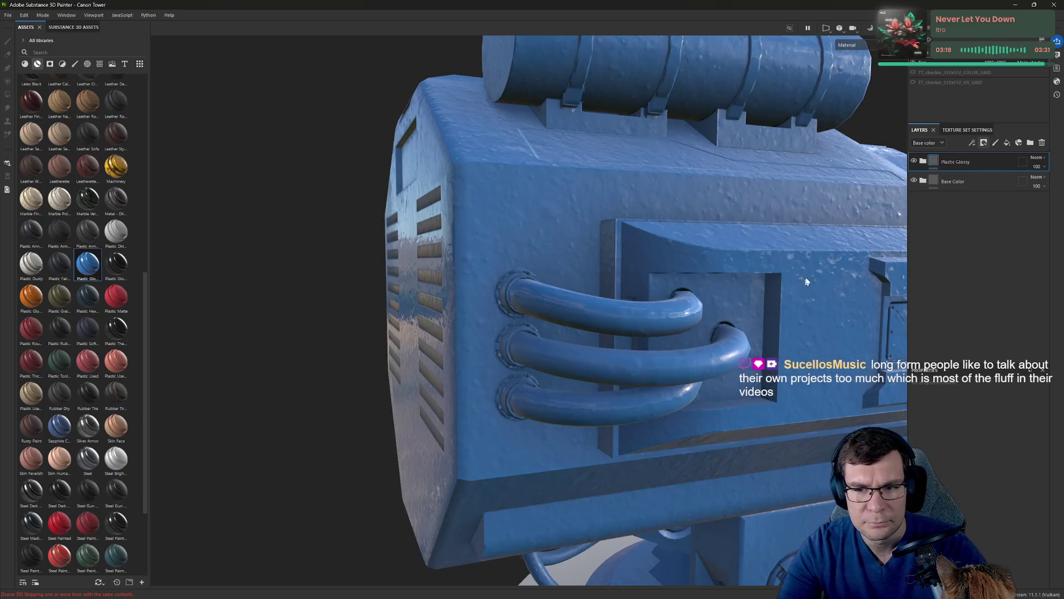
pyautogui.moveTo(807, 282); pyautogui.dragTo(614, 228, button='middle')
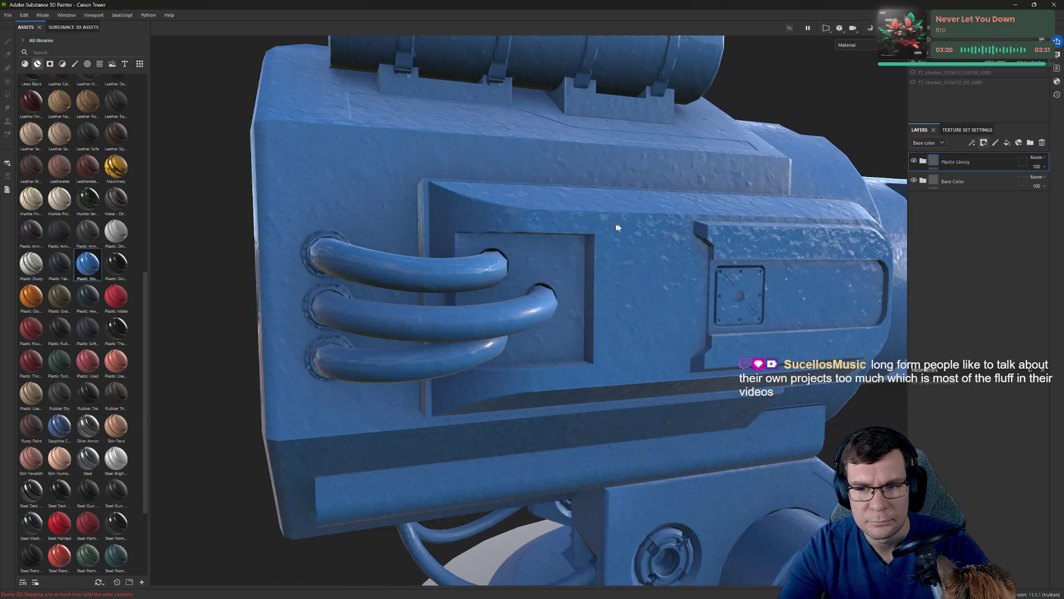
pyautogui.doubleClick(959, 162)
pyautogui.click(967, 228)
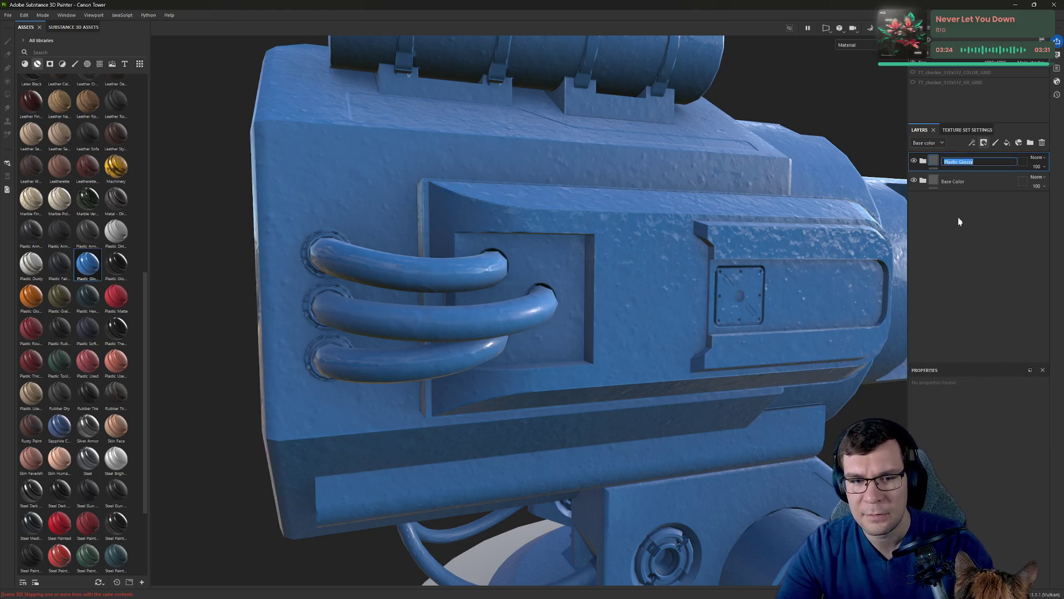
# Give the Plastic Glossy layer a black mask and paint blue onto the three side pipes.
pyautogui.click(984, 143)
pyautogui.click(1021, 165)
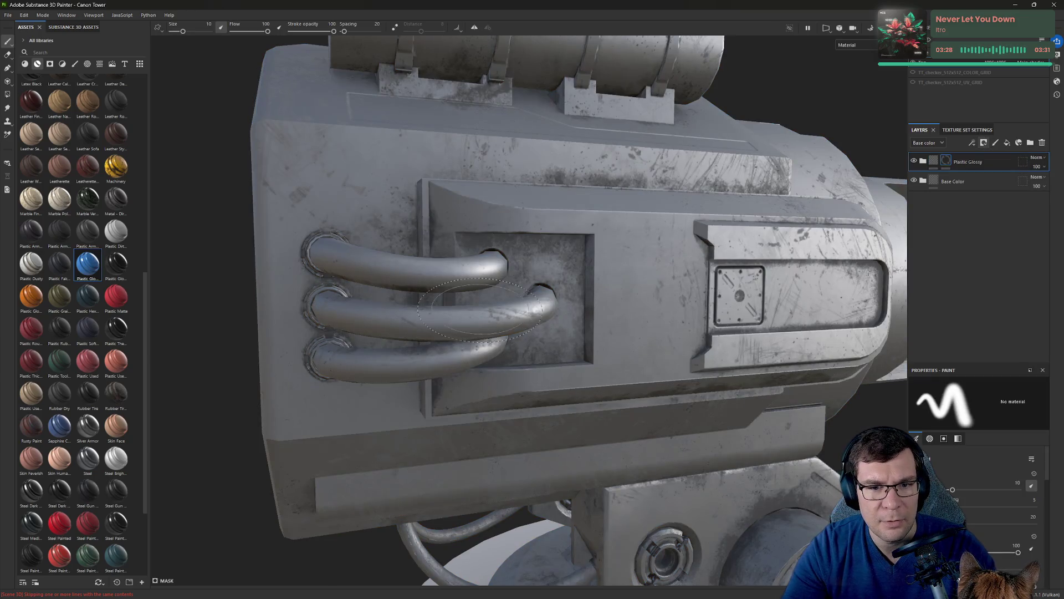
pyautogui.keyDown('alt'); pyautogui.moveTo(486, 234); pyautogui.dragTo(645, 263); pyautogui.keyUp('alt')
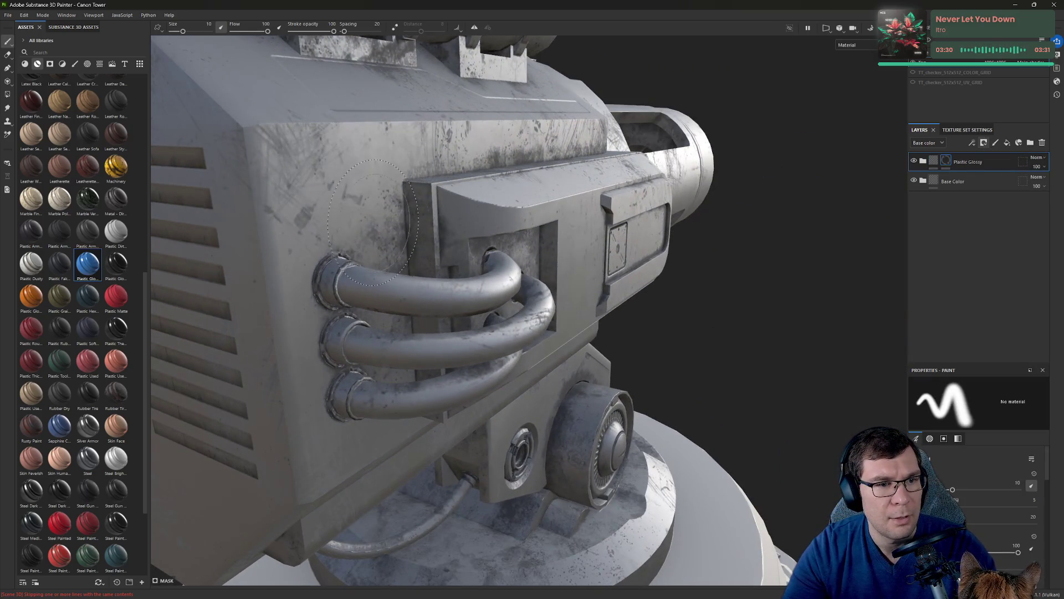
pyautogui.moveTo(399, 288)
pyautogui.mouseDown()
pyautogui.moveTo(469, 321)
pyautogui.moveTo(488, 343)
pyautogui.moveTo(399, 397)
pyautogui.mouseUp()
pyautogui.keyDown('alt'); pyautogui.moveTo(713, 226); pyautogui.dragTo(511, 175); pyautogui.keyUp('alt')
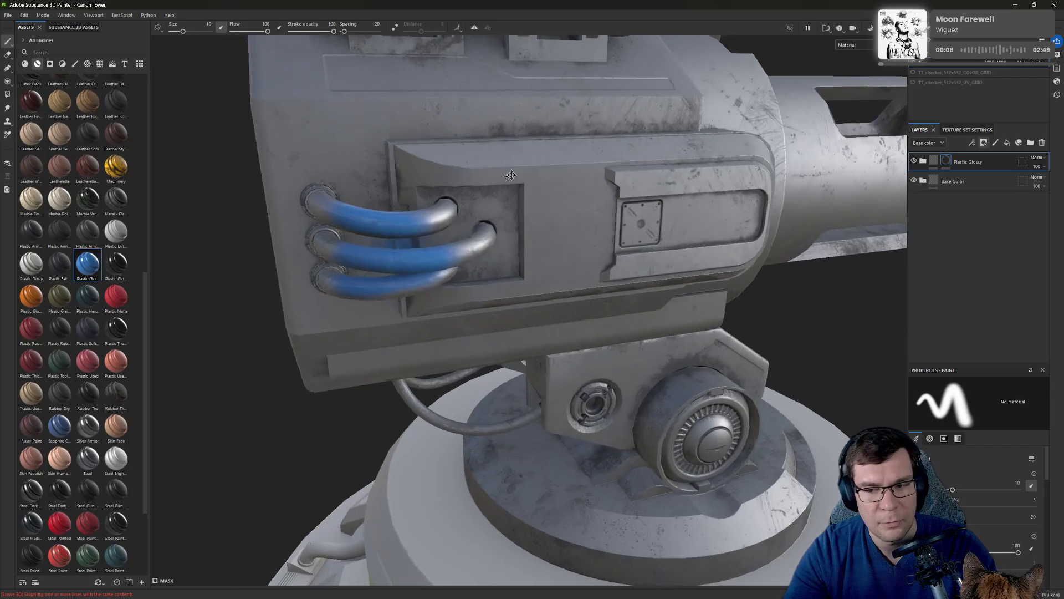
# Paint the pipe's UV island blue in the flat UV texture view.
pyautogui.press('F3')
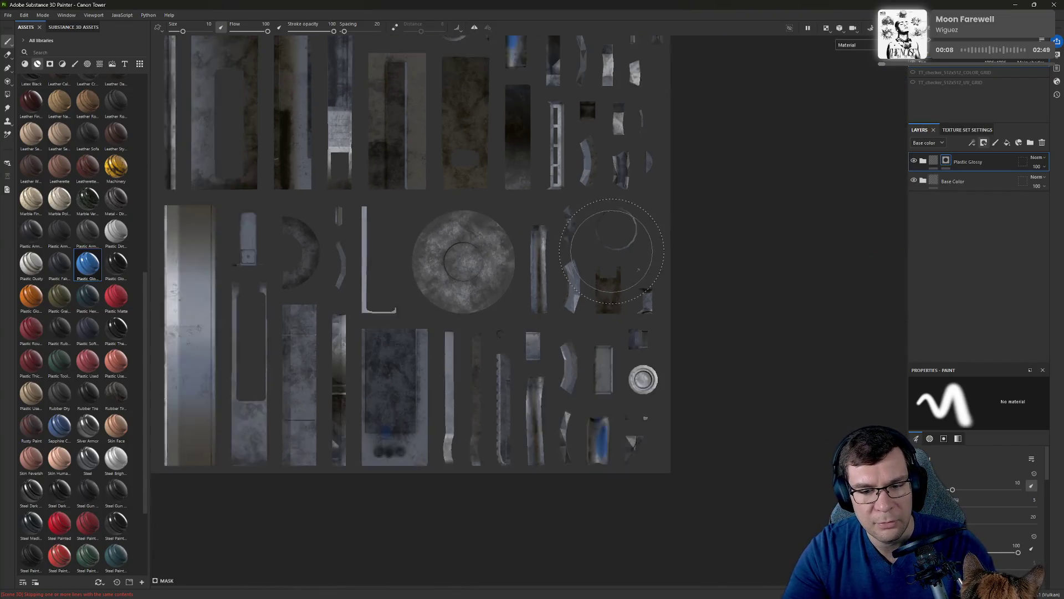
pyautogui.scroll(5, 615, 433)
pyautogui.moveTo(544, 486)
pyautogui.mouseDown()
pyautogui.moveTo(524, 476)
pyautogui.moveTo(548, 421)
pyautogui.moveTo(516, 454)
pyautogui.moveTo(554, 526)
pyautogui.moveTo(571, 421)
pyautogui.mouseUp()
# Hide the side panels and rotate and pan the 2D view to inspect the UV sheet.
pyautogui.press('Tab')
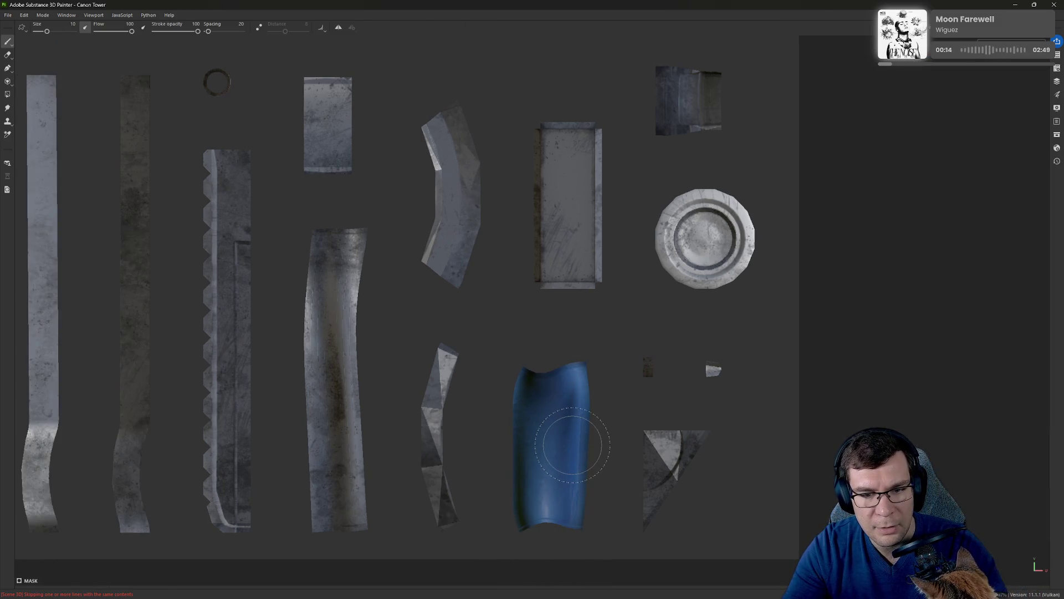
pyautogui.scroll(-6, 573, 445)
pyautogui.moveTo(577, 435)
pyautogui.keyDown('alt'); pyautogui.mouseDown()
pyautogui.moveTo(595, 361)
pyautogui.moveTo(637, 400)
pyautogui.mouseUp(); pyautogui.keyUp('alt')
pyautogui.scroll(4, 677, 427)
pyautogui.moveTo(677, 427)
pyautogui.mouseDown(button='middle')
pyautogui.moveTo(737, 413)
pyautogui.moveTo(749, 388)
pyautogui.mouseUp(button='middle')
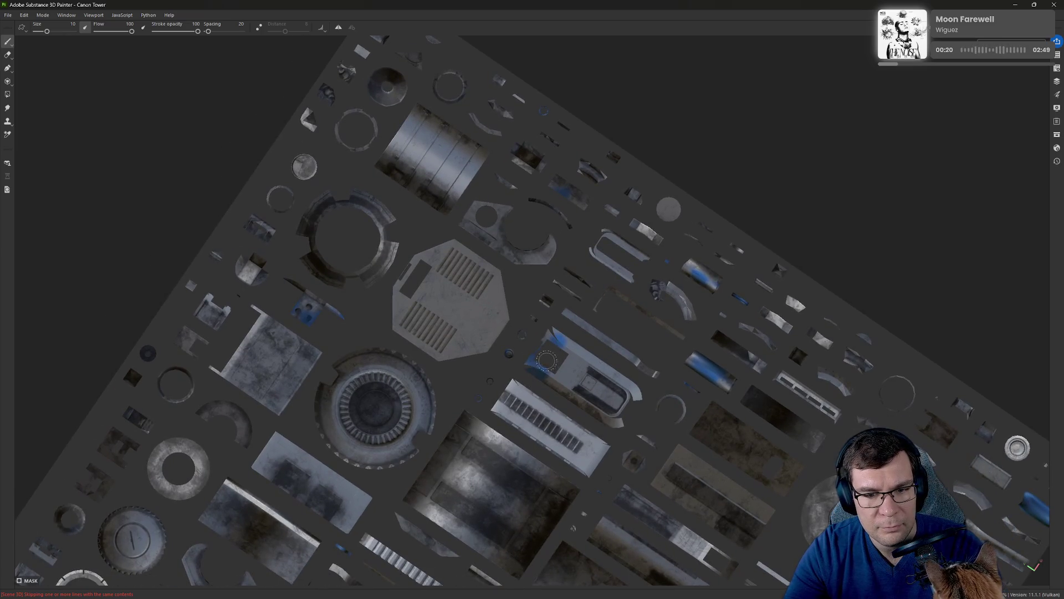
pyautogui.scroll(-2, 576, 334)
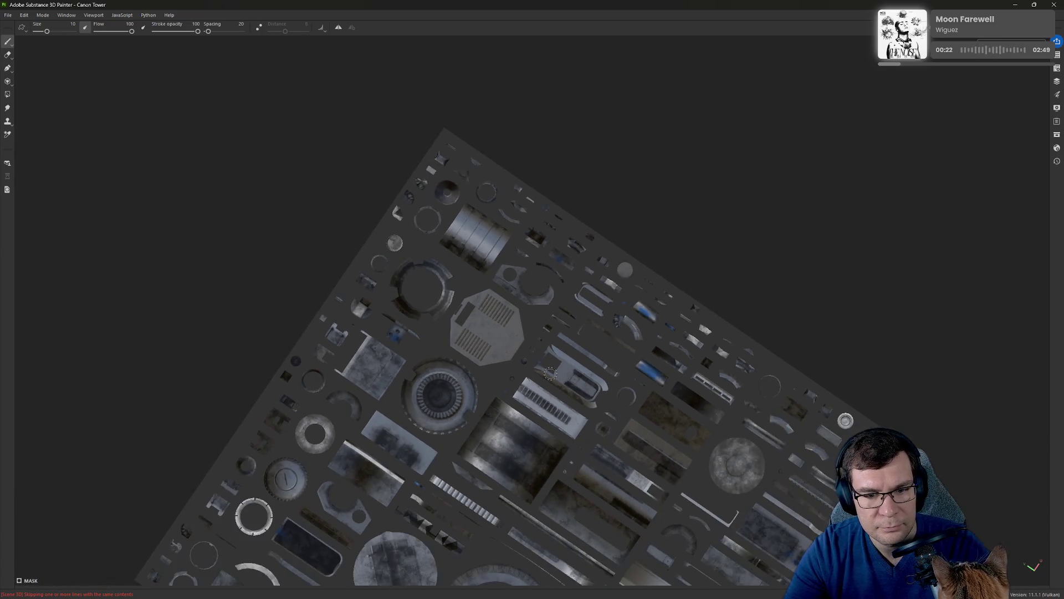
pyautogui.keyDown('alt'); pyautogui.moveTo(667, 245); pyautogui.dragTo(737, 222); pyautogui.keyUp('alt')
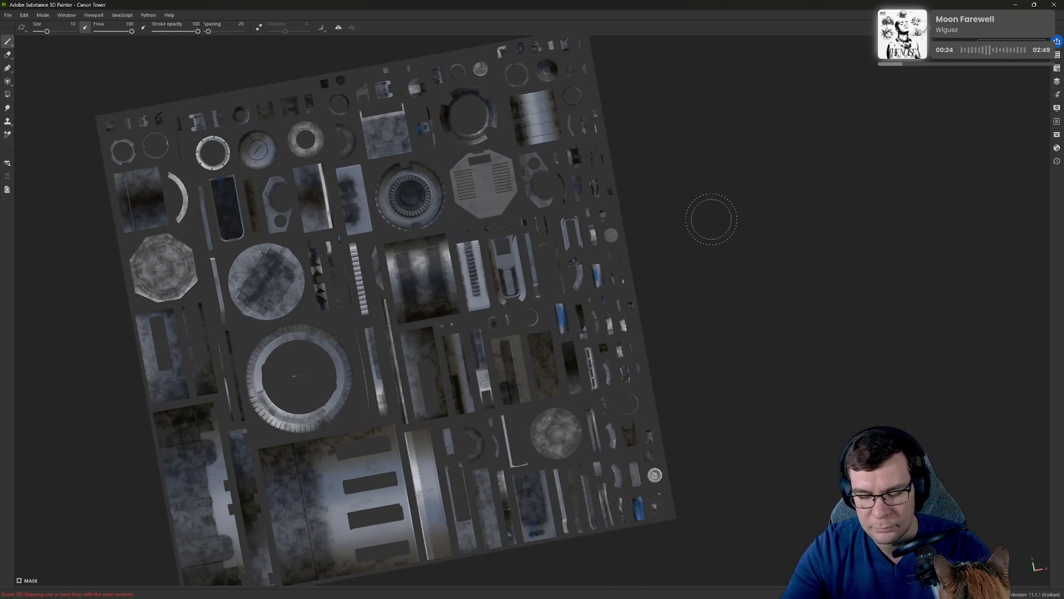
# Try Polygon Fill on all UV islands, switch to Eraser, then return to Blender.
pyautogui.click(7, 94)
pyautogui.moveTo(78, 83)
pyautogui.mouseDown()
pyautogui.moveTo(570, 391)
pyautogui.moveTo(715, 577)
pyautogui.moveTo(518, 443)
pyautogui.moveTo(88, 72)
pyautogui.moveTo(63, 71)
pyautogui.mouseUp()
pyautogui.press('Tab')
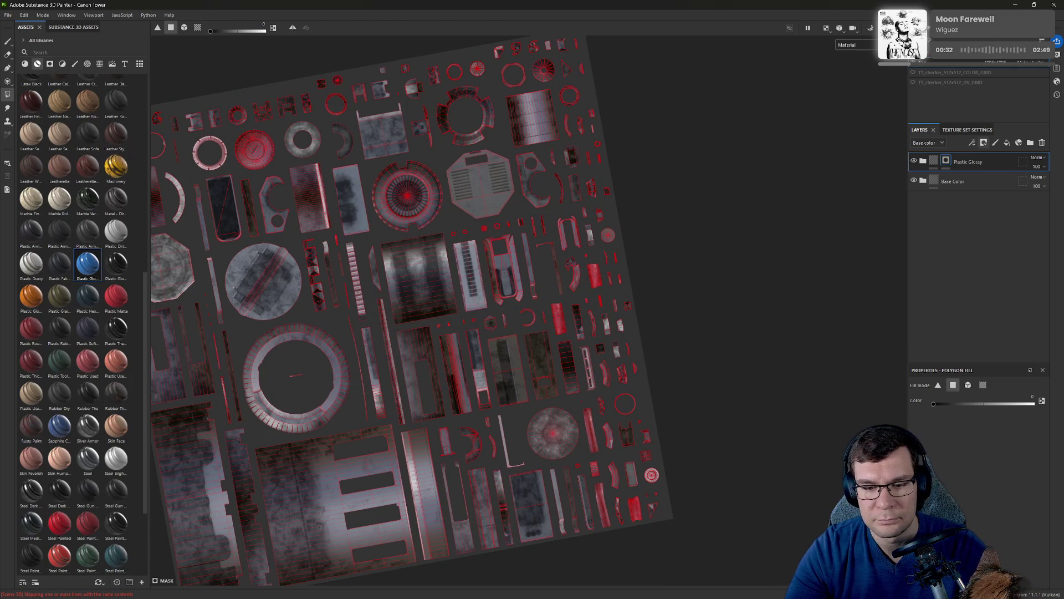
pyautogui.press('e')
pyautogui.moveTo(689, 471)
pyautogui.keyDown('alt'); pyautogui.mouseDown()
pyautogui.moveTo(720, 442)
pyautogui.moveTo(678, 431)
pyautogui.mouseUp(); pyautogui.keyUp('alt')
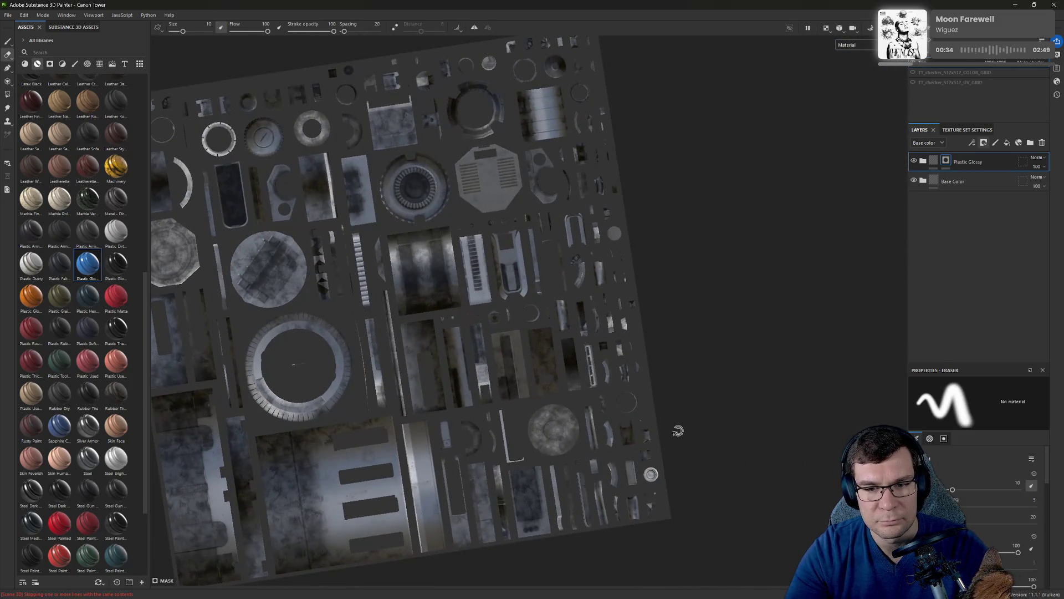
pyautogui.scroll(5, 596, 238)
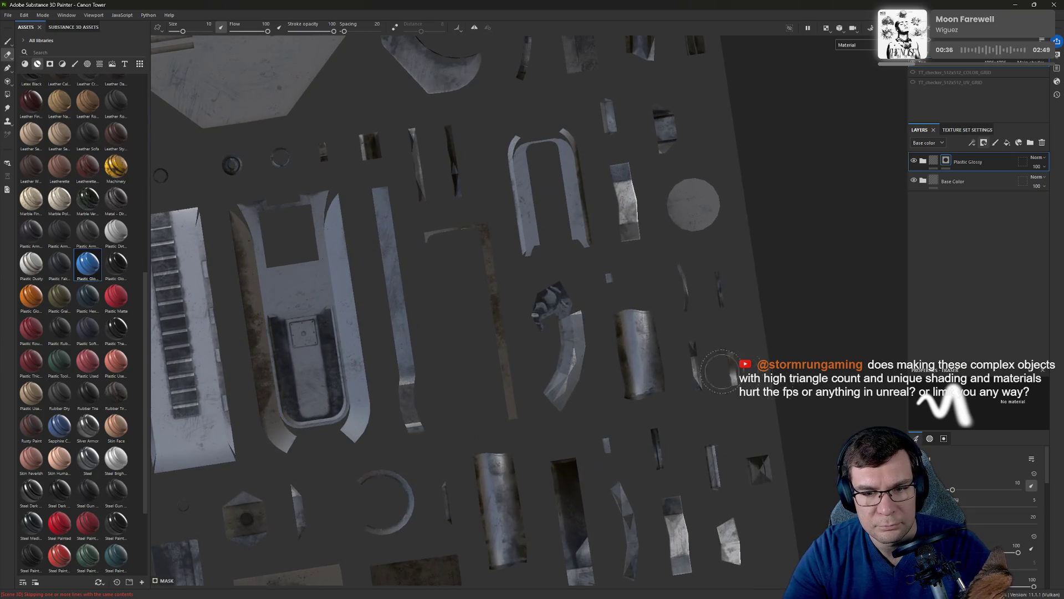
pyautogui.scroll(3, 721, 371)
pyautogui.scroll(4, 623, 321)
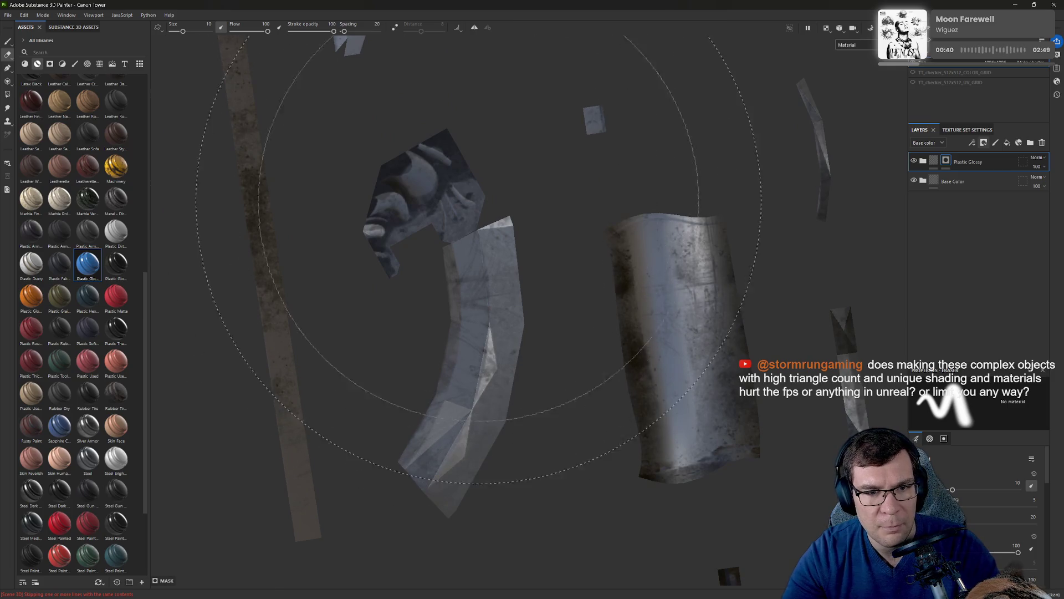
pyautogui.scroll(-6, 706, 402)
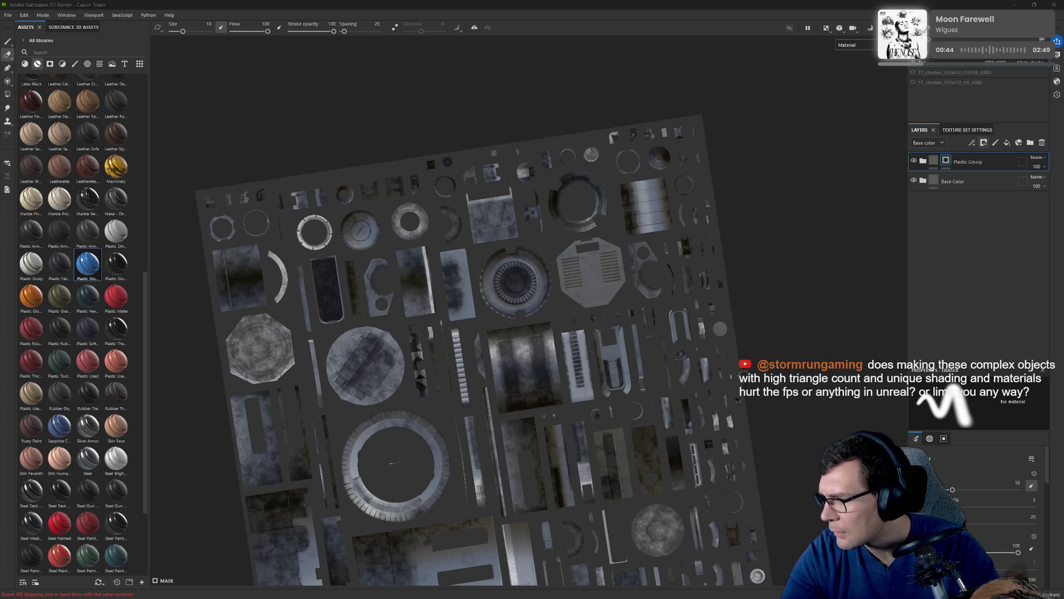
pyautogui.hotkey('alt', 'Tab')
pyautogui.scroll(6, 423, 142)
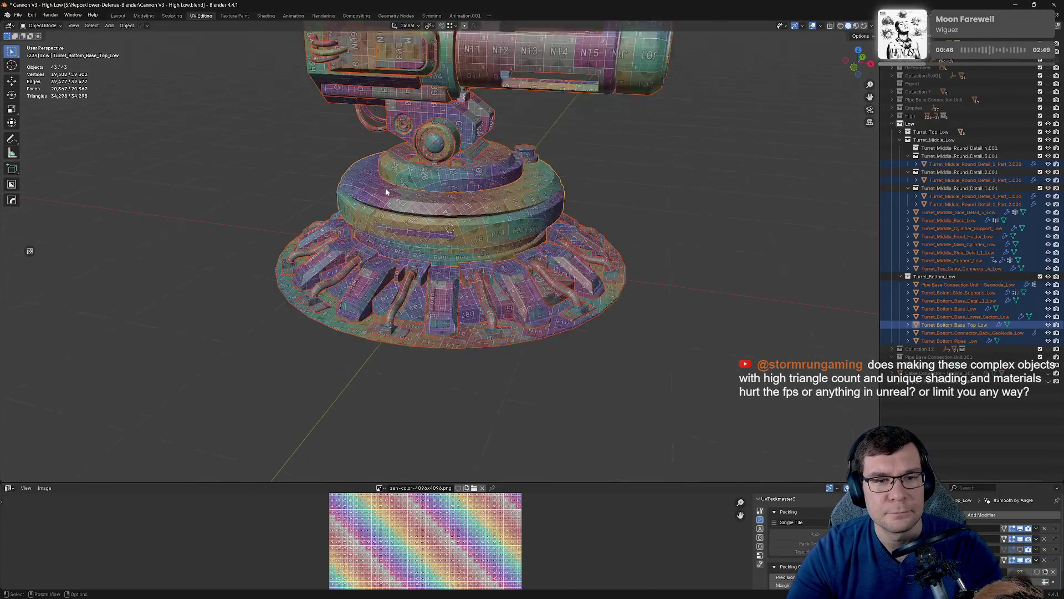
# Orbit the turret view and save Cannon V3 - High Low.blend with Ctrl+S.
pyautogui.keyDown('alt'); pyautogui.moveTo(423, 142); pyautogui.dragTo(584, 325, button='middle'); pyautogui.keyUp('alt')
pyautogui.moveTo(532, 256); pyautogui.dragTo(497, 287, button='middle')
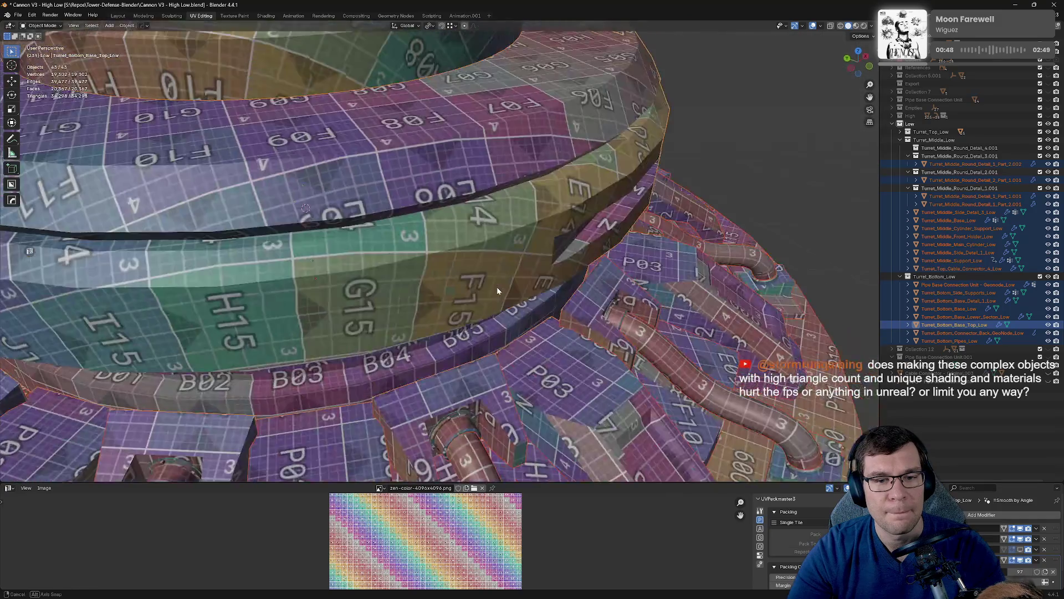
pyautogui.scroll(-8, 497, 287)
pyautogui.hotkey('ctrl', 's')
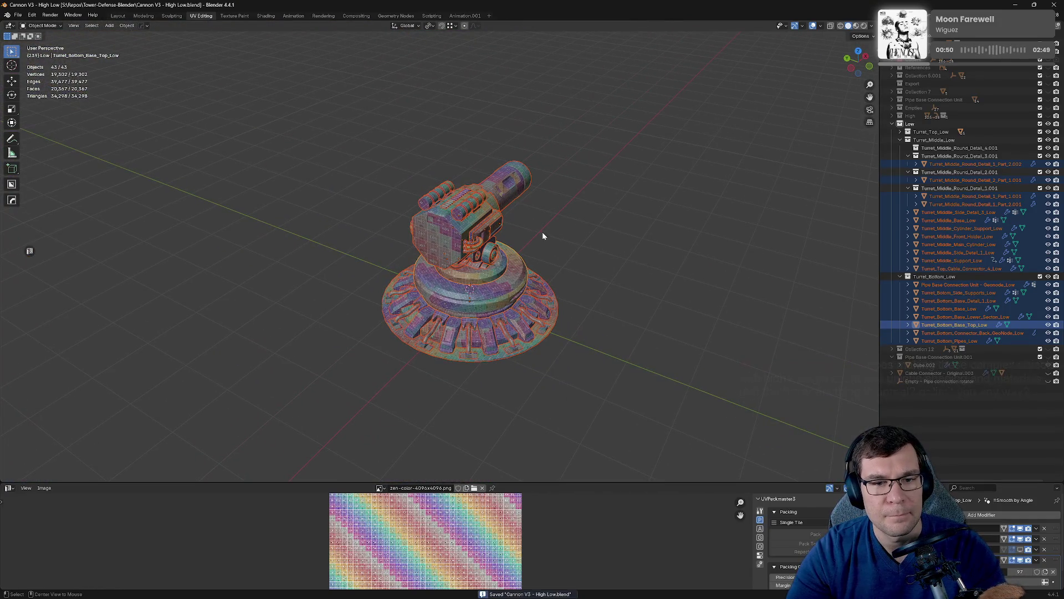
# In Edit Mode, collapse Turret_Middle_Low and Turret_Bottom_Low and exclude the bottom-base objects.
pyautogui.moveTo(577, 215); pyautogui.dragTo(499, 199, button='middle')
pyautogui.scroll(5, 444, 194)
pyautogui.moveTo(422, 192); pyautogui.dragTo(442, 171, button='middle')
pyautogui.press('Tab')
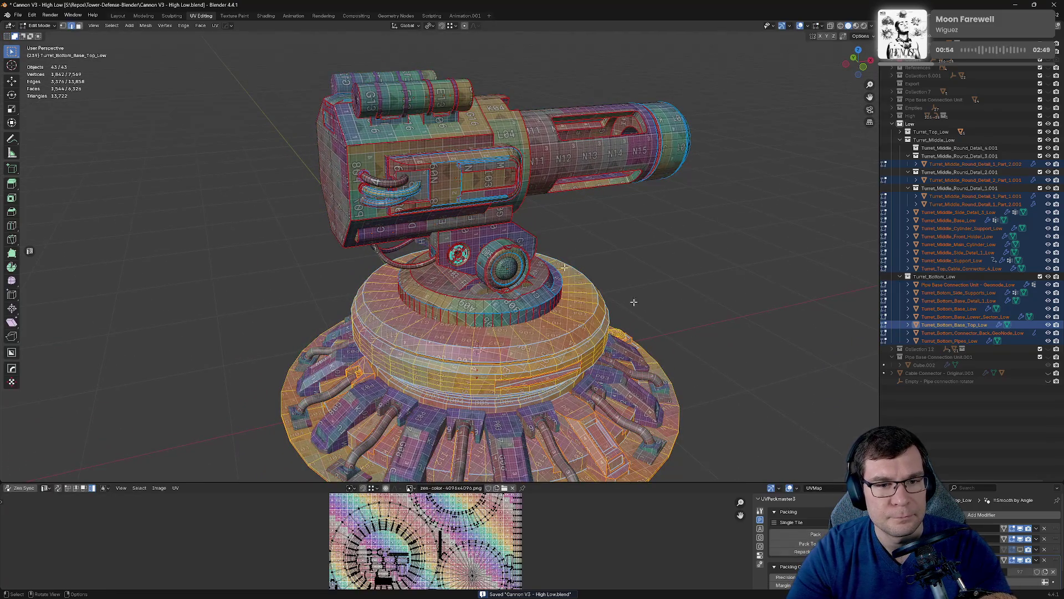
pyautogui.click(900, 140)
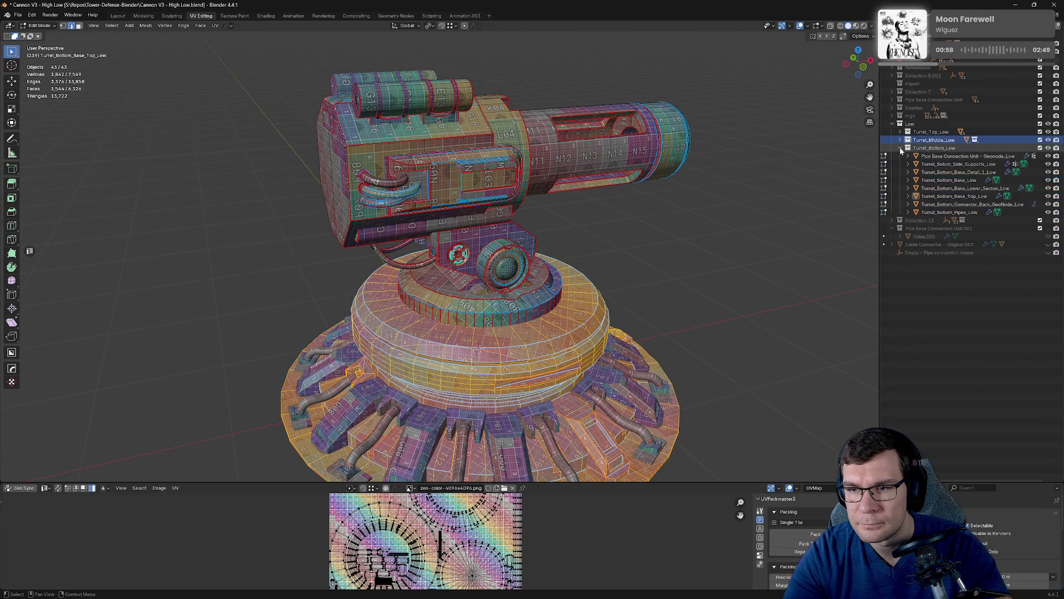
pyautogui.click(900, 148)
pyautogui.click(1040, 148)
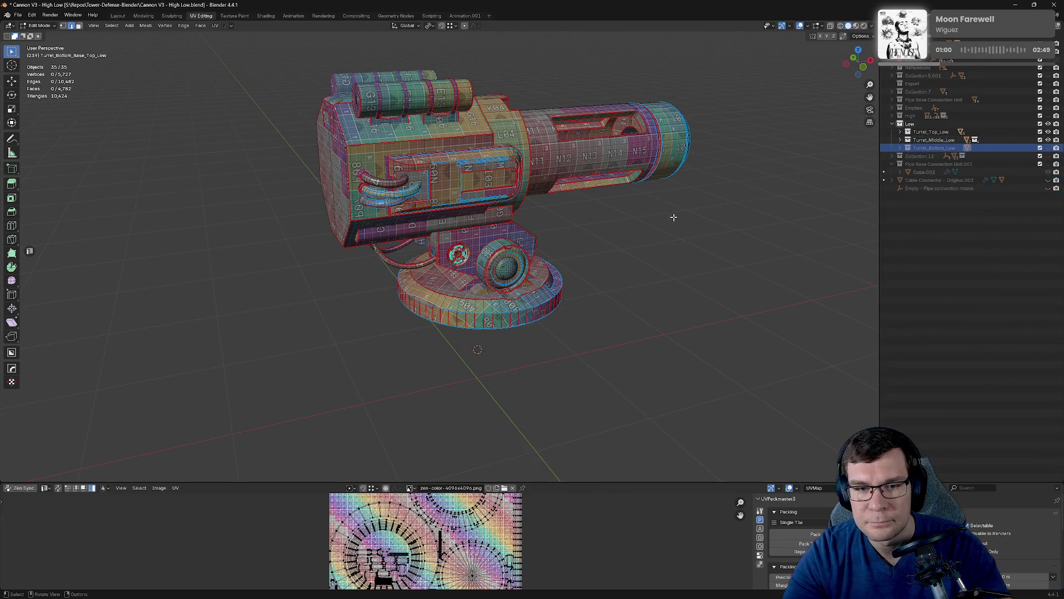
# Select all mesh elements, enlarge the UV editor, and return to Object Mode.
pyautogui.press('a')
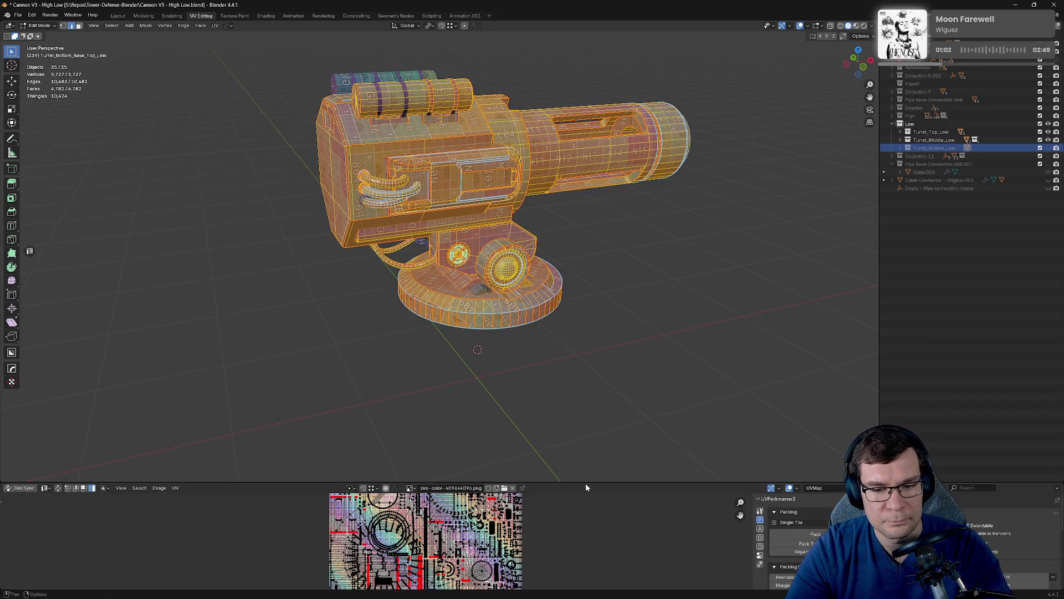
pyautogui.moveTo(585, 483); pyautogui.dragTo(586, 157)
pyautogui.scroll(5, 509, 376)
pyautogui.scroll(-3, 509, 376)
pyautogui.scroll(-2, 509, 376)
pyautogui.press('Tab')
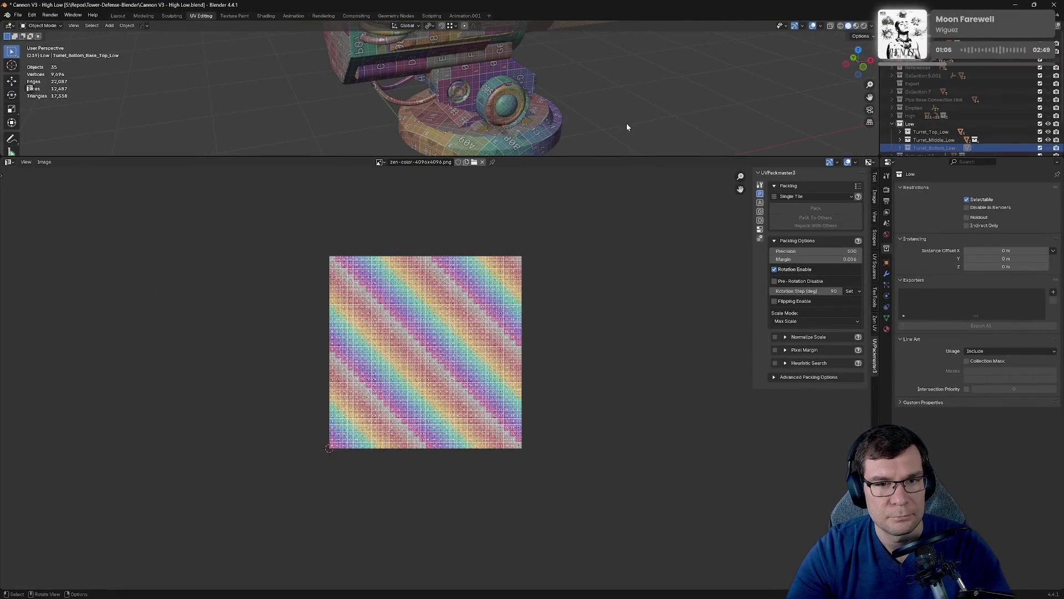
# Select all remaining objects and move their UV islands to the left of the tile.
pyautogui.press('a')
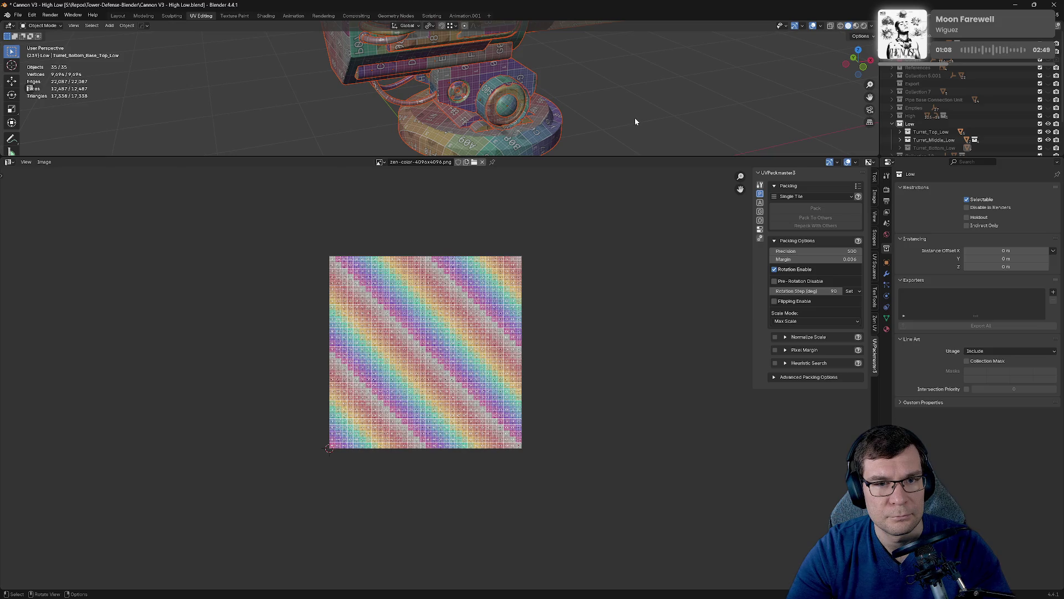
pyautogui.press('Tab')
pyautogui.press('g')
pyautogui.click(402, 309)
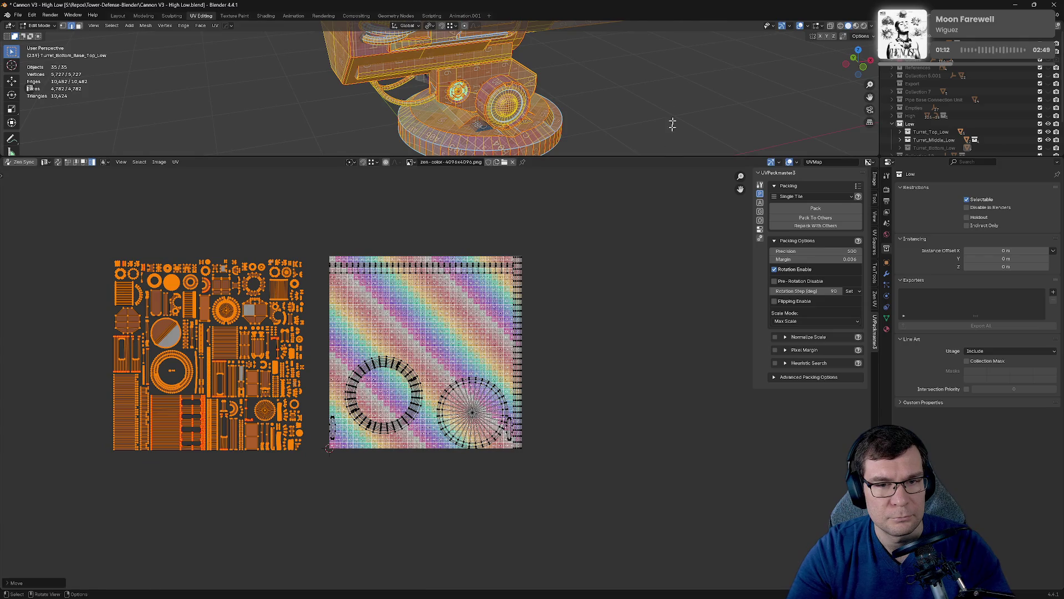
# Make Turret_Middle_Low the active collection, expand Turret_Top_Low, and exit Edit Mode.
pyautogui.scroll(-2, 673, 124)
pyautogui.scroll(-2, 929, 114)
pyautogui.click(931, 107)
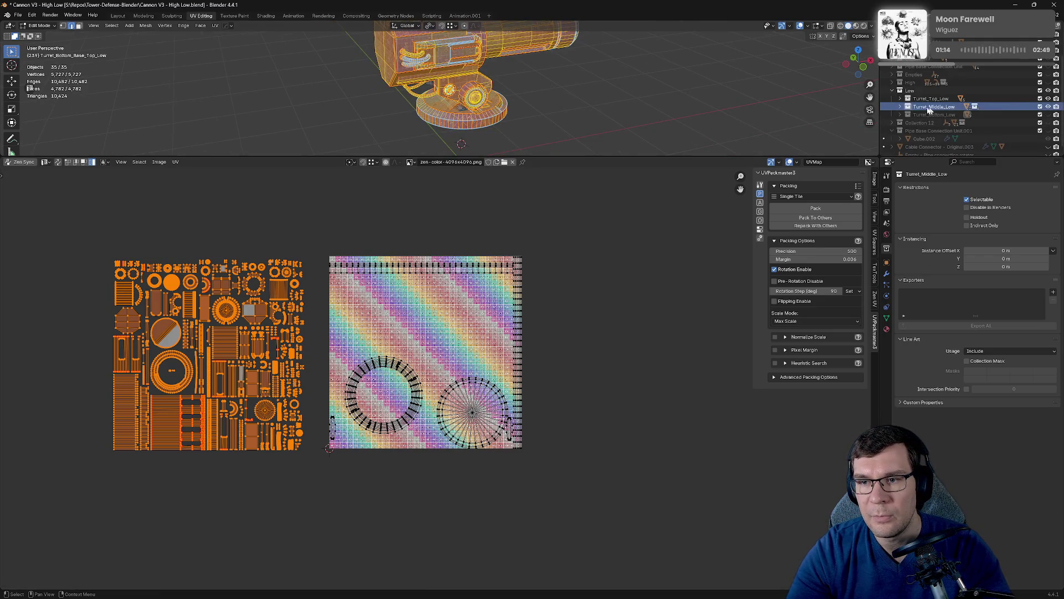
pyautogui.click(901, 98)
pyautogui.press('Tab')
pyautogui.scroll(-3, 659, 107)
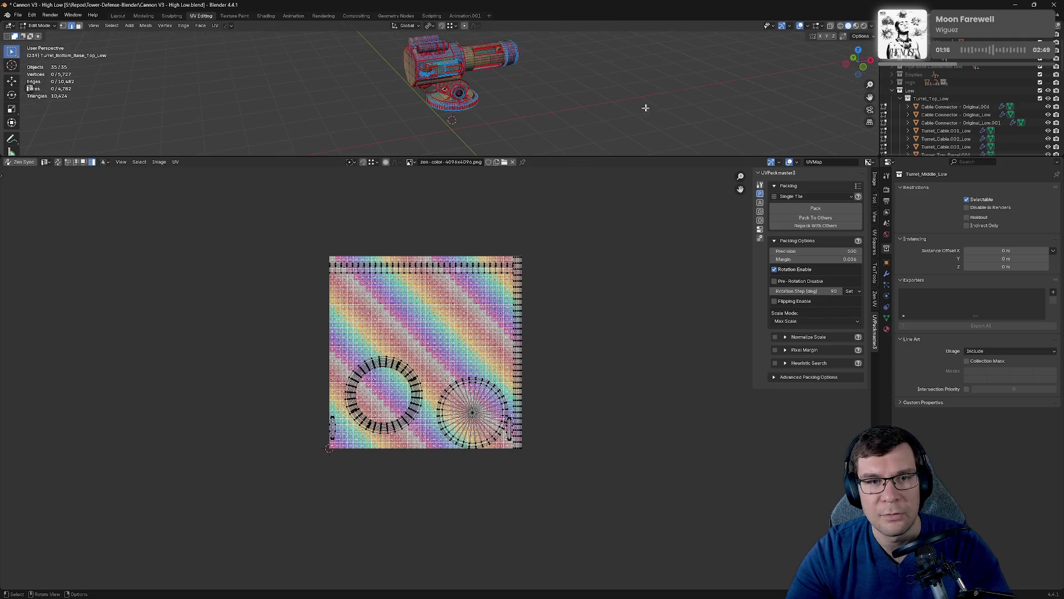
# Move the cable objects' UV islands slightly higher on the tile, then deselect everything.
pyautogui.press('Tab')
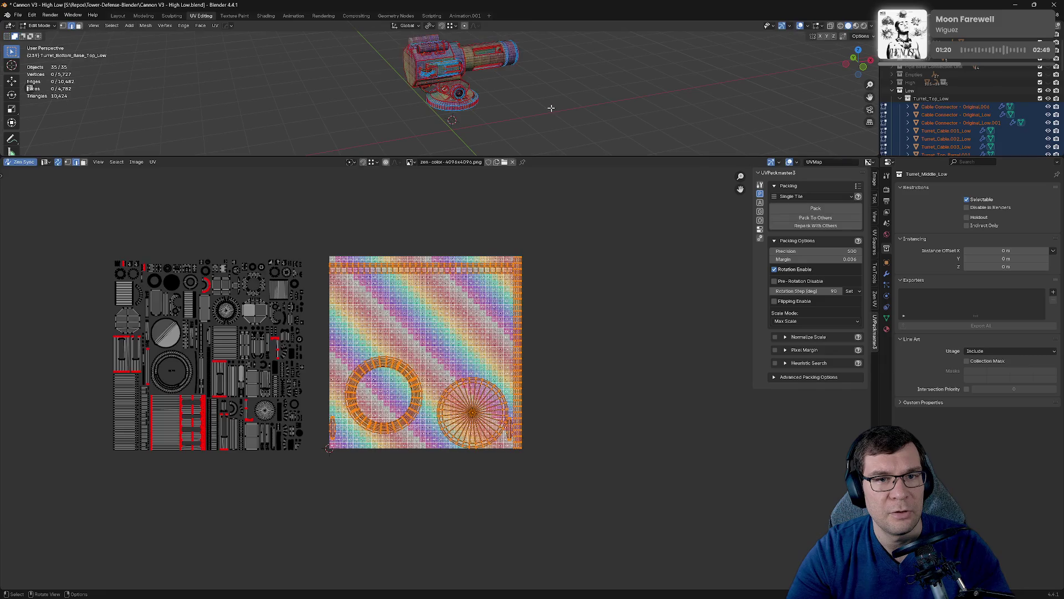
pyautogui.press('a')
pyautogui.press('g')
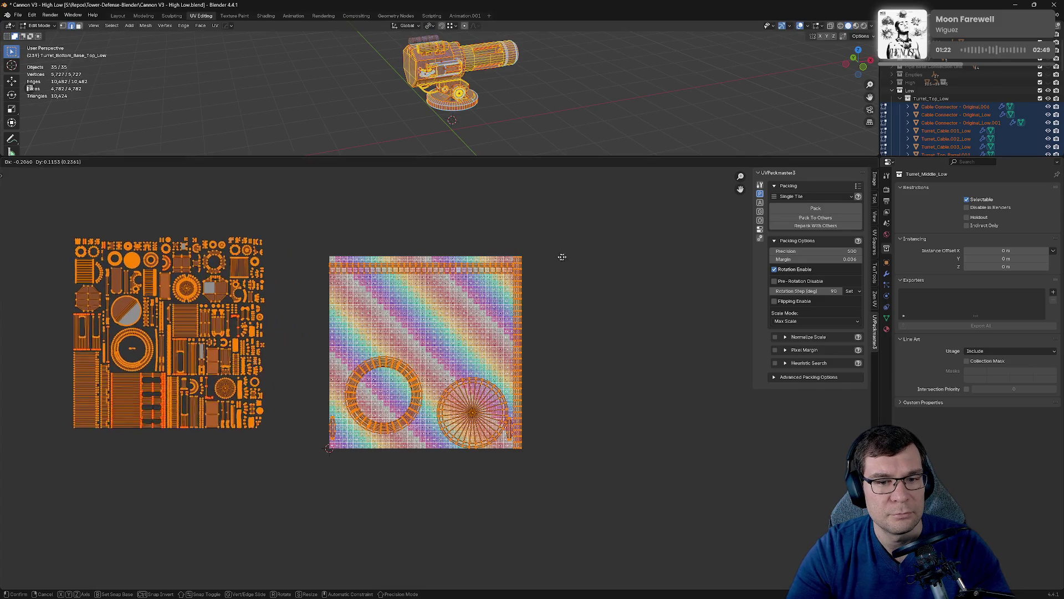
pyautogui.click(623, 269)
pyautogui.click(835, 114)
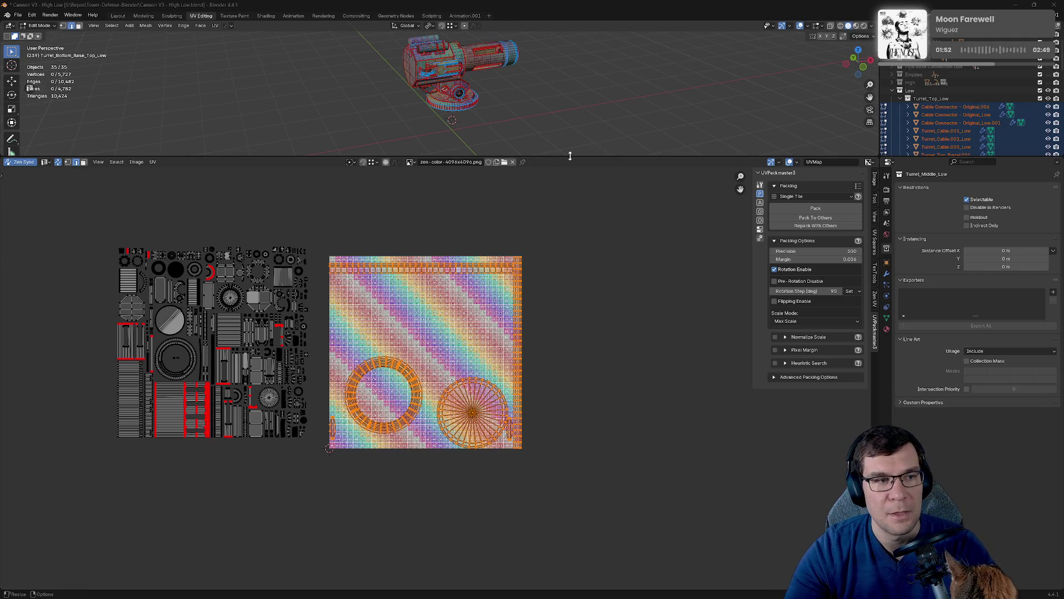
pyautogui.moveTo(586, 114)
pyautogui.mouseDown(button='middle')
pyautogui.moveTo(551, 119)
pyautogui.moveTo(558, 109)
pyautogui.mouseUp(button='middle')
# Shrink the UV editor, select all mesh elements, and isolate the cannon in local view.
pyautogui.moveTo(562, 157); pyautogui.dragTo(562, 327)
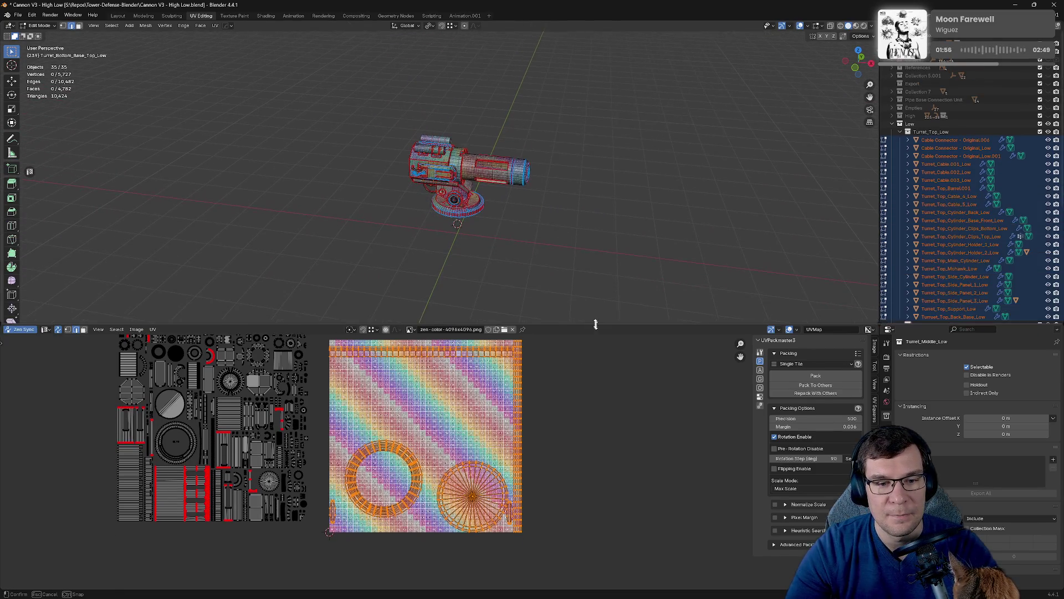
pyautogui.press('ctrl+KP_3')
pyautogui.moveTo(490, 249)
pyautogui.mouseDown(button='middle')
pyautogui.moveTo(471, 233)
pyautogui.moveTo(593, 186)
pyautogui.mouseUp(button='middle')
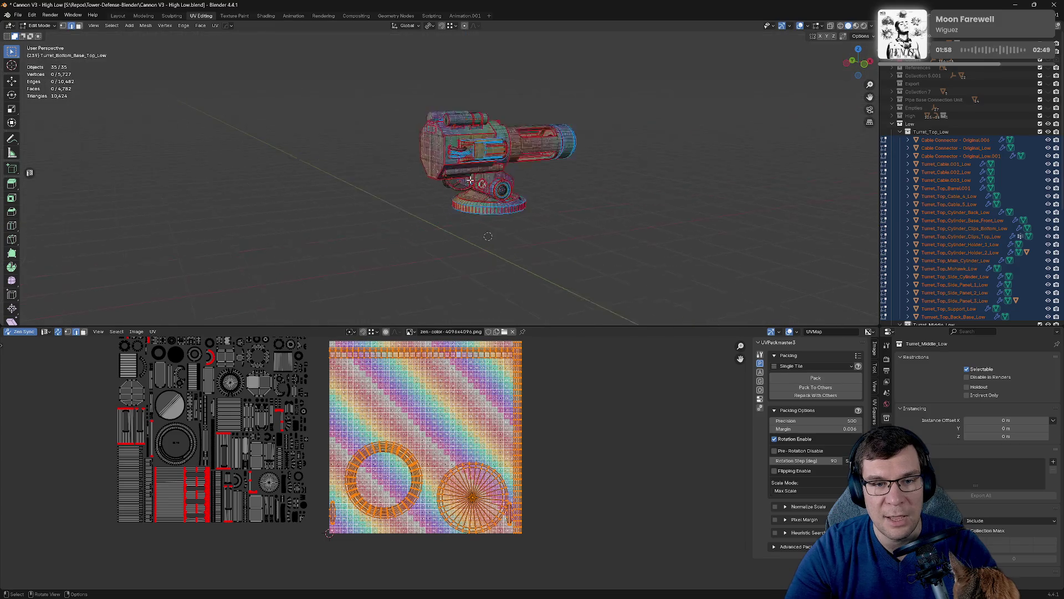
pyautogui.scroll(10, 593, 186)
pyautogui.scroll(-6, 593, 186)
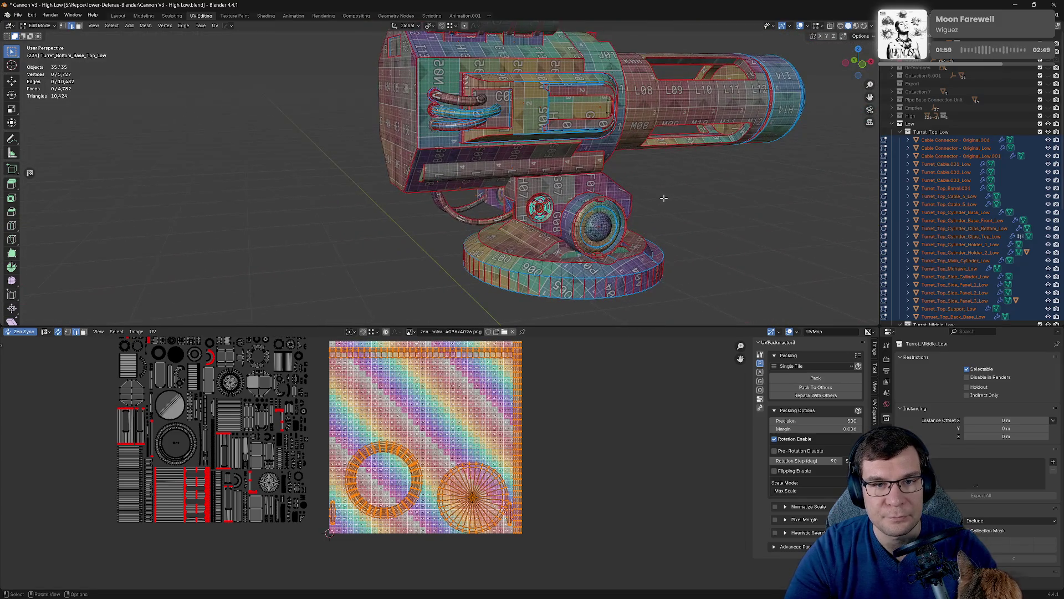
pyautogui.press('a')
pyautogui.click(684, 251)
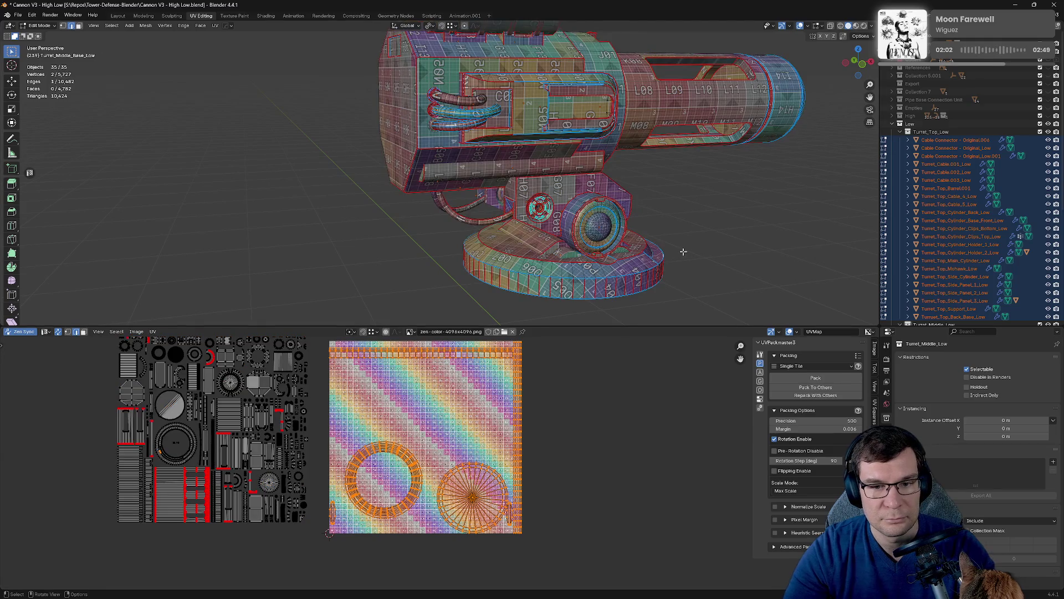
pyautogui.press('a')
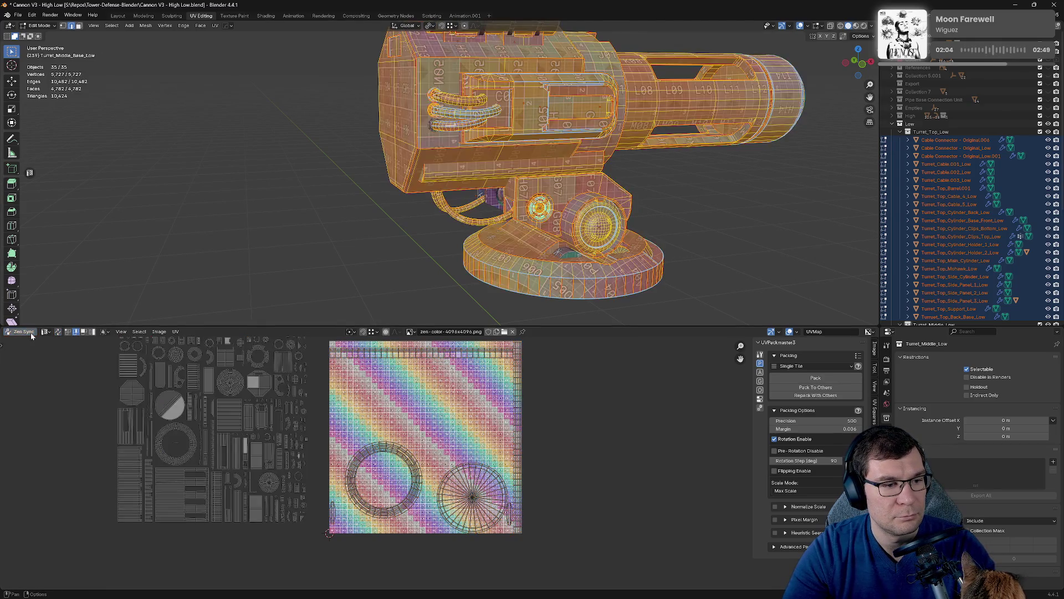
pyautogui.press('KP_Divide')
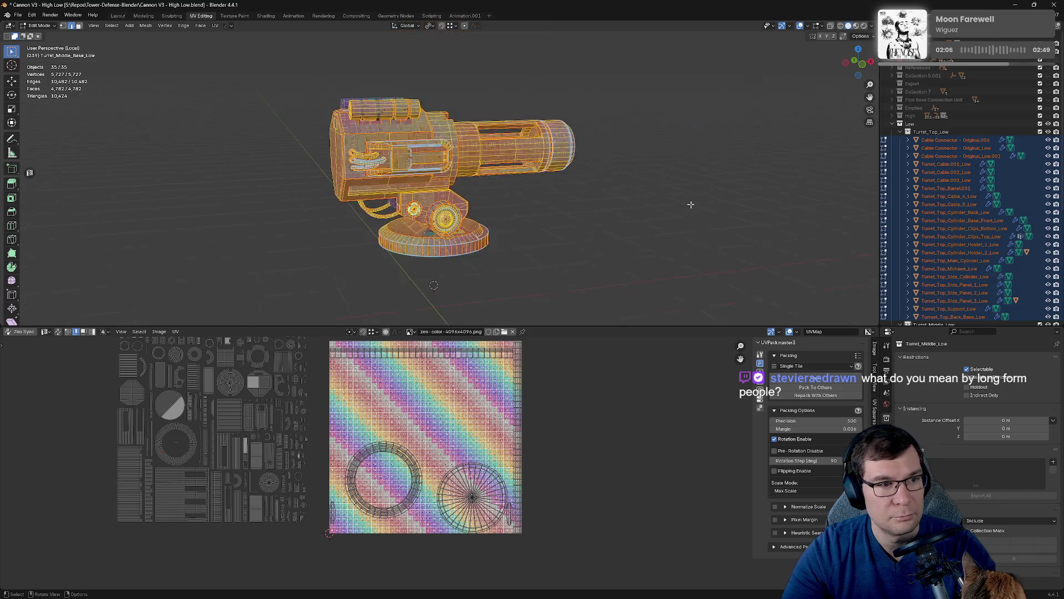
pyautogui.press('Tab')
# Box-select all 35 turret objects in Edit Mode and enlarge the UV editor to review their islands.
pyautogui.moveTo(252, 82); pyautogui.dragTo(597, 287)
pyautogui.moveTo(610, 290)
pyautogui.mouseDown(button='middle')
pyautogui.moveTo(646, 243)
pyautogui.moveTo(692, 241)
pyautogui.mouseUp(button='middle')
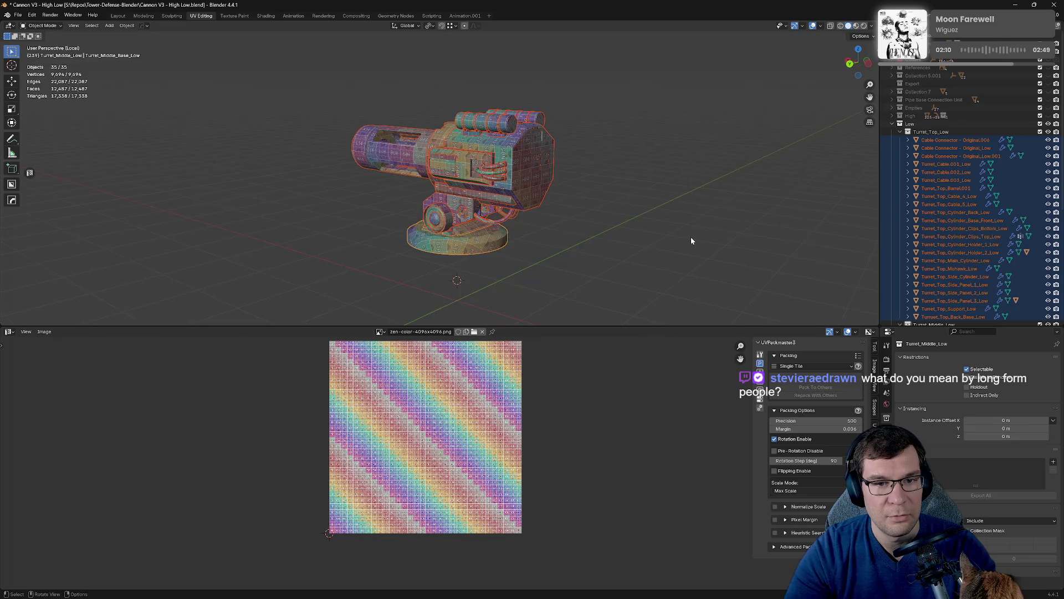
pyautogui.press('Tab')
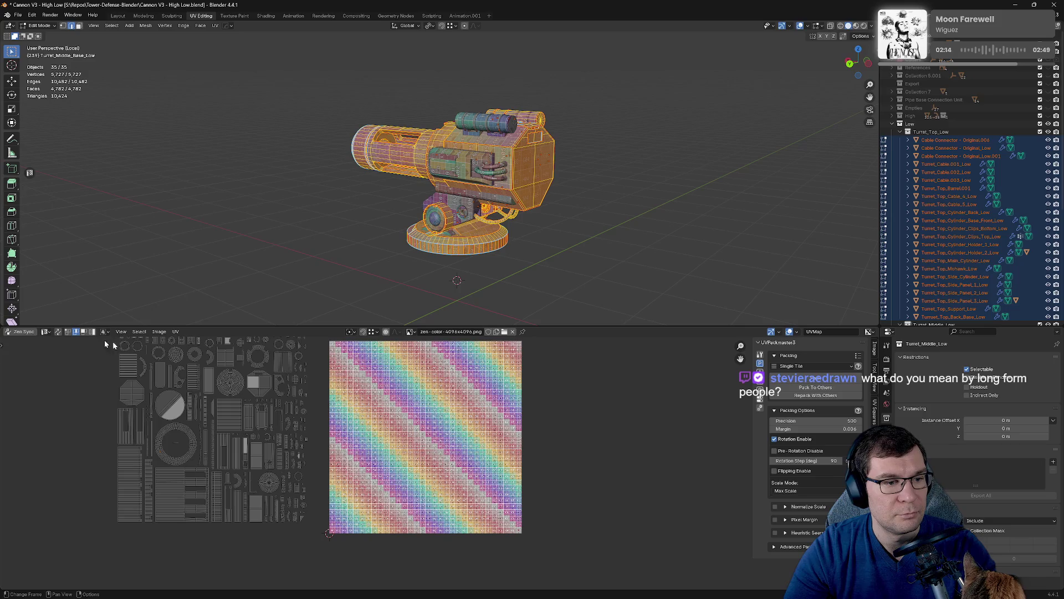
pyautogui.moveTo(340, 378)
pyautogui.mouseDown(button='middle')
pyautogui.moveTo(577, 428)
pyautogui.moveTo(593, 400)
pyautogui.mouseUp(button='middle')
pyautogui.moveTo(555, 327); pyautogui.dragTo(627, 31)
pyautogui.scroll(5, 487, 351)
pyautogui.moveTo(593, 342); pyautogui.dragTo(421, 375, button='middle')
pyautogui.click(511, 507)
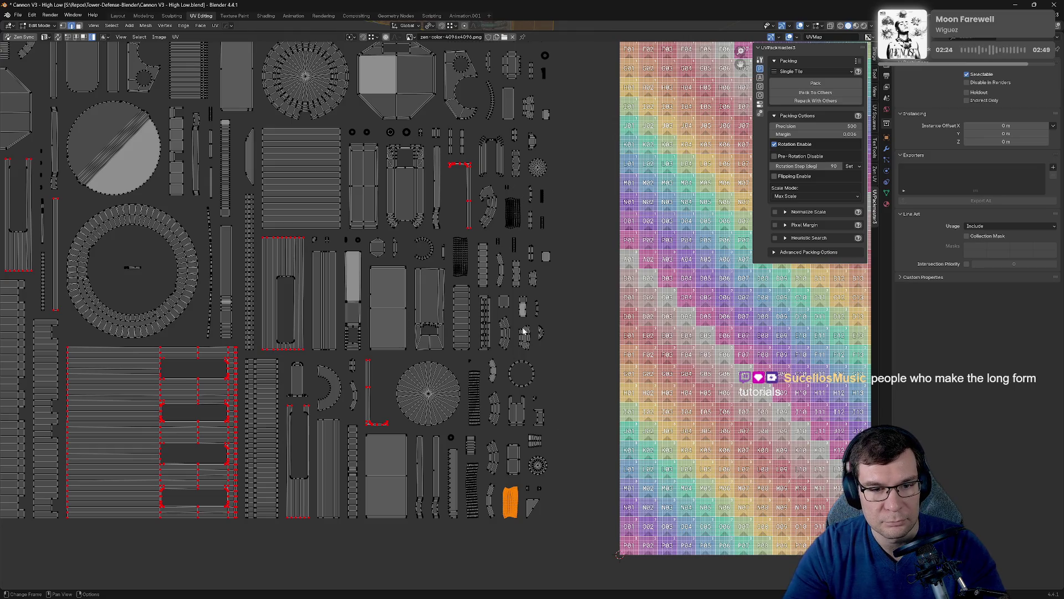
# Give the 3D view most of the window, deselect everything and return to object mode.
pyautogui.moveTo(527, 32); pyautogui.dragTo(525, 494)
pyautogui.hotkey('alt', 'a')
pyautogui.scroll(5, 526, 331)
pyautogui.moveTo(526, 332)
pyautogui.mouseDown(button='middle')
pyautogui.moveTo(599, 297)
pyautogui.moveTo(549, 266)
pyautogui.mouseUp(button='middle')
pyautogui.press('Tab')
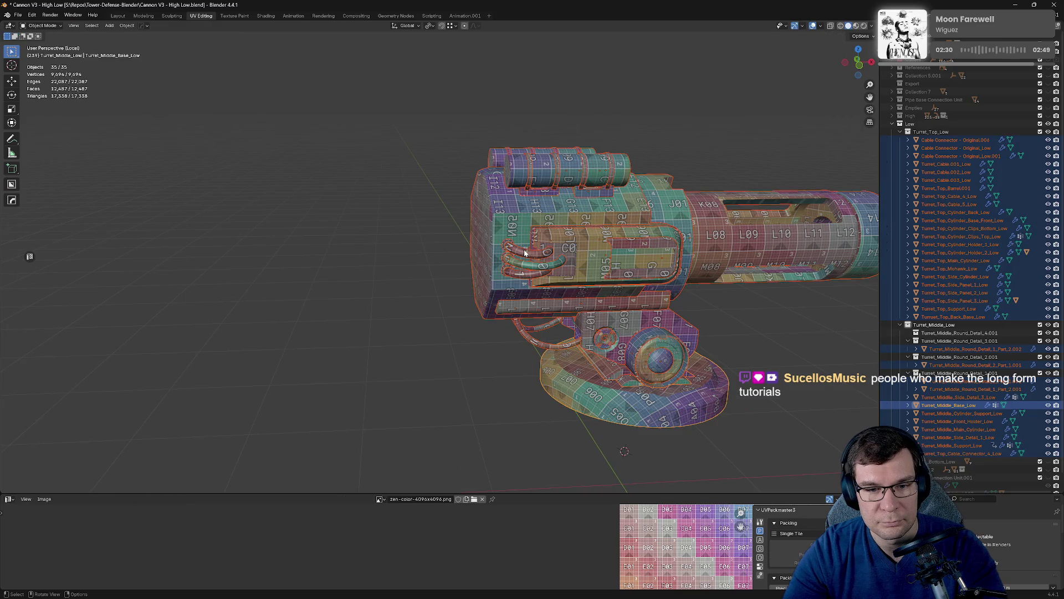
# Select Turret_Cable.003_Low, show the whole cannon, and edit it with an enlarged UV editor.
pyautogui.click(524, 253)
pyautogui.press('KP_Divide')
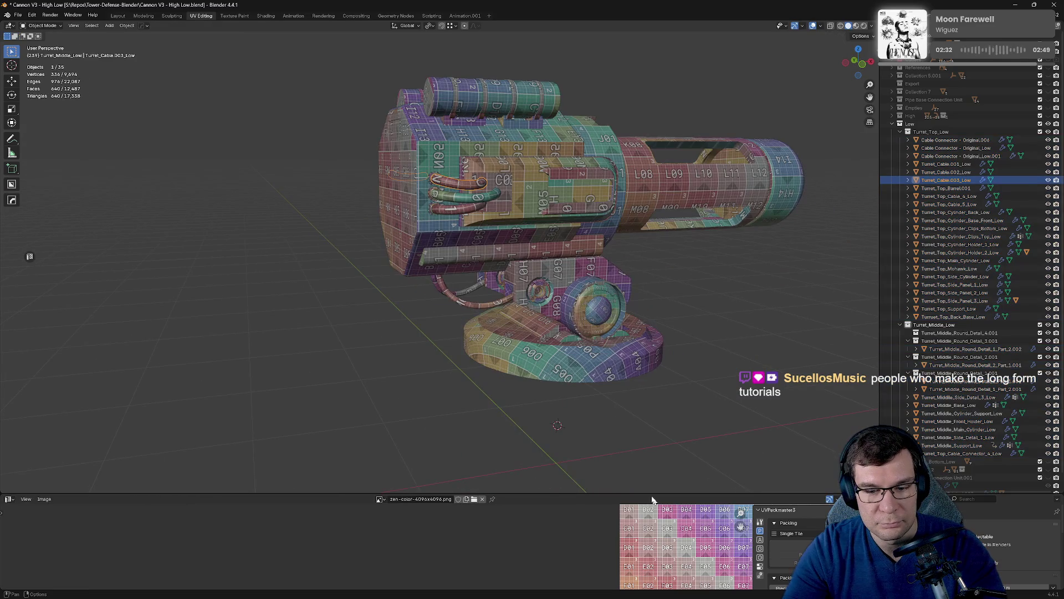
pyautogui.press('Tab')
pyautogui.moveTo(652, 493); pyautogui.dragTo(652, 263)
pyautogui.scroll(3, 451, 412)
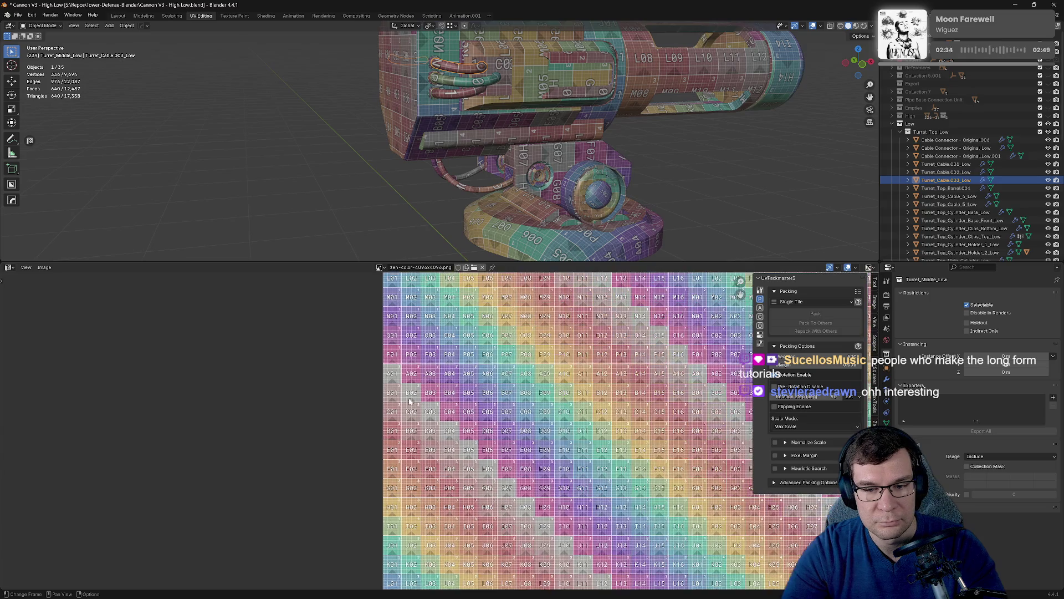
pyautogui.scroll(-6, 450, 412)
pyautogui.scroll(4, 444, 425)
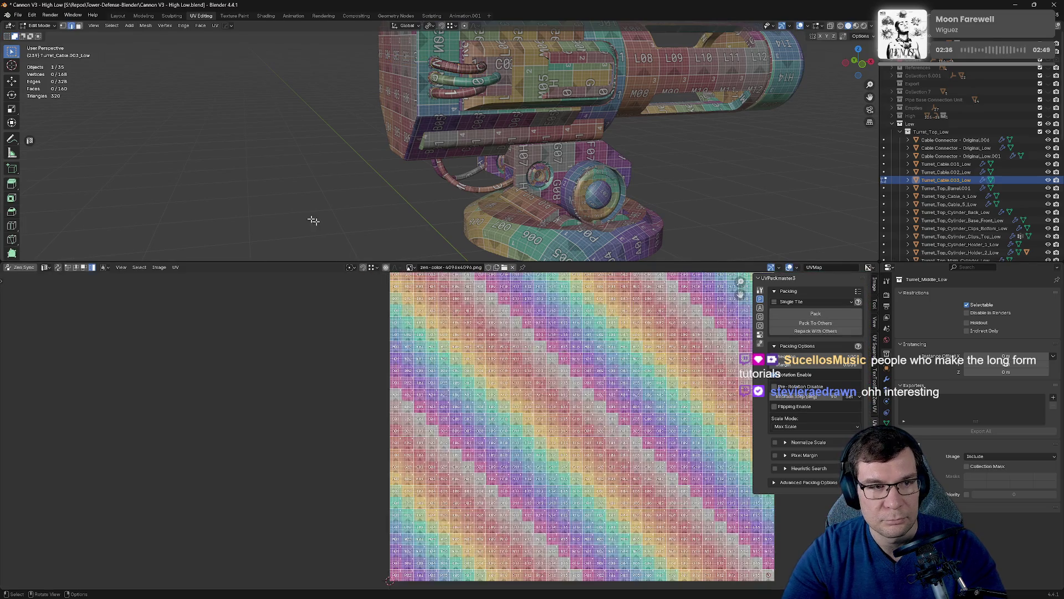
# Switch to the Layout workspace, orbit over the turret base and save the blend file.
pyautogui.click(117, 16)
pyautogui.scroll(5, 382, 131)
pyautogui.moveTo(381, 131)
pyautogui.mouseDown(button='middle')
pyautogui.moveTo(424, 273)
pyautogui.moveTo(444, 259)
pyautogui.moveTo(481, 174)
pyautogui.moveTo(391, 164)
pyautogui.moveTo(402, 216)
pyautogui.moveTo(580, 325)
pyautogui.mouseUp(button='middle')
pyautogui.scroll(-6, 424, 274)
pyautogui.hotkey('ctrl', 's')
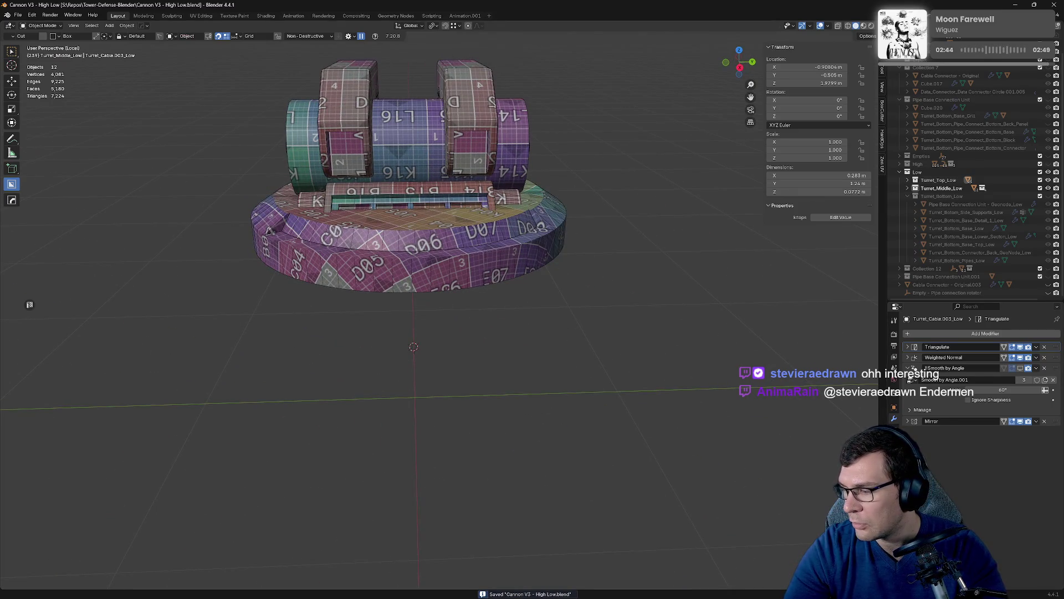
# Check Substance Painter, cancel closing it so the project stays open, and return to Blender.
pyautogui.hotkey('alt', 'Tab')
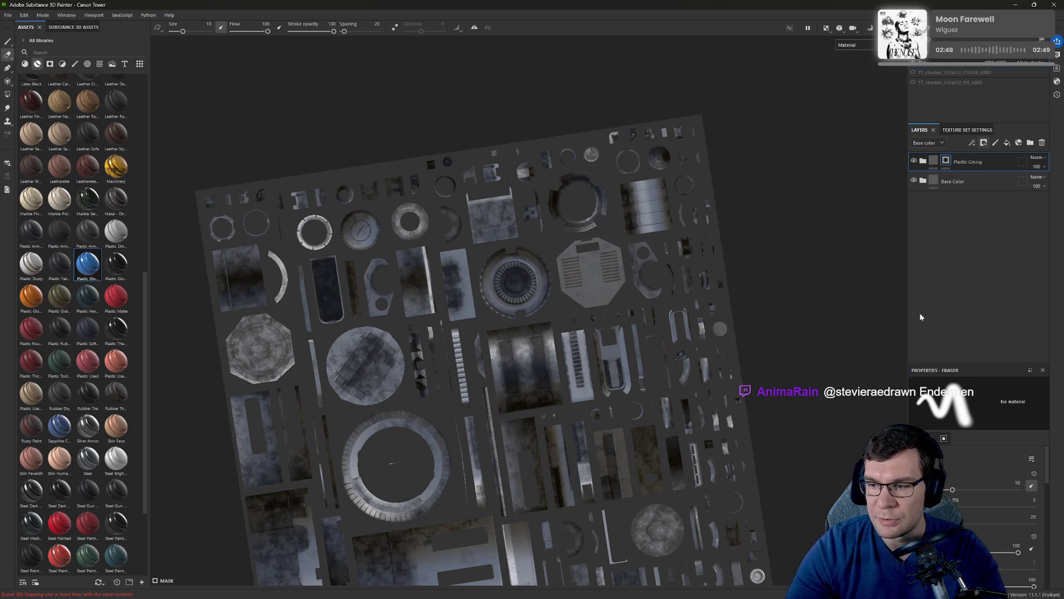
pyautogui.click(1054, 4)
pyautogui.press('Escape')
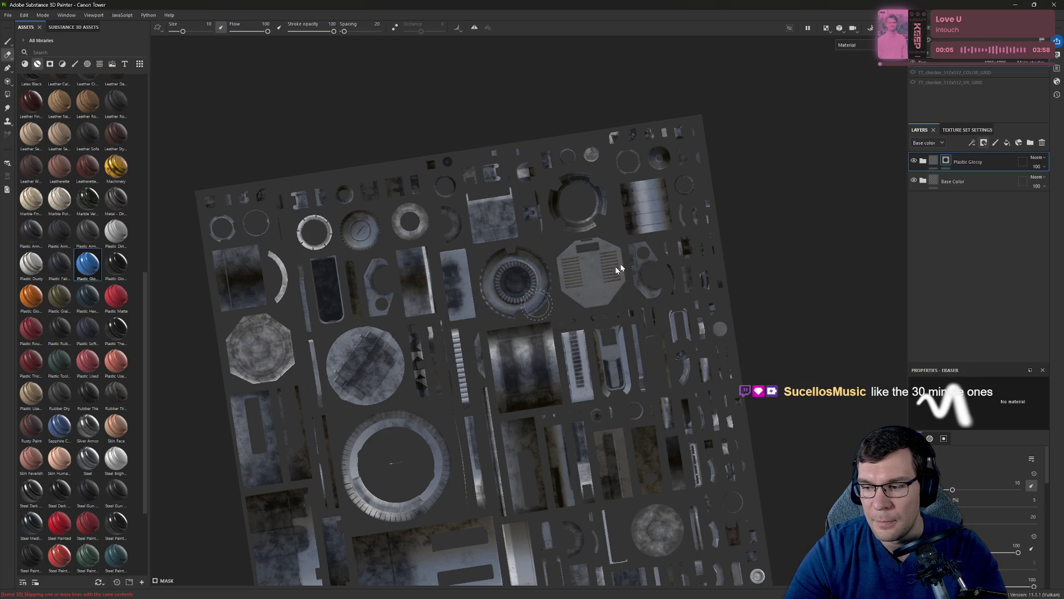
pyautogui.hotkey('alt', 'Tab')
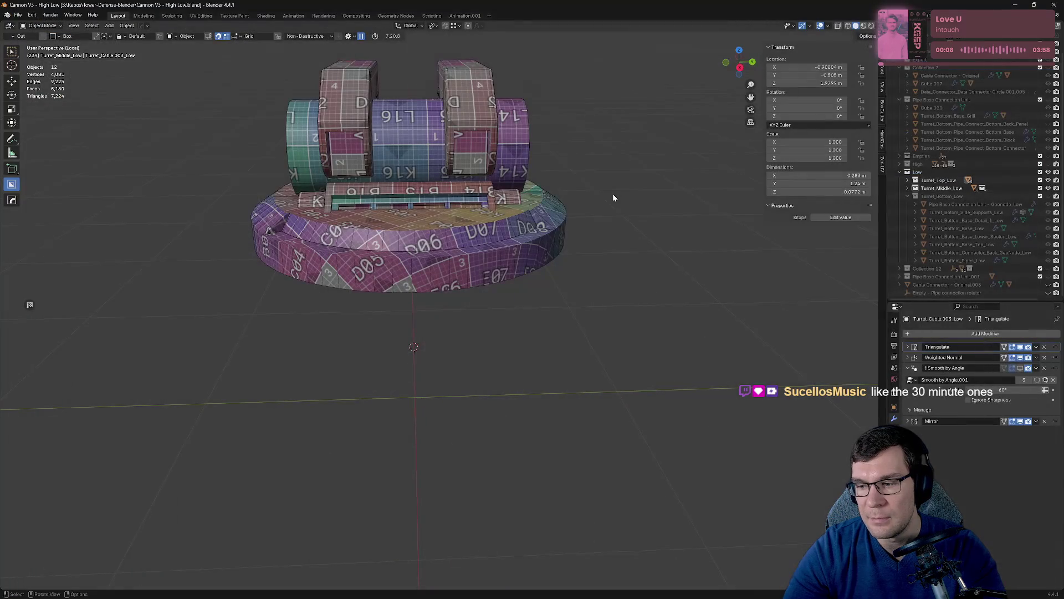
# Exit local view, orbit around the cannon, then isolate and pan across the selected cable.
pyautogui.press('KP_Divide')
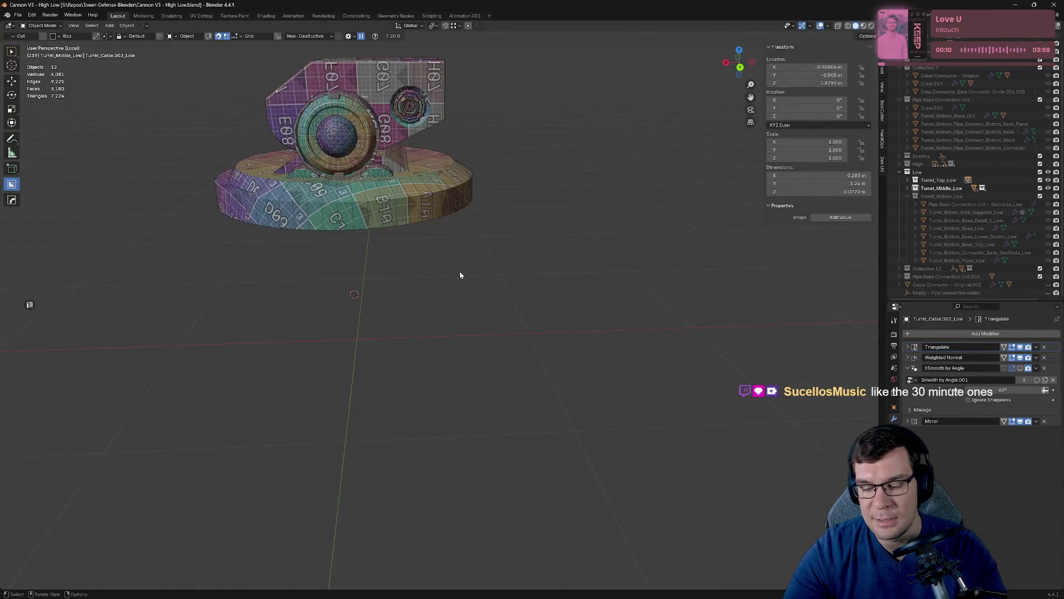
pyautogui.moveTo(458, 273)
pyautogui.mouseDown(button='middle')
pyautogui.moveTo(414, 170)
pyautogui.moveTo(434, 152)
pyautogui.moveTo(458, 292)
pyautogui.mouseUp(button='middle')
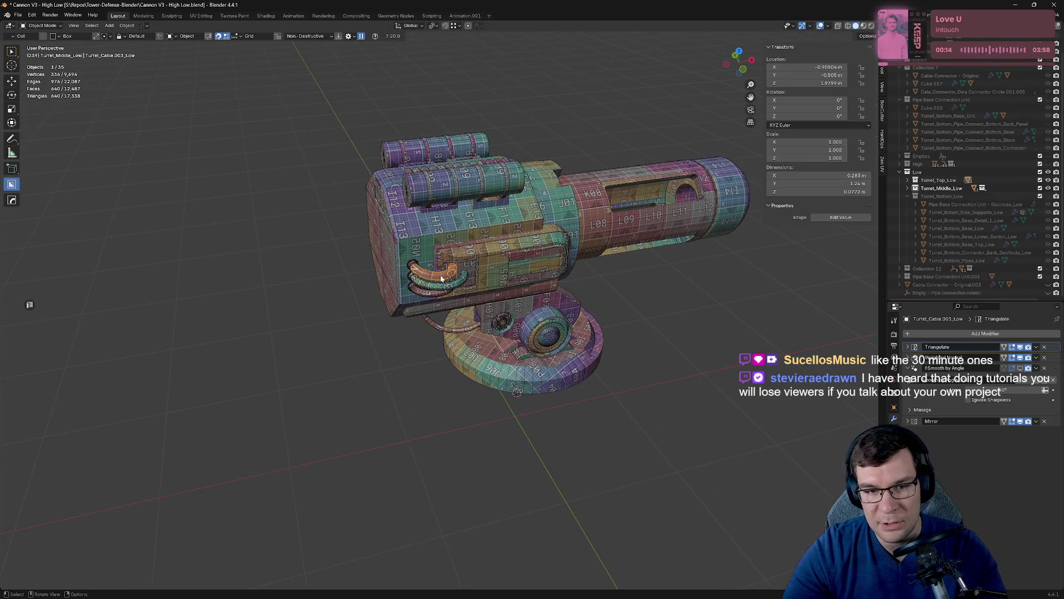
pyautogui.scroll(4, 437, 289)
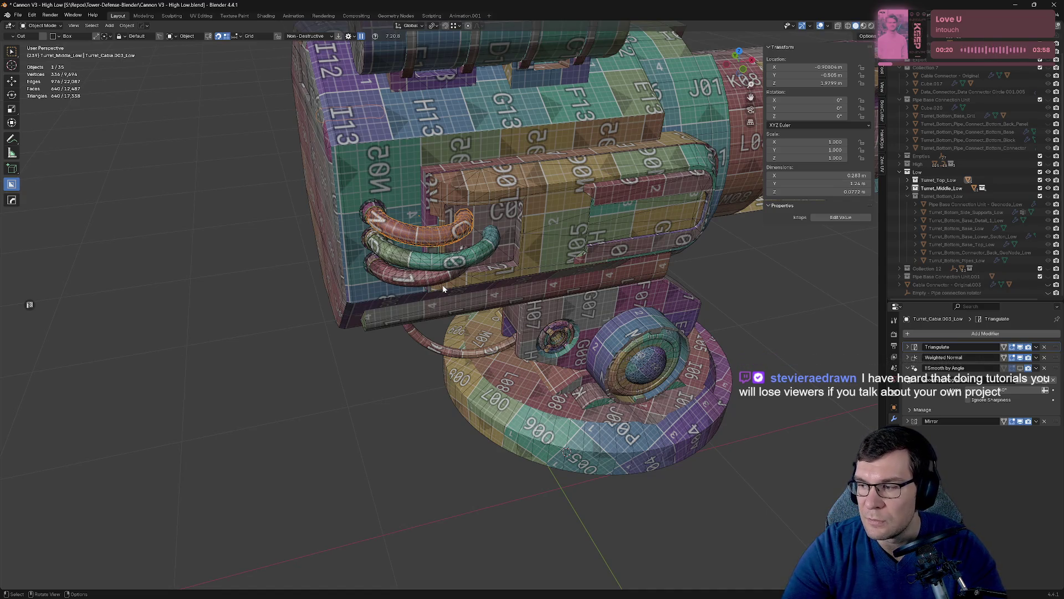
pyautogui.press('KP_Divide')
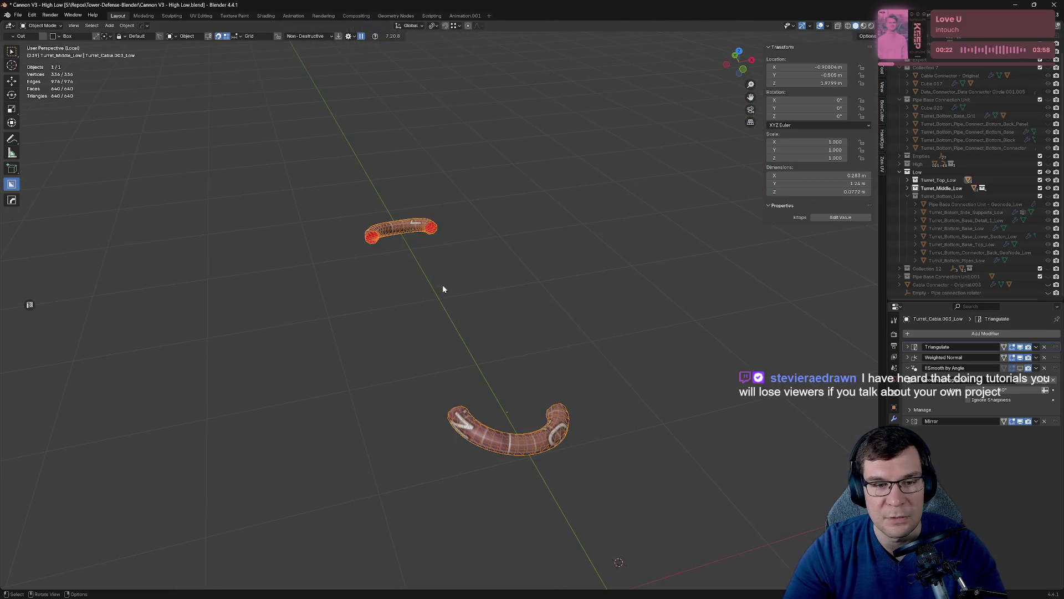
pyautogui.moveTo(497, 381)
pyautogui.keyDown('shift'); pyautogui.mouseDown(button='middle')
pyautogui.moveTo(480, 212)
pyautogui.moveTo(463, 170)
pyautogui.mouseUp(button='middle'); pyautogui.keyUp('shift')
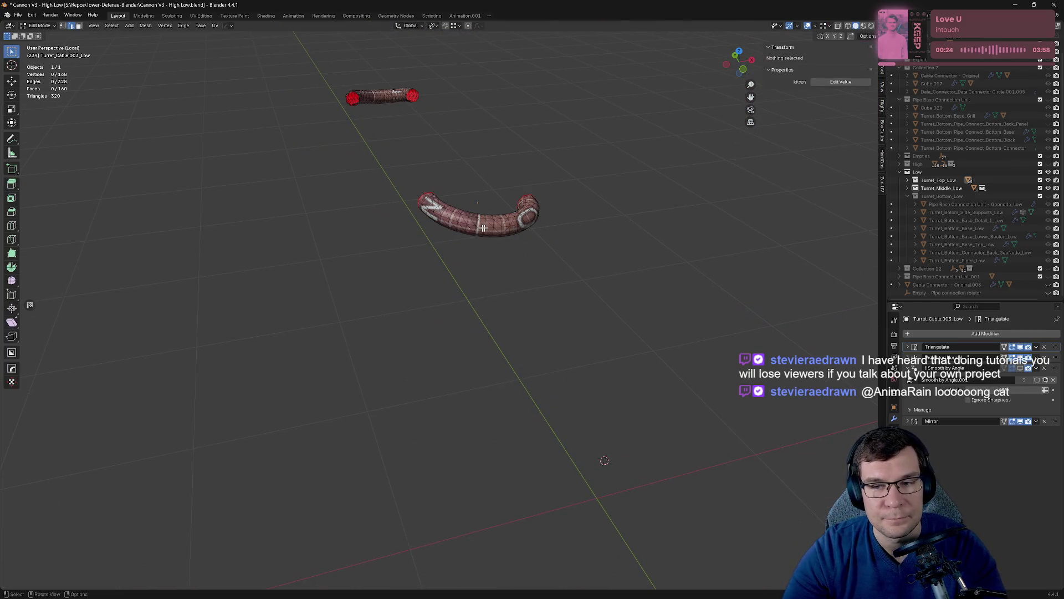
# Collapse the Smooth by Angle panel, toggle the cable's edit mode, then go to UV Editing in object mode.
pyautogui.click(1022, 370)
pyautogui.scroll(3, 598, 220)
pyautogui.press('Tab')
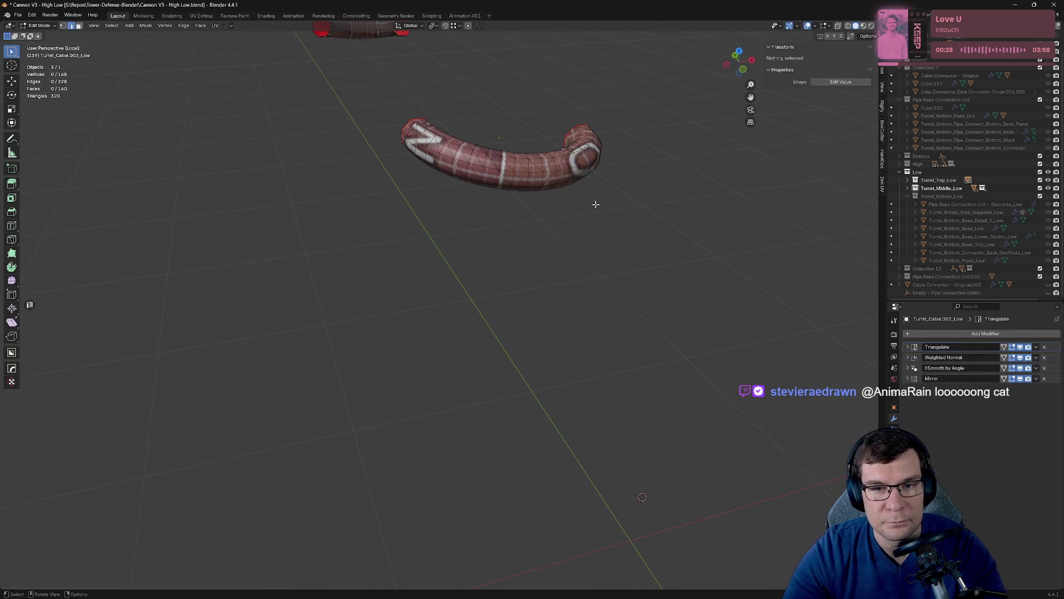
pyautogui.press('Tab')
pyautogui.press('Tab')
pyautogui.press('Tab')
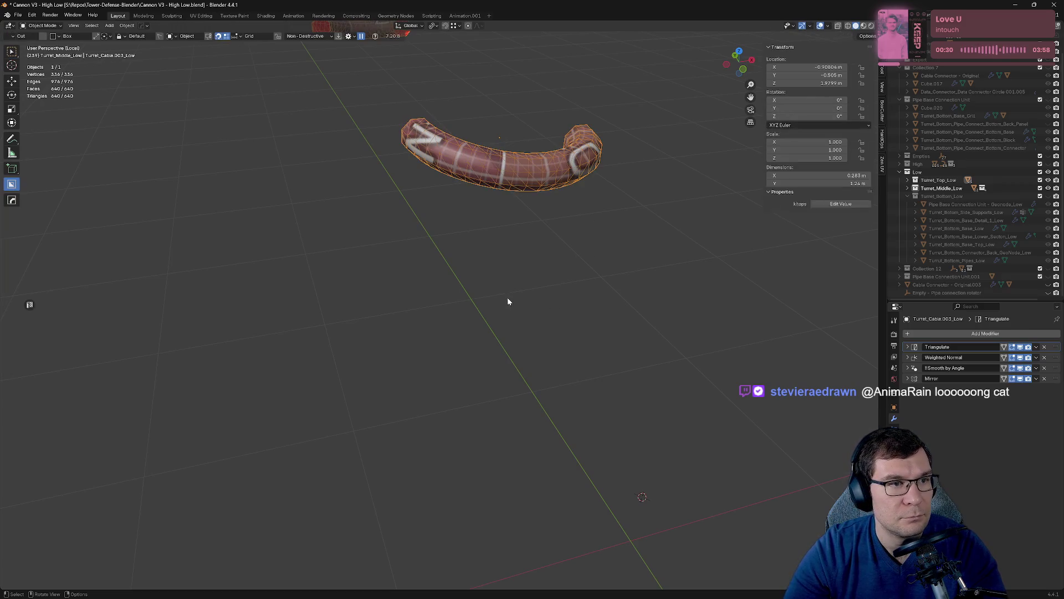
pyautogui.press('Tab')
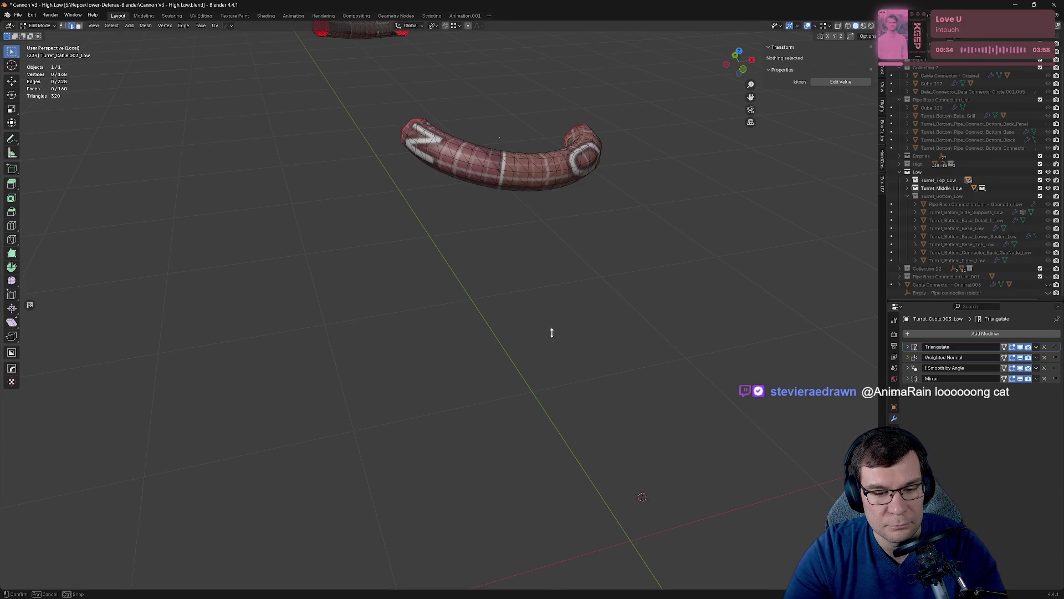
pyautogui.click(201, 16)
pyautogui.press('Tab')
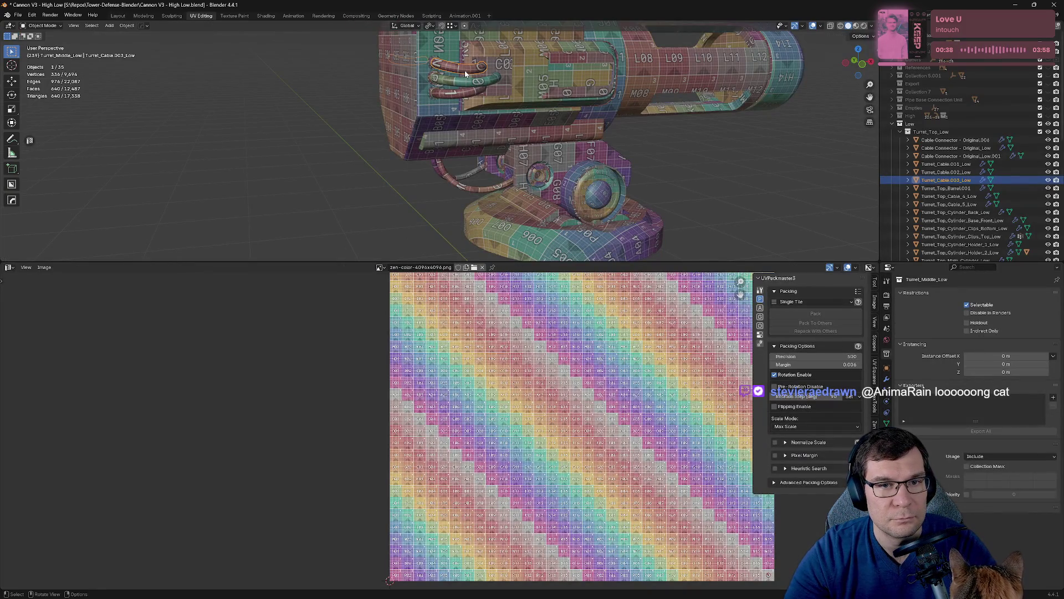
# Isolate Turret_Cable.003_Low and select its whole mesh and UV island in edit mode.
pyautogui.press('KP_Divide')
pyautogui.press('Tab')
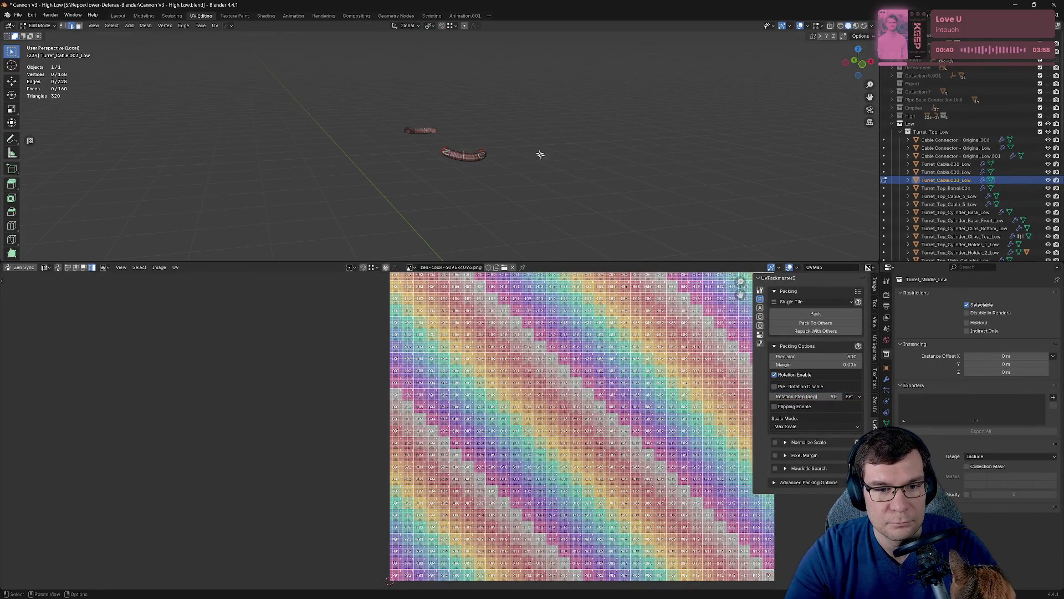
pyautogui.press('a')
pyautogui.scroll(5, 320, 363)
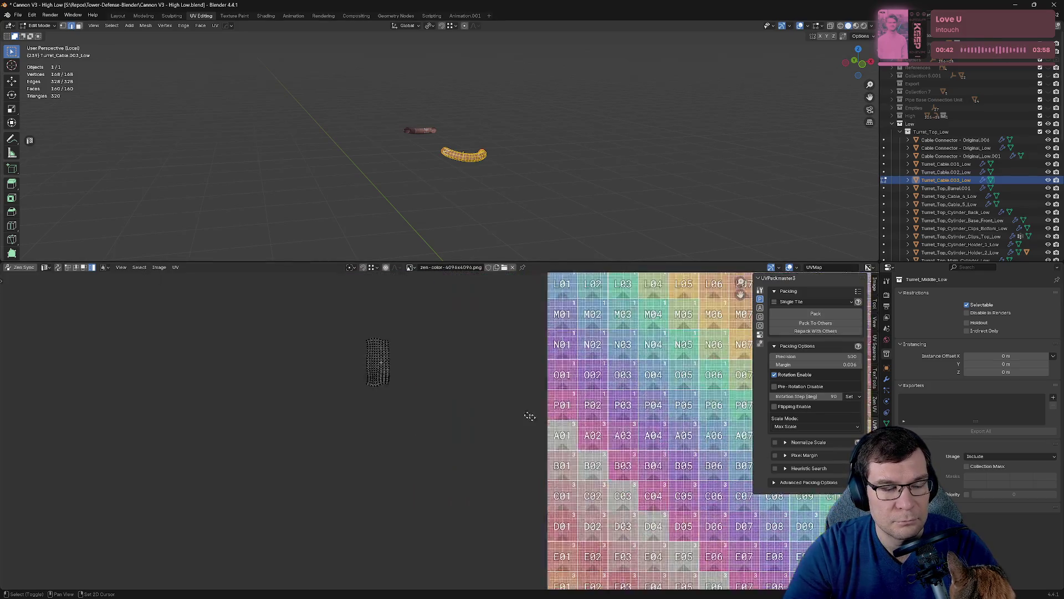
pyautogui.press('a')
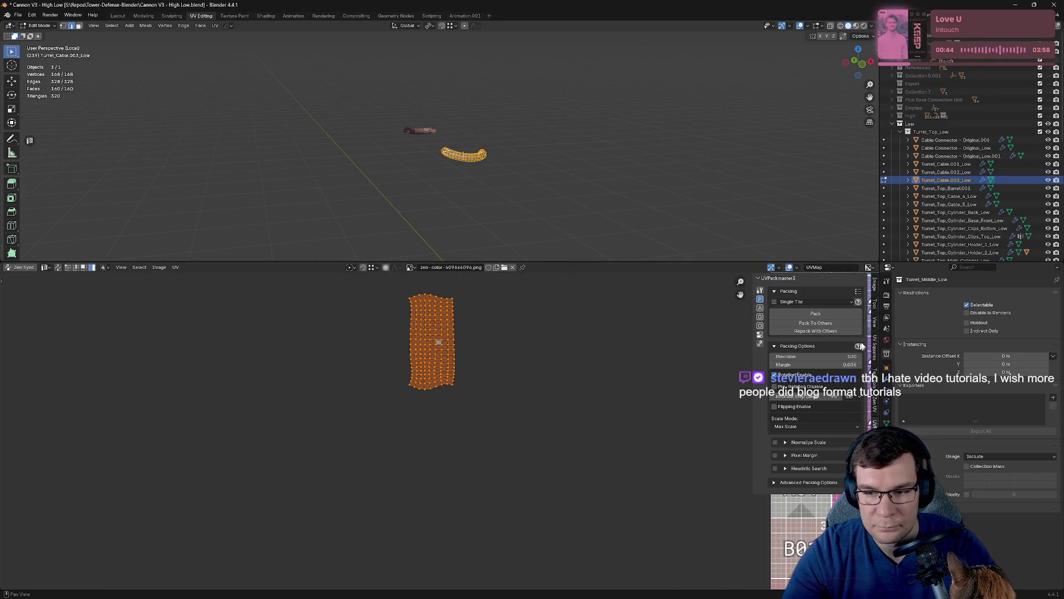
# In Zen UV's Transform tools, Quadrify the cable's UV island into a straight grid.
pyautogui.click(875, 410)
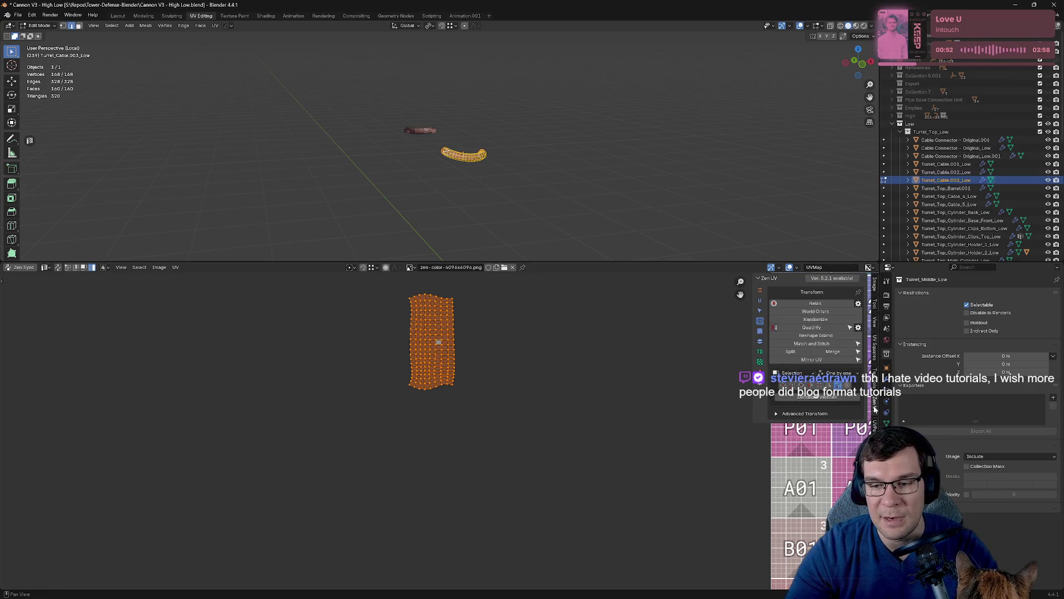
pyautogui.click(759, 362)
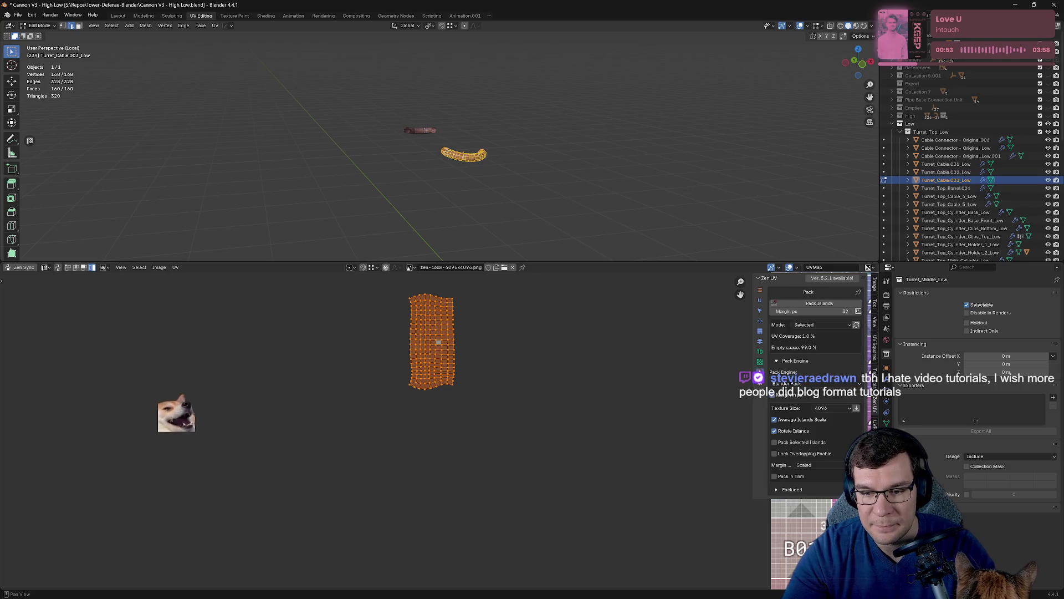
pyautogui.click(761, 346)
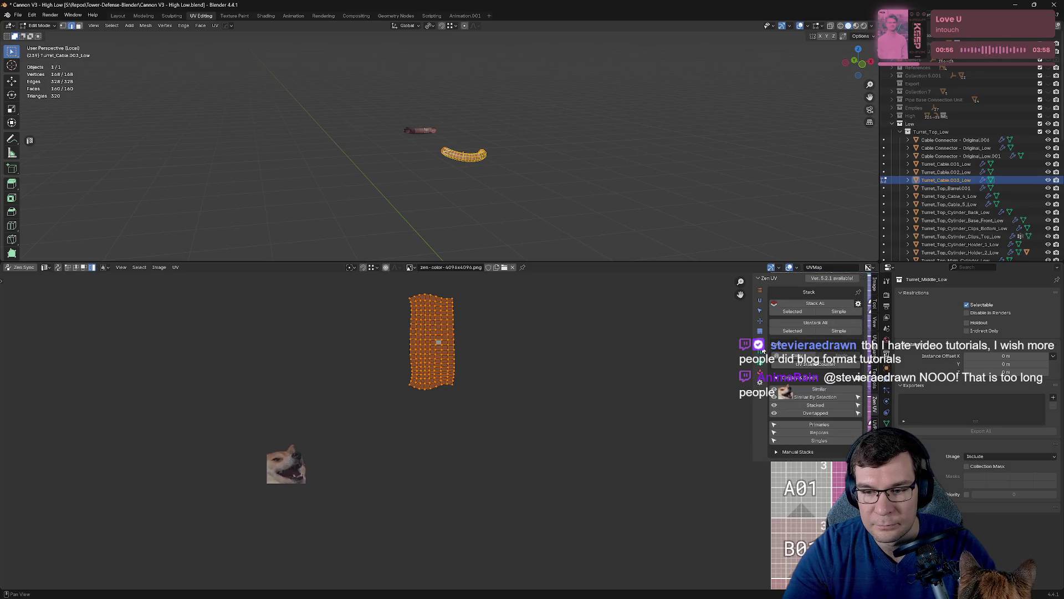
pyautogui.click(760, 323)
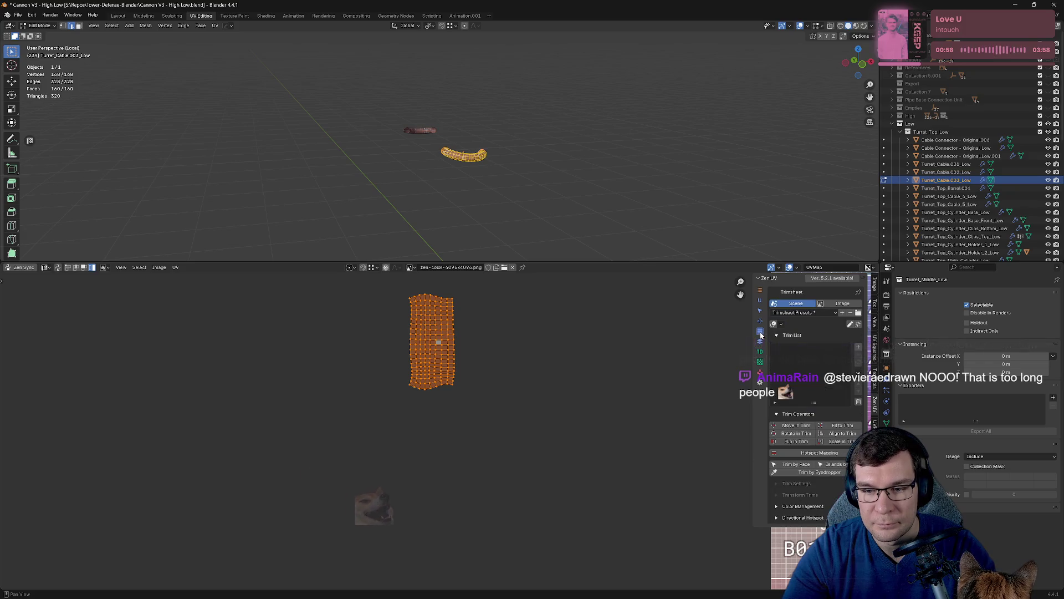
pyautogui.click(760, 321)
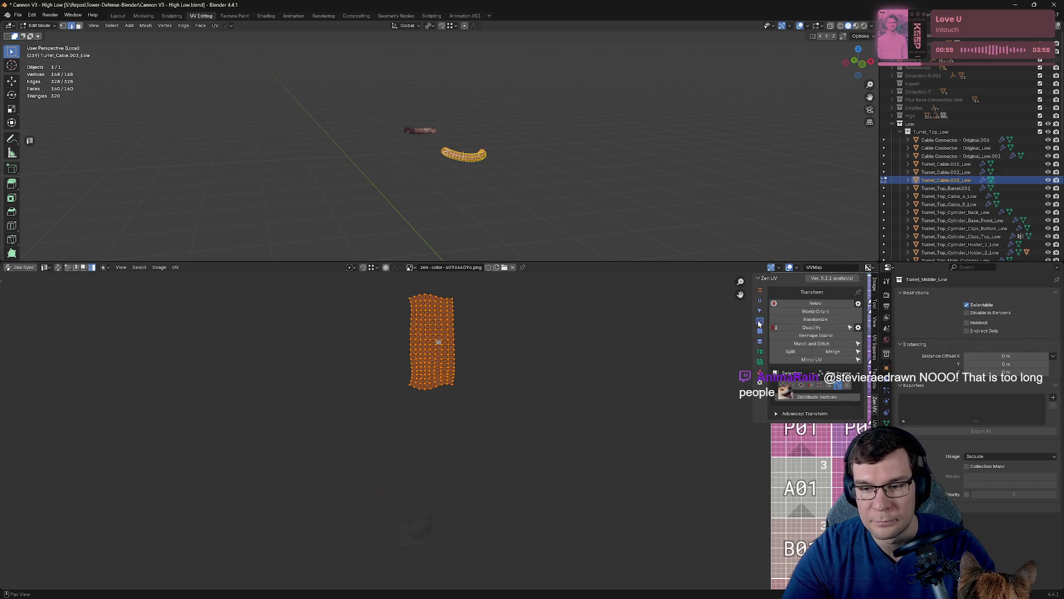
pyautogui.click(805, 327)
# Deselect the island, save the blend file and leave local view to show the whole cannon.
pyautogui.hotkey('alt', 'a')
pyautogui.hotkey('ctrl', 's')
pyautogui.press('KP_Divide')
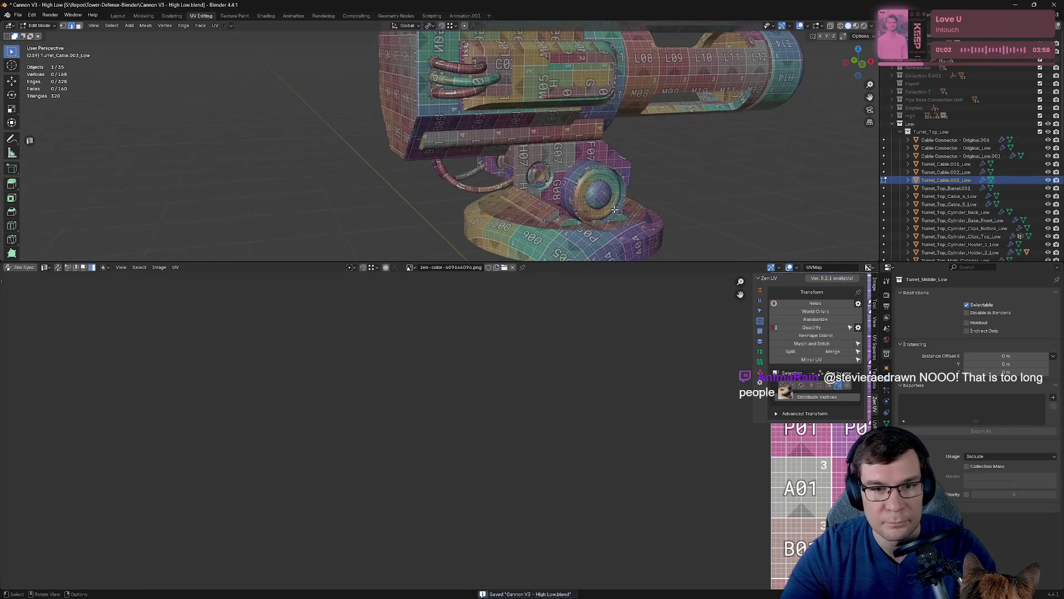
# Select the three top cables and the lower turret cables, then select all their mesh in edit mode.
pyautogui.press('Tab')
pyautogui.press('Tab')
pyautogui.press('Tab')
pyautogui.click(471, 81)
pyautogui.click(457, 92)
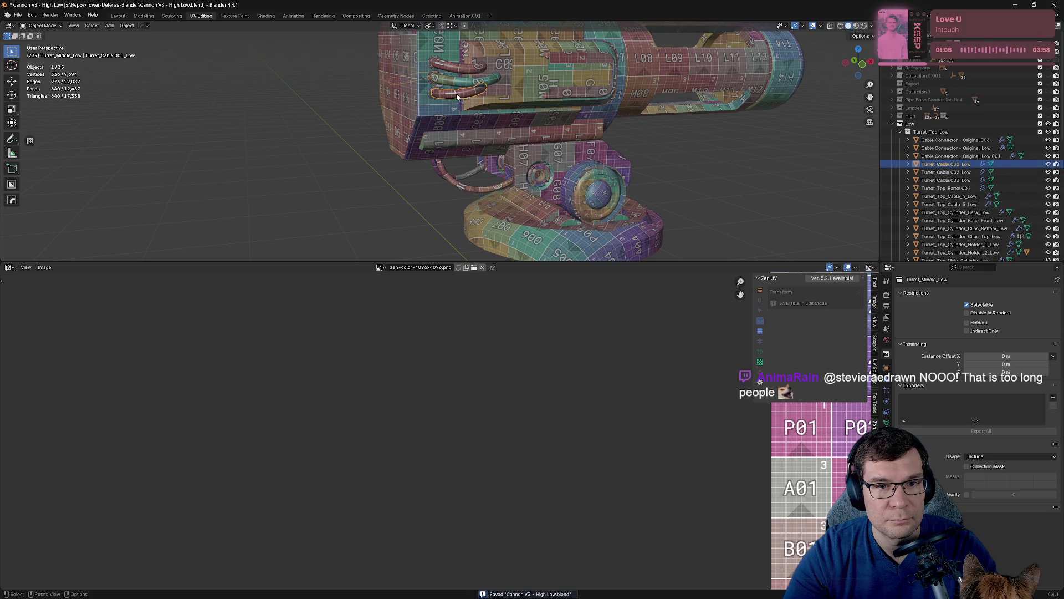
pyautogui.keyDown('shift'); pyautogui.click(457, 70); pyautogui.keyUp('shift')
pyautogui.keyDown('shift'); pyautogui.click(470, 186); pyautogui.keyUp('shift')
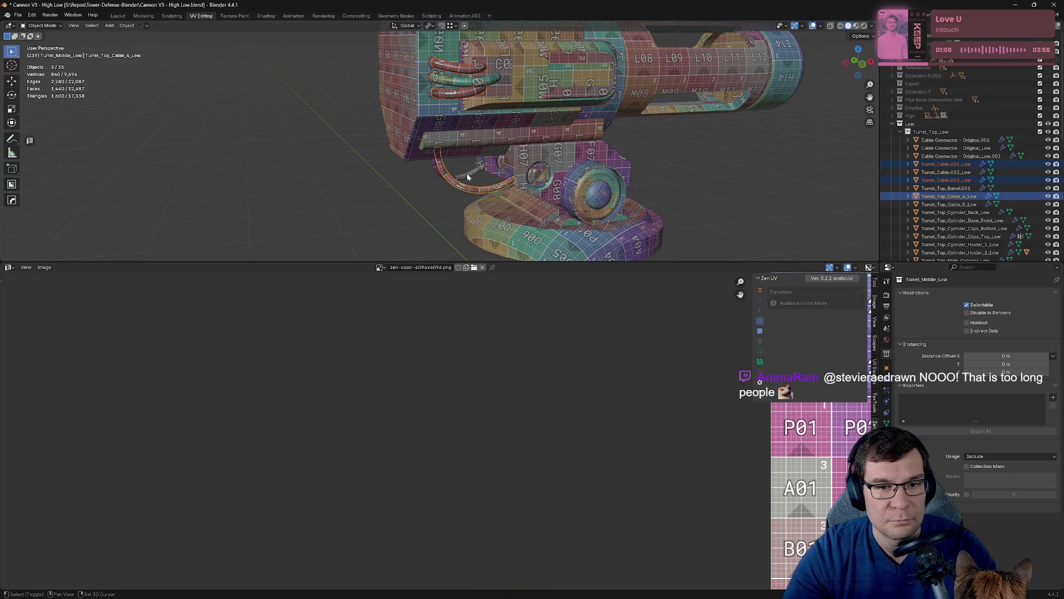
pyautogui.keyDown('shift'); pyautogui.click(443, 170); pyautogui.keyUp('shift')
pyautogui.press('Tab')
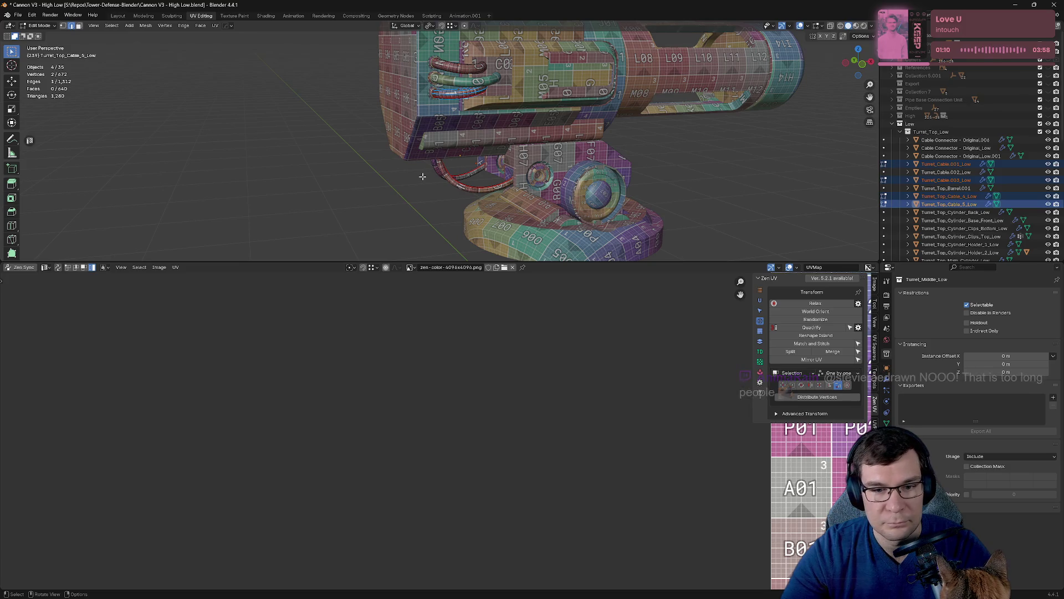
pyautogui.press('a')
# Quadrify the orange cable island and the middle cable island into straight strips.
pyautogui.scroll(-4, 436, 423)
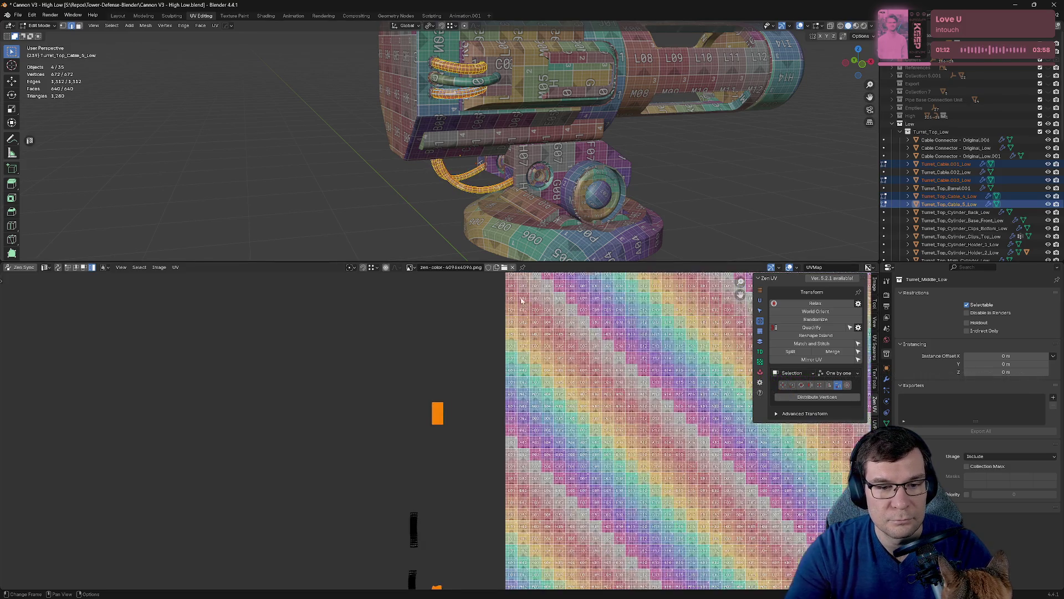
pyautogui.scroll(2, 448, 493)
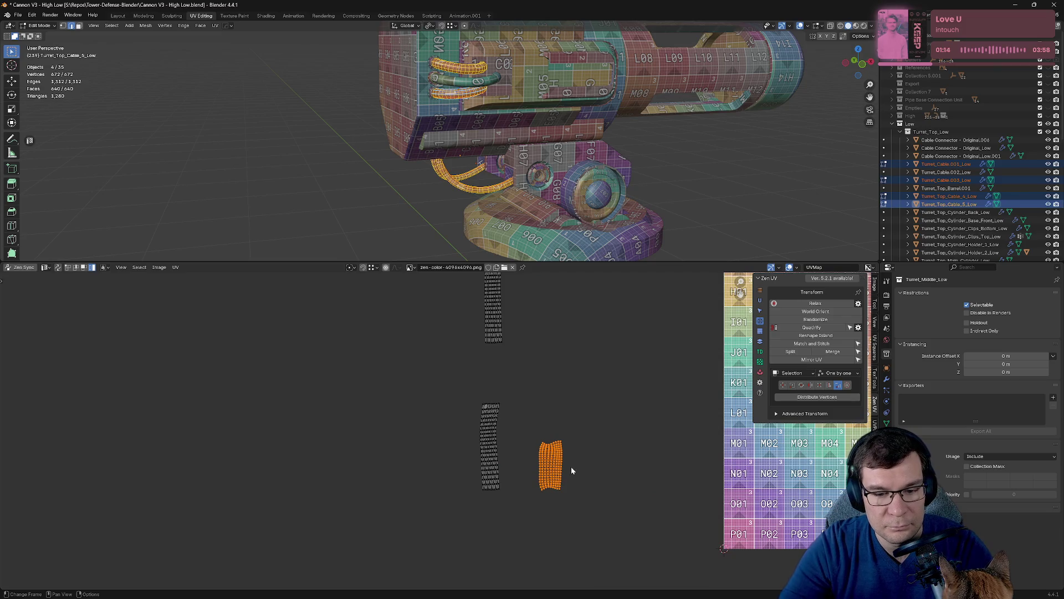
pyautogui.scroll(-2, 563, 490)
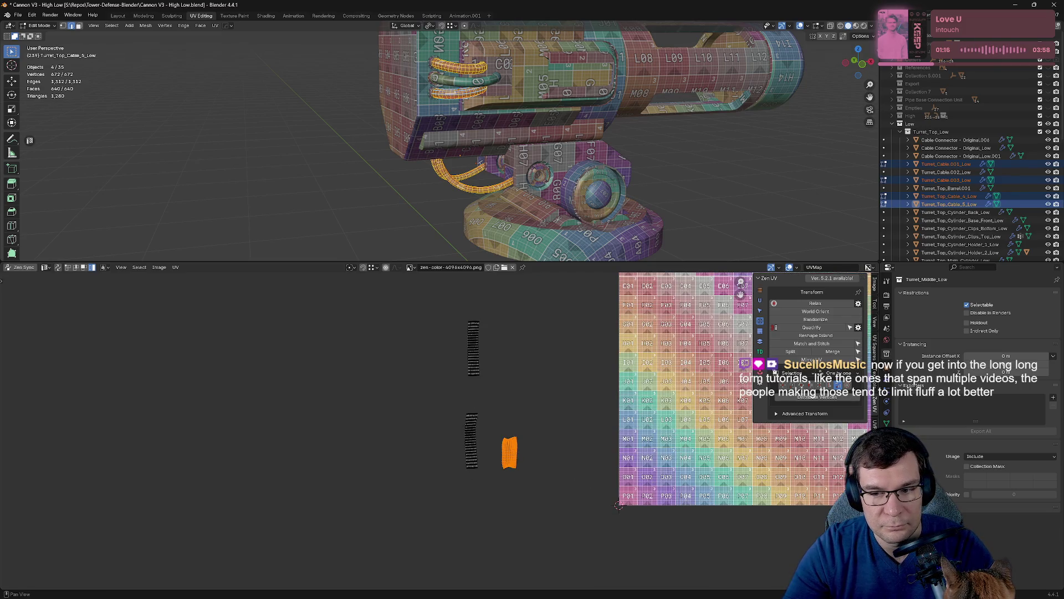
pyautogui.click(812, 327)
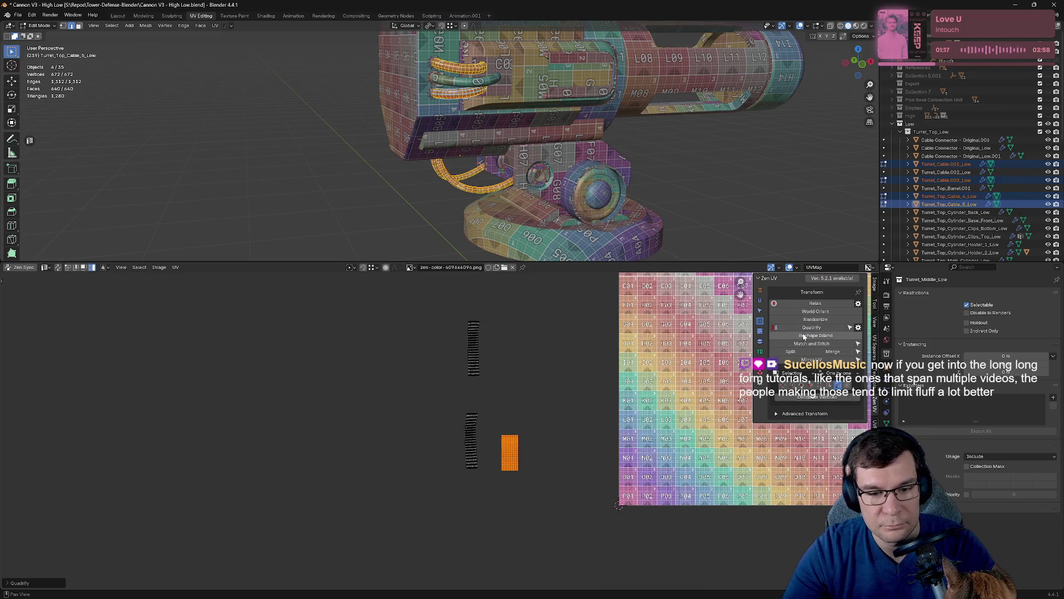
pyautogui.click(481, 356)
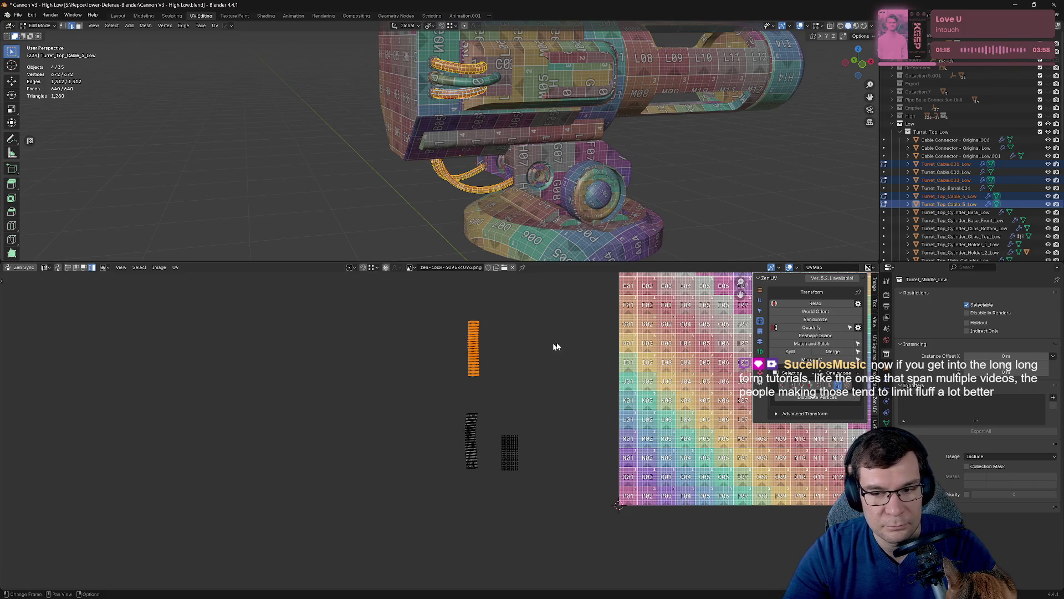
pyautogui.click(466, 446)
pyautogui.click(811, 327)
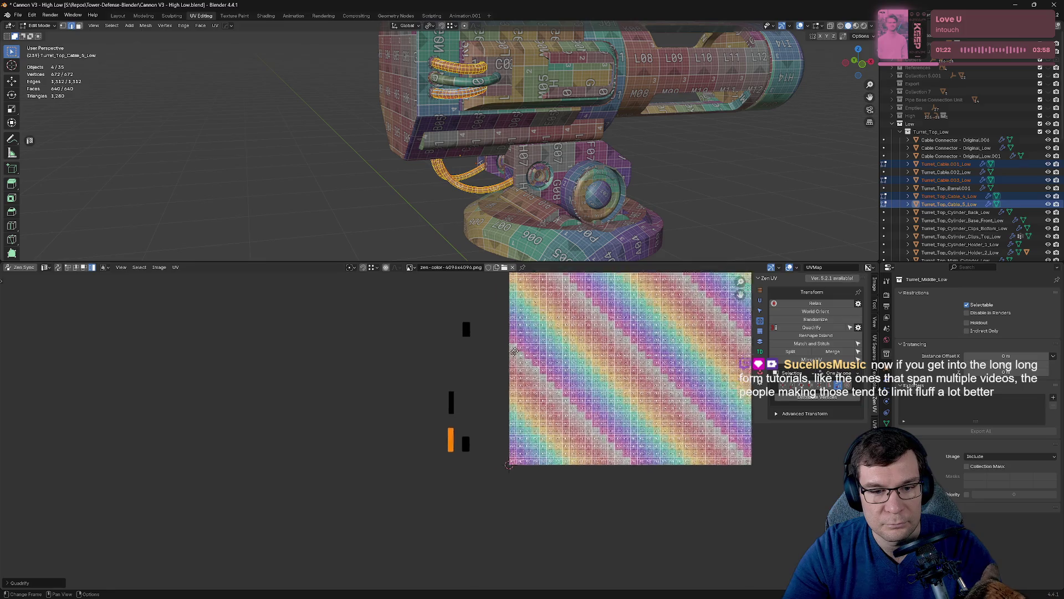
# Back in object mode, select Turret_Cable.003_Low, the middle and bottom cables, and Turret_Top_Cable_4_Low.
pyautogui.moveTo(514, 351); pyautogui.dragTo(391, 430, button='middle')
pyautogui.hotkey('alt', 'a')
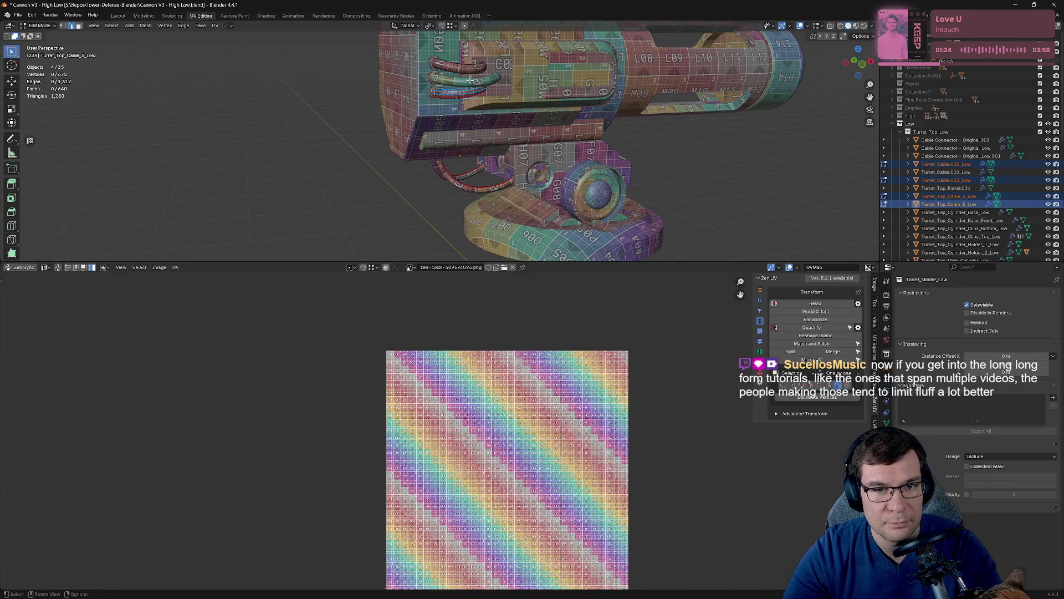
pyautogui.press('Tab')
pyautogui.click(463, 71)
pyautogui.keyDown('shift'); pyautogui.click(467, 81); pyautogui.keyUp('shift')
pyautogui.keyDown('shift'); pyautogui.click(455, 93); pyautogui.keyUp('shift')
pyautogui.keyDown('shift'); pyautogui.click(447, 174); pyautogui.keyUp('shift')
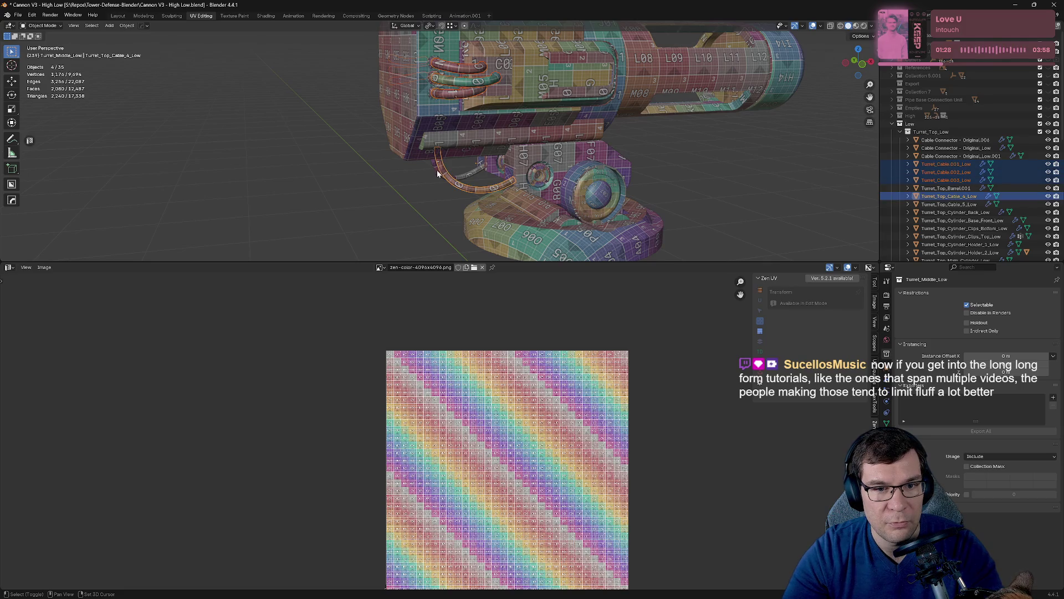
# Add Turret_Top_Cable_5_Low, enter edit mode, and Quadrify one cable UV island into a rectangle.
pyautogui.keyDown('shift'); pyautogui.click(438, 174); pyautogui.keyUp('shift')
pyautogui.press('Tab')
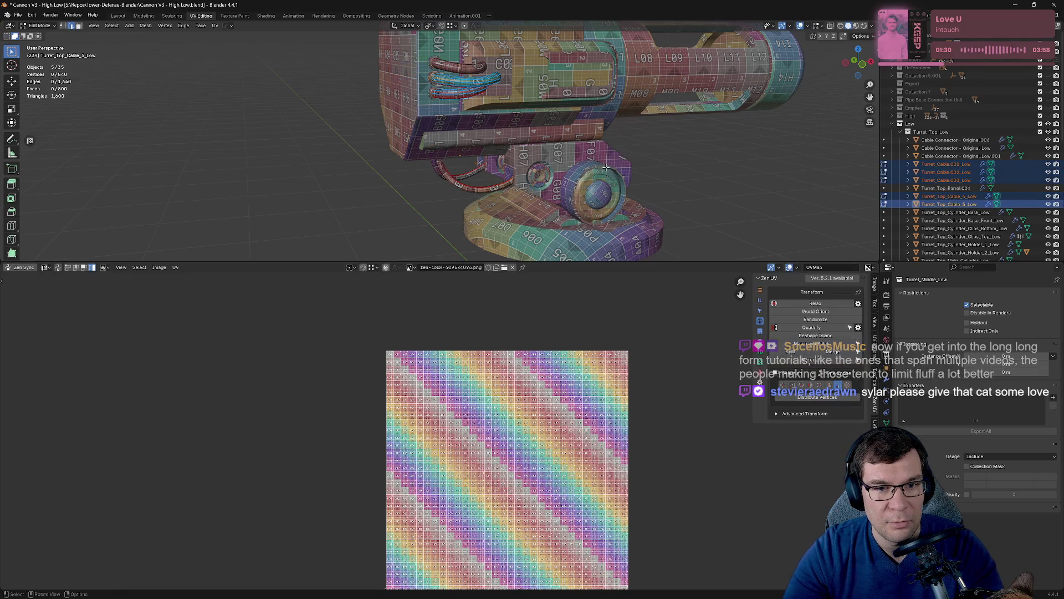
pyautogui.moveTo(367, 438); pyautogui.dragTo(473, 398, button='middle')
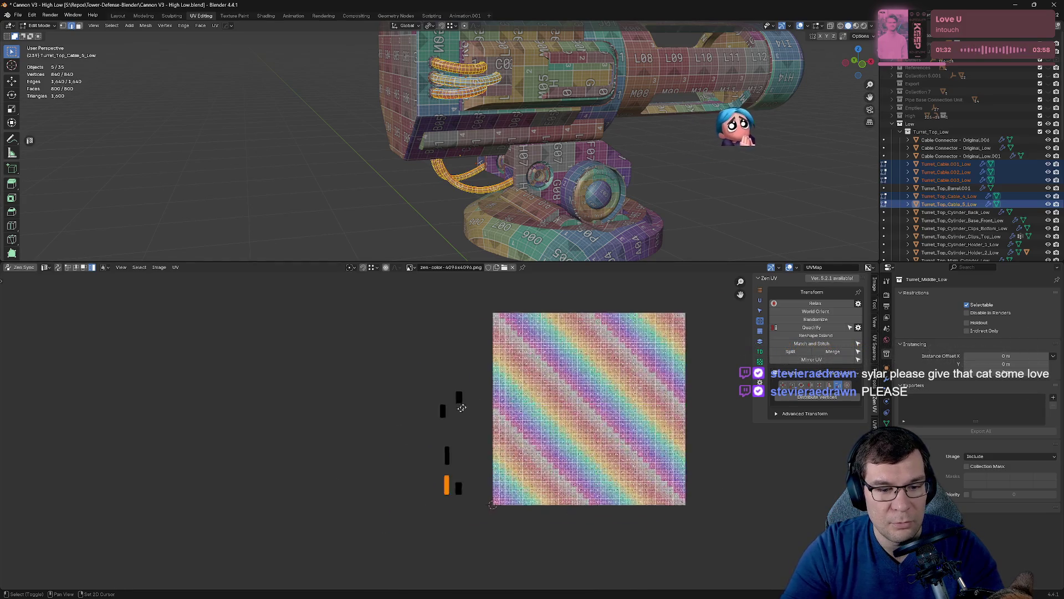
pyautogui.scroll(4, 510, 385)
pyautogui.click(513, 377)
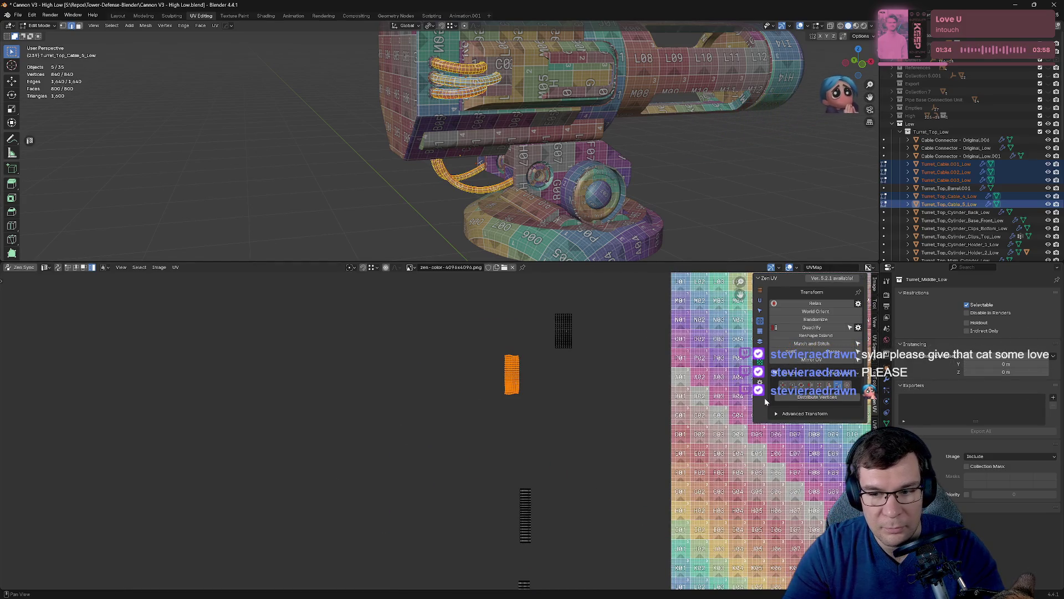
pyautogui.click(812, 327)
# Select the three lower cable islands plus the upper ones and Quadrify them all into rectangles.
pyautogui.moveTo(565, 473); pyautogui.dragTo(544, 373, button='middle')
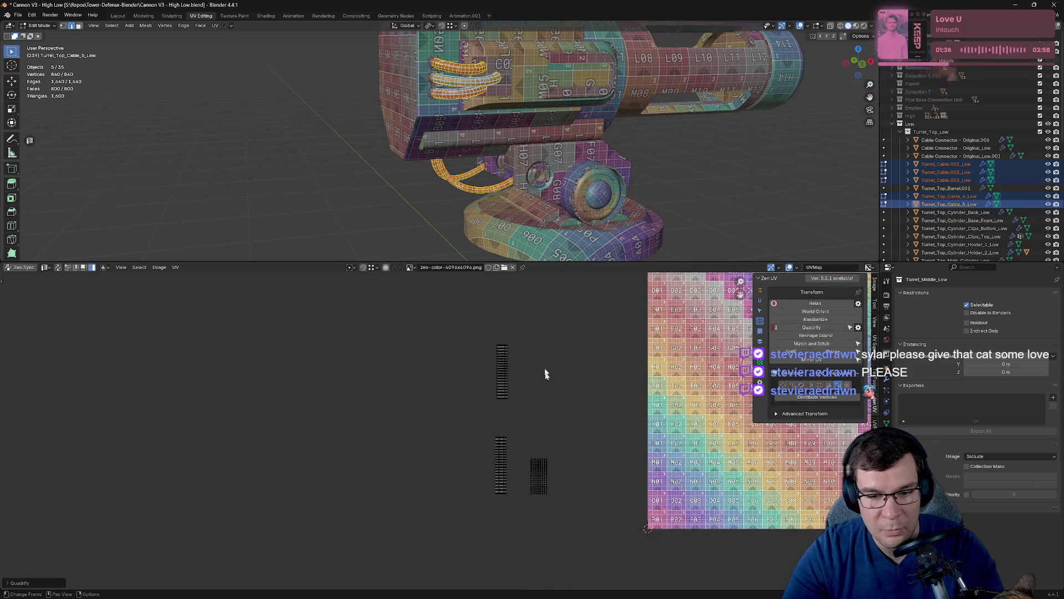
pyautogui.moveTo(542, 483); pyautogui.dragTo(468, 318)
pyautogui.moveTo(468, 318); pyautogui.dragTo(584, 423, button='middle')
pyautogui.press('a')
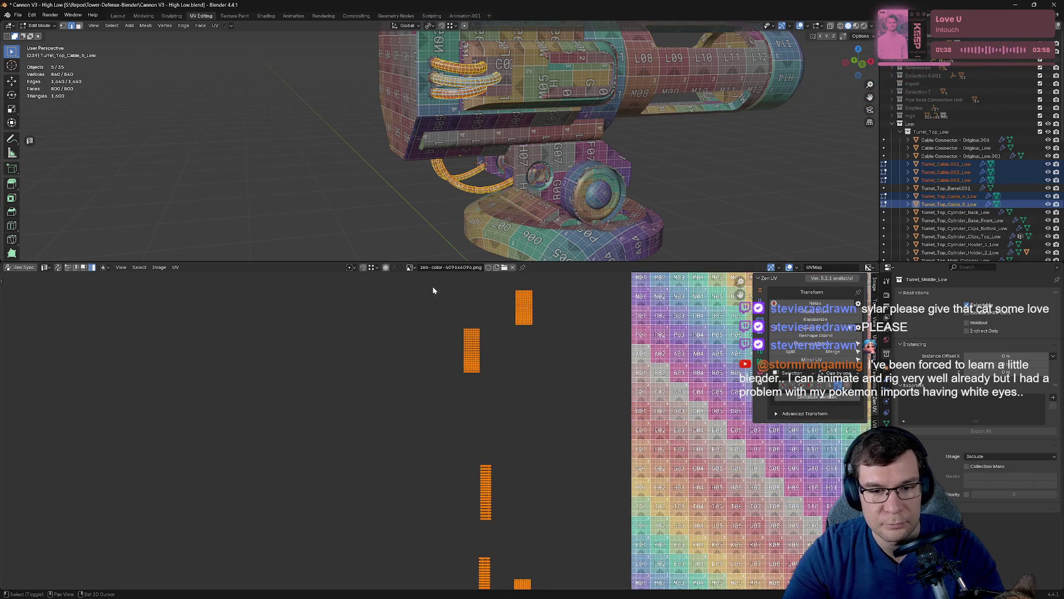
pyautogui.click(812, 327)
# Return to object mode, save the file, and toggle Turret_Top_Cable_5_Low alone in and out of edit mode.
pyautogui.scroll(-2, 536, 404)
pyautogui.press('Tab')
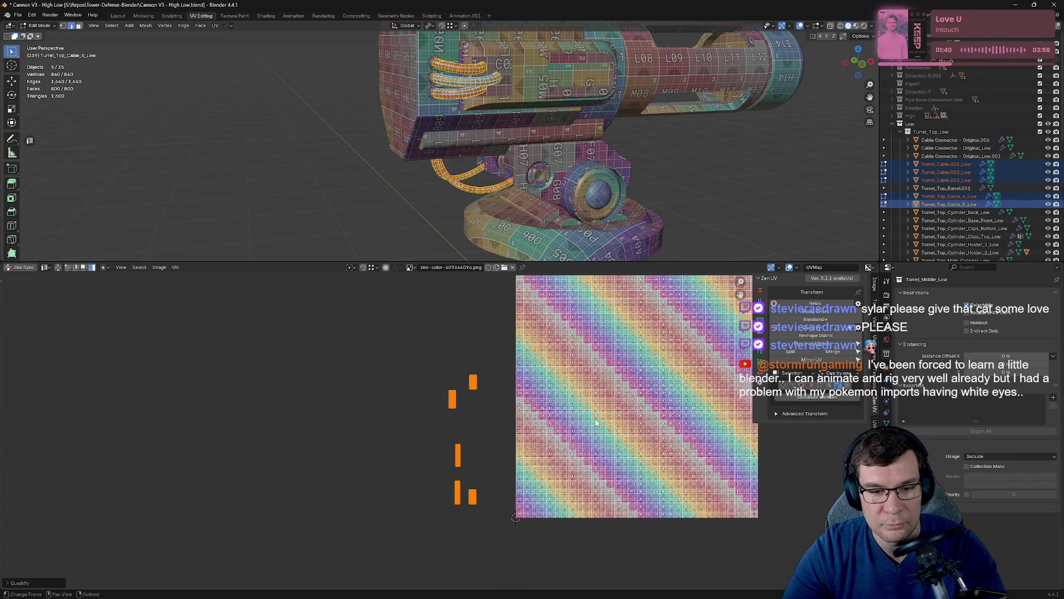
pyautogui.hotkey('ctrl', 's')
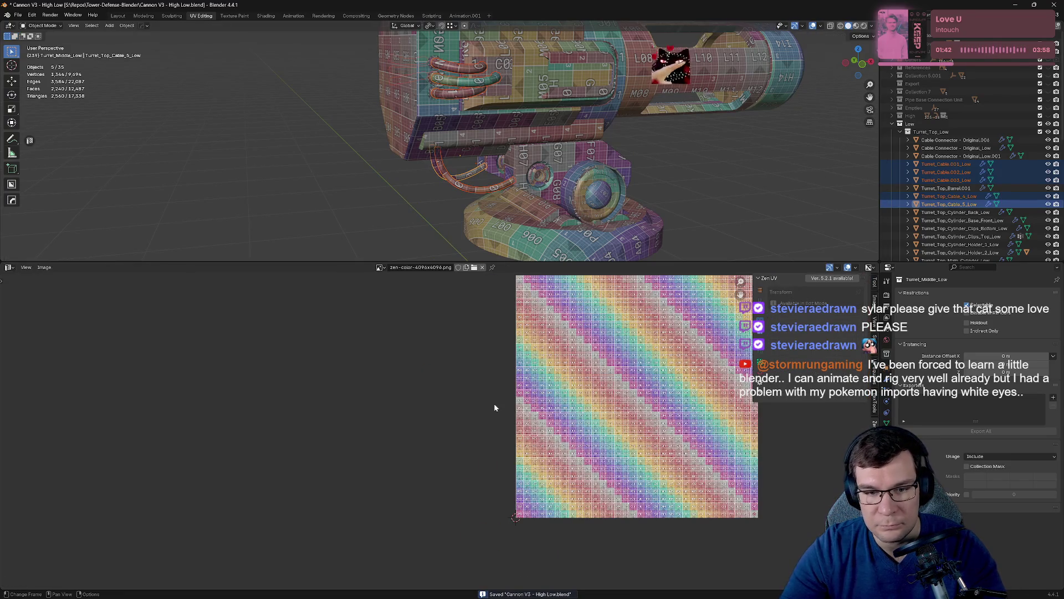
pyautogui.click(687, 175)
pyautogui.press('Tab')
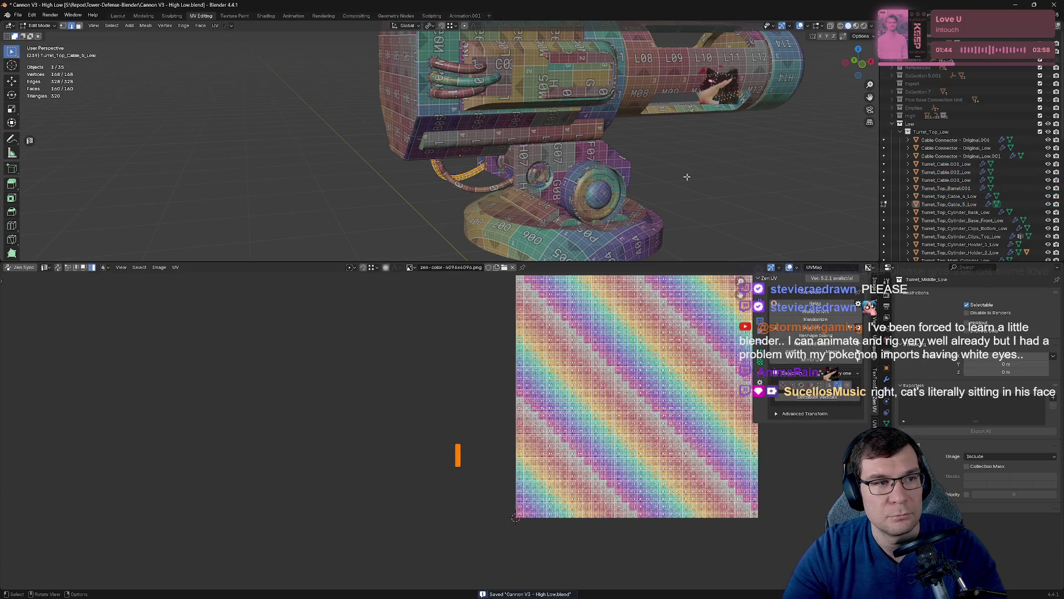
pyautogui.press('Tab')
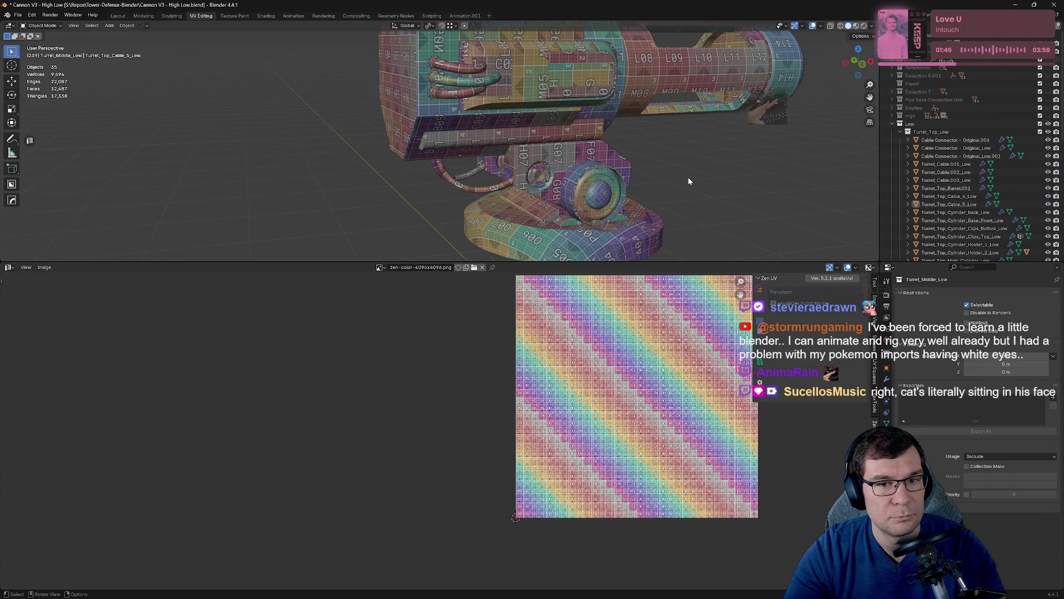
# Frame the whole cannon, select all 35 objects and enter edit mode to show every UV.
pyautogui.press('Home')
pyautogui.press('a')
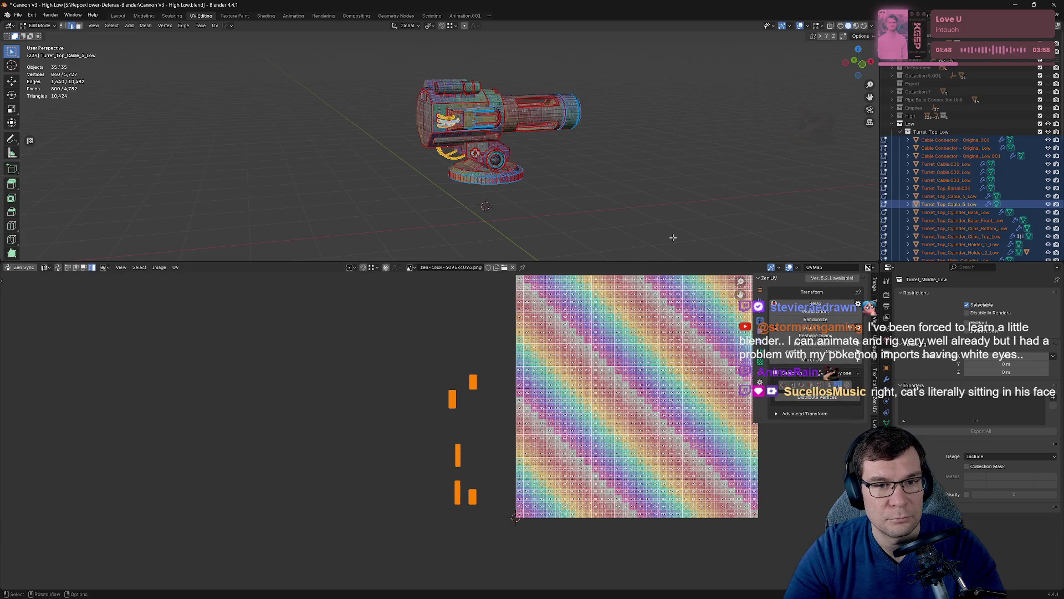
pyautogui.press('Tab')
pyautogui.scroll(-1, 521, 382)
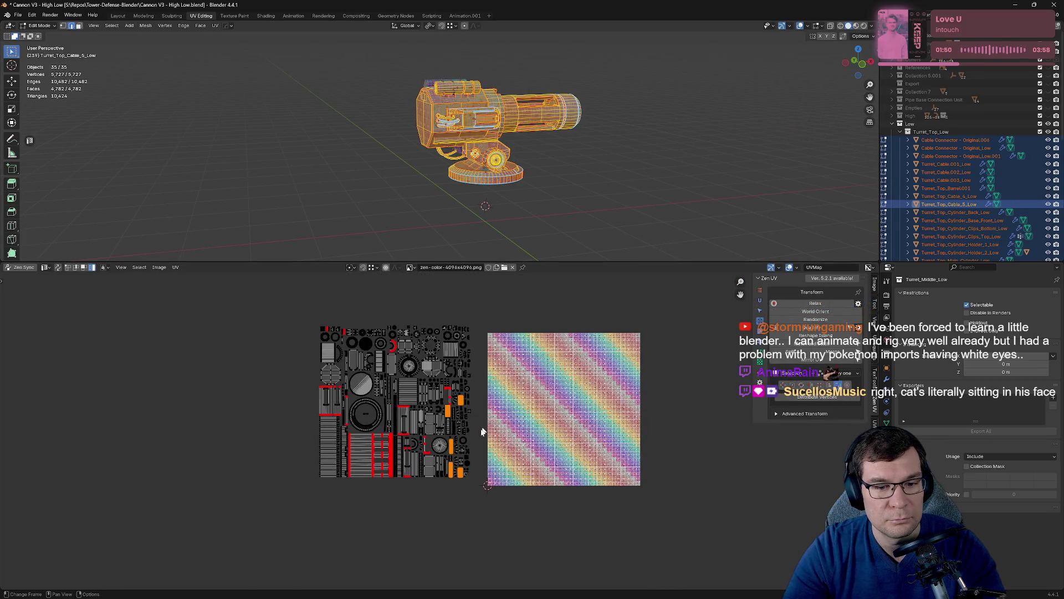
pyautogui.scroll(4, 499, 404)
pyautogui.scroll(-4, 484, 426)
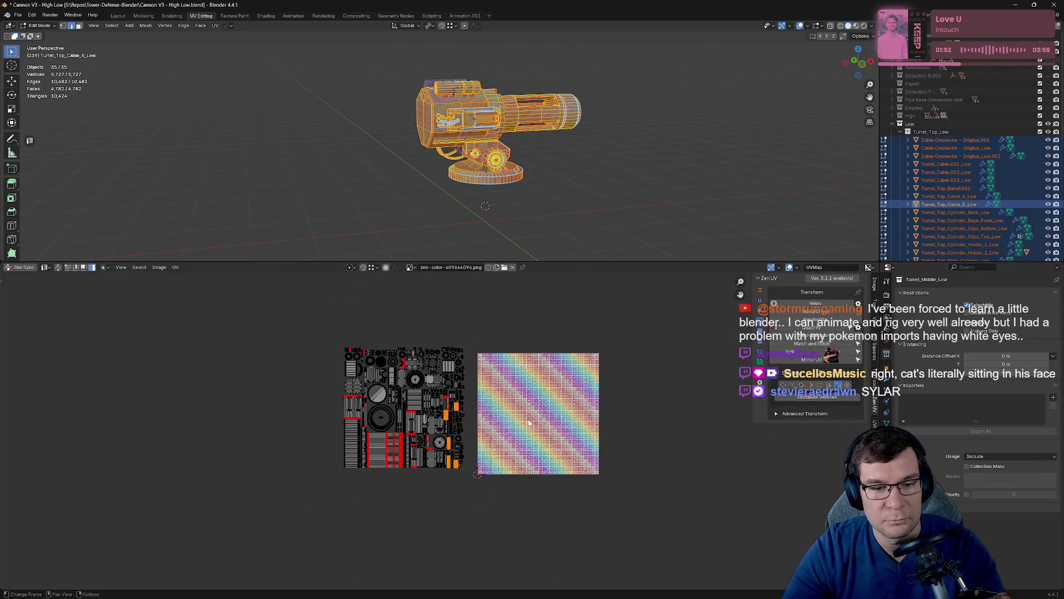
pyautogui.scroll(3, 471, 433)
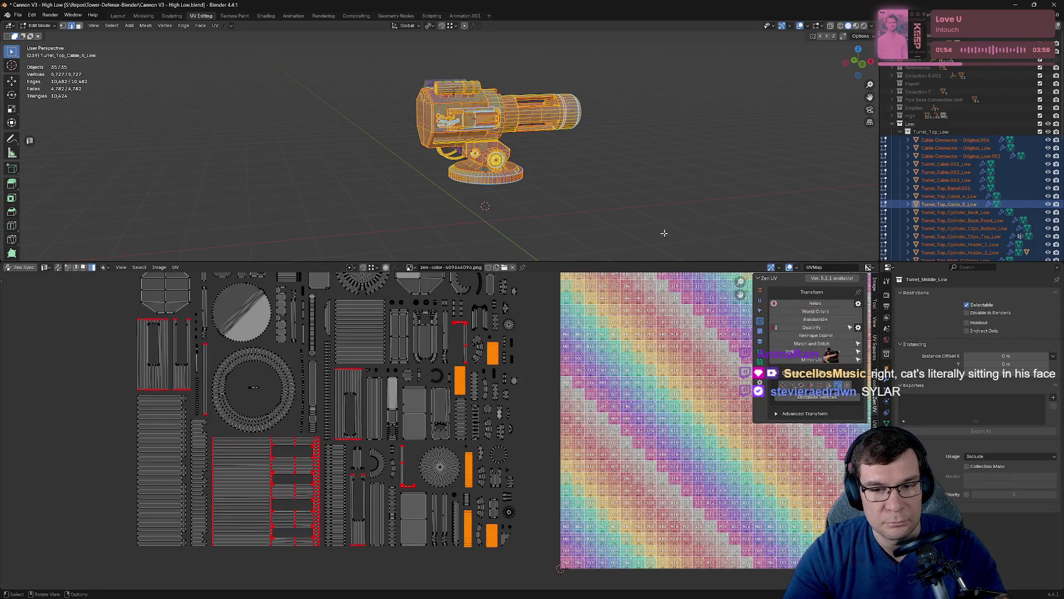
# Enlarge the UV editor area and save the blend file.
pyautogui.moveTo(666, 261); pyautogui.dragTo(666, 98)
pyautogui.scroll(-3, 591, 314)
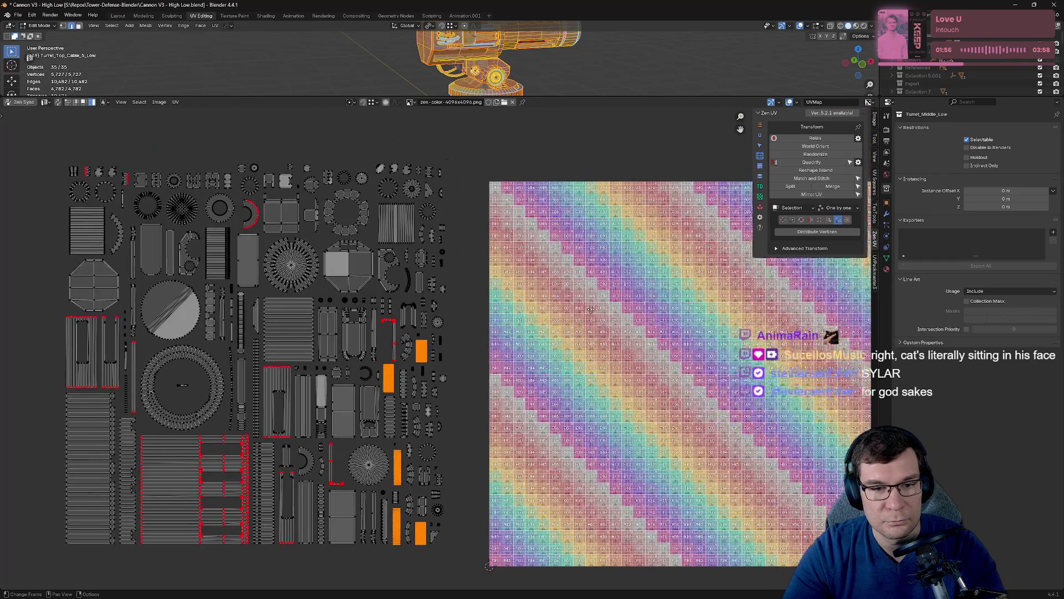
pyautogui.scroll(-1, 591, 313)
pyautogui.hotkey('ctrl', 's')
# Box-select the entire turret UV layout and bring up Zen UV's stacking tools.
pyautogui.moveTo(357, 269); pyautogui.dragTo(488, 339, button='middle')
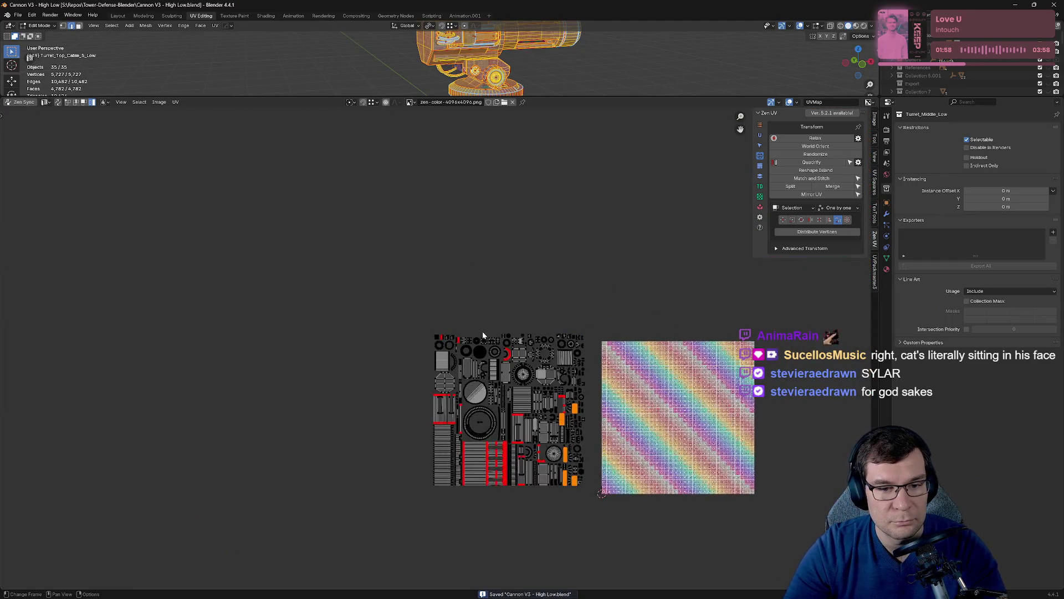
pyautogui.scroll(-1, 496, 339)
pyautogui.moveTo(381, 278); pyautogui.dragTo(564, 508)
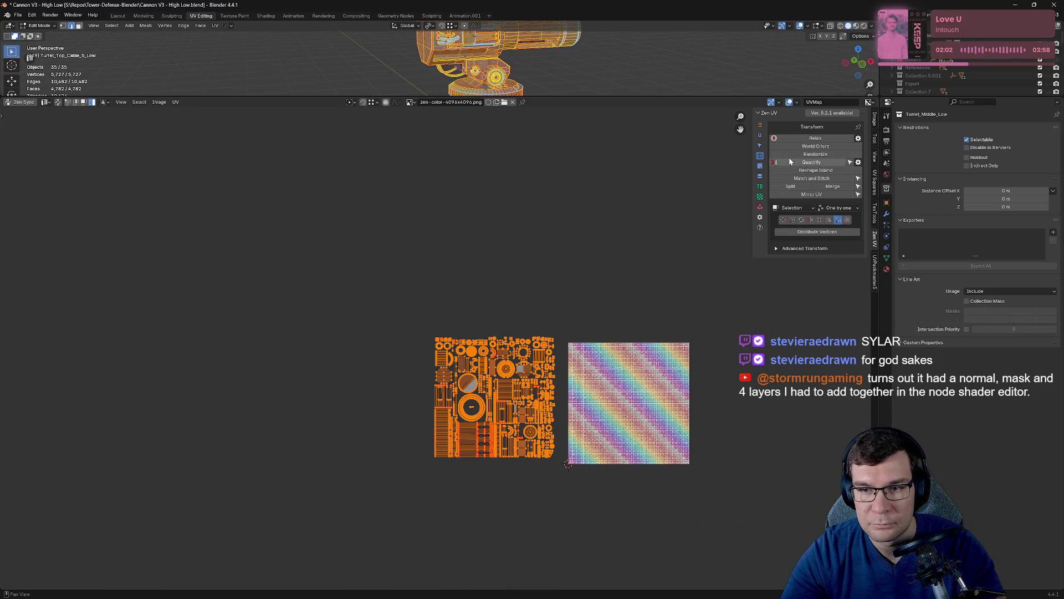
pyautogui.click(760, 175)
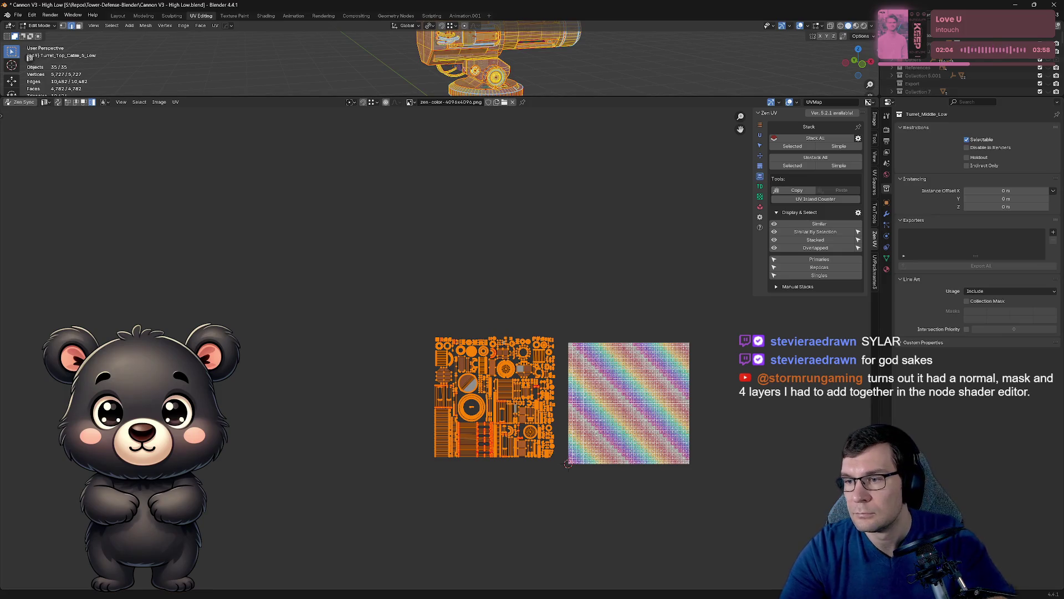
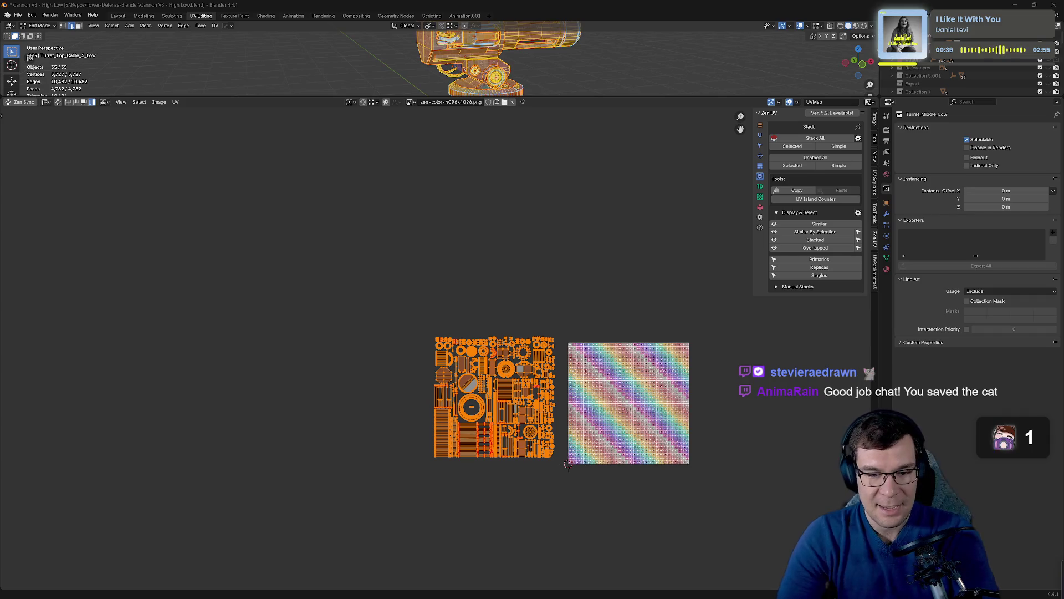
# Frame the whole UV layout, select all islands and save the file.
pyautogui.scroll(8, 446, 355)
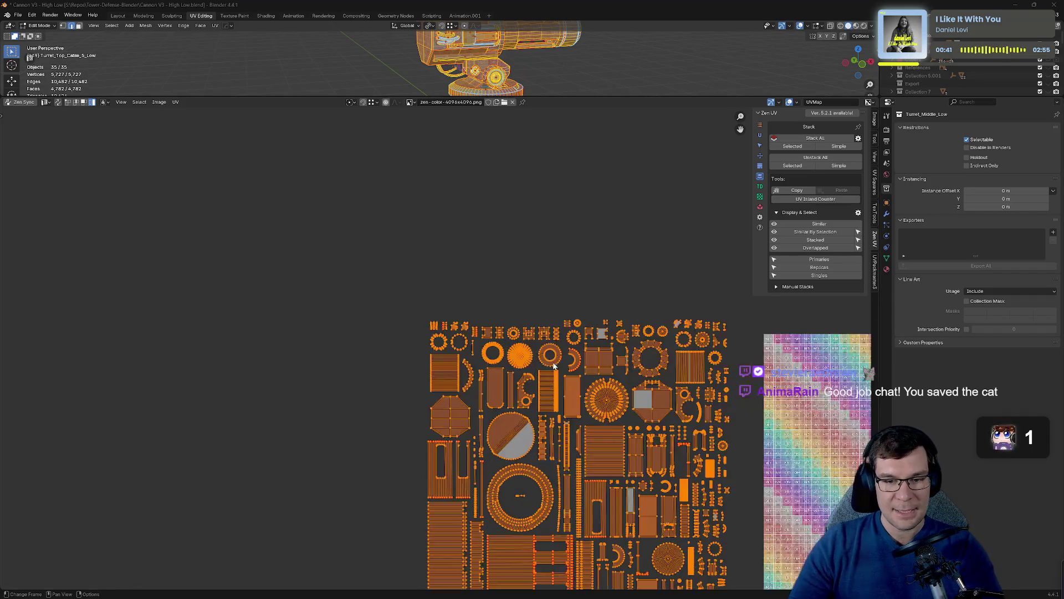
pyautogui.scroll(-7, 617, 358)
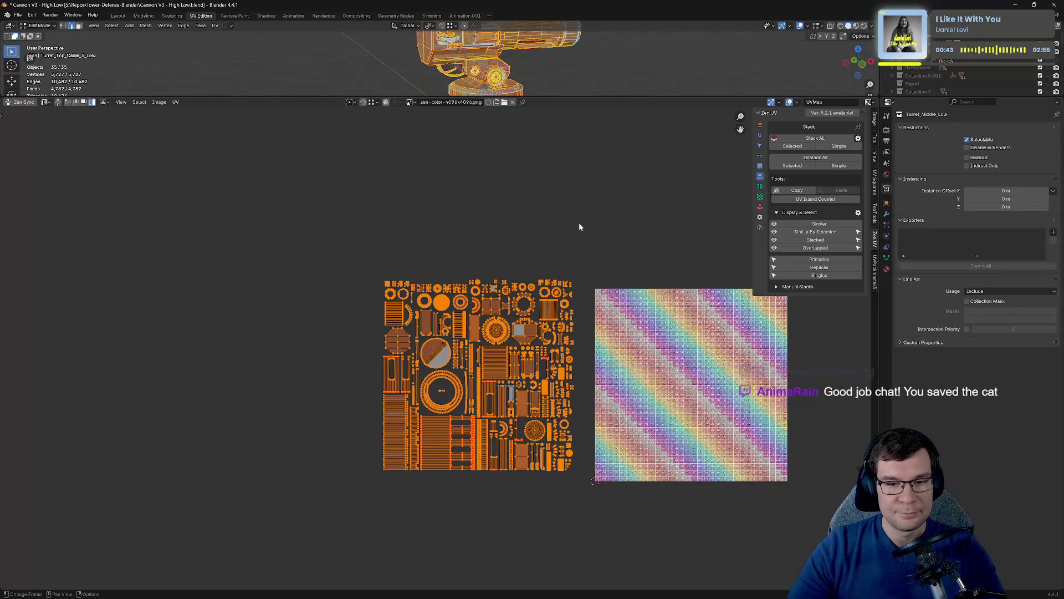
pyautogui.hotkey('ctrl', 's')
pyautogui.moveTo(586, 242)
pyautogui.mouseDown(button='middle')
pyautogui.moveTo(395, 195)
pyautogui.moveTo(397, 209)
pyautogui.moveTo(525, 252)
pyautogui.moveTo(210, 225)
pyautogui.mouseUp(button='middle')
pyautogui.moveTo(225, 210); pyautogui.dragTo(481, 490)
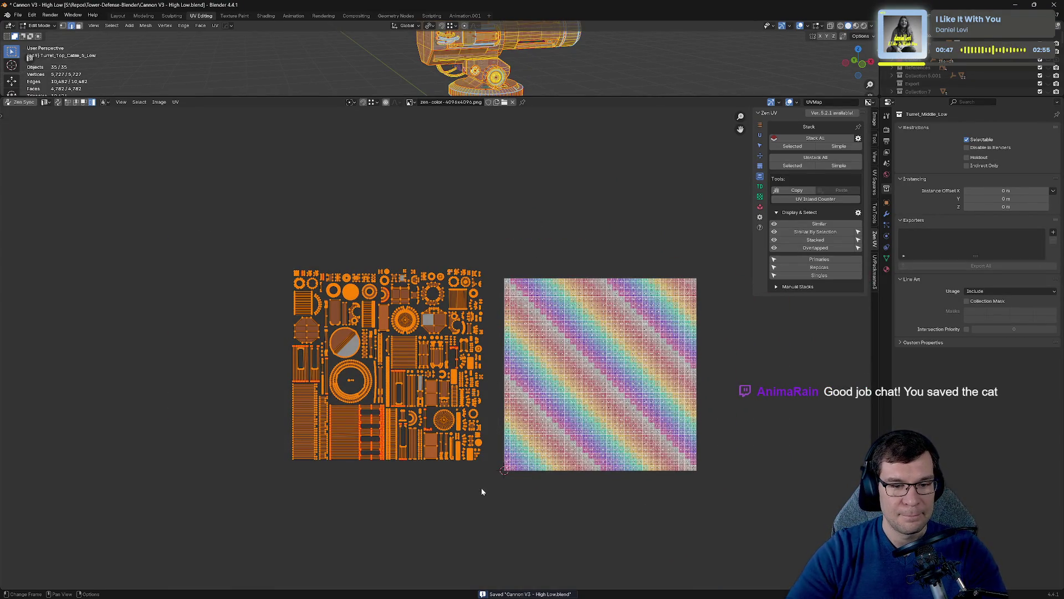
pyautogui.hotkey('ctrl', 's')
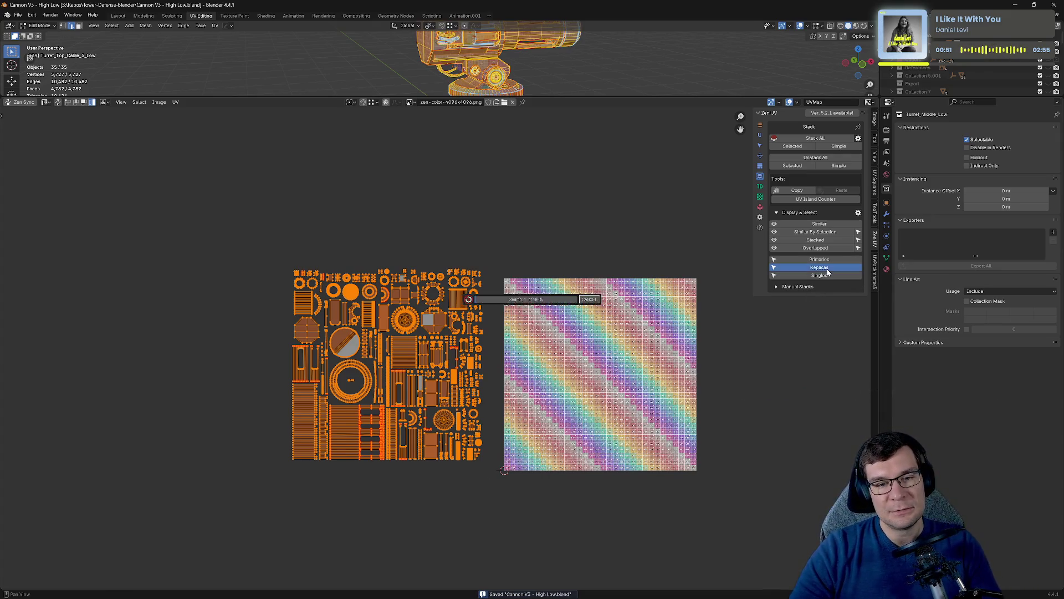
# Move the stacked duplicate pieces to the right of the checker tile and save.
pyautogui.click(820, 267)
pyautogui.press('g')
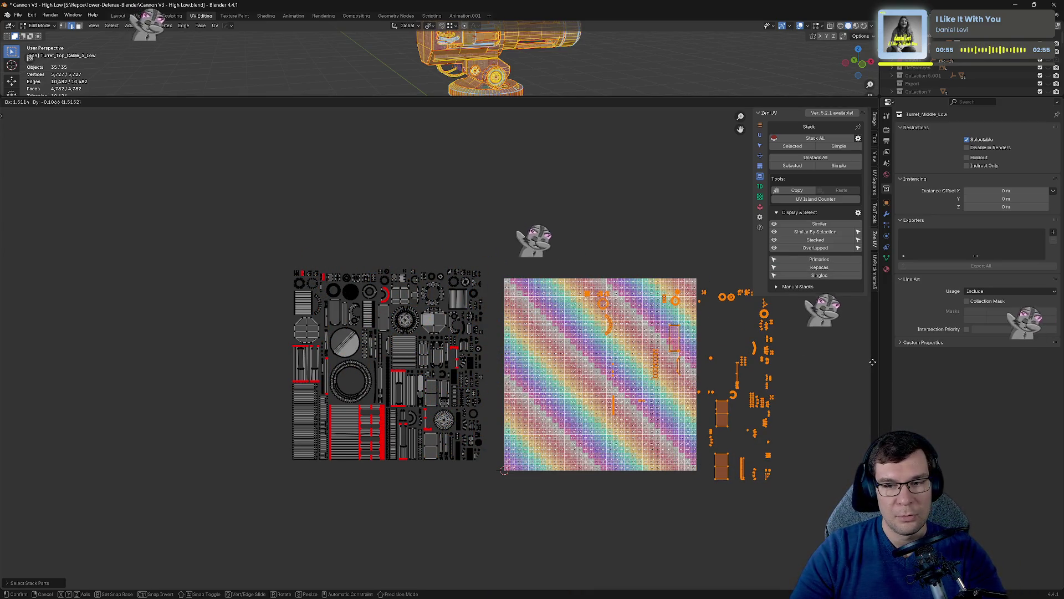
pyautogui.click(873, 364)
pyautogui.scroll(-3, 832, 364)
pyautogui.press('g')
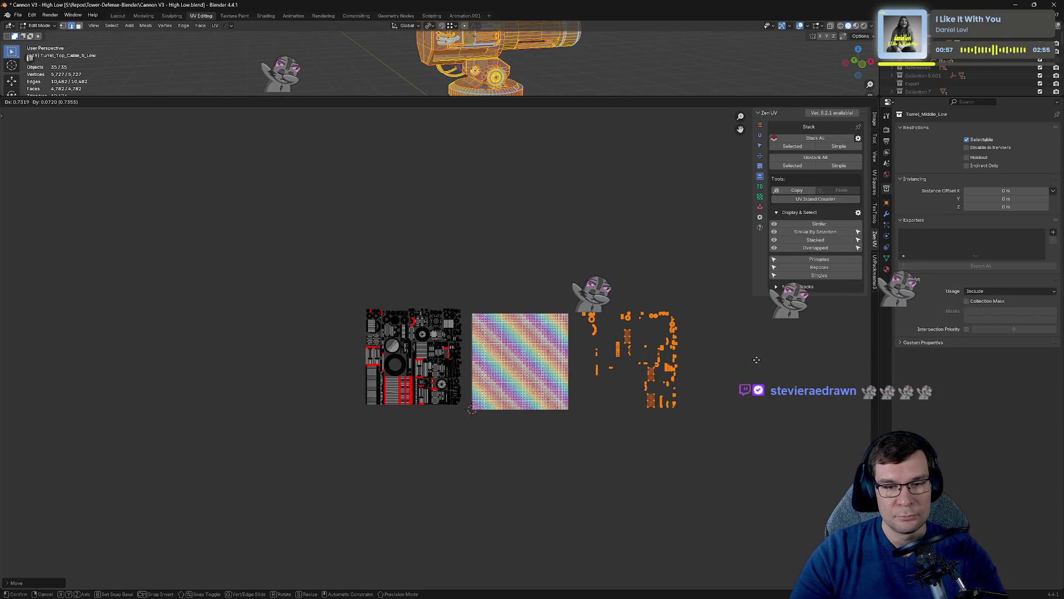
pyautogui.click(752, 363)
pyautogui.scroll(3, 510, 258)
pyautogui.moveTo(683, 282); pyautogui.dragTo(555, 299, button='middle')
pyautogui.hotkey('ctrl', 's')
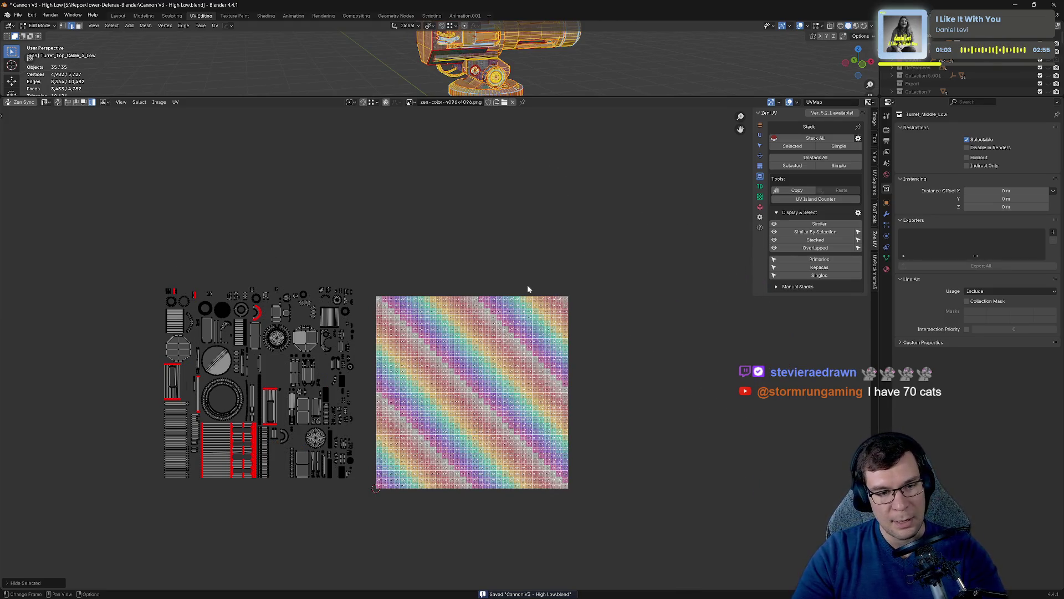
# Check hiding and revealing the offset pieces, then enlarge the 3D viewport above the UV editor.
pyautogui.hotkey('alt', 'a')
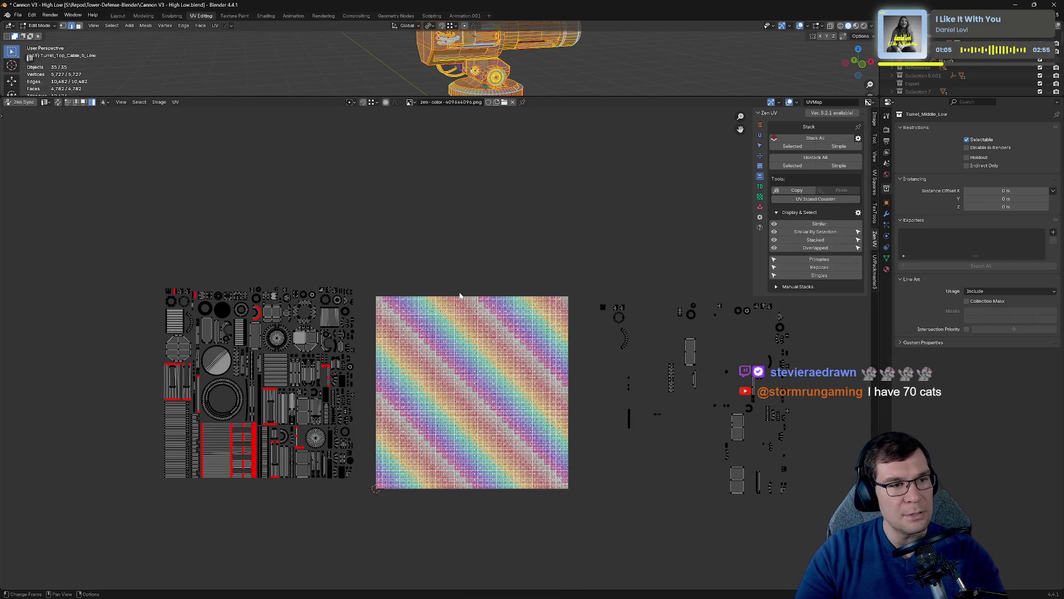
pyautogui.moveTo(557, 259); pyautogui.dragTo(835, 519)
pyautogui.press('h')
pyautogui.hotkey('alt', 'h')
pyautogui.hotkey('alt', 'a')
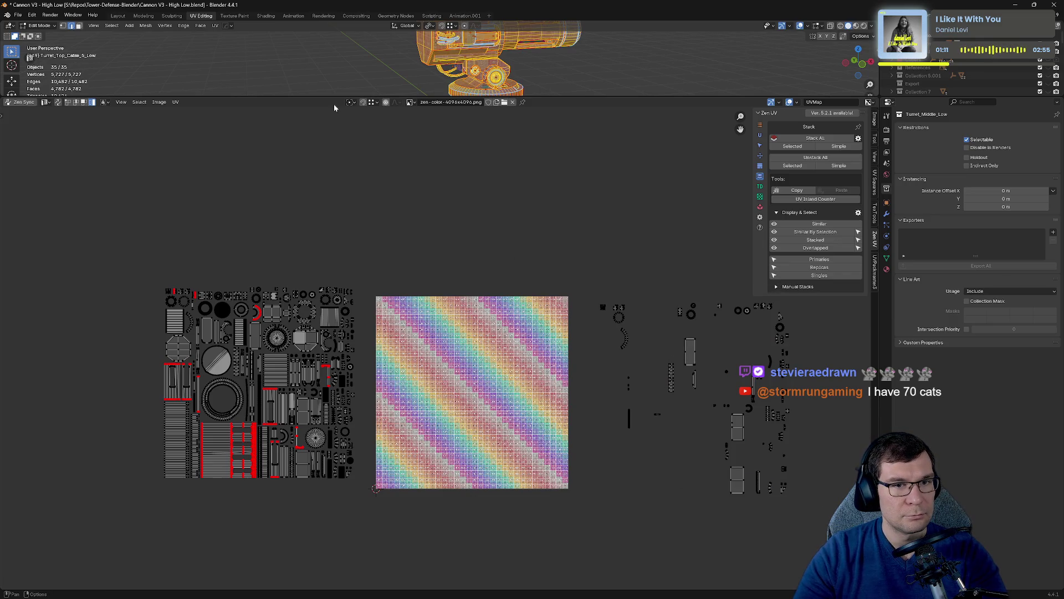
pyautogui.moveTo(333, 96)
pyautogui.mouseDown()
pyautogui.moveTo(339, 178)
pyautogui.moveTo(377, 276)
pyautogui.mouseUp()
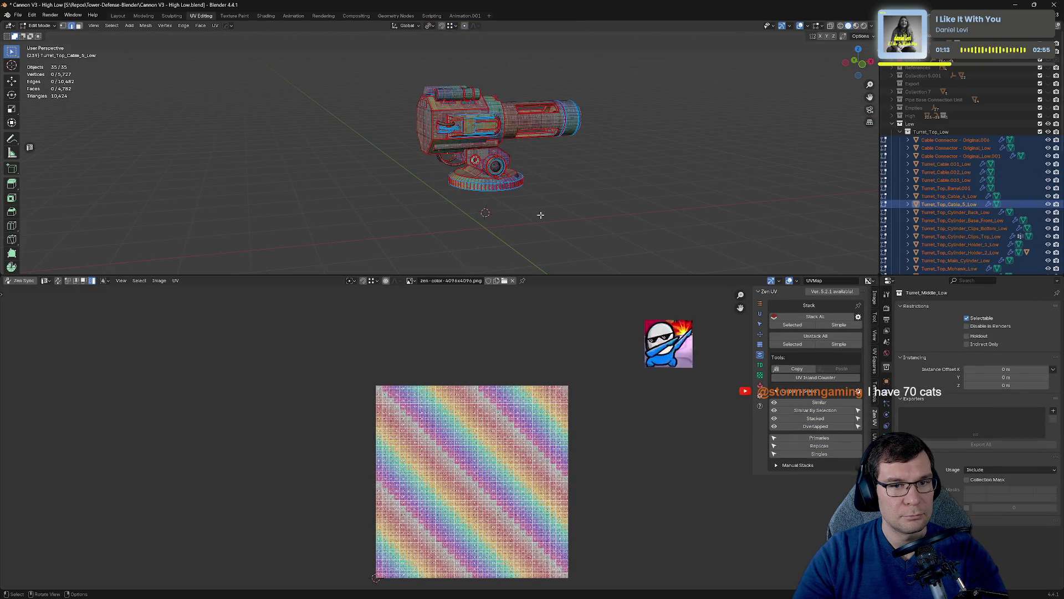
pyautogui.moveTo(585, 349)
pyautogui.mouseDown()
pyautogui.moveTo(689, 487)
pyautogui.moveTo(700, 519)
pyautogui.mouseUp()
pyautogui.scroll(-3, 700, 515)
pyautogui.moveTo(710, 561); pyautogui.dragTo(517, 381)
pyautogui.press('h')
pyautogui.hotkey('alt', 'h')
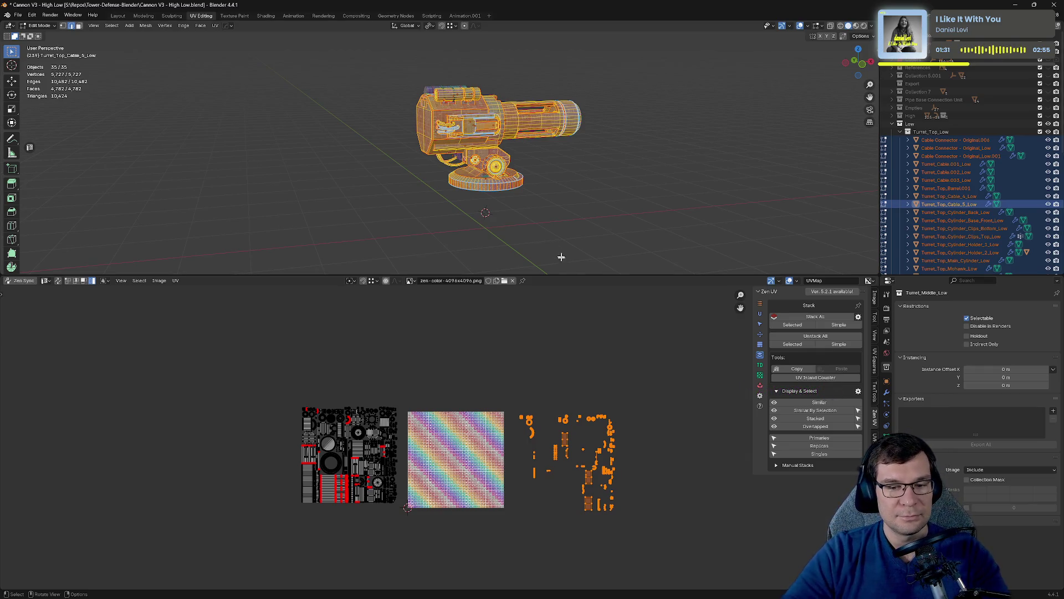
pyautogui.scroll(1, 319, 416)
pyautogui.moveTo(325, 416); pyautogui.dragTo(344, 394, button='middle')
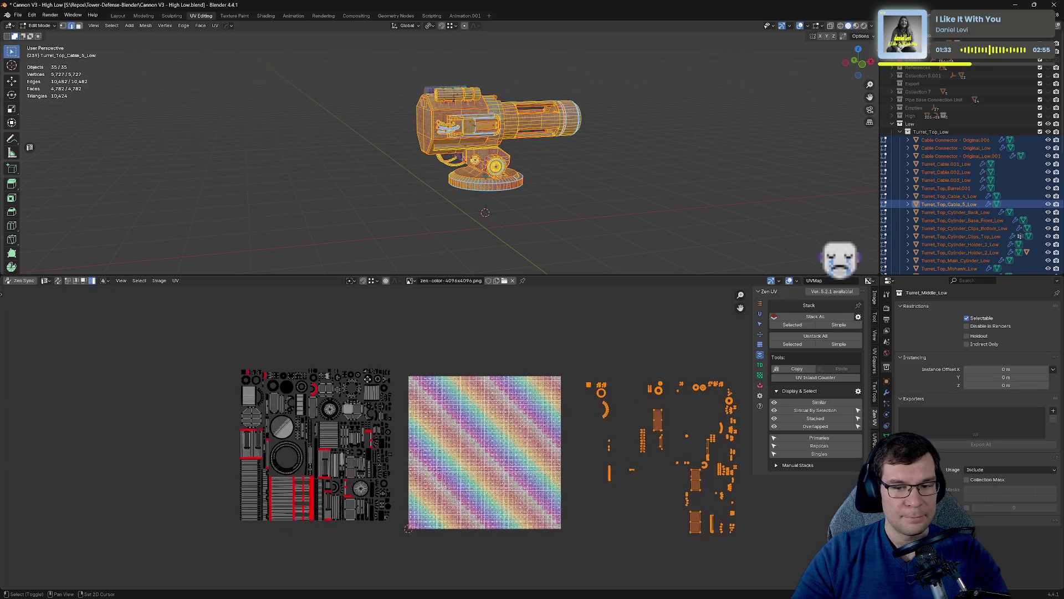
pyautogui.moveTo(570, 384); pyautogui.dragTo(467, 401, button='middle')
pyautogui.hotkey('ctrl', 's')
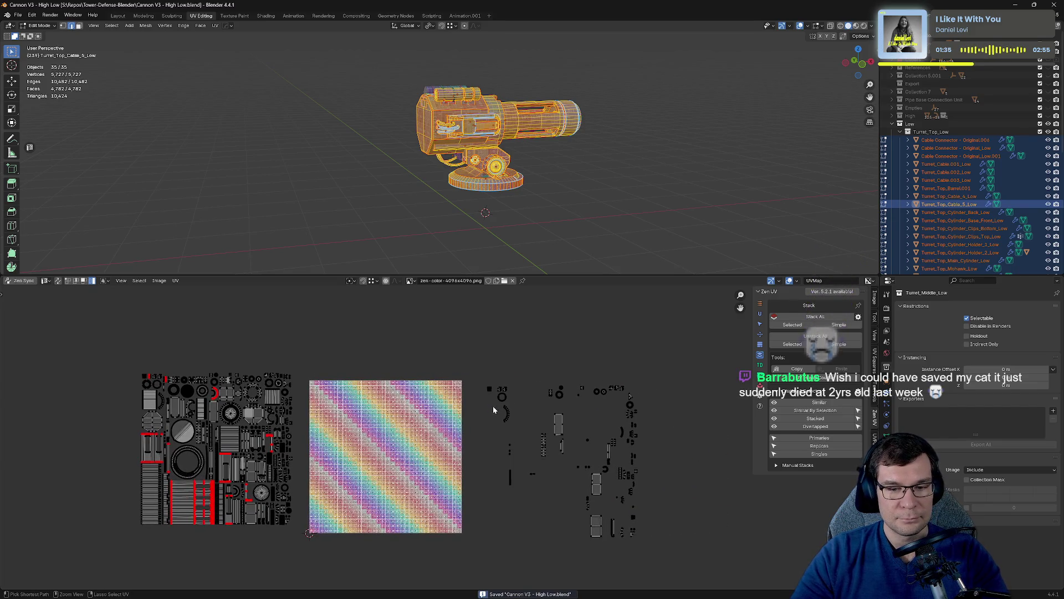
pyautogui.moveTo(480, 363); pyautogui.dragTo(648, 549)
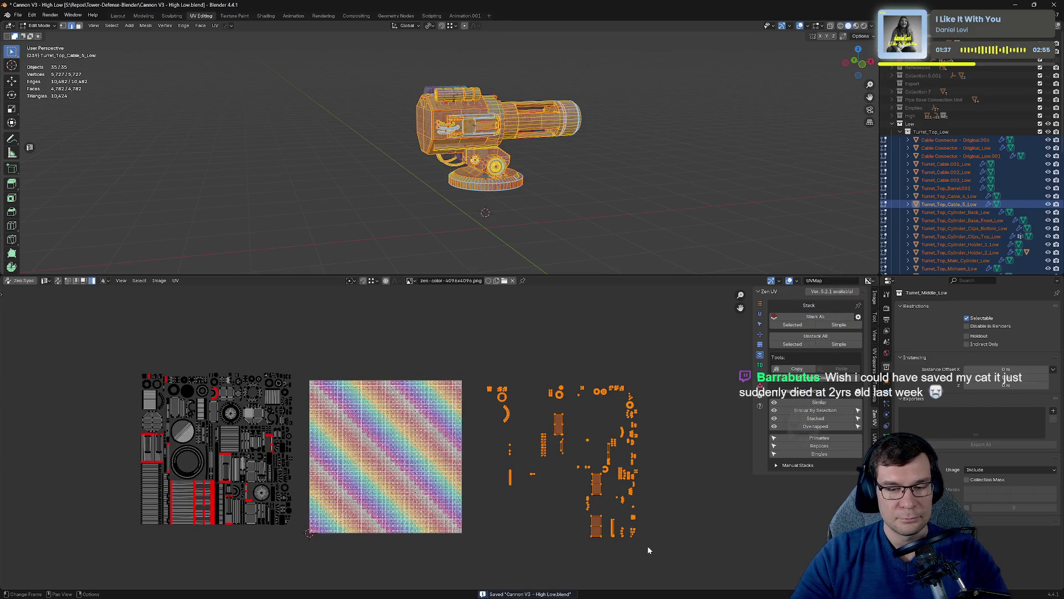
pyautogui.press('h')
pyautogui.hotkey('alt', 'h')
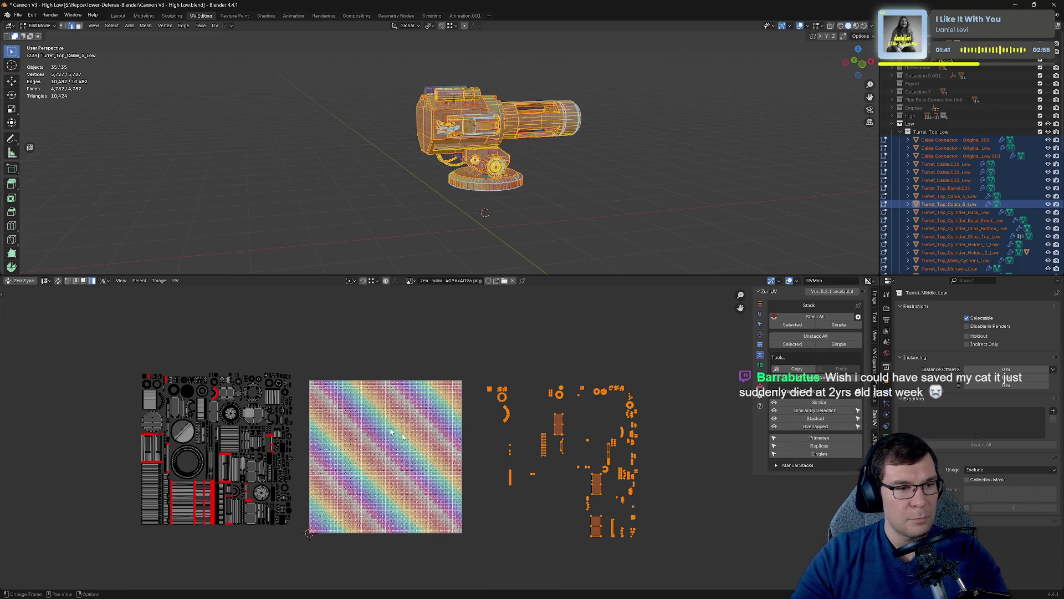
pyautogui.click(21, 281)
pyautogui.click(21, 281)
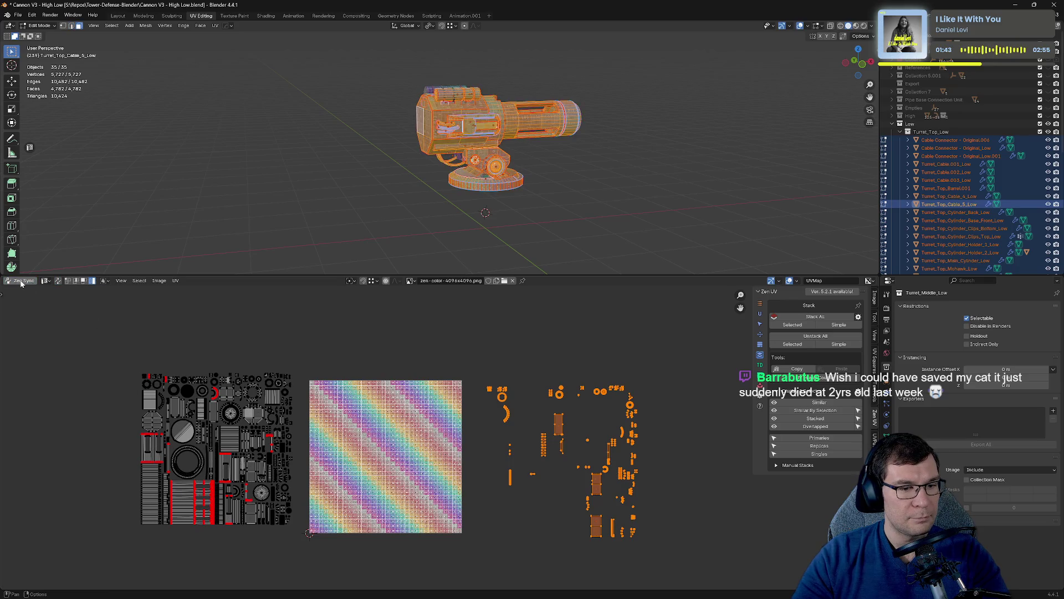
pyautogui.click(21, 281)
pyautogui.click(21, 281)
pyautogui.click(21, 281)
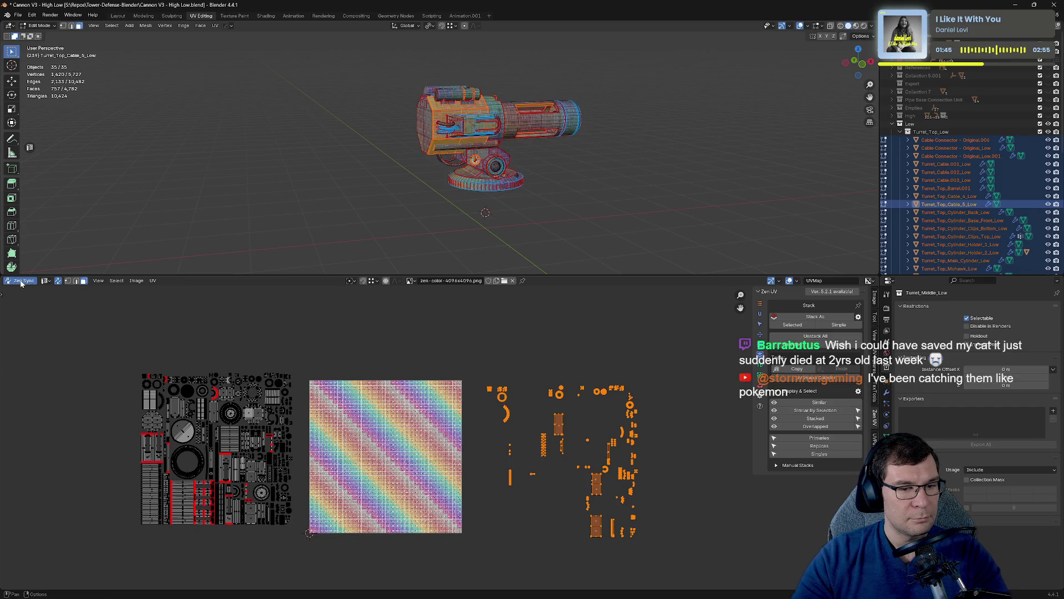
pyautogui.click(21, 281)
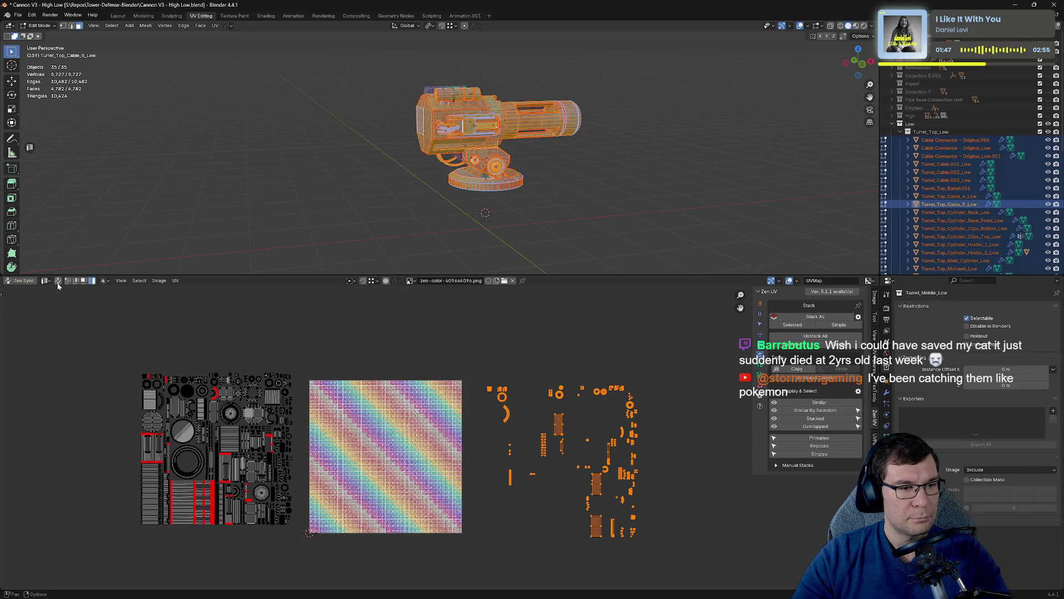
pyautogui.click(30, 283)
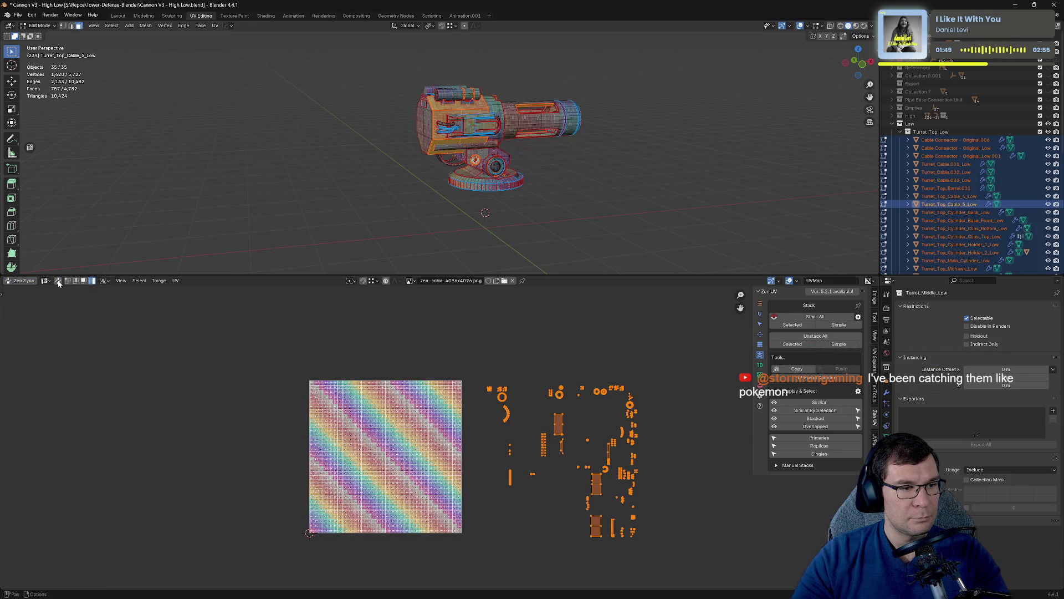
pyautogui.click(21, 281)
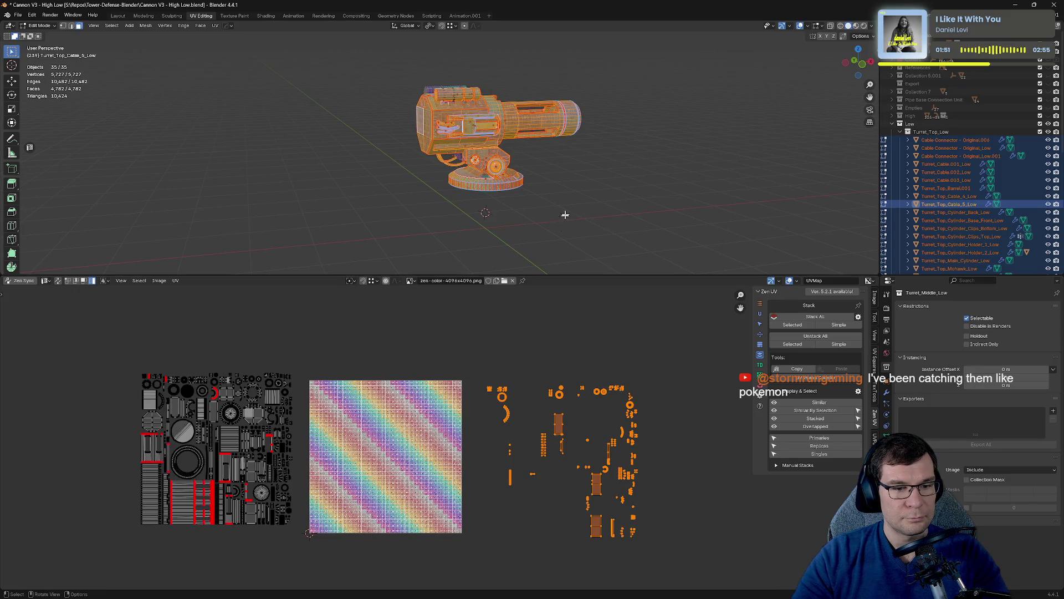
pyautogui.moveTo(448, 335)
pyautogui.mouseDown()
pyautogui.moveTo(603, 541)
pyautogui.moveTo(662, 579)
pyautogui.mouseUp()
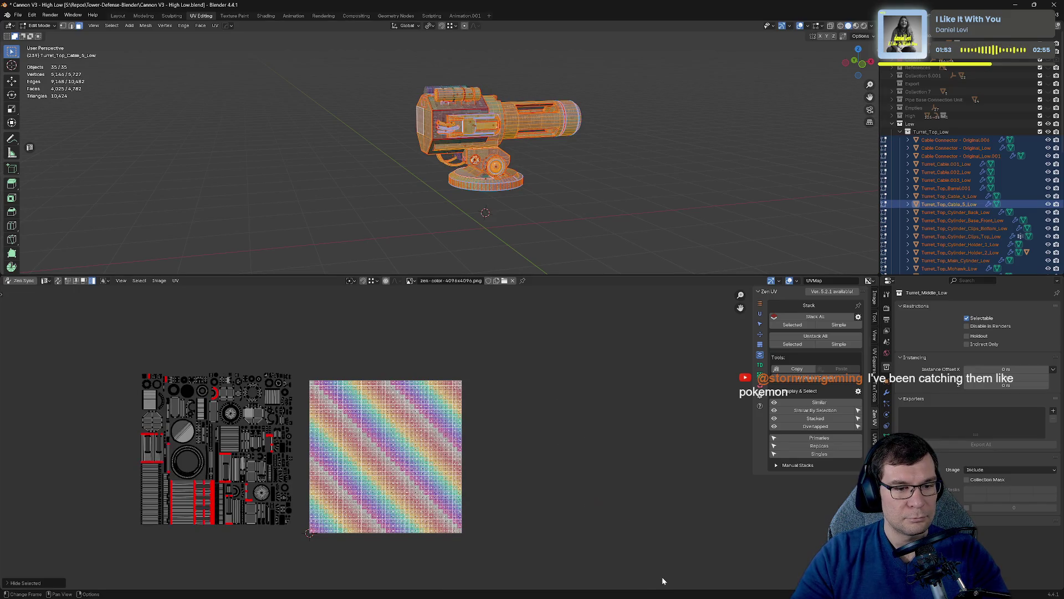
pyautogui.hotkey('alt', 'a')
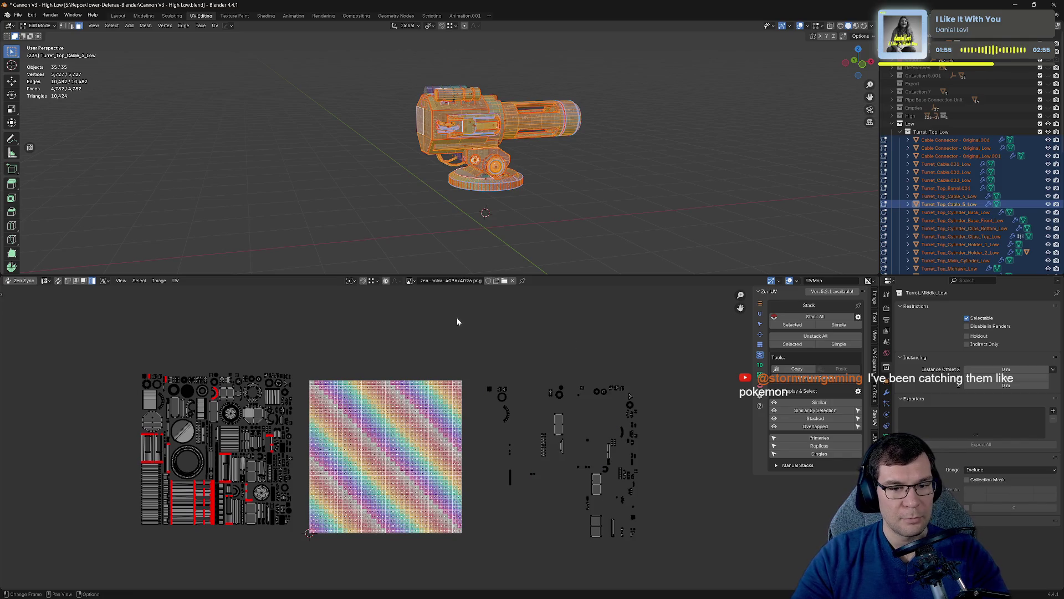
pyautogui.press('a')
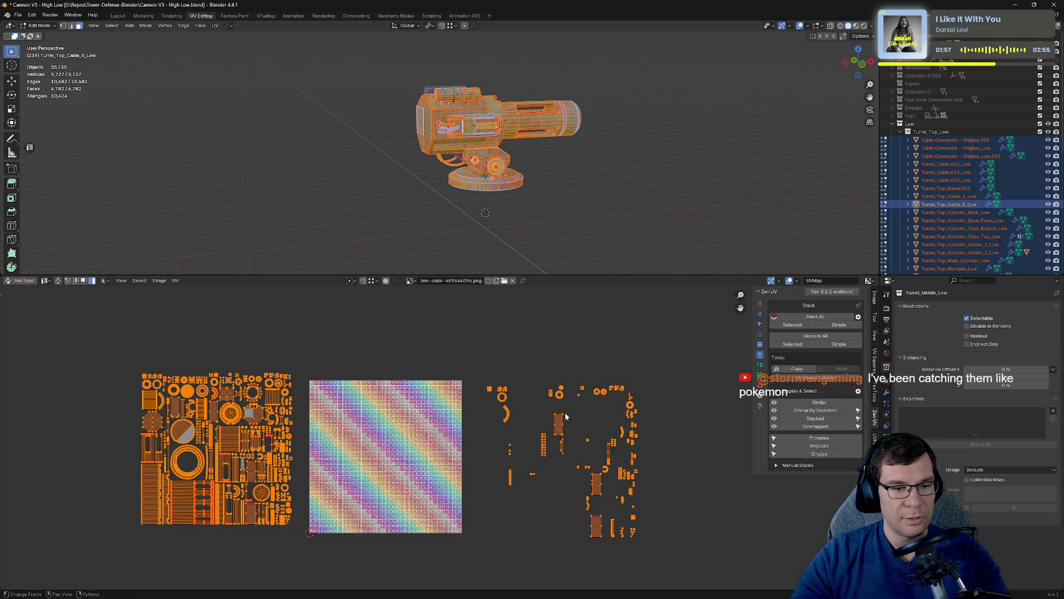
# Move the stacked pieces onto the left atlas and select every island there.
pyautogui.click(832, 446)
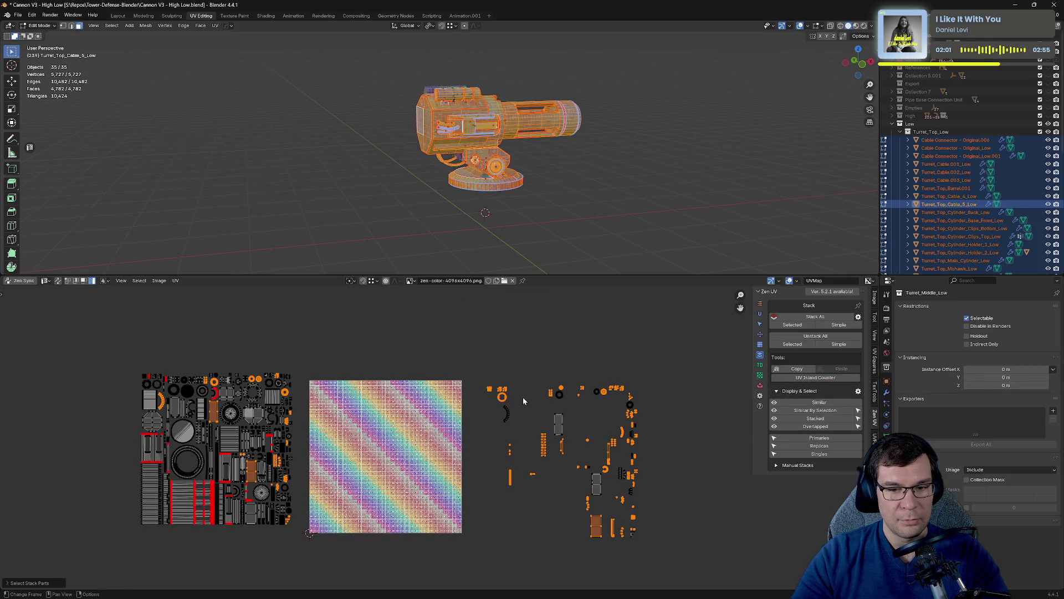
pyautogui.moveTo(447, 338); pyautogui.dragTo(677, 554)
pyautogui.press('g')
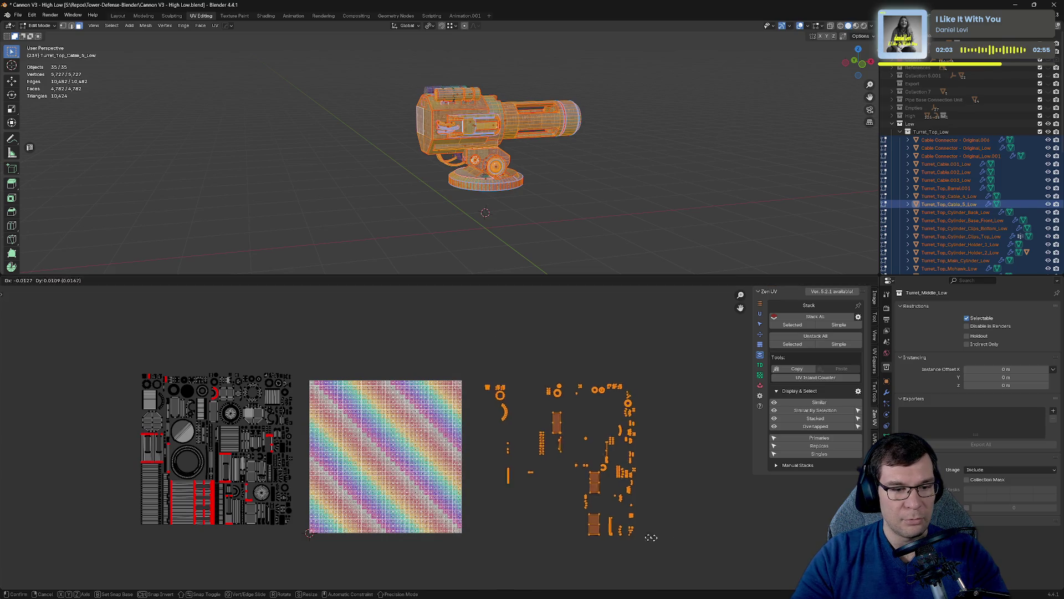
pyautogui.click(305, 530)
pyautogui.moveTo(93, 359); pyautogui.dragTo(311, 580)
# Select the replica islands, move them aside to the right and hide them.
pyautogui.click(833, 447)
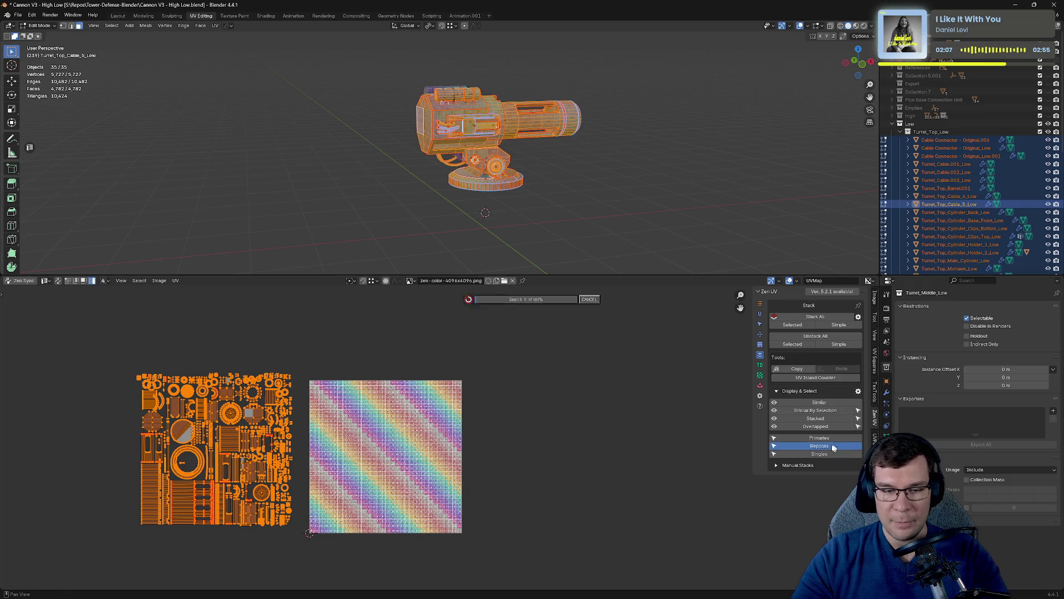
pyautogui.press('g')
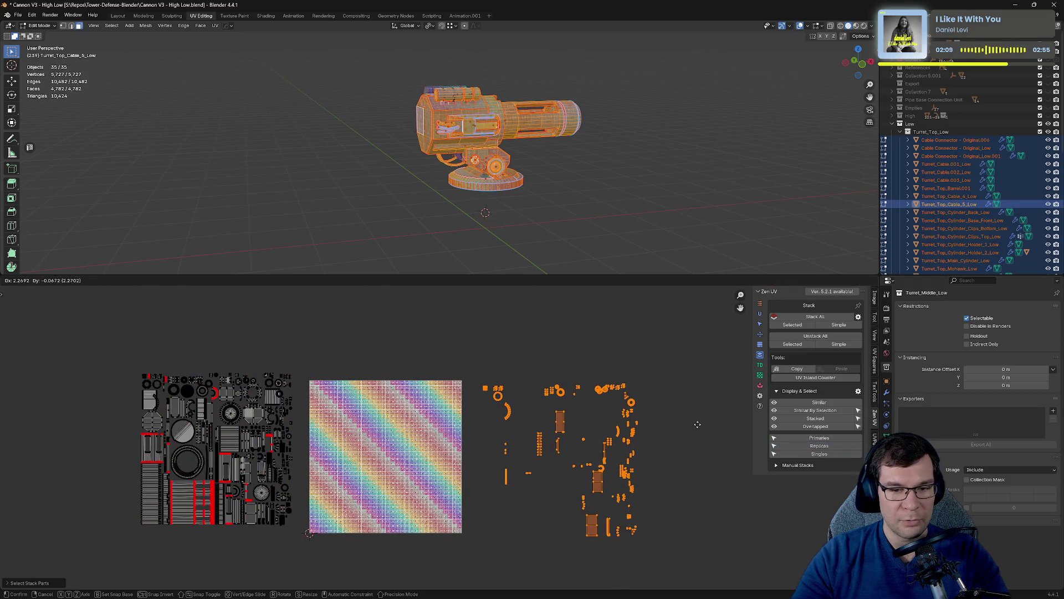
pyautogui.click(698, 424)
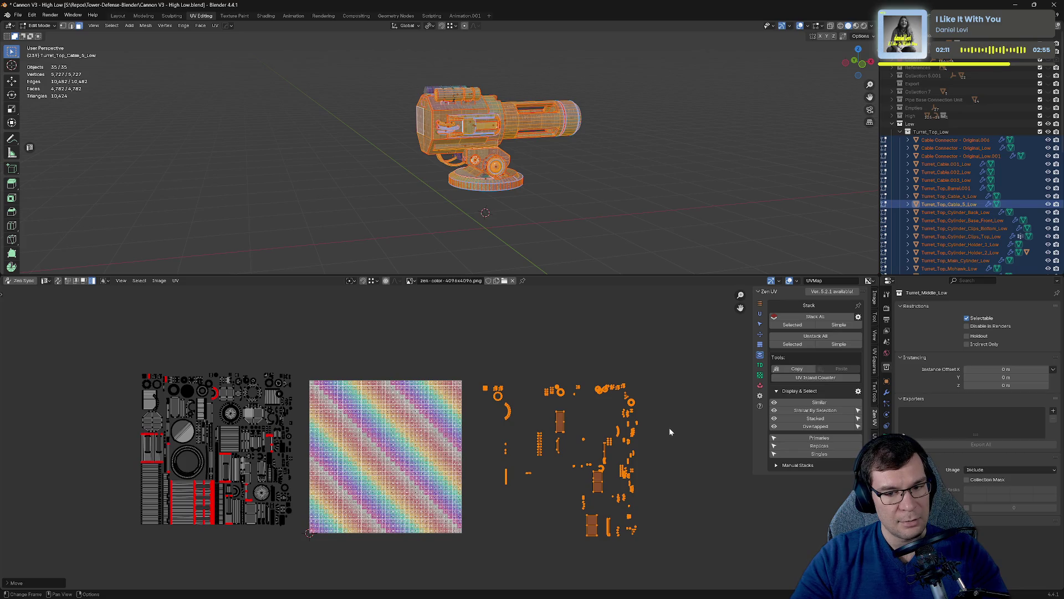
pyautogui.press('h')
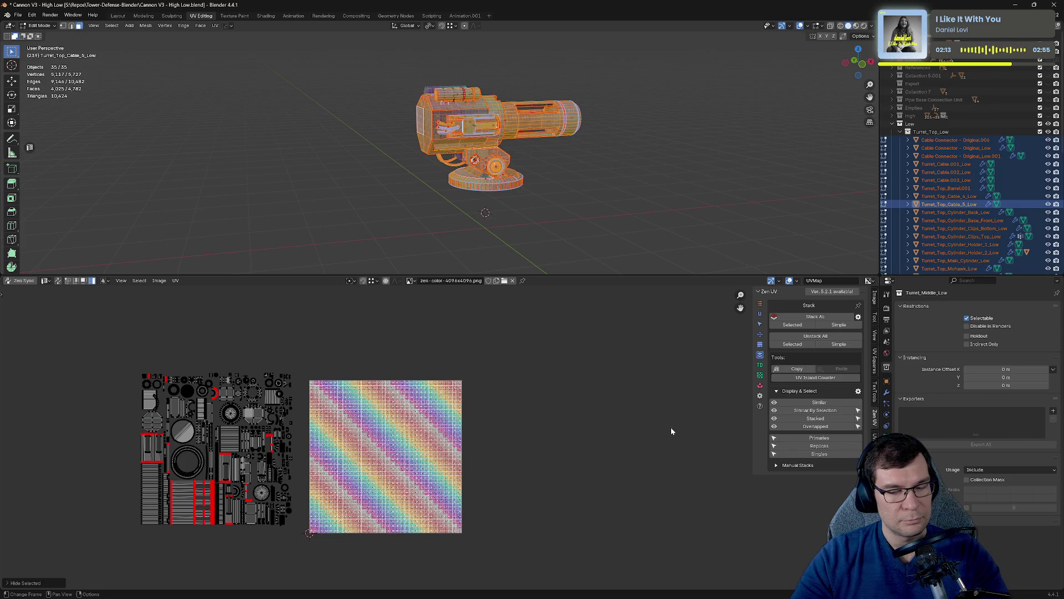
# Pack the remaining turret islands into the texture tile with UVPackmaster.
pyautogui.moveTo(112, 340); pyautogui.dragTo(297, 551)
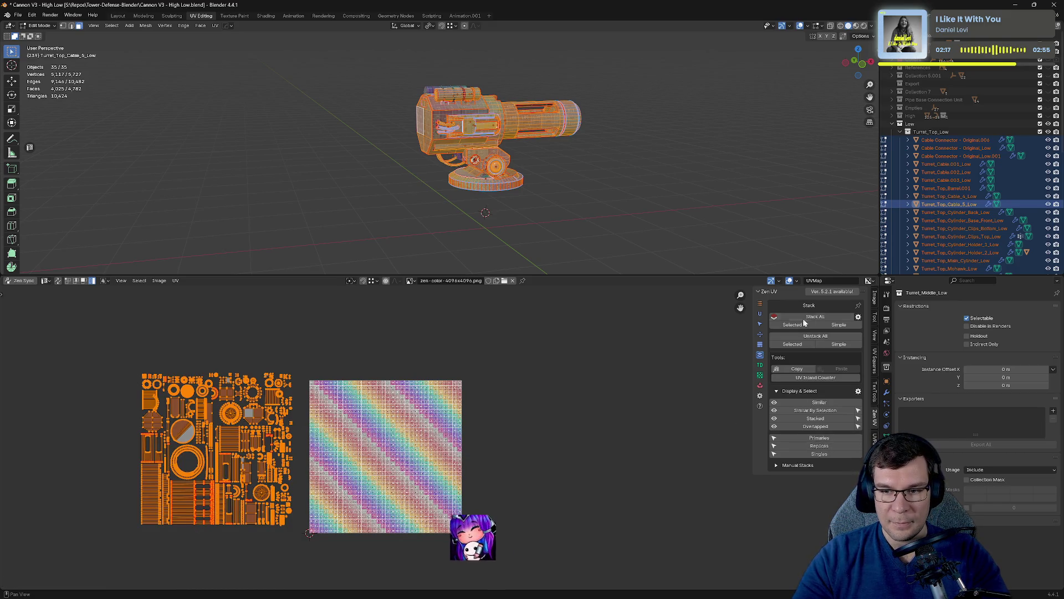
pyautogui.click(760, 385)
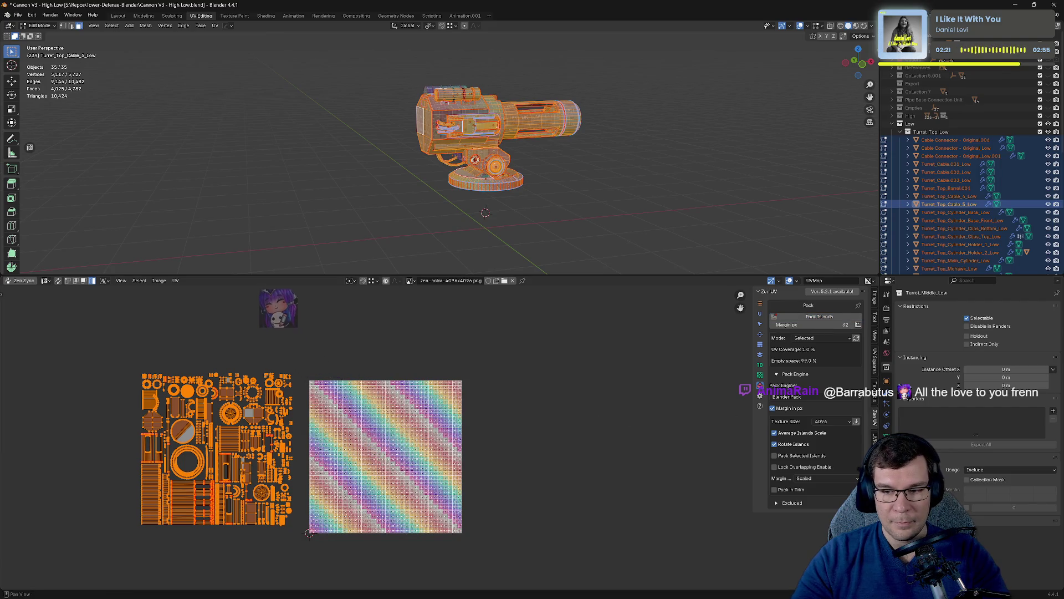
pyautogui.click(874, 438)
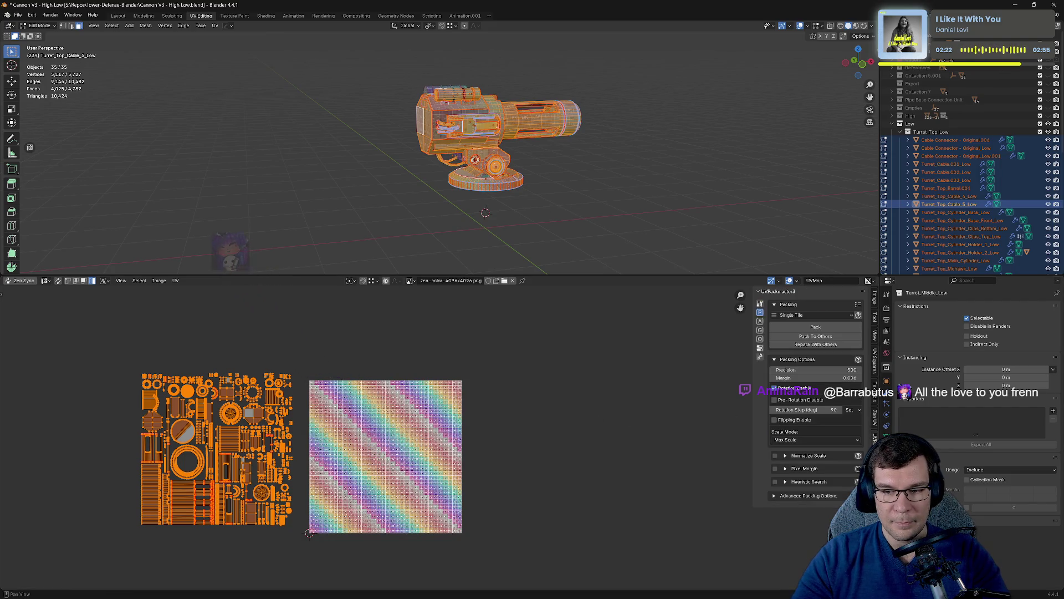
pyautogui.click(805, 331)
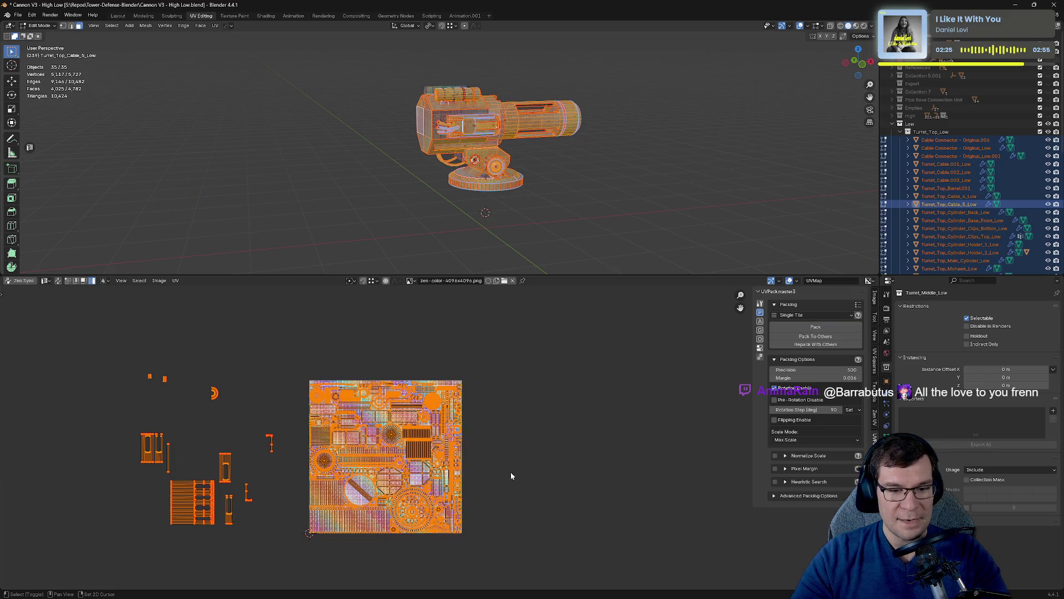
# Undo the pack and scale down the islands in the left square.
pyautogui.moveTo(511, 471); pyautogui.dragTo(570, 438, button='middle')
pyautogui.hotkey('ctrl', 'z')
pyautogui.hotkey('alt', 'a')
pyautogui.moveTo(122, 313)
pyautogui.mouseDown()
pyautogui.moveTo(344, 537)
pyautogui.moveTo(361, 541)
pyautogui.mouseUp()
pyautogui.press('s')
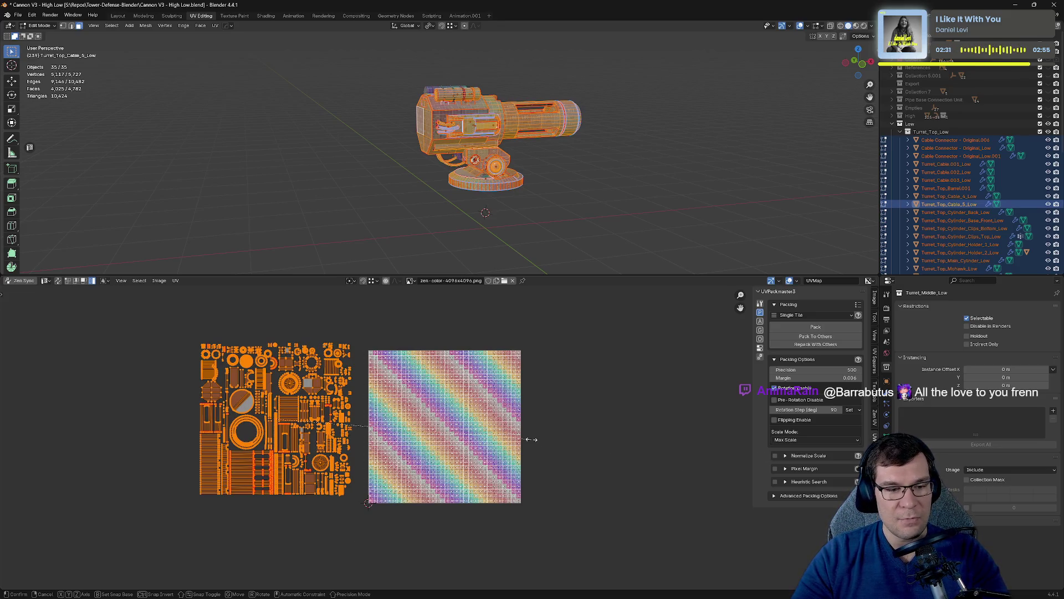
pyautogui.click(92, 320)
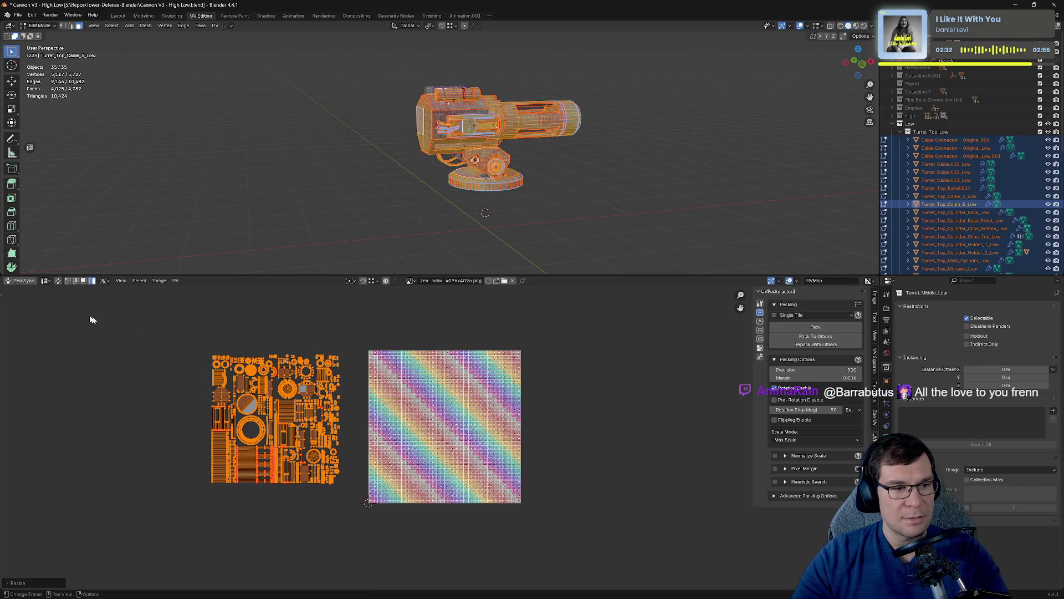
# Apply UV Average Islands Scale twice, then reselect all the islands.
pyautogui.click(175, 281)
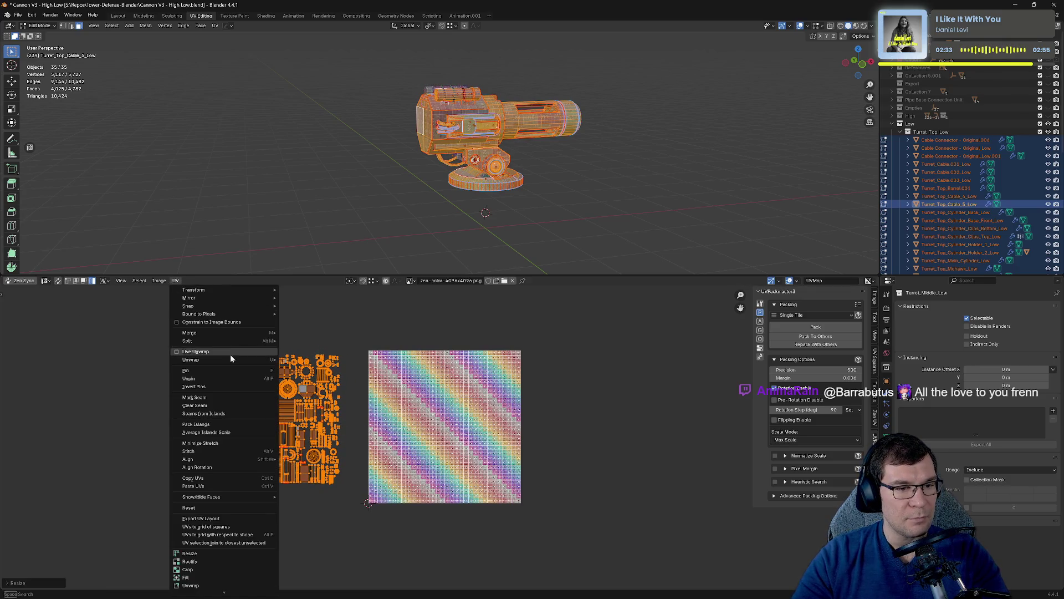
pyautogui.click(233, 432)
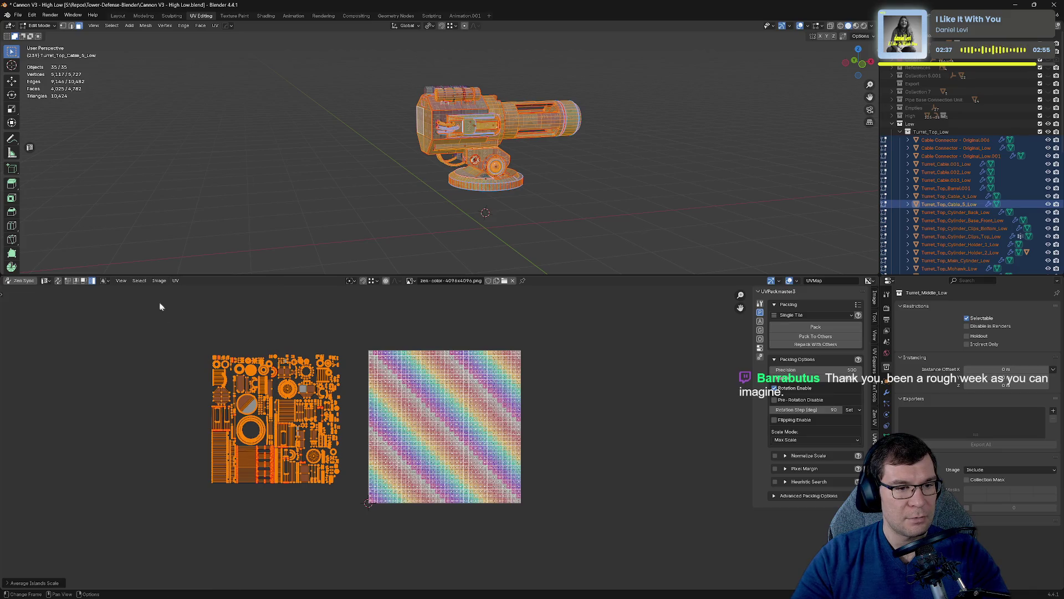
pyautogui.click(175, 281)
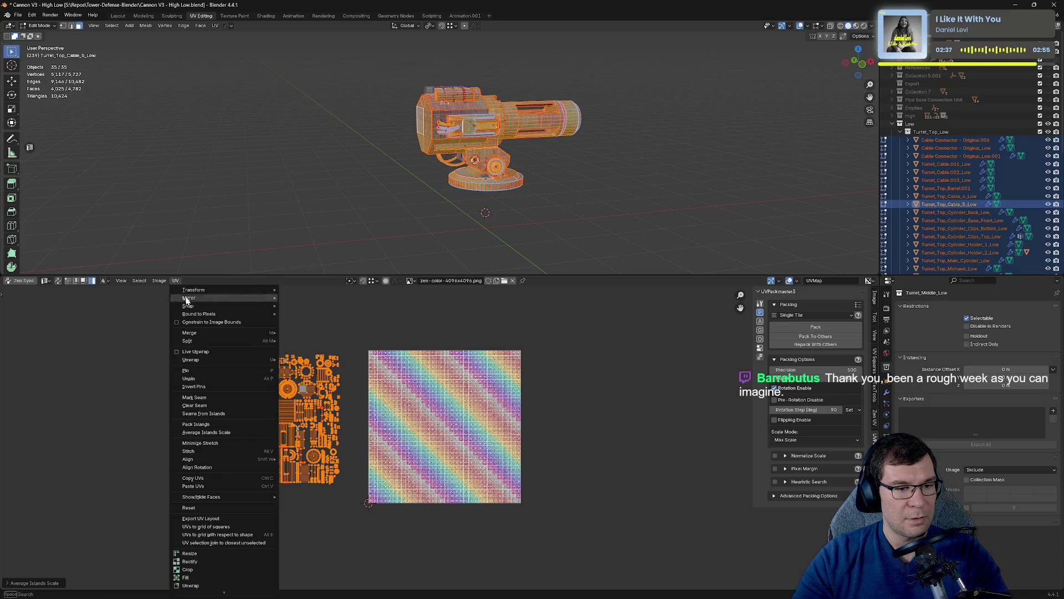
pyautogui.click(241, 432)
pyautogui.click(566, 403)
pyautogui.moveTo(127, 326); pyautogui.dragTo(361, 538)
pyautogui.click(874, 416)
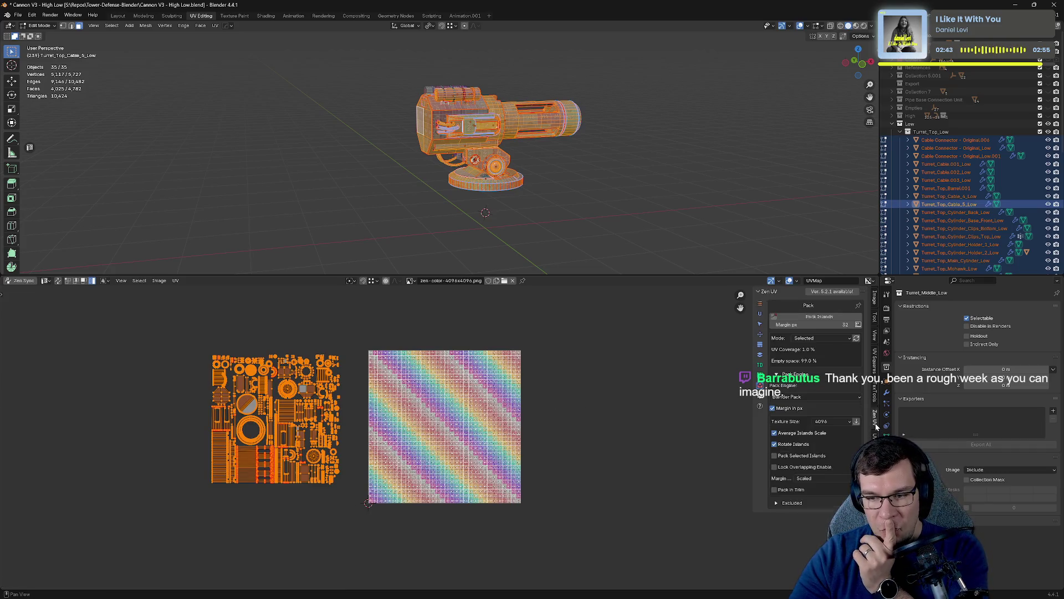
# Keep pack mode on Selected, calculate the recommended margin, choose UVPackmaster and pack the islands.
pyautogui.click(831, 338)
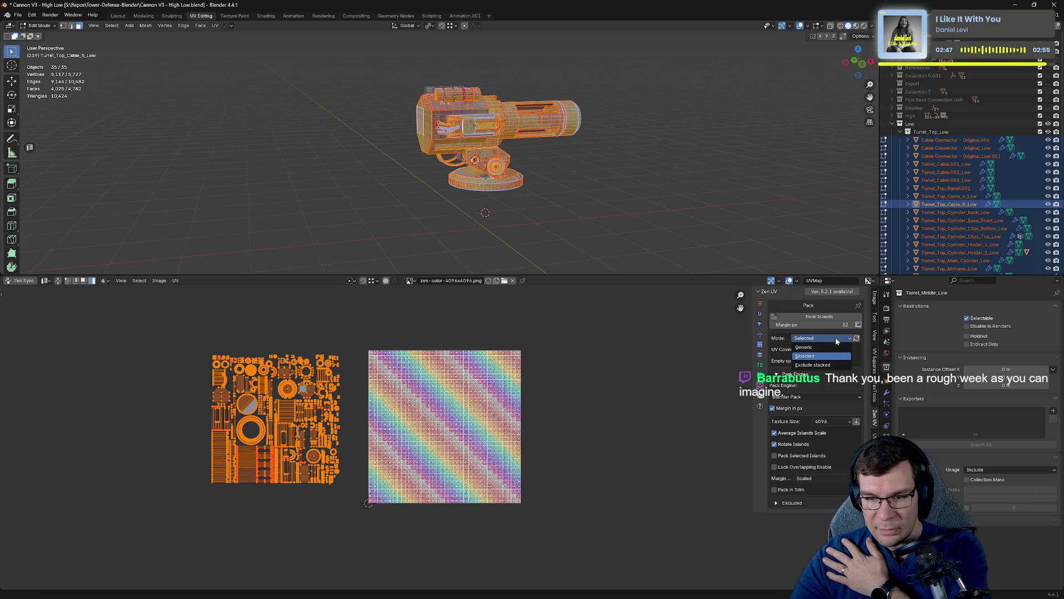
pyautogui.click(815, 356)
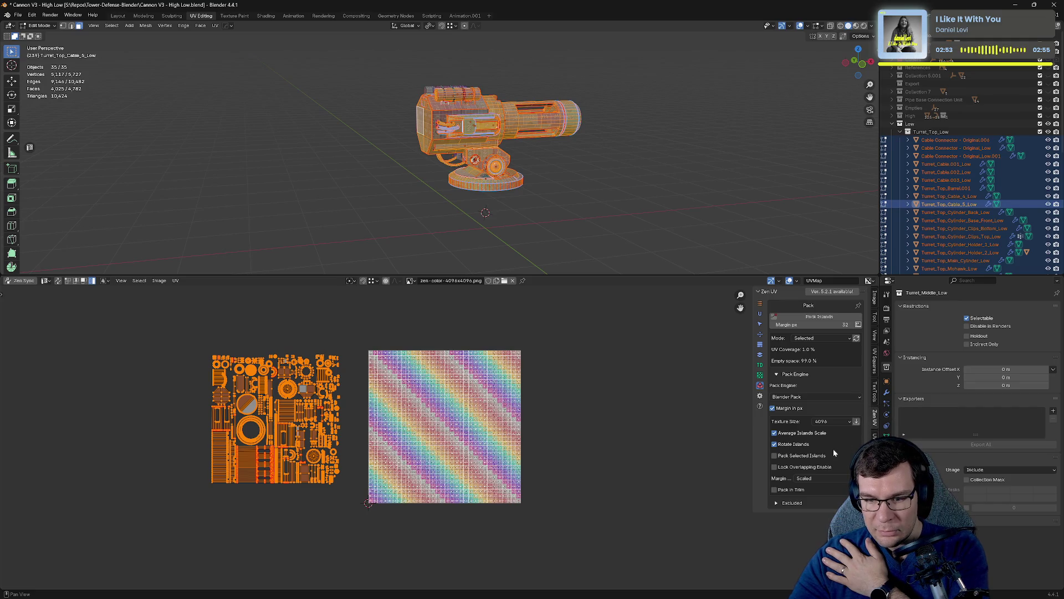
pyautogui.click(859, 325)
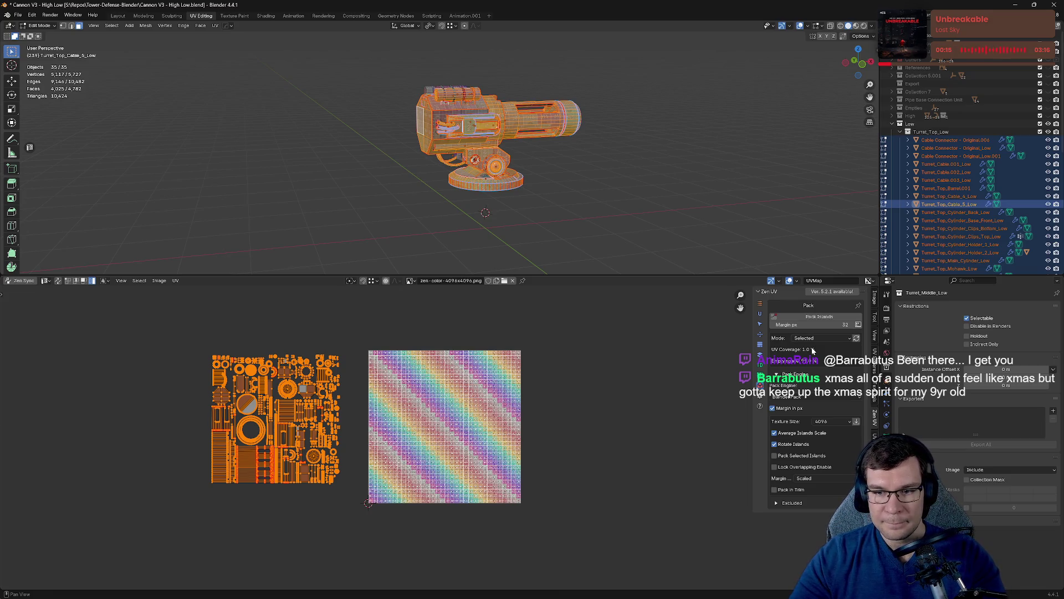
pyautogui.click(795, 397)
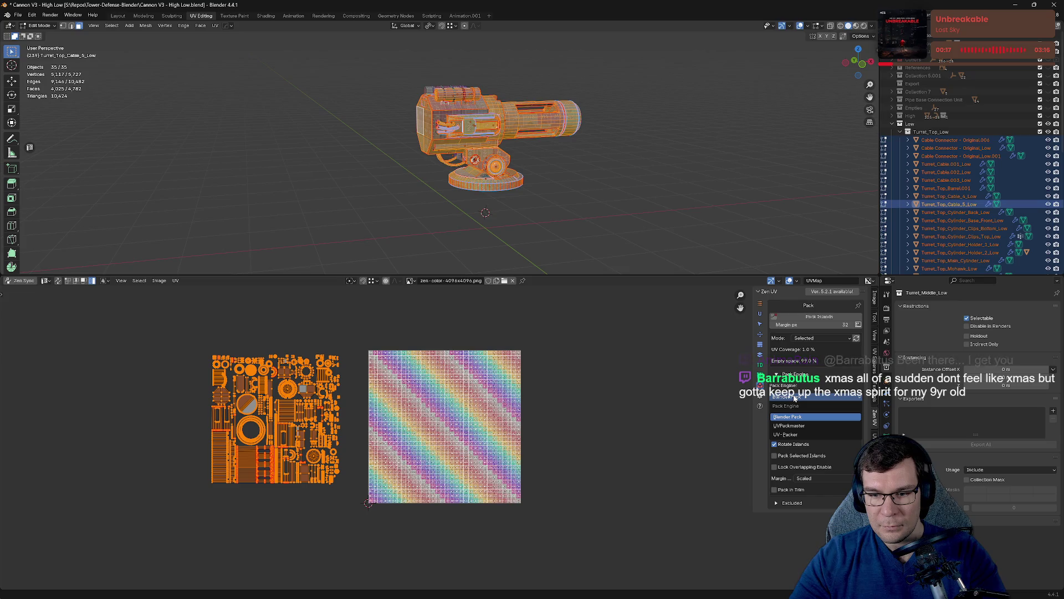
pyautogui.click(798, 425)
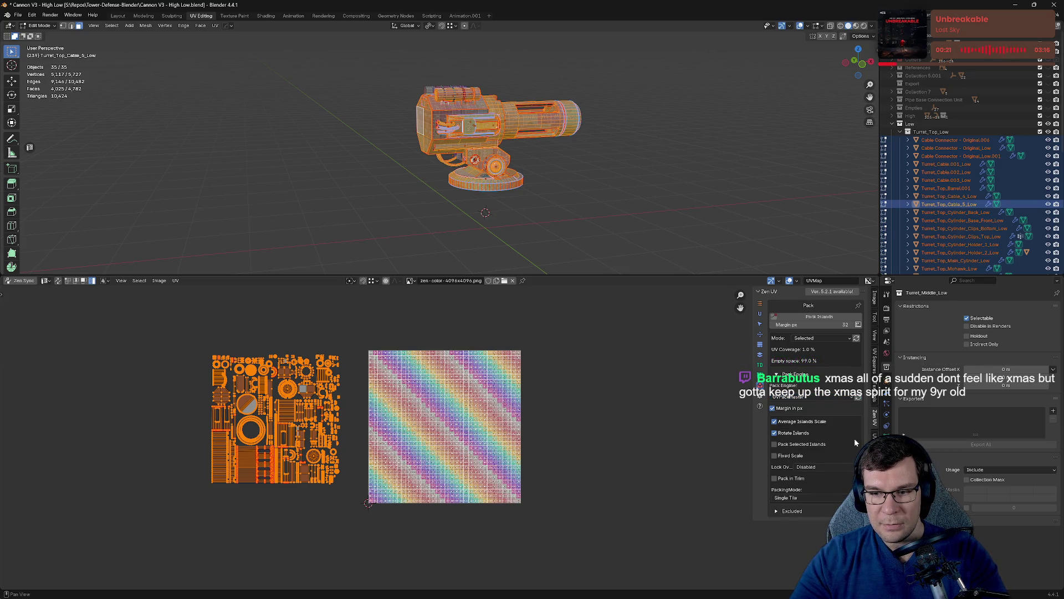
pyautogui.click(827, 319)
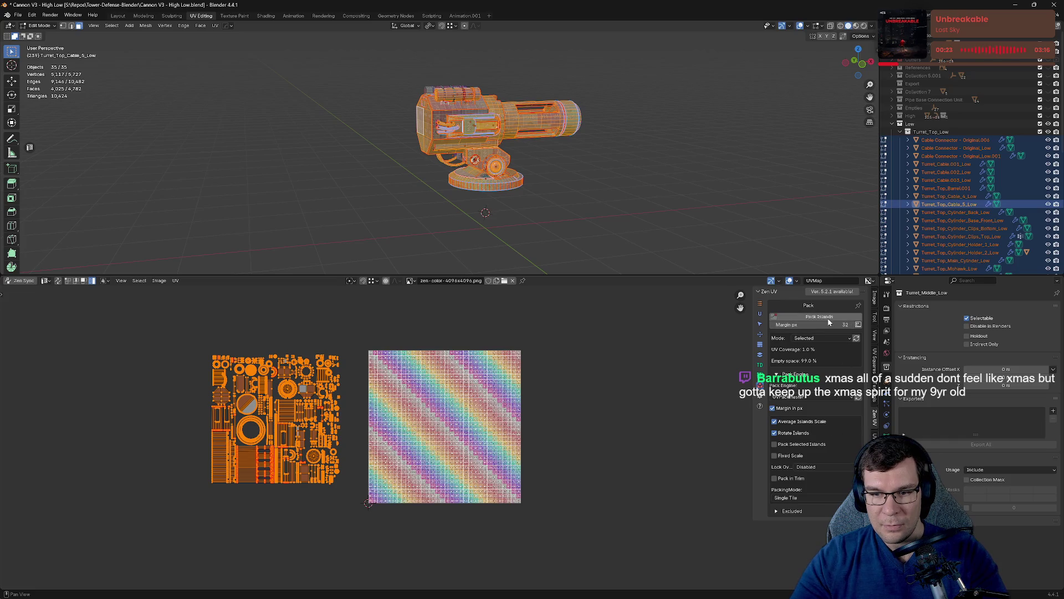
pyautogui.keyDown('ctrl'); pyautogui.hscroll(-5, 555, 408); pyautogui.keyUp('ctrl')
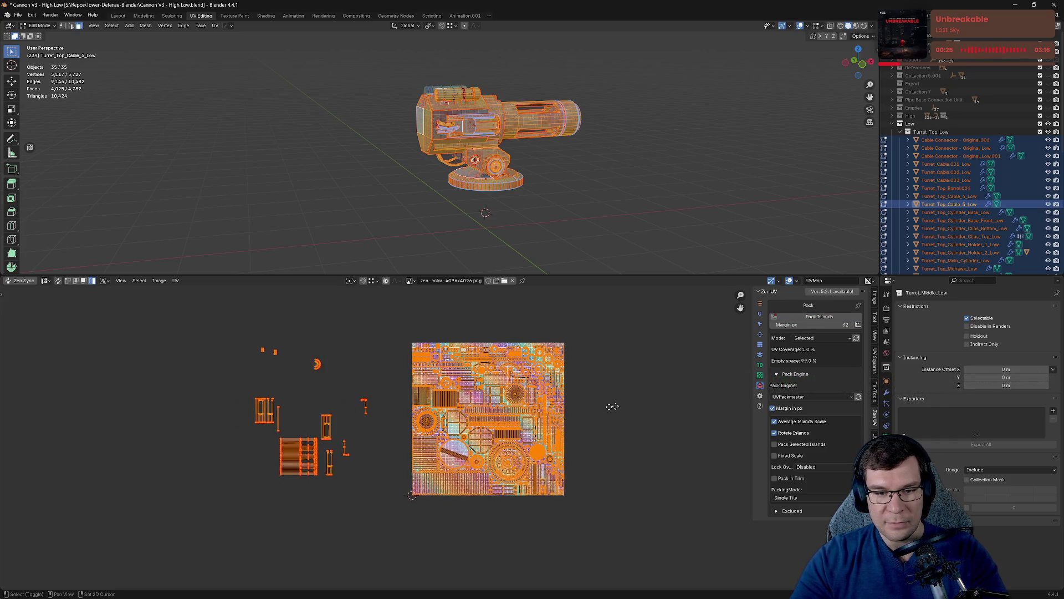
# Leave Lock Overlapping set to Disabled in Zen UV's pack settings.
pyautogui.click(460, 417)
pyautogui.scroll(1, 461, 417)
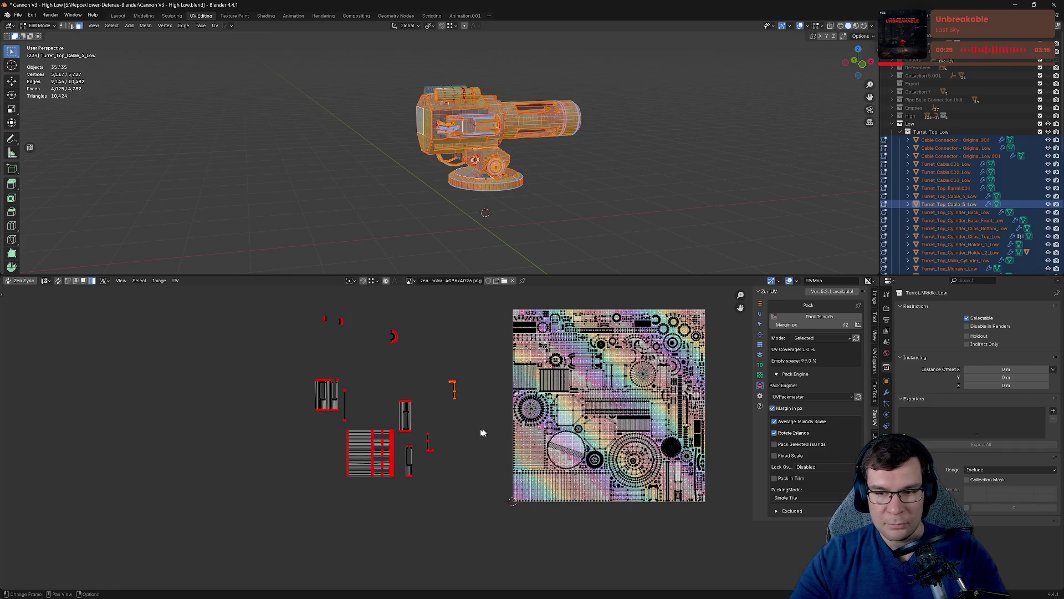
pyautogui.click(840, 468)
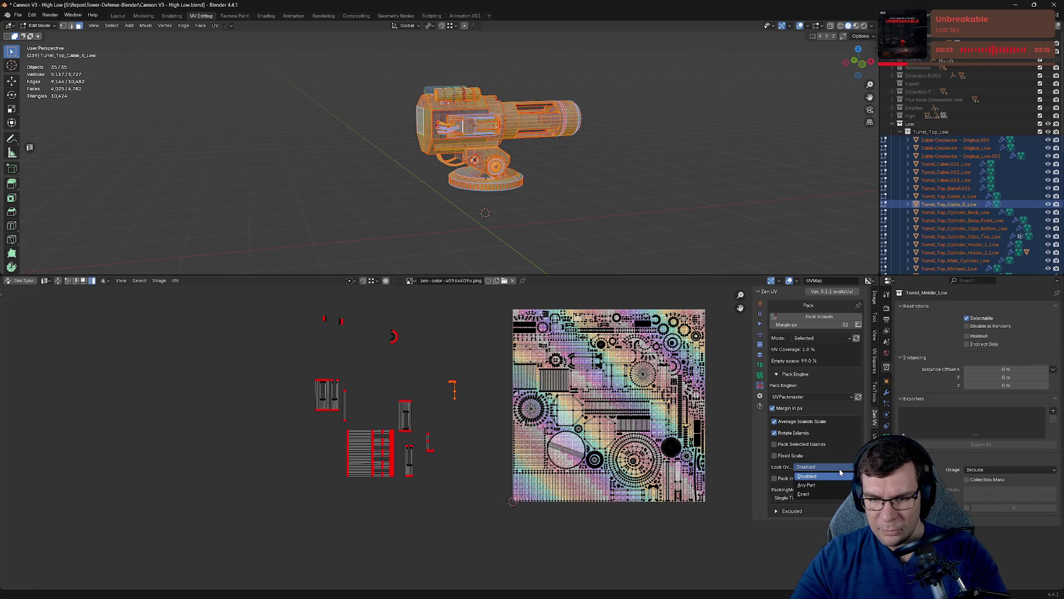
pyautogui.click(839, 474)
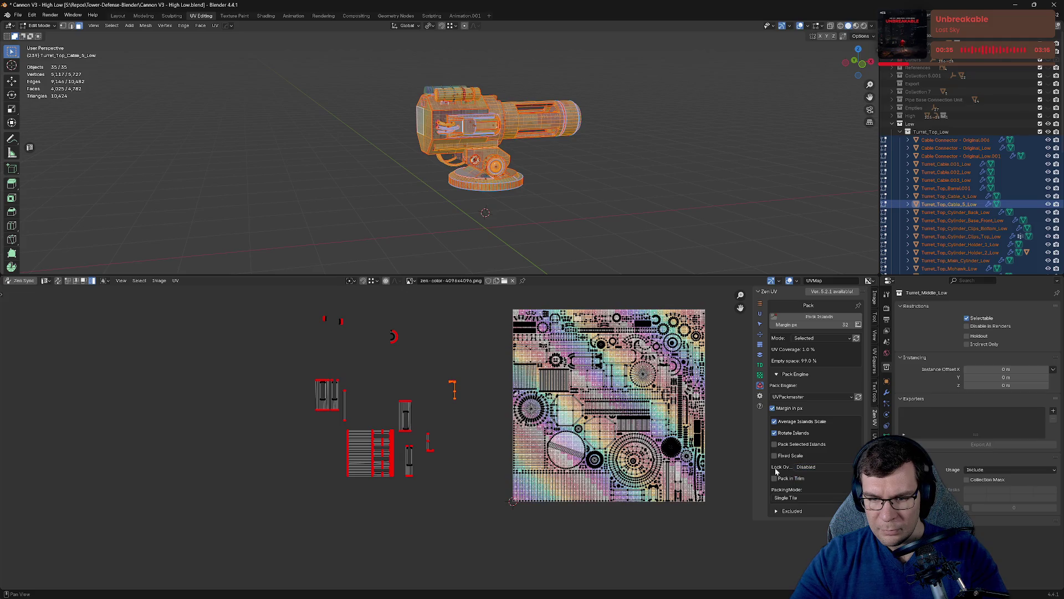
pyautogui.moveTo(753, 458)
pyautogui.mouseDown()
pyautogui.moveTo(724, 459)
pyautogui.moveTo(737, 460)
pyautogui.mouseUp()
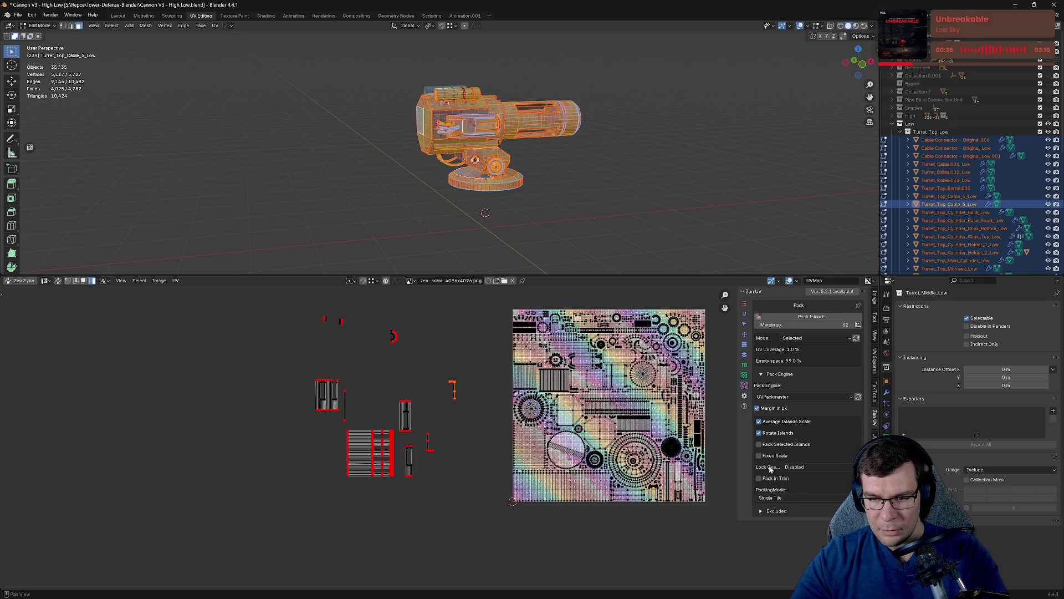
pyautogui.click(802, 467)
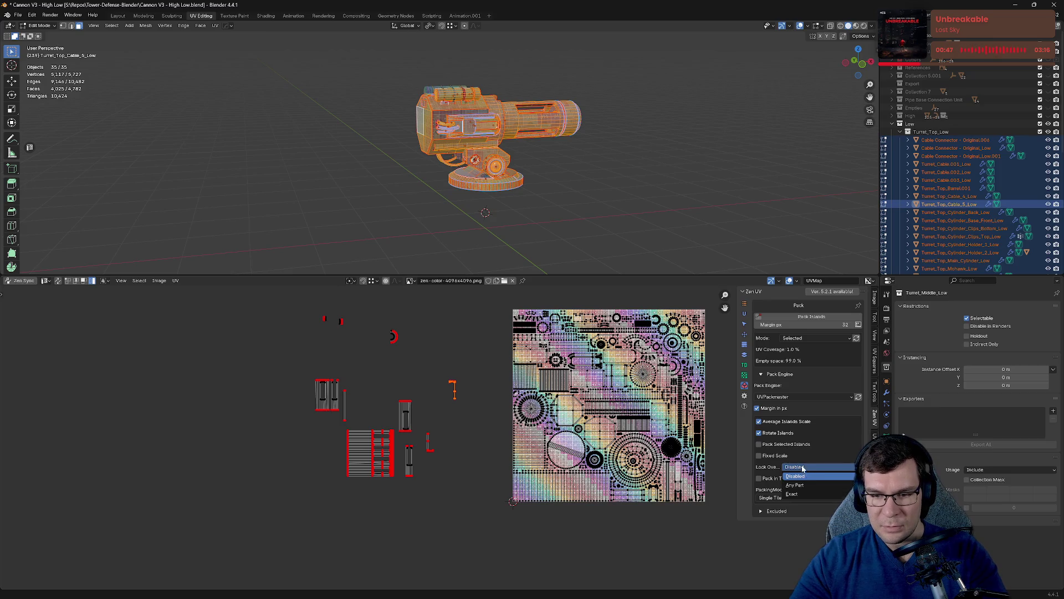
pyautogui.click(803, 468)
# Toggle the Excluded subpanel and box-select the loose islands beside the tile.
pyautogui.click(782, 510)
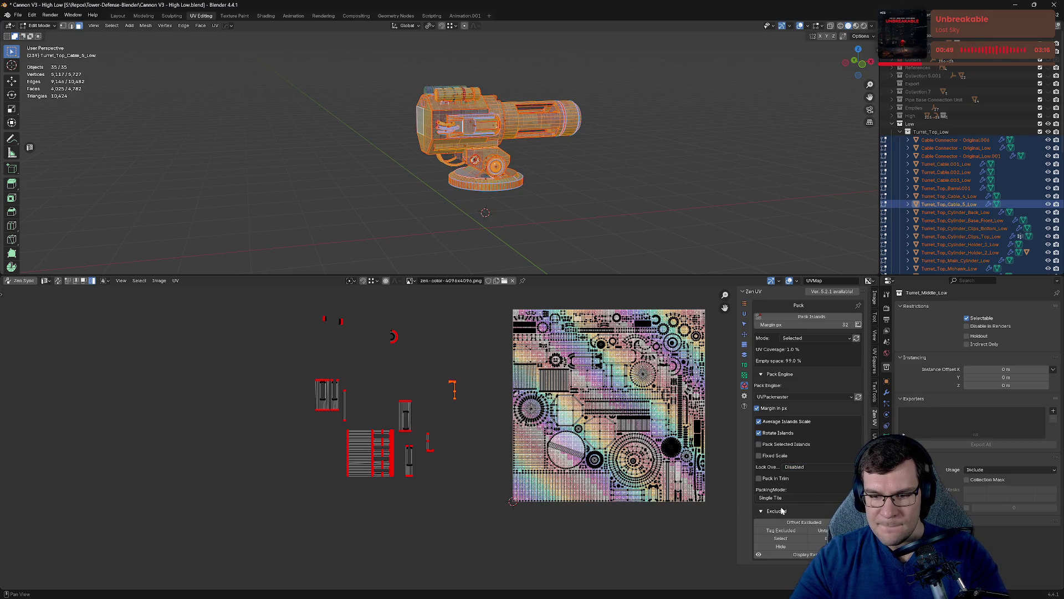
pyautogui.click(787, 512)
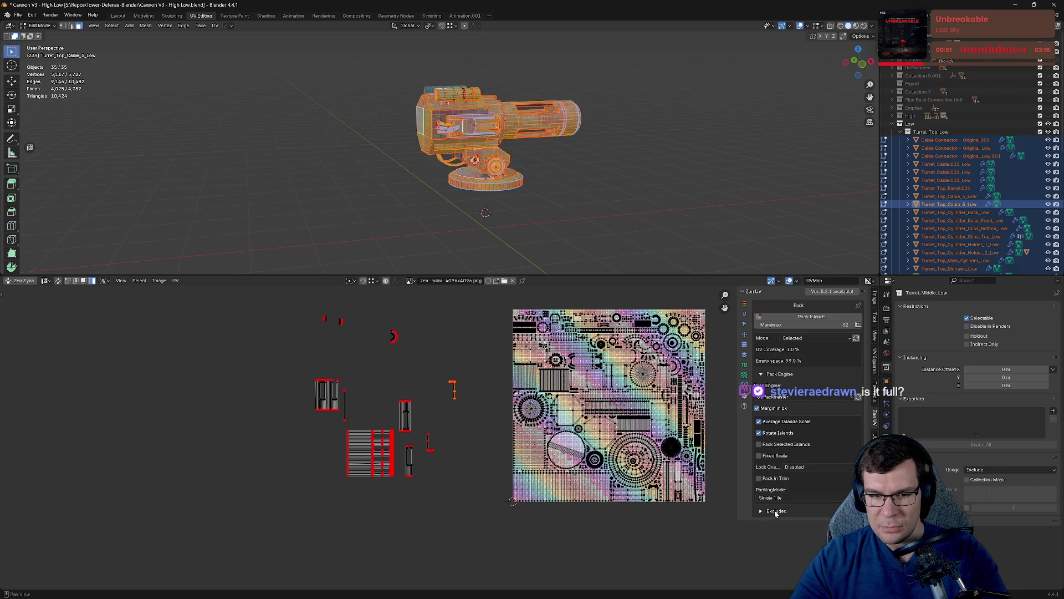
pyautogui.moveTo(282, 304); pyautogui.dragTo(462, 504)
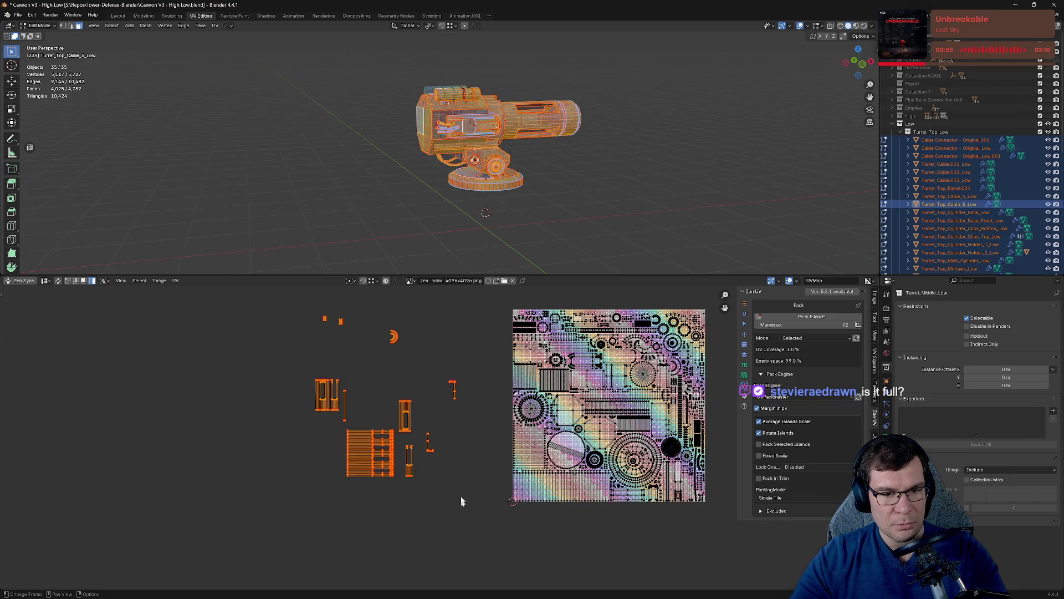
# Select all the UV islands and pin them with P.
pyautogui.scroll(3, 403, 333)
pyautogui.scroll(8, 403, 332)
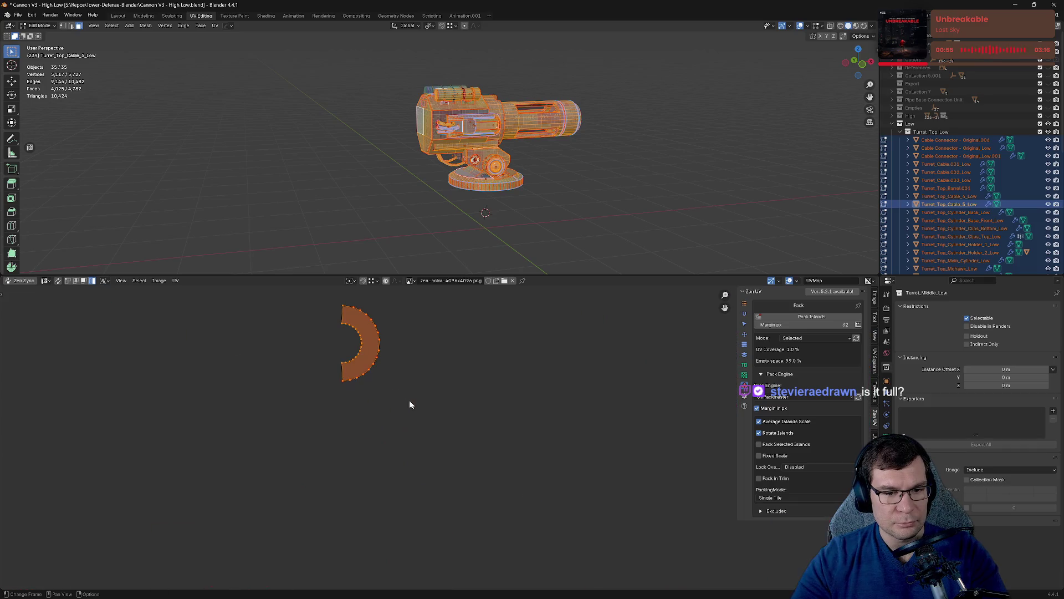
pyautogui.scroll(-5, 383, 386)
pyautogui.moveTo(296, 374); pyautogui.dragTo(504, 588)
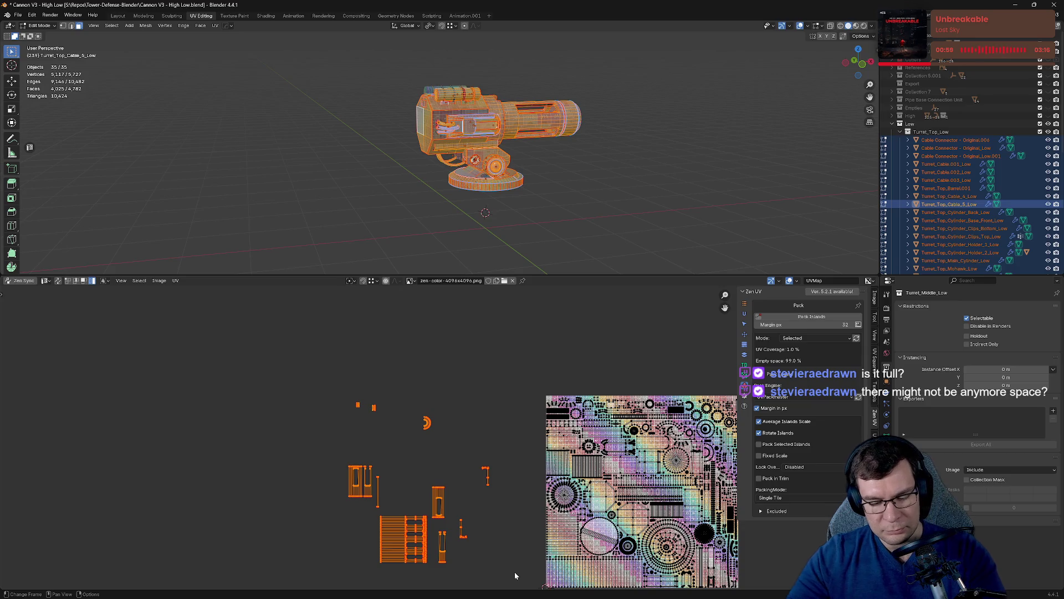
pyautogui.press('p')
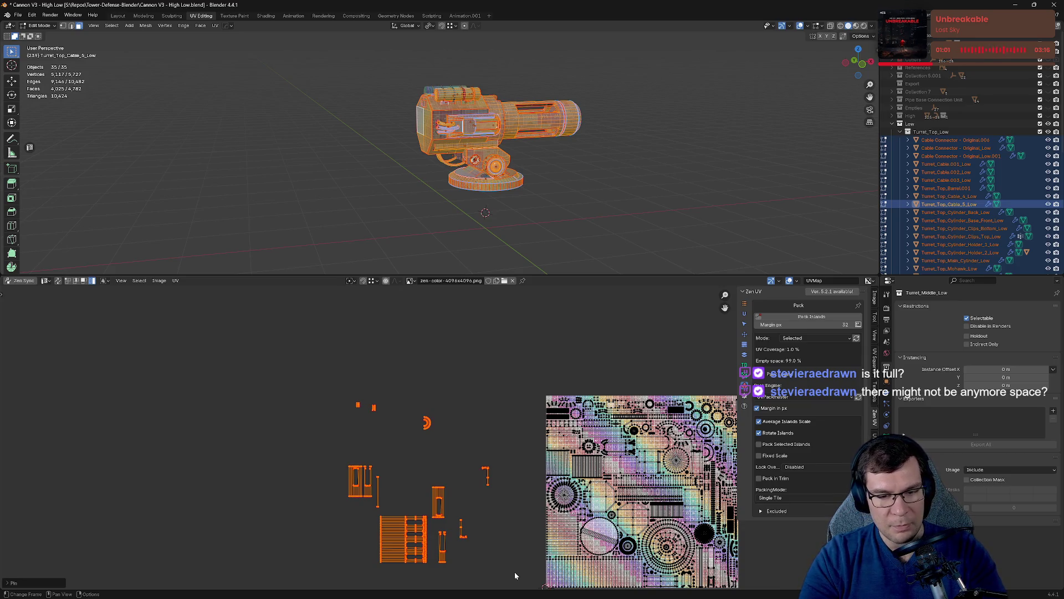
# Pack the islands into one tile with Zen UV, then reveal the hidden islands.
pyautogui.click(515, 573)
pyautogui.moveTo(515, 574)
pyautogui.mouseDown()
pyautogui.moveTo(380, 413)
pyautogui.moveTo(328, 379)
pyautogui.moveTo(592, 539)
pyautogui.mouseUp()
pyautogui.click(318, 374)
pyautogui.scroll(-4, 329, 369)
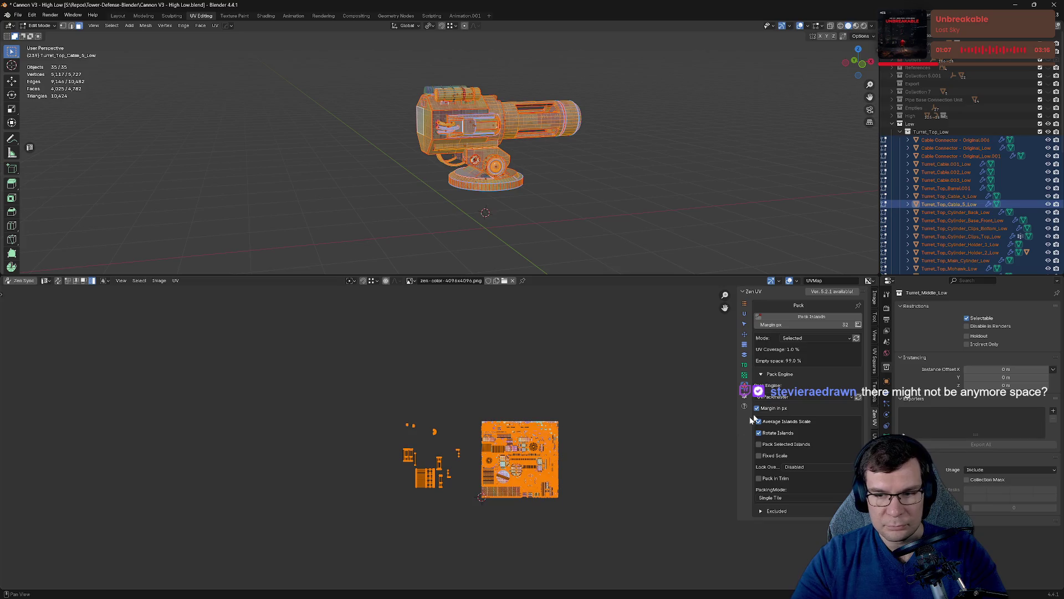
pyautogui.click(812, 317)
pyautogui.hotkey('alt', 'h')
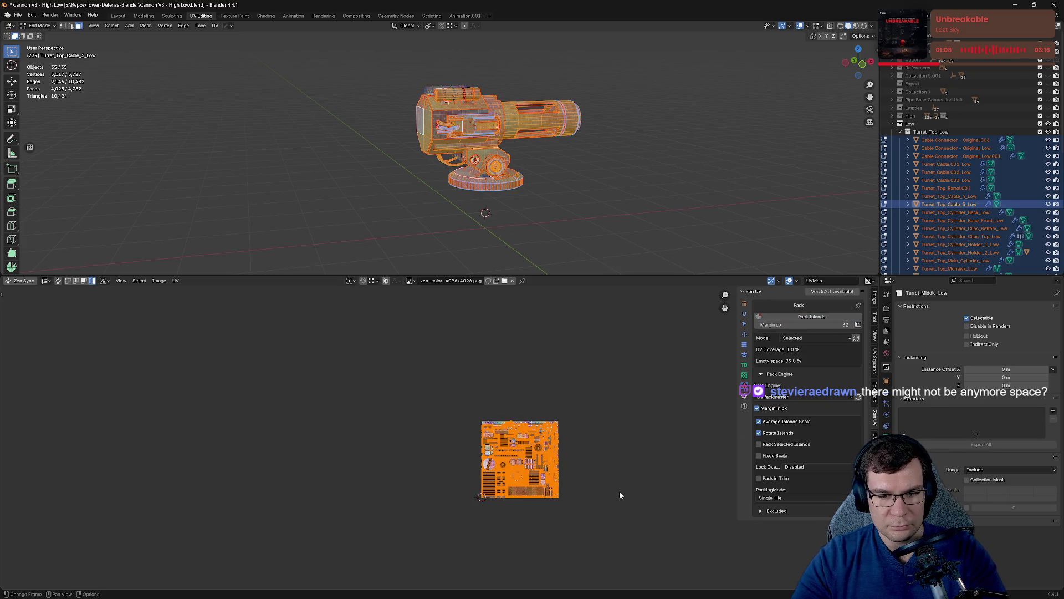
pyautogui.scroll(5, 620, 491)
pyautogui.scroll(-5, 601, 466)
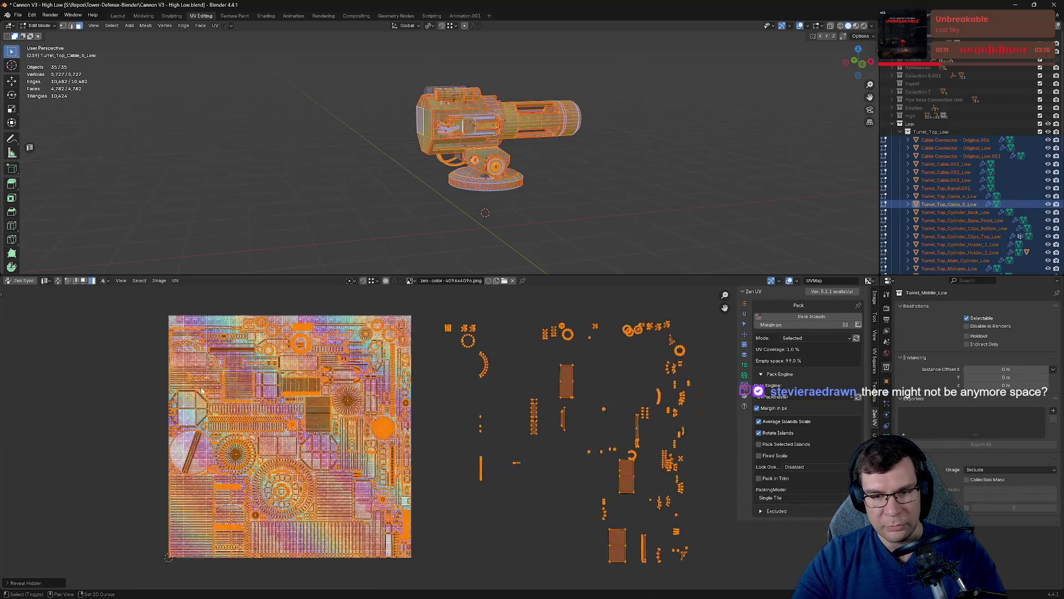
# Box-select the islands in the tile and show Zen UV's Trimsheet, then Transform tools.
pyautogui.click(474, 400)
pyautogui.moveTo(102, 297); pyautogui.dragTo(389, 557)
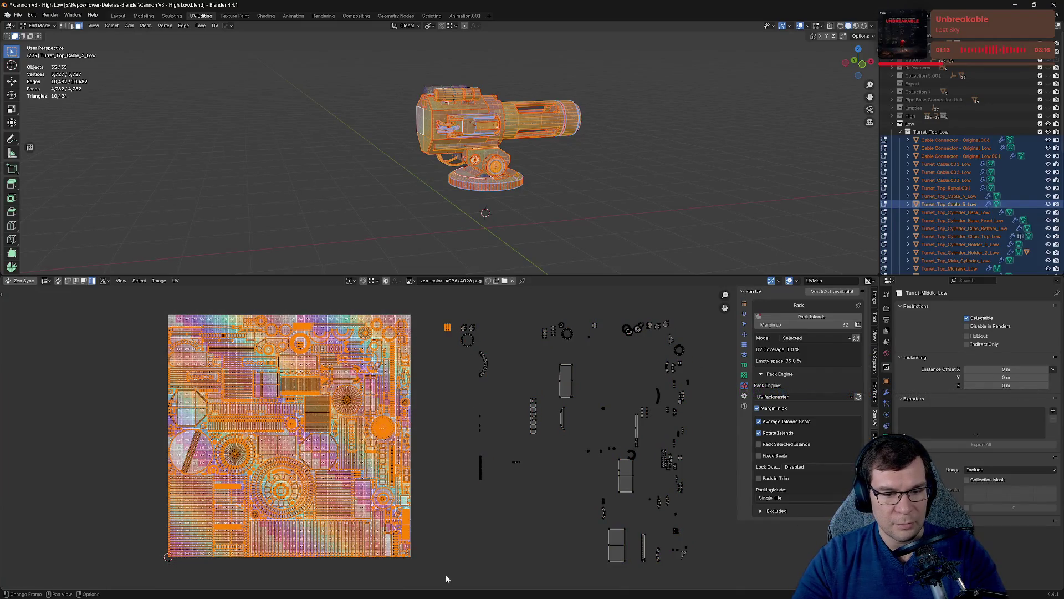
pyautogui.click(746, 348)
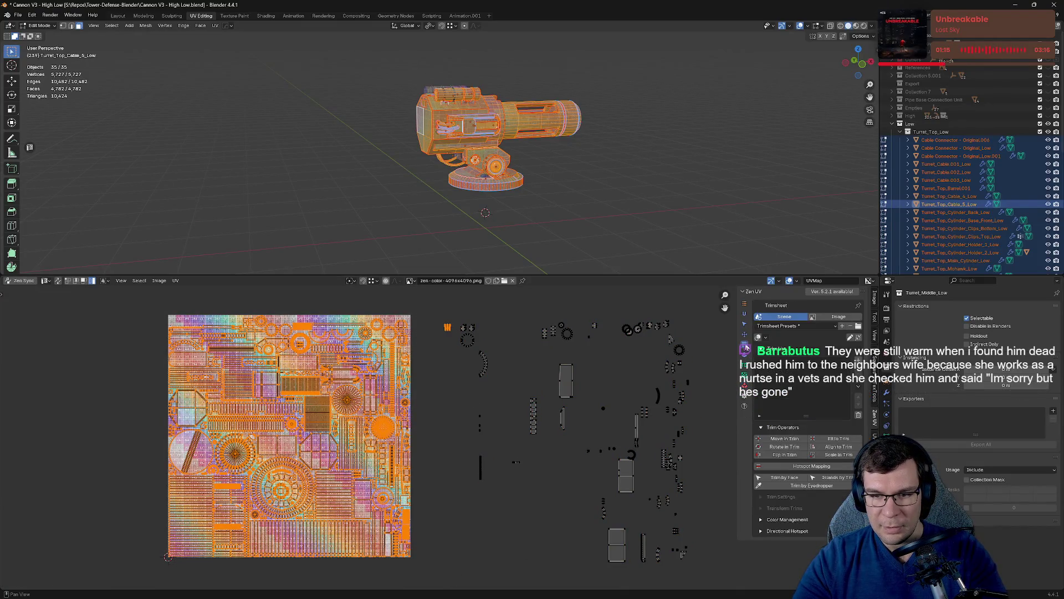
pyautogui.click(745, 335)
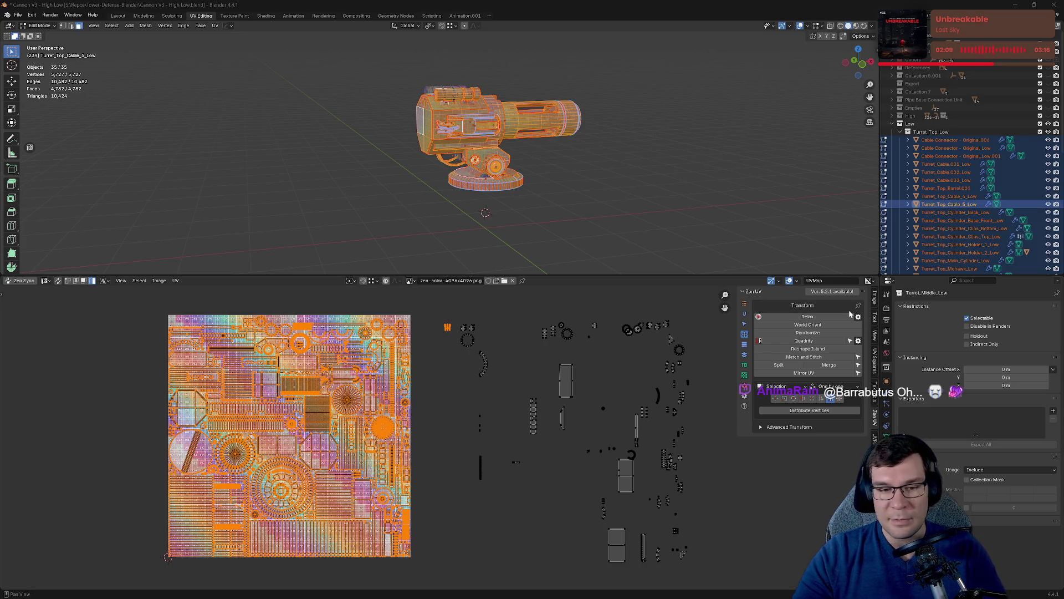
# Box-select the tile's islands and open Zen UV's Pack, then Stack categories.
pyautogui.click(709, 370)
pyautogui.scroll(-2, 707, 368)
pyautogui.moveTo(224, 327); pyautogui.dragTo(428, 537)
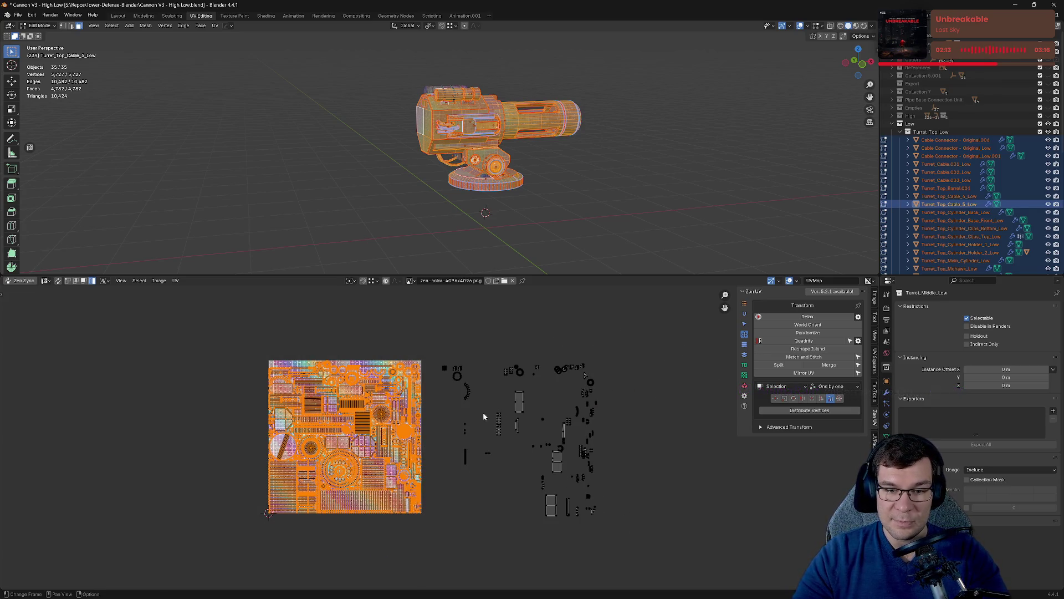
pyautogui.click(745, 375)
pyautogui.click(745, 386)
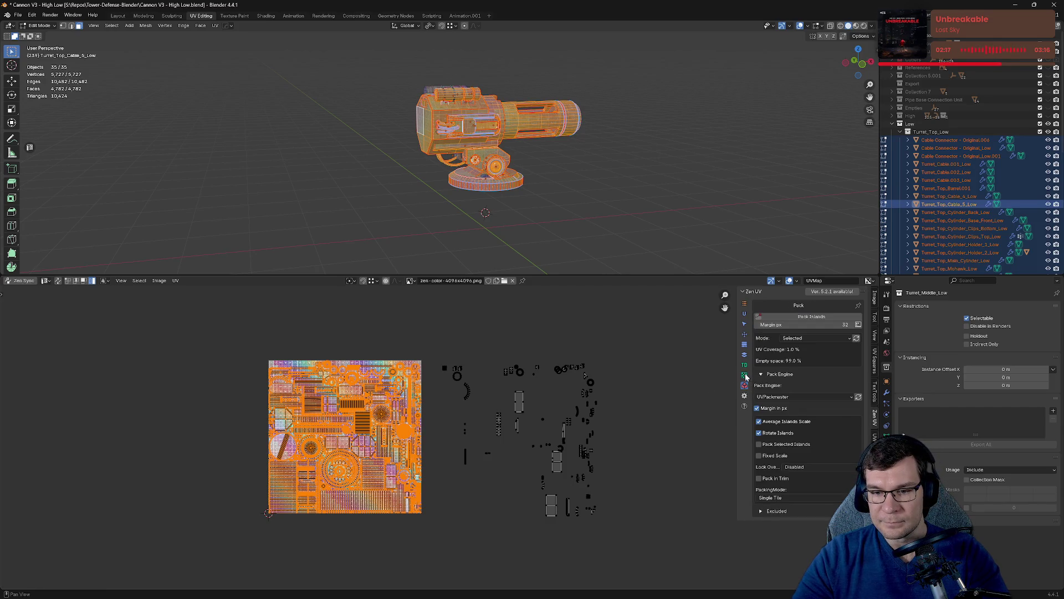
pyautogui.click(745, 355)
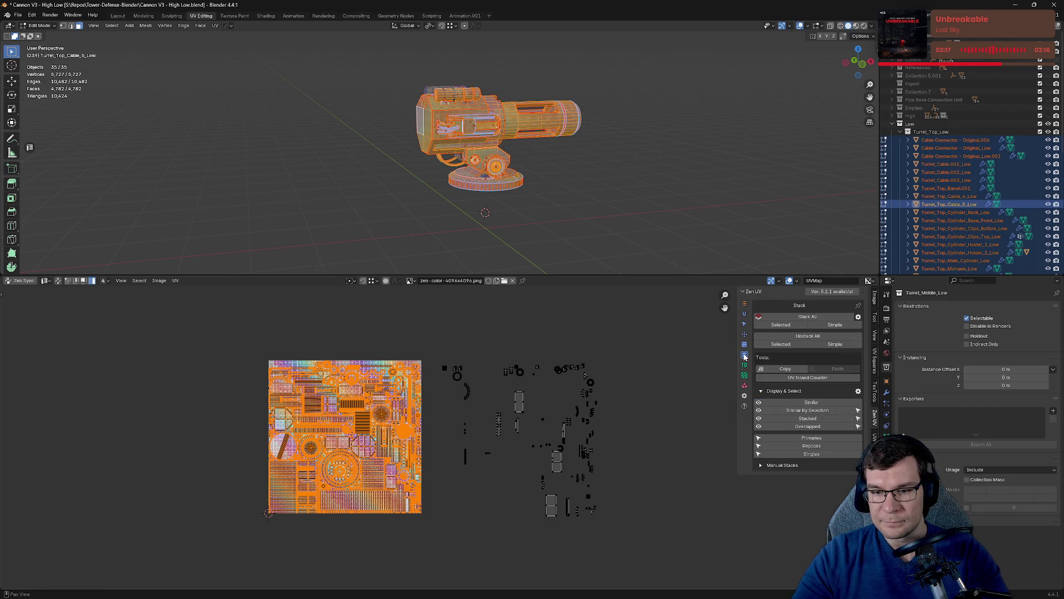
# Stack the replica islands onto their matching tile islands with Stack Selected.
pyautogui.click(825, 447)
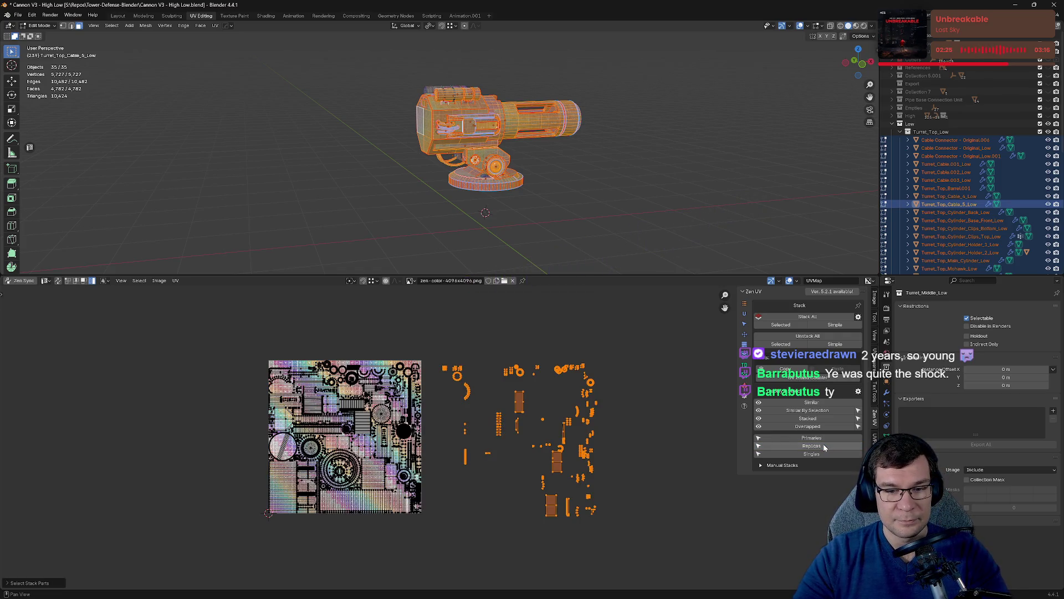
pyautogui.click(171, 311)
pyautogui.moveTo(172, 312); pyautogui.dragTo(435, 551)
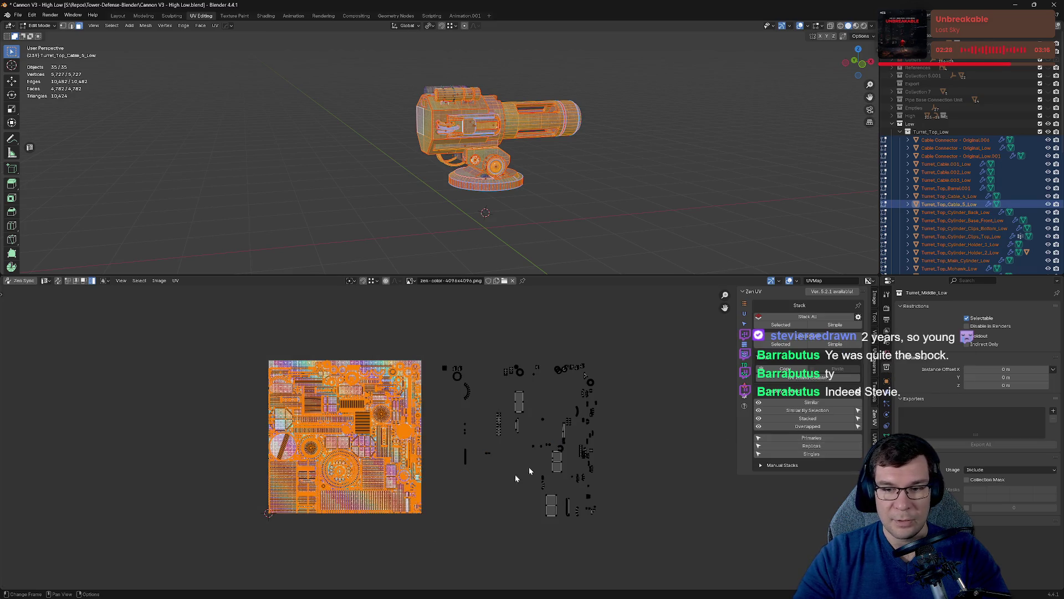
pyautogui.click(788, 327)
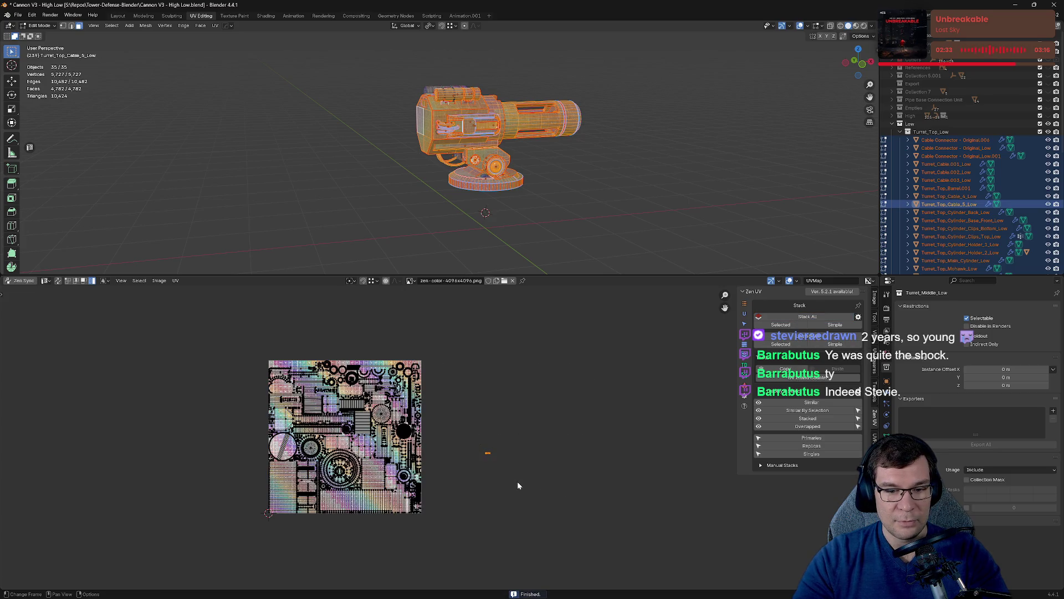
# Move the stray island into a free spot in the tile and save the file.
pyautogui.press('g')
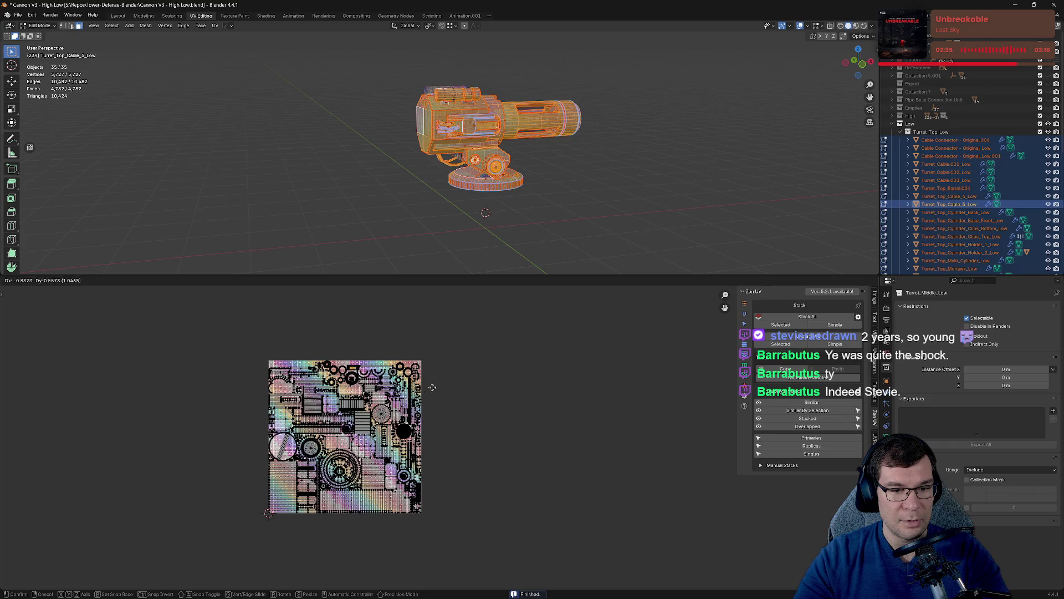
pyautogui.click(447, 380)
pyautogui.scroll(8, 319, 333)
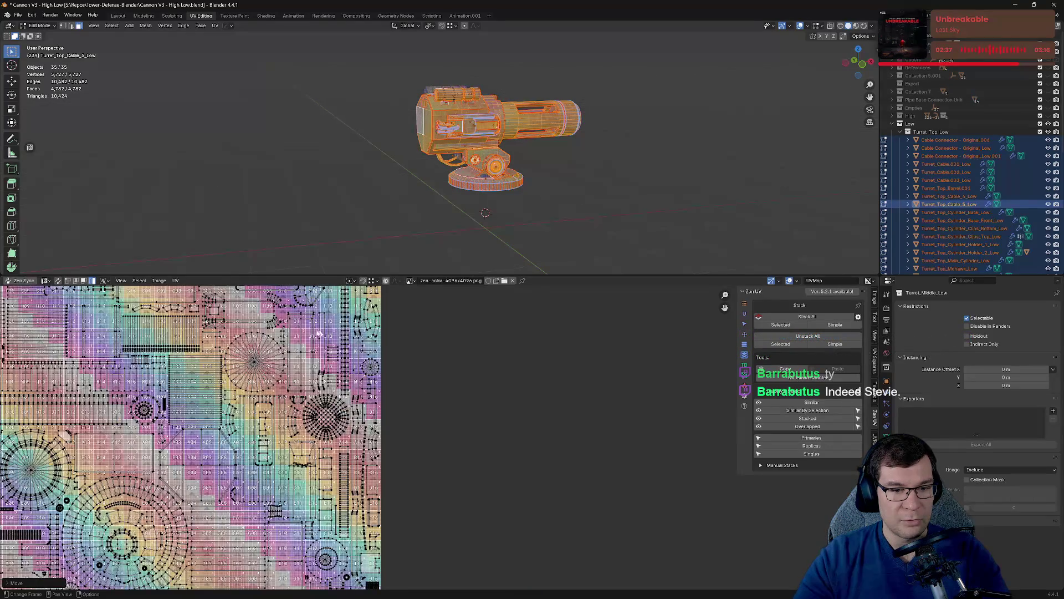
pyautogui.scroll(10, 434, 485)
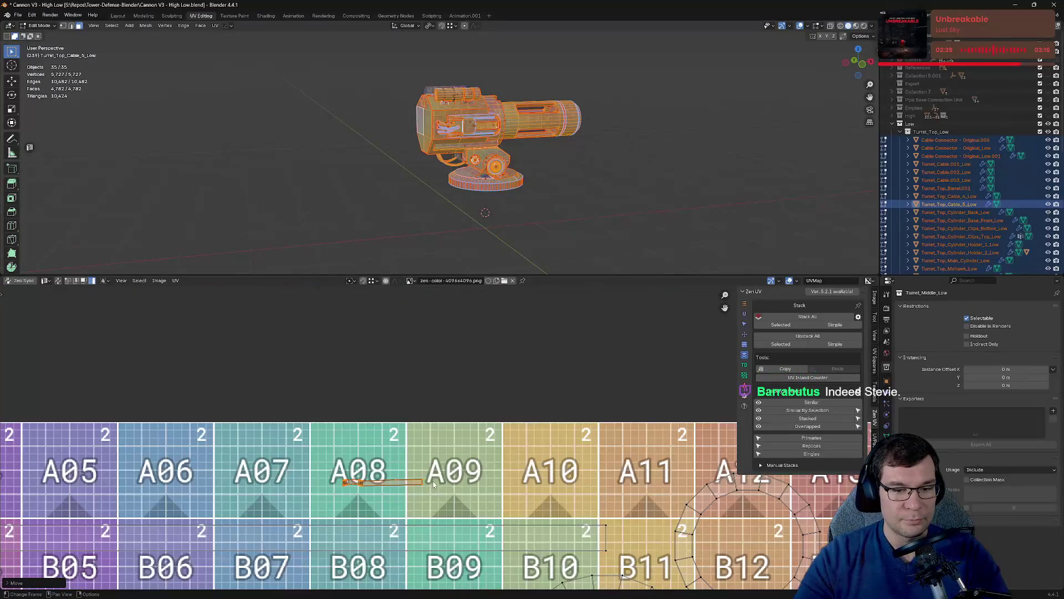
pyautogui.press('g')
pyautogui.click(510, 508)
pyautogui.scroll(-15, 511, 511)
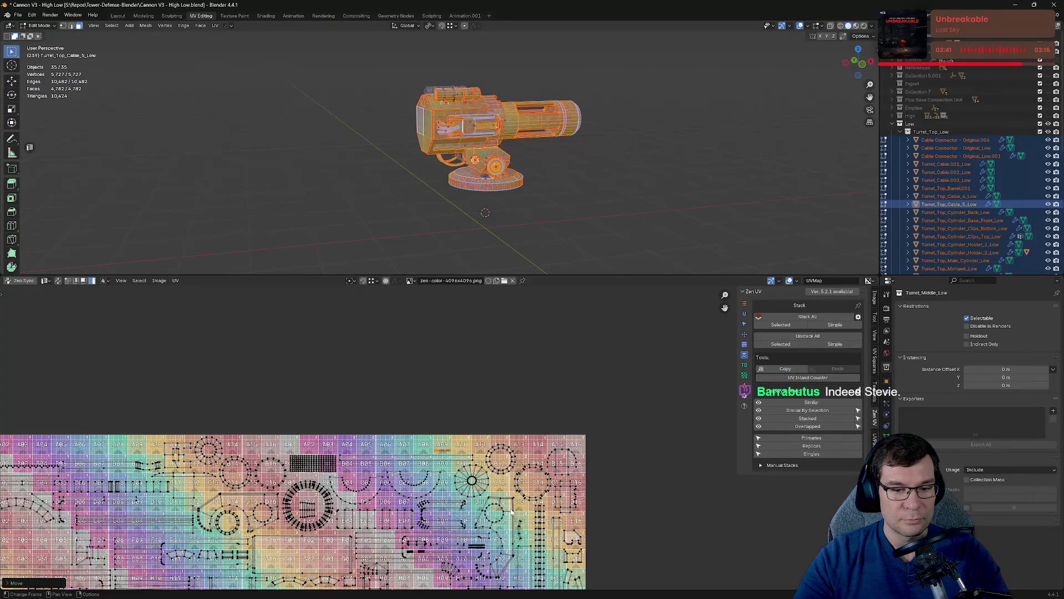
pyautogui.scroll(-6, 513, 514)
pyautogui.moveTo(514, 518); pyautogui.dragTo(509, 464, button='middle')
pyautogui.hotkey('ctrl', 's')
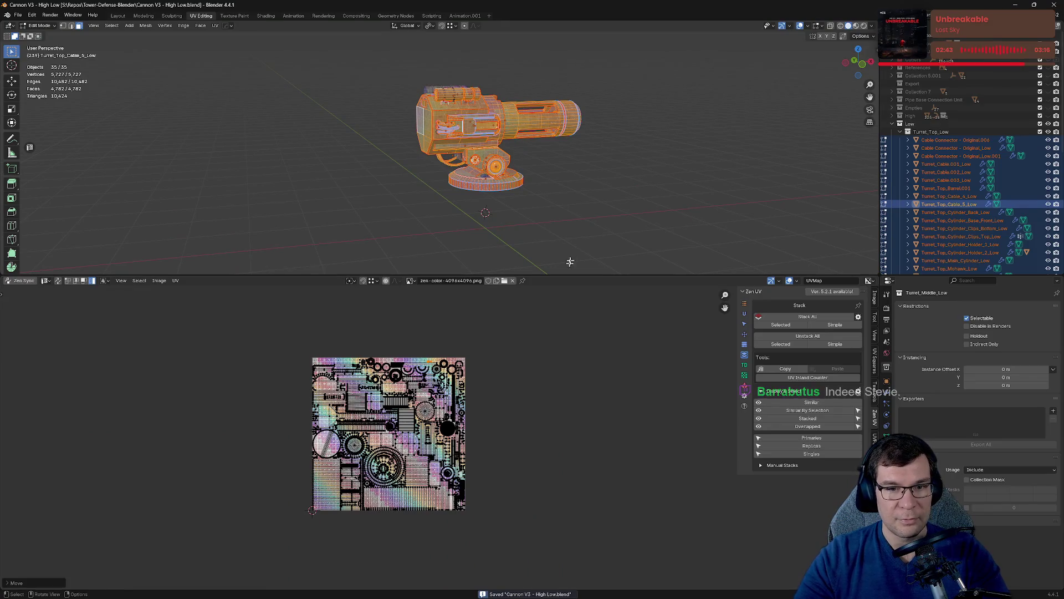
# Re-enter Edit Mode on the turret parts and select all geometry to view its UVs.
pyautogui.press('Tab')
pyautogui.press('KP_Divide')
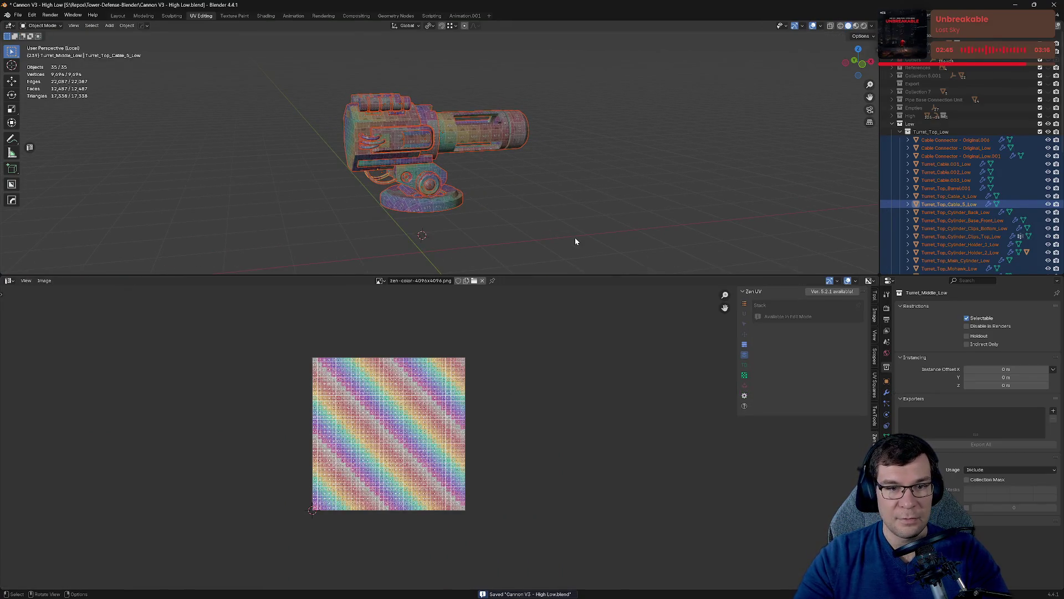
pyautogui.press('Tab')
pyautogui.press('a')
pyautogui.scroll(4, 388, 430)
pyautogui.scroll(1, 375, 426)
pyautogui.moveTo(375, 426); pyautogui.dragTo(449, 341, button='middle')
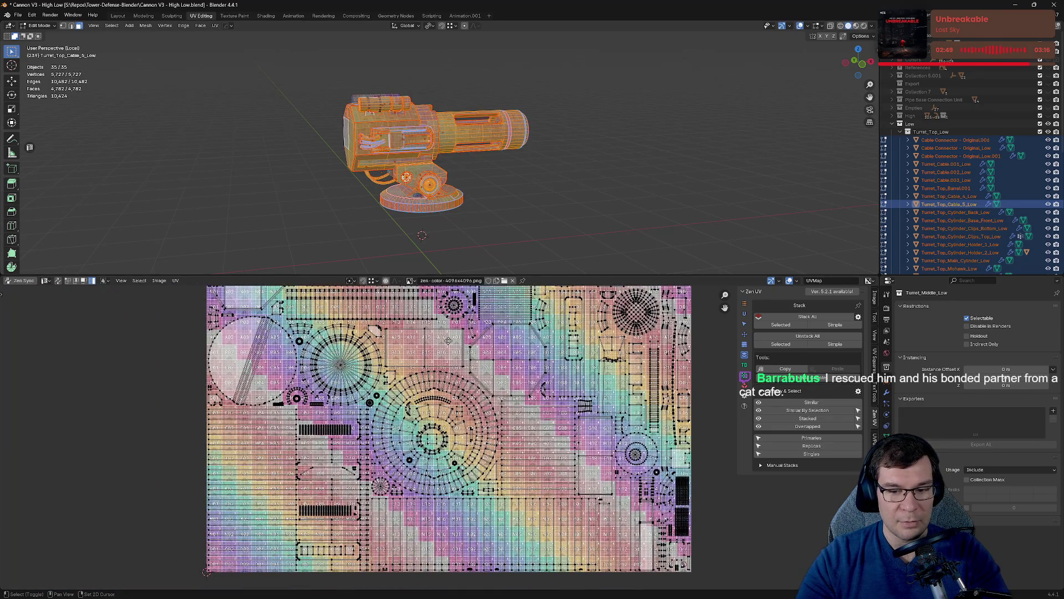
# Enable UV sync selection, inspect a Turret_Cable.002_Low face, then save and return to Object Mode.
pyautogui.click(372, 142)
pyautogui.click(59, 281)
pyautogui.click(502, 210)
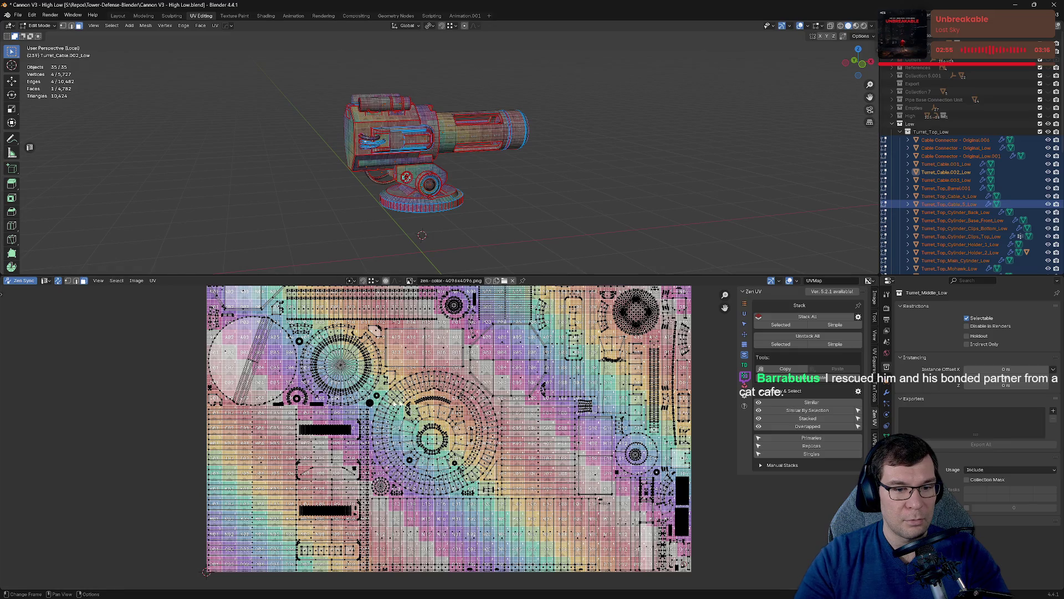
pyautogui.scroll(-2, 485, 397)
pyautogui.scroll(12, 485, 397)
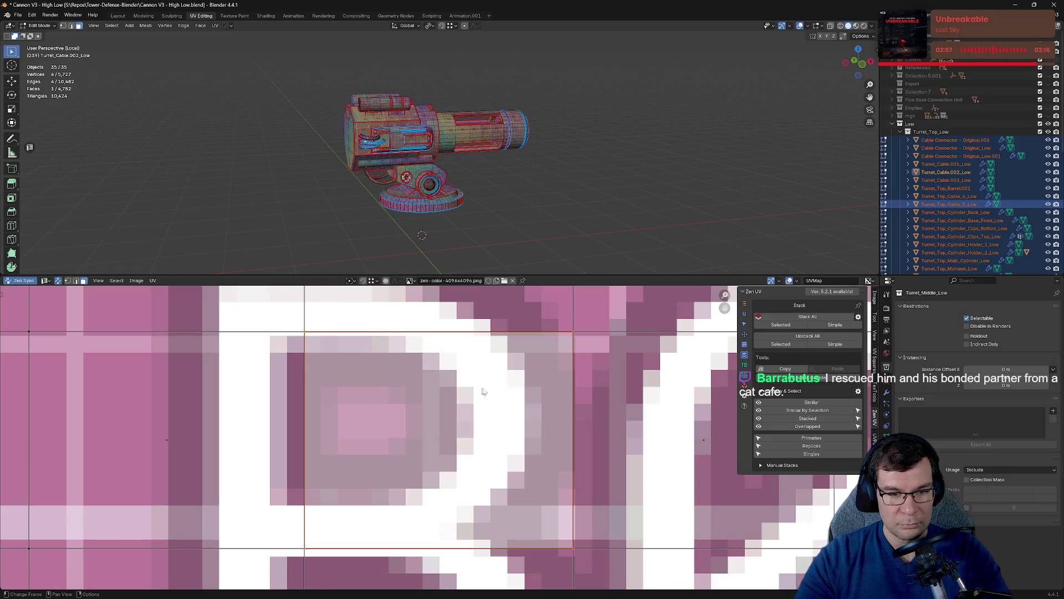
pyautogui.scroll(-6, 486, 409)
pyautogui.scroll(-8, 486, 409)
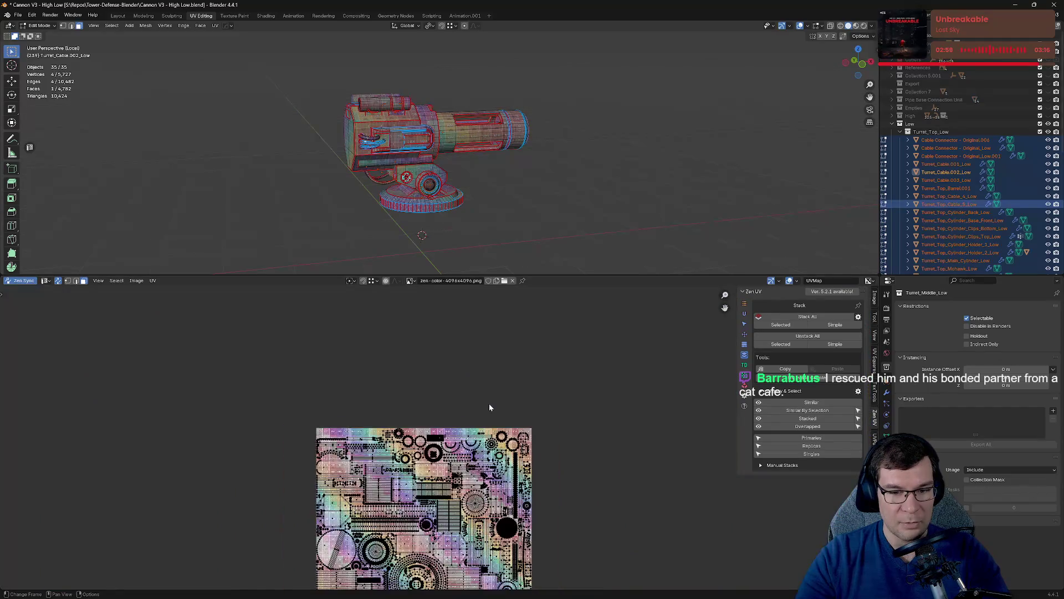
pyautogui.hotkey('ctrl', 's')
pyautogui.press('Tab')
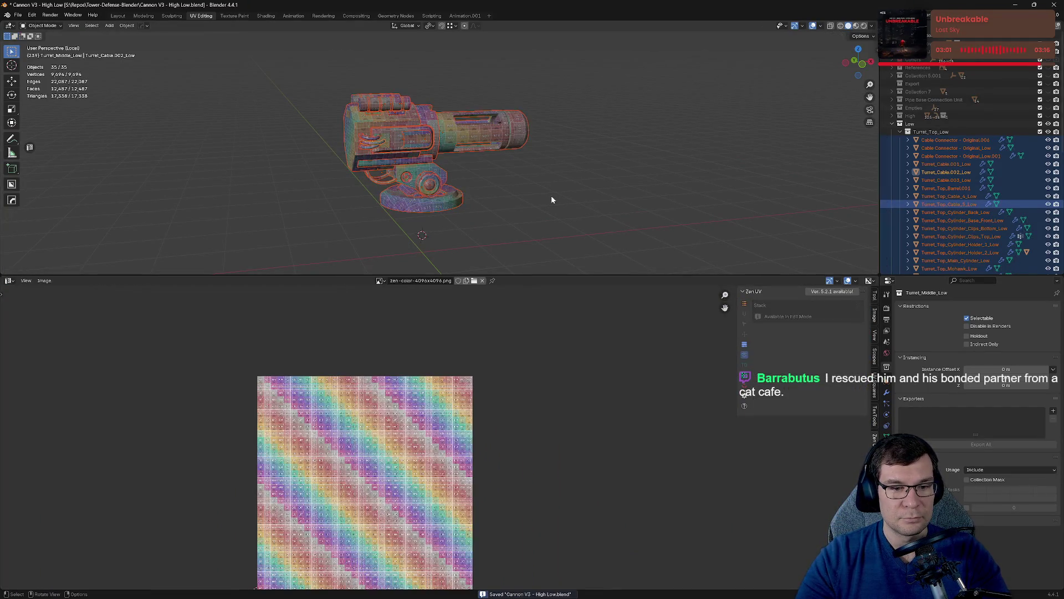
# Exit local view, enlarge the 3D view, and re-enable the Turret_Bottom collection to show the ribbed base.
pyautogui.press('KP_Divide')
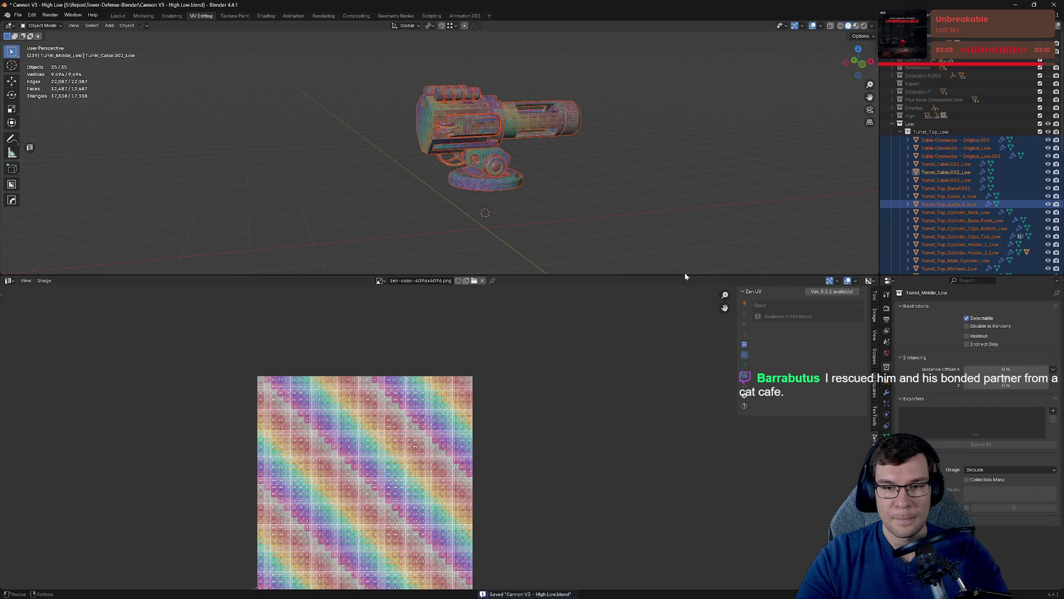
pyautogui.moveTo(687, 275); pyautogui.dragTo(734, 439)
pyautogui.moveTo(694, 356); pyautogui.dragTo(658, 339, button='middle')
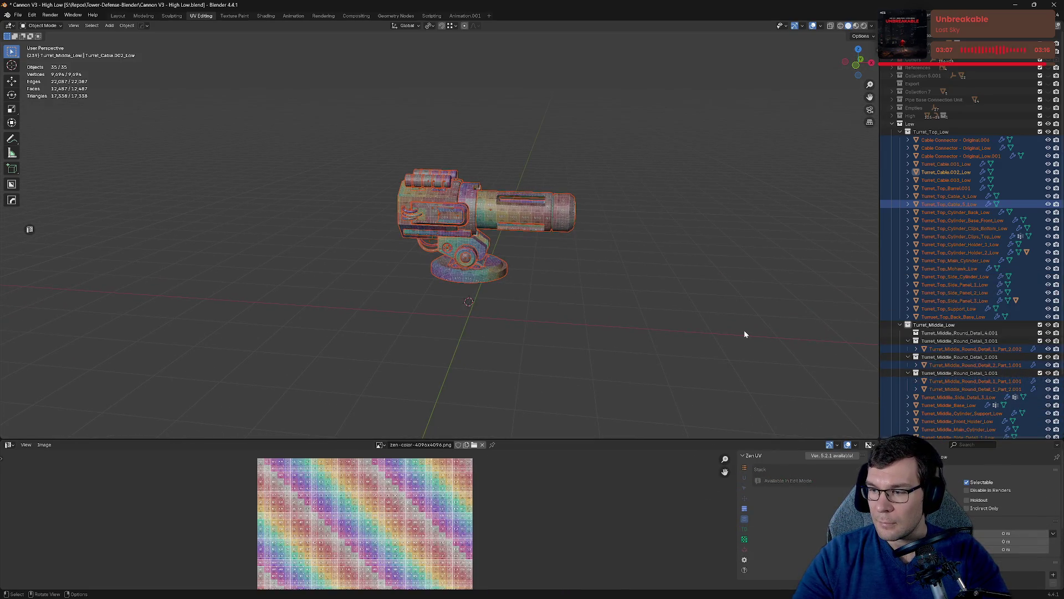
pyautogui.moveTo(744, 330)
pyautogui.mouseDown(button='middle')
pyautogui.moveTo(729, 325)
pyautogui.moveTo(733, 340)
pyautogui.mouseUp(button='middle')
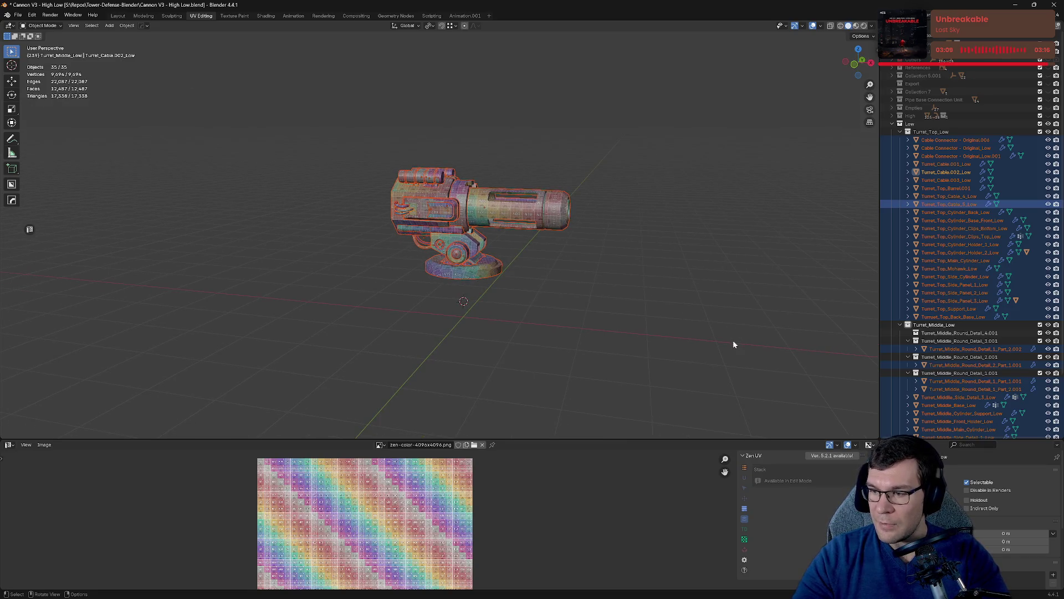
pyautogui.scroll(5, 736, 339)
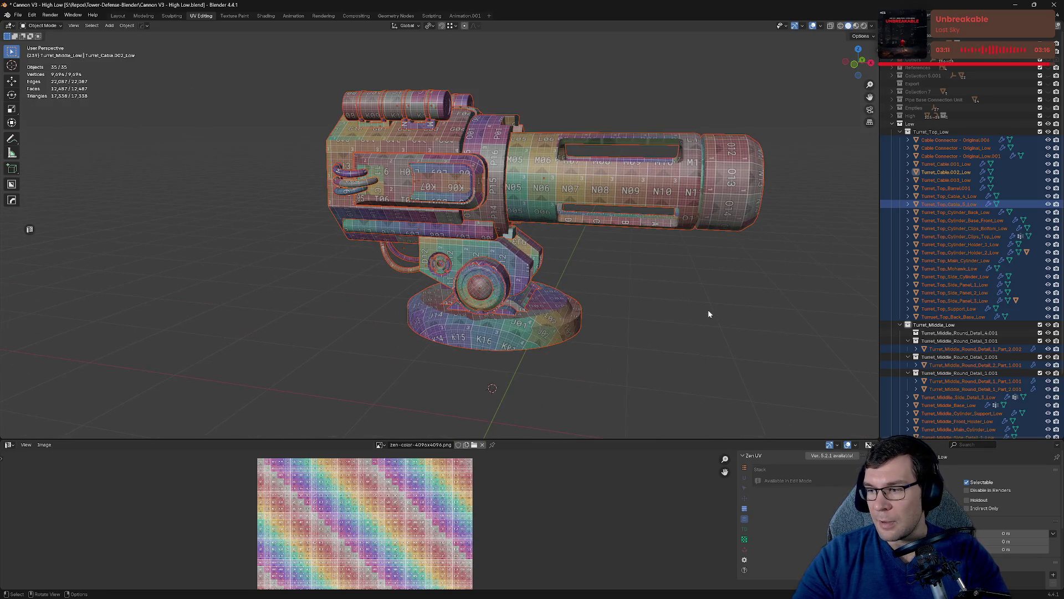
pyautogui.moveTo(706, 331); pyautogui.dragTo(679, 305, button='middle')
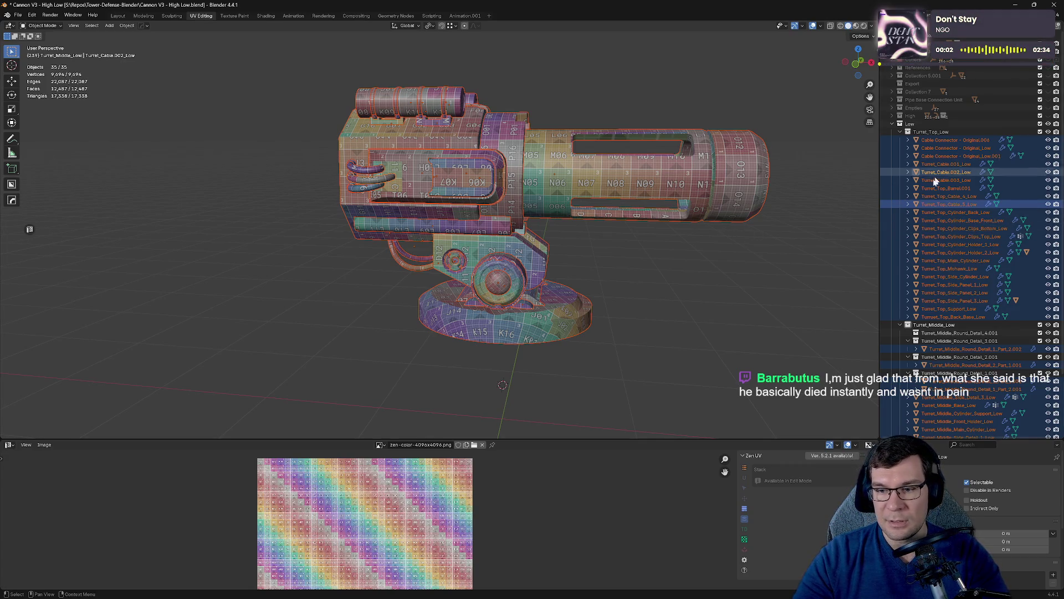
pyautogui.scroll(-4, 910, 271)
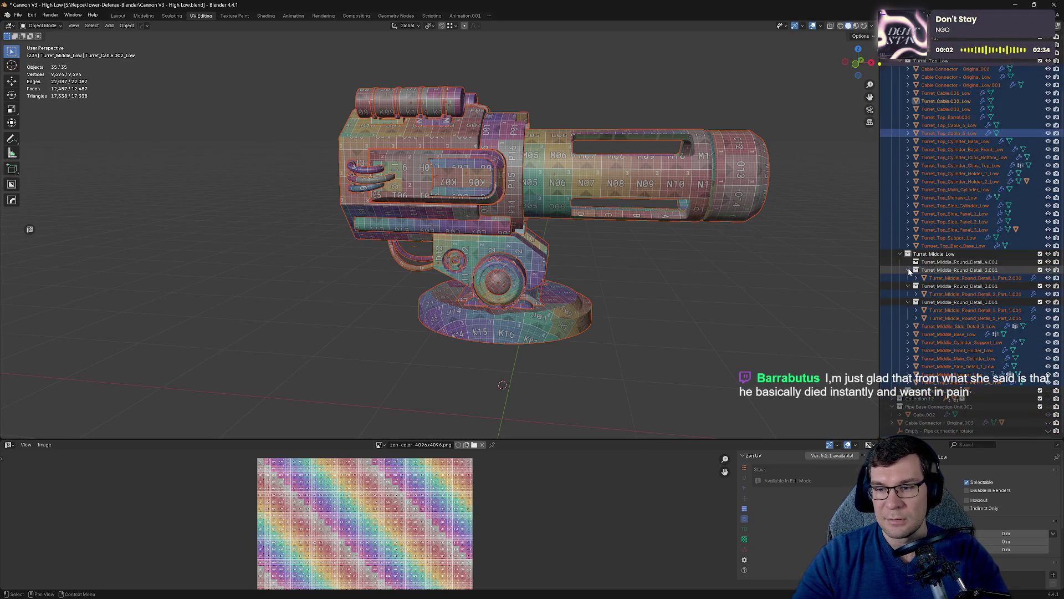
pyautogui.click(1040, 392)
pyautogui.scroll(-3, 741, 320)
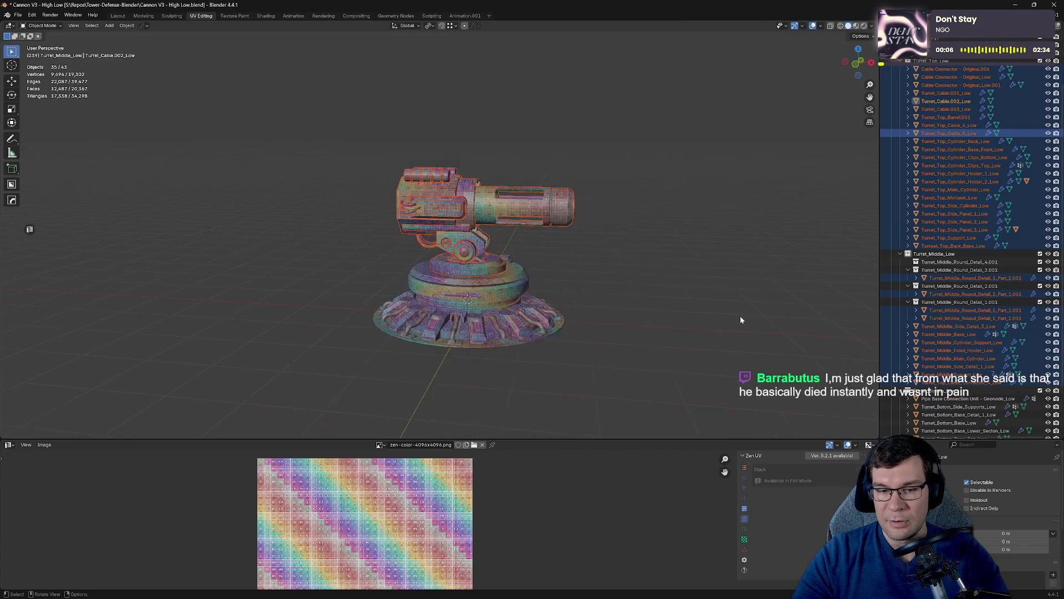
# Select all objects in the scene and save the cannon file.
pyautogui.hotkey('alt', 'a')
pyautogui.press('a')
pyautogui.moveTo(648, 275); pyautogui.dragTo(658, 281, button='middle')
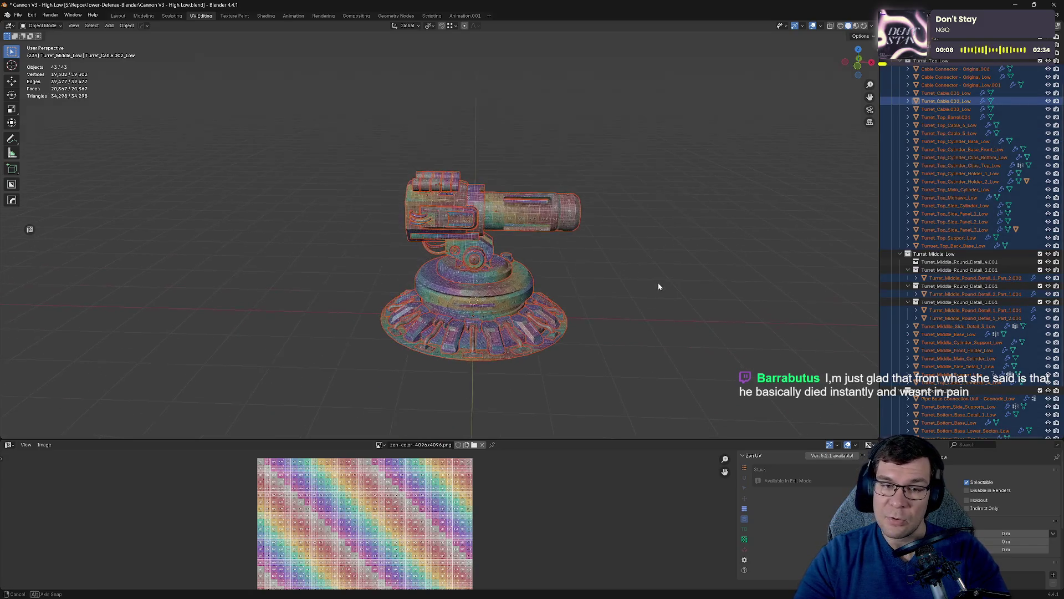
pyautogui.hotkey('ctrl', 's')
# Orbit and zoom around the cannon to inspect the checker on turret, barrel and base.
pyautogui.scroll(6, 668, 284)
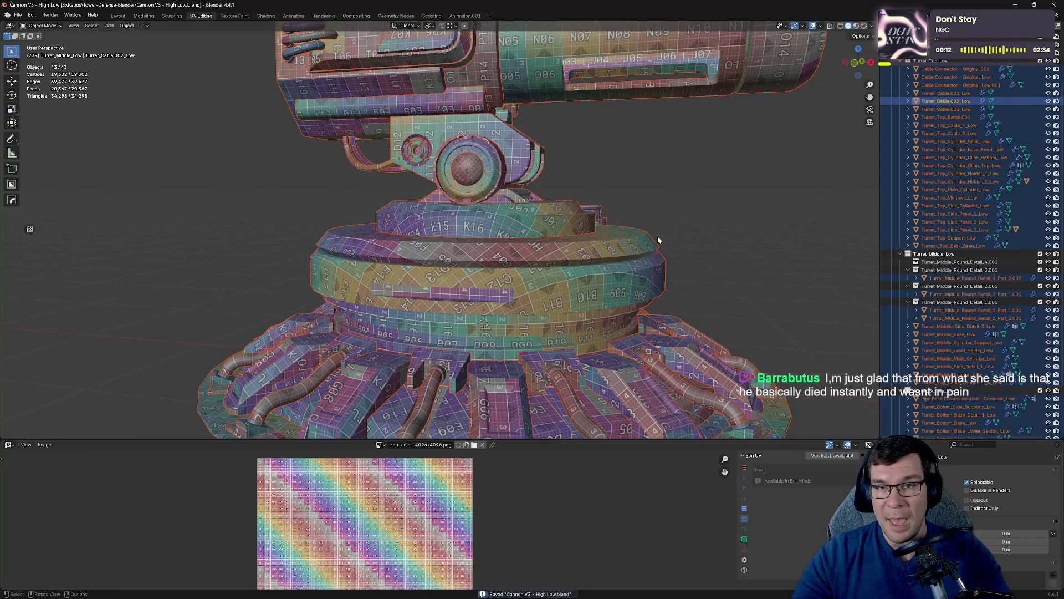
pyautogui.moveTo(658, 239)
pyautogui.mouseDown(button='middle')
pyautogui.moveTo(650, 213)
pyautogui.moveTo(703, 235)
pyautogui.moveTo(682, 244)
pyautogui.moveTo(620, 221)
pyautogui.mouseUp(button='middle')
pyautogui.scroll(-5, 662, 230)
pyautogui.moveTo(685, 168)
pyautogui.mouseDown(button='middle')
pyautogui.moveTo(714, 180)
pyautogui.moveTo(614, 130)
pyautogui.mouseUp(button='middle')
pyautogui.scroll(5, 652, 192)
pyautogui.scroll(-4, 693, 198)
pyautogui.scroll(4, 620, 195)
pyautogui.moveTo(619, 195)
pyautogui.mouseDown(button='middle')
pyautogui.moveTo(604, 212)
pyautogui.moveTo(614, 208)
pyautogui.mouseUp(button='middle')
pyautogui.scroll(-5, 614, 208)
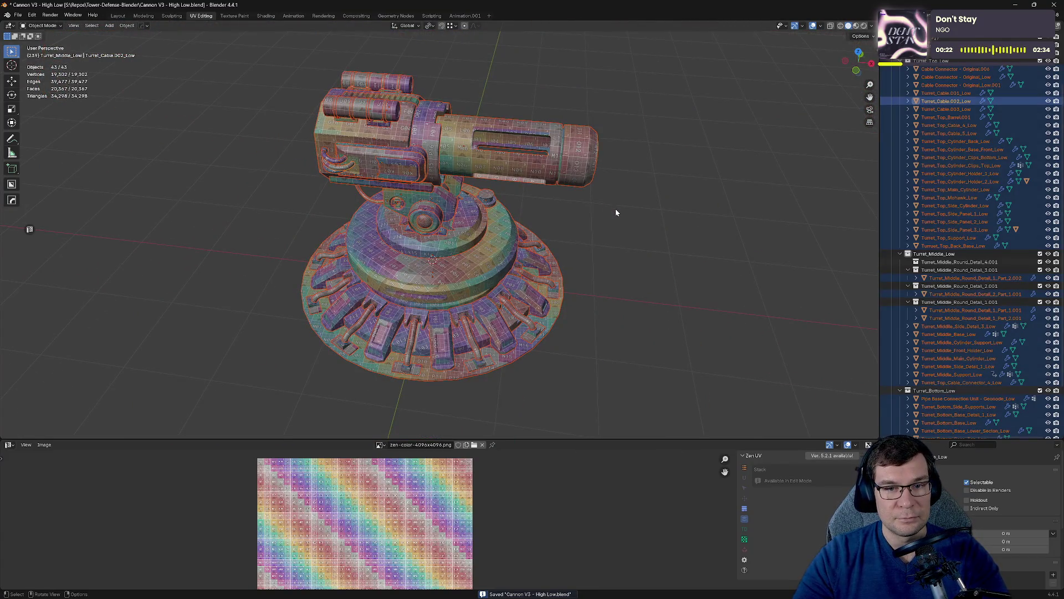
pyautogui.scroll(-4, 675, 226)
pyautogui.moveTo(684, 222)
pyautogui.mouseDown(button='middle')
pyautogui.moveTo(687, 183)
pyautogui.moveTo(668, 194)
pyautogui.moveTo(676, 225)
pyautogui.mouseUp(button='middle')
pyautogui.scroll(6, 677, 225)
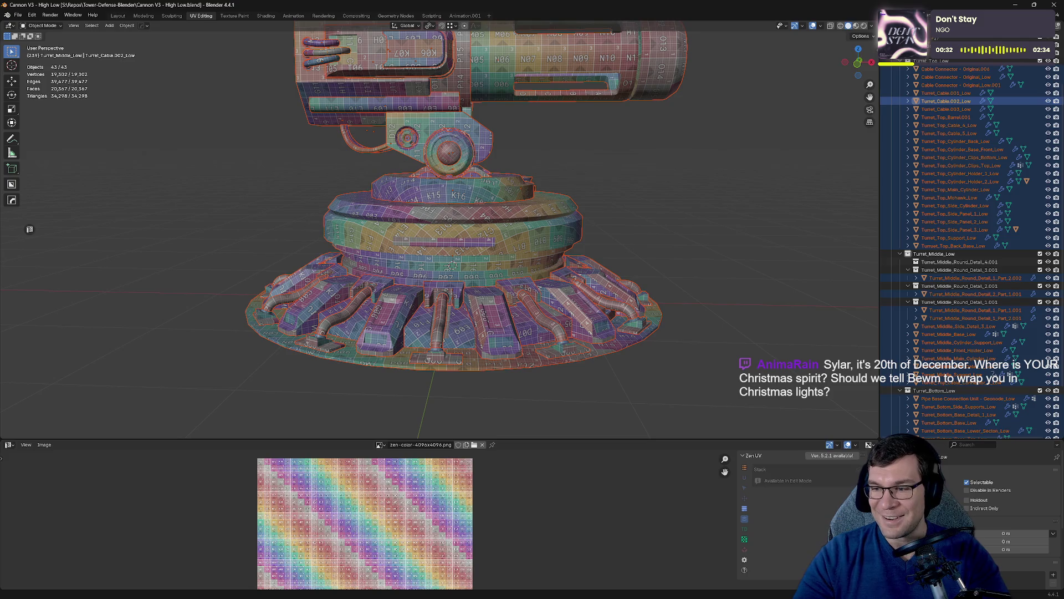
pyautogui.moveTo(691, 244)
pyautogui.mouseDown(button='middle')
pyautogui.moveTo(707, 290)
pyautogui.moveTo(707, 274)
pyautogui.moveTo(685, 255)
pyautogui.moveTo(689, 268)
pyautogui.mouseUp(button='middle')
# Save the file again and re-frame the whole turret in view.
pyautogui.hotkey('ctrl', 's')
pyautogui.scroll(5, 693, 278)
pyautogui.scroll(-5, 684, 252)
pyautogui.scroll(-3, 687, 254)
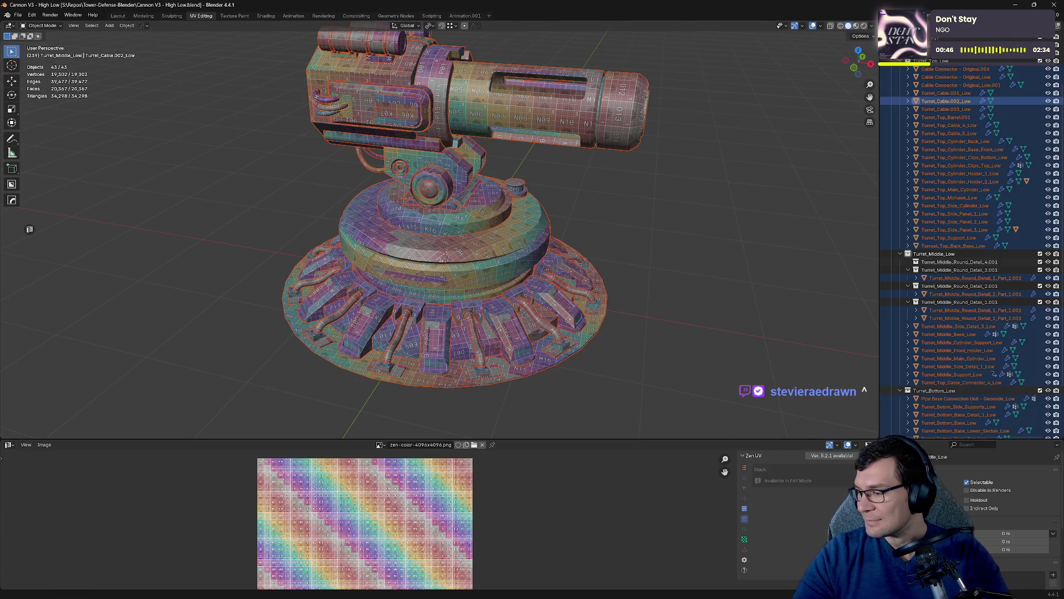
pyautogui.moveTo(568, 341); pyautogui.dragTo(603, 337, button='middle')
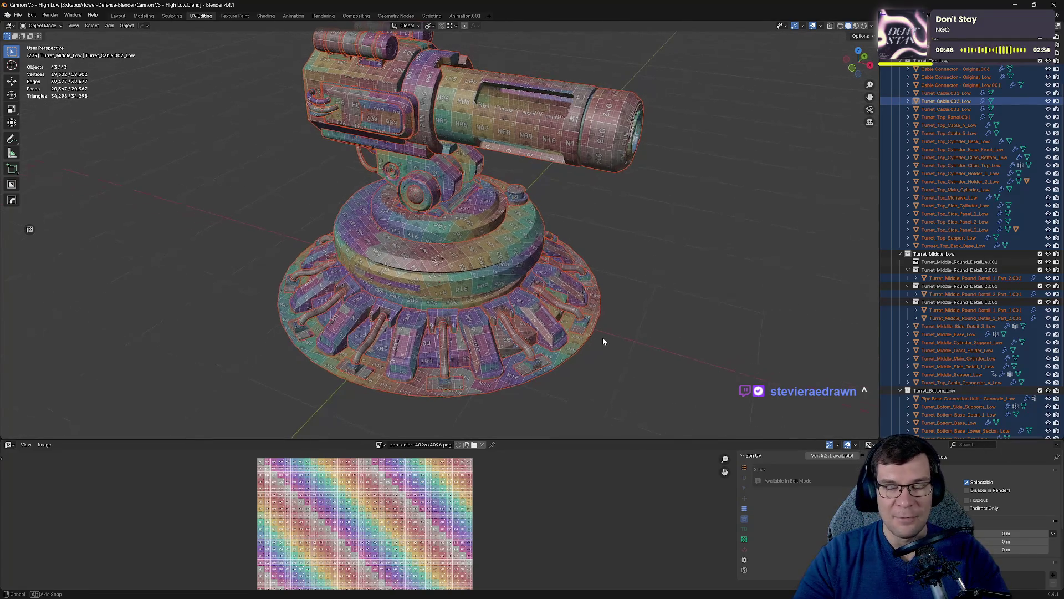
pyautogui.hotkey('ctrl', 's')
pyautogui.scroll(2, 665, 352)
pyautogui.press('KP_Decimal')
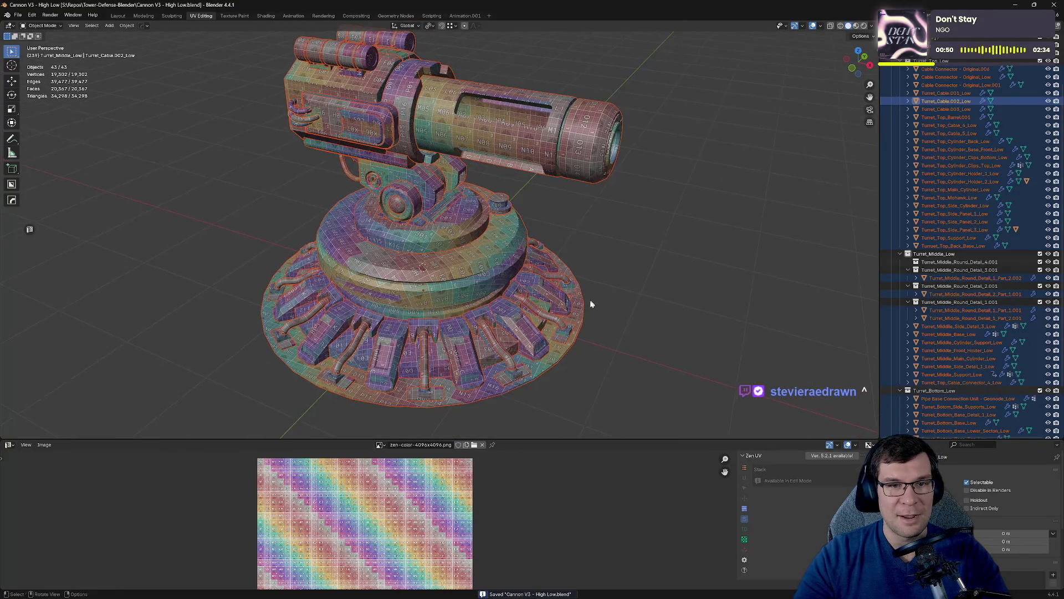
pyautogui.click(19, 15)
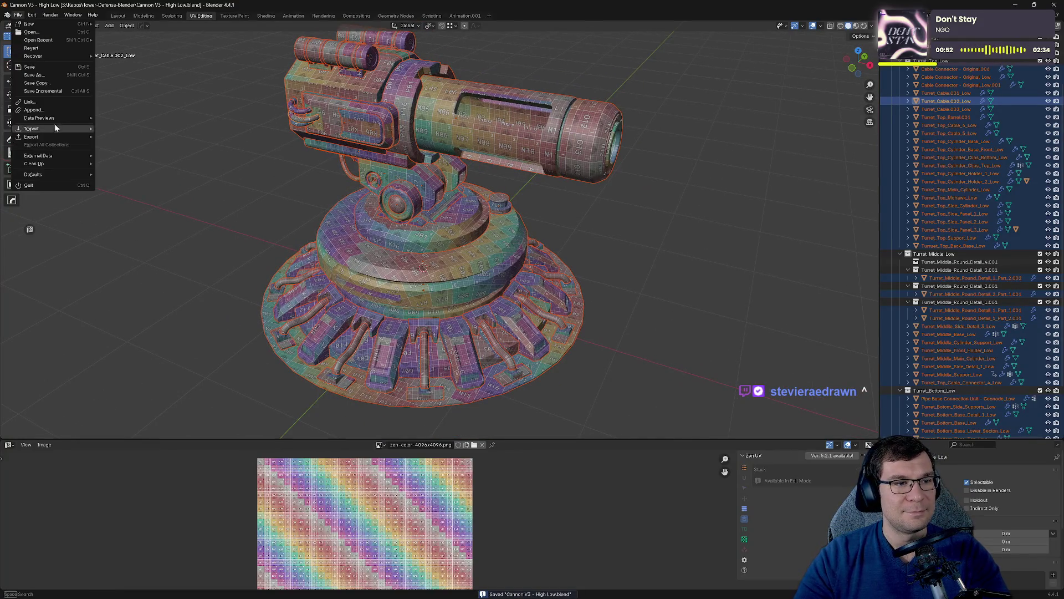
# Save Cannon V3 - High Low.blend from the File menu, leaving the checker-textured turret in view.
pyautogui.click(31, 67)
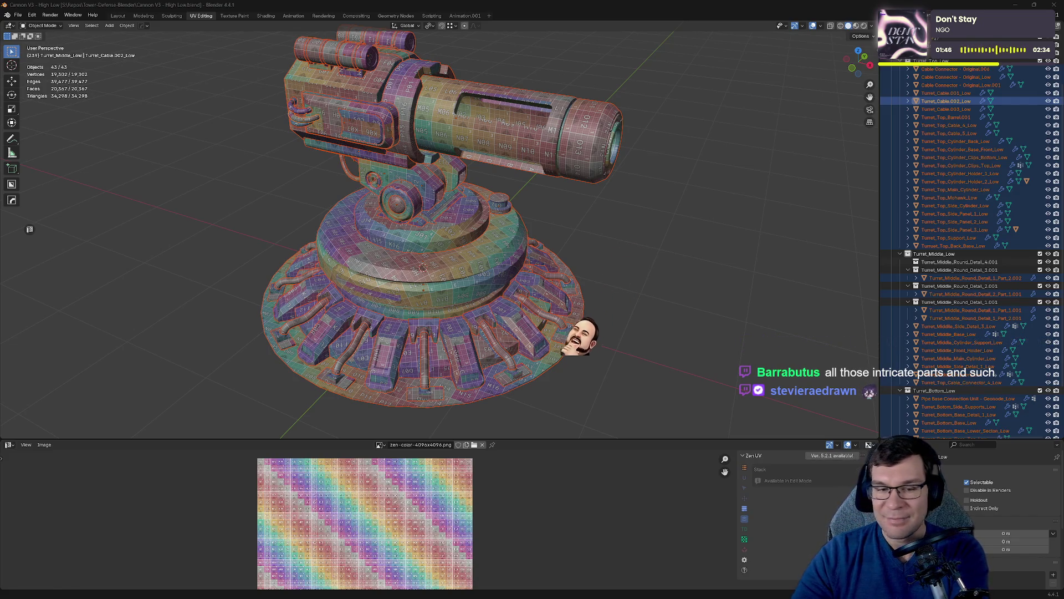
pyautogui.moveTo(626, 339); pyautogui.dragTo(631, 334, button='middle')
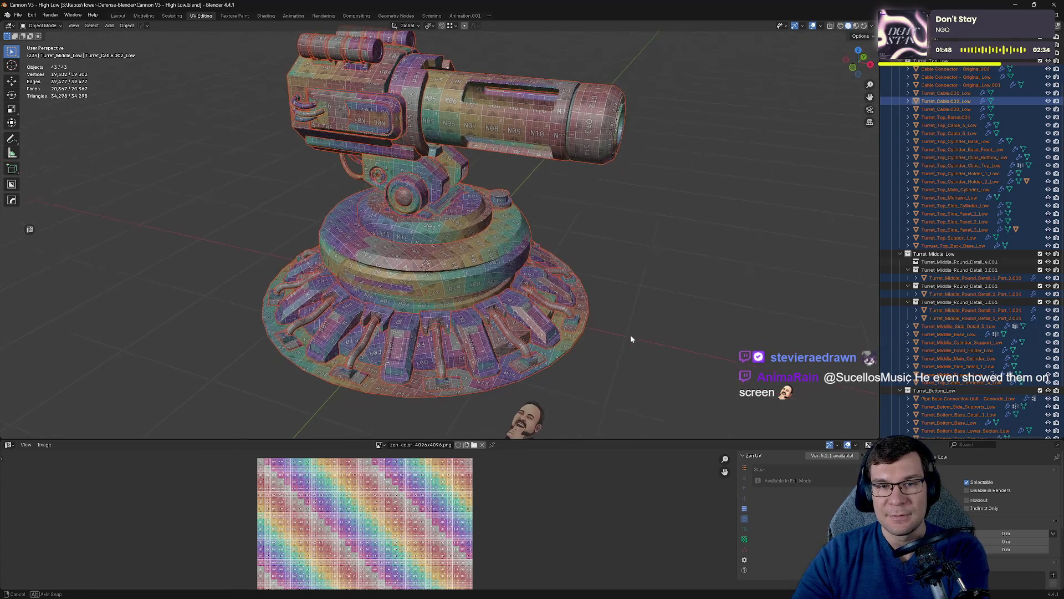